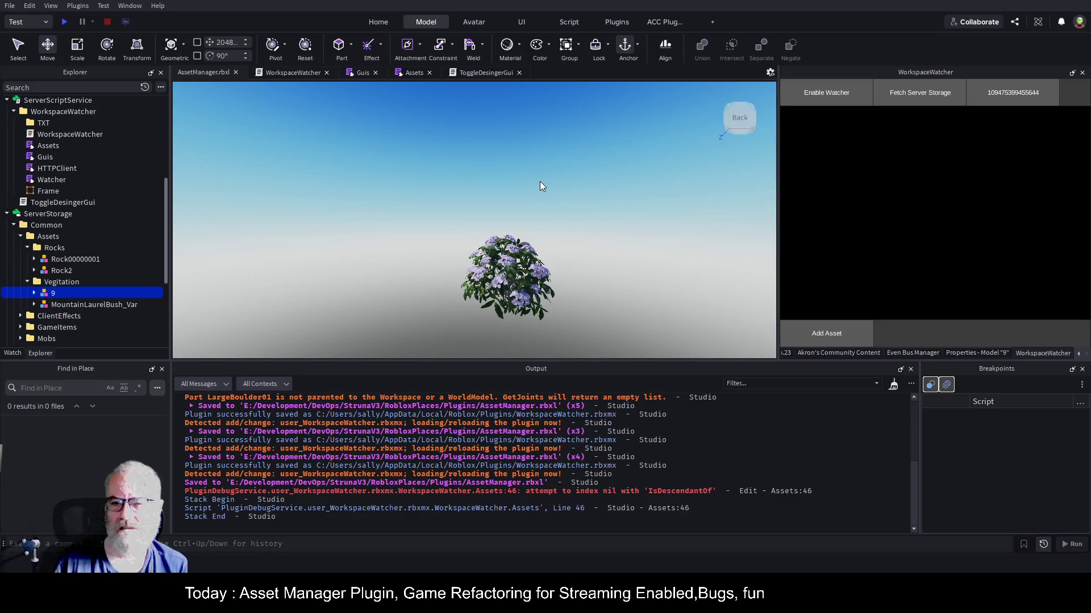
- Change offsetDistance on line 76 of the Assets script from 50 to -50 and save
click(405, 73)
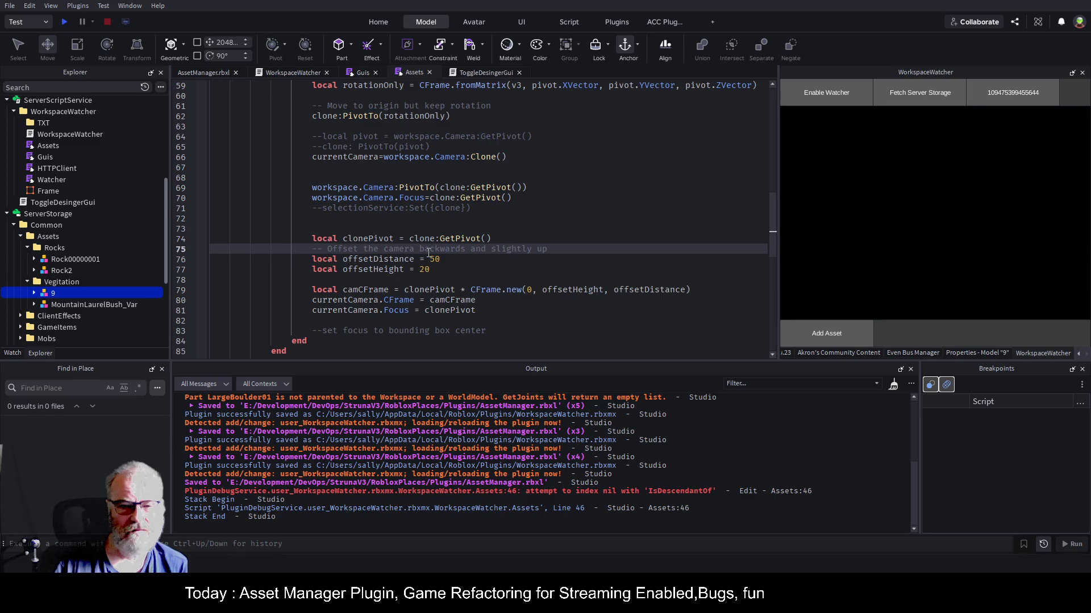
click(405, 270)
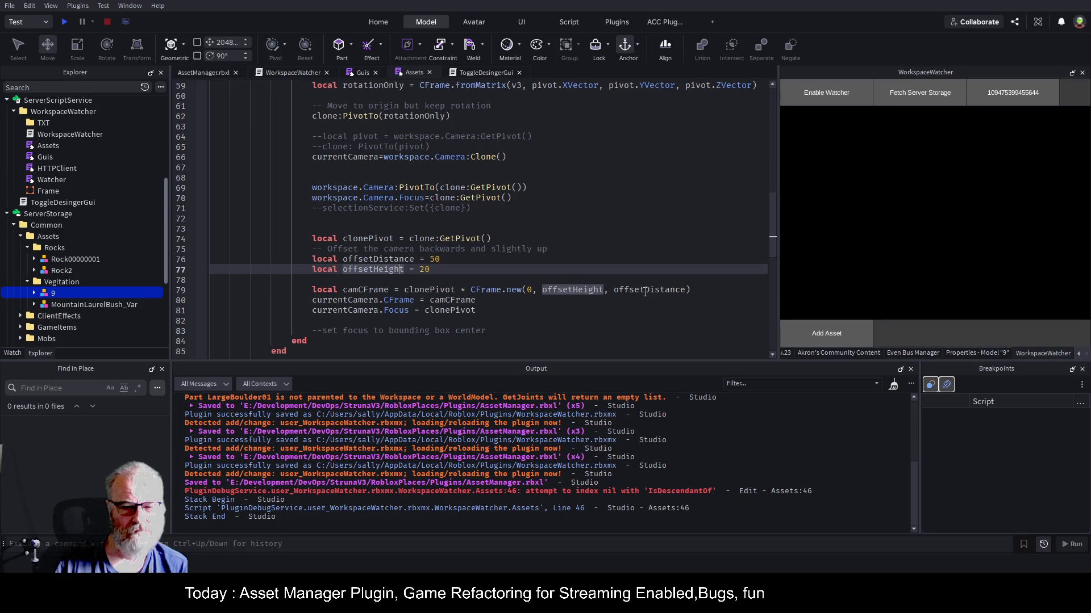
click(433, 259)
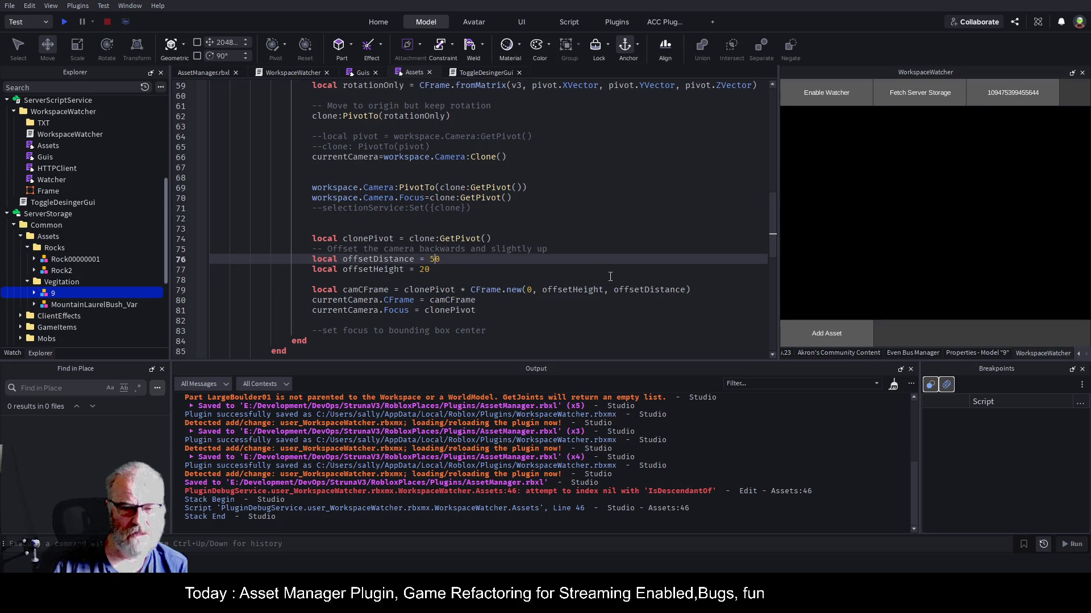
text(-)
key(ctrl+s)
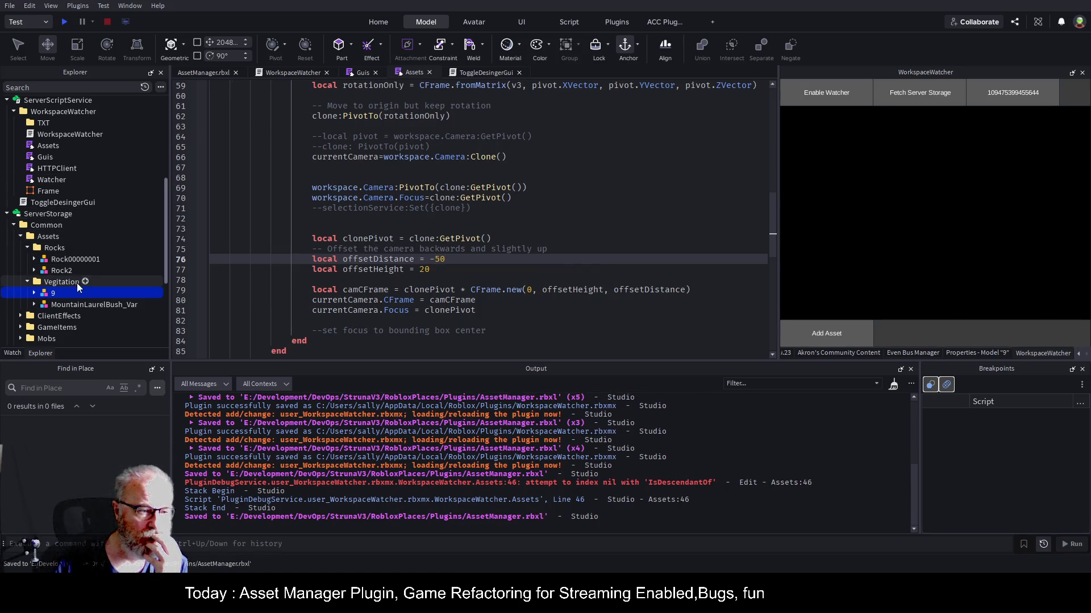
scroll(110, 185, up, 2)
click(108, 185)
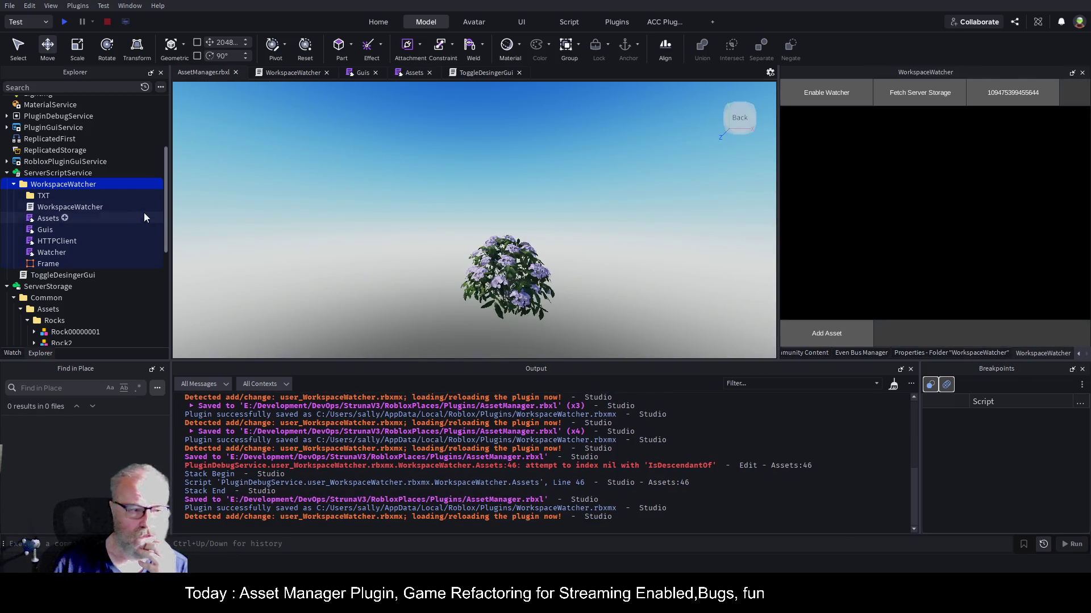
- Preview bush model 9 from Rock00000001's Vegitation folder, clear the Output, and select the bush clone
scroll(98, 261, down, 3)
click(92, 235)
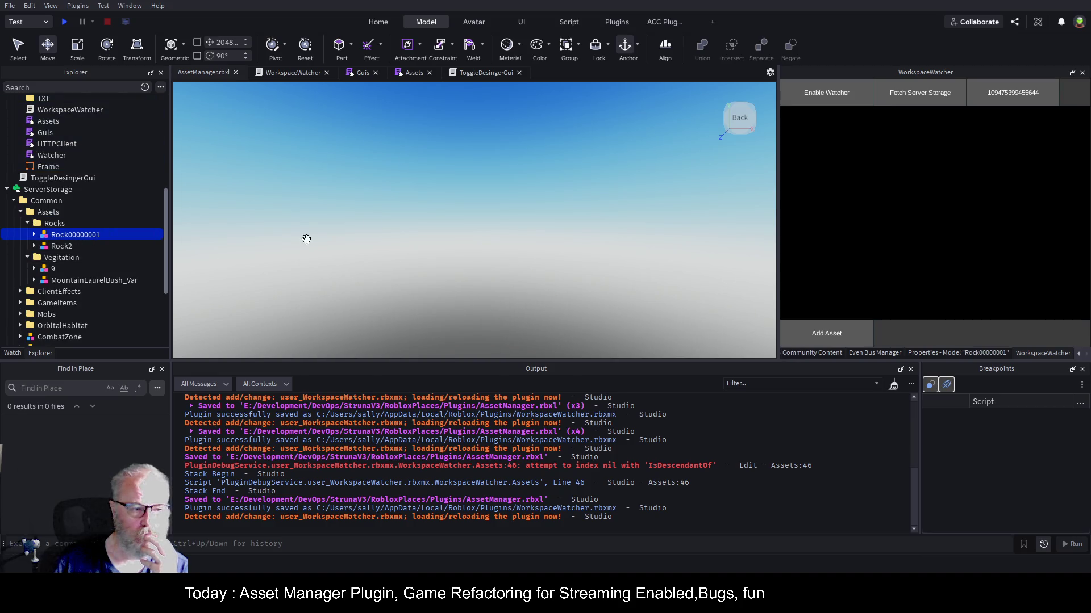
click(71, 258)
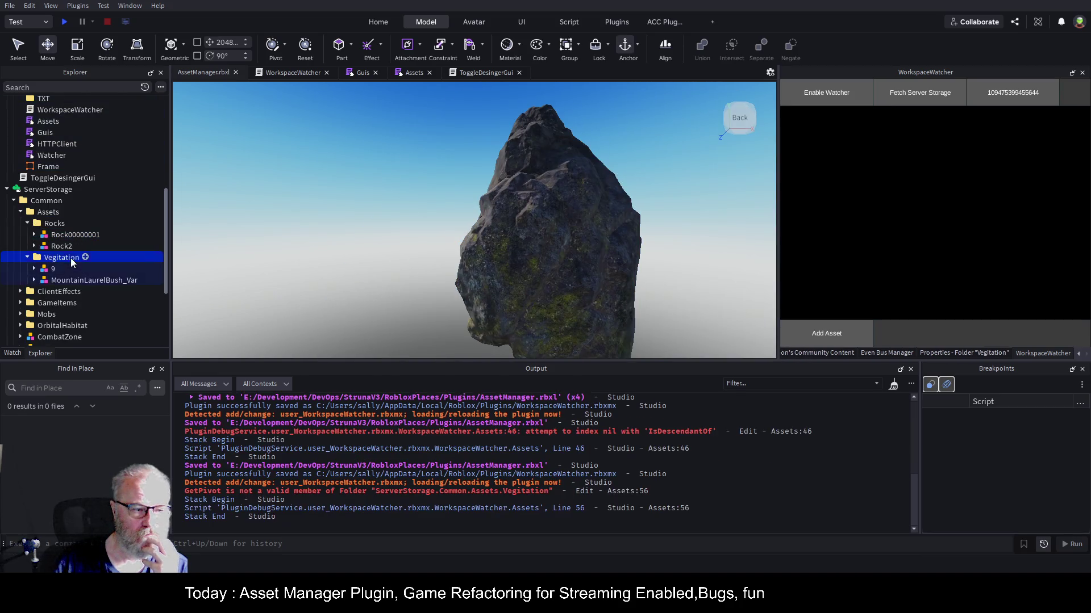
click(45, 268)
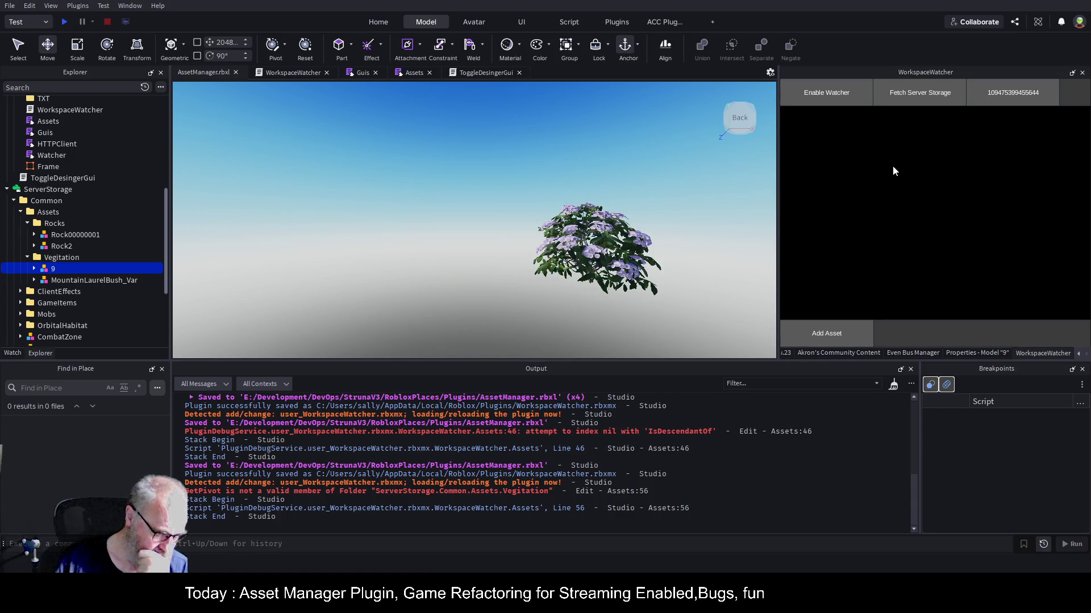
click(893, 386)
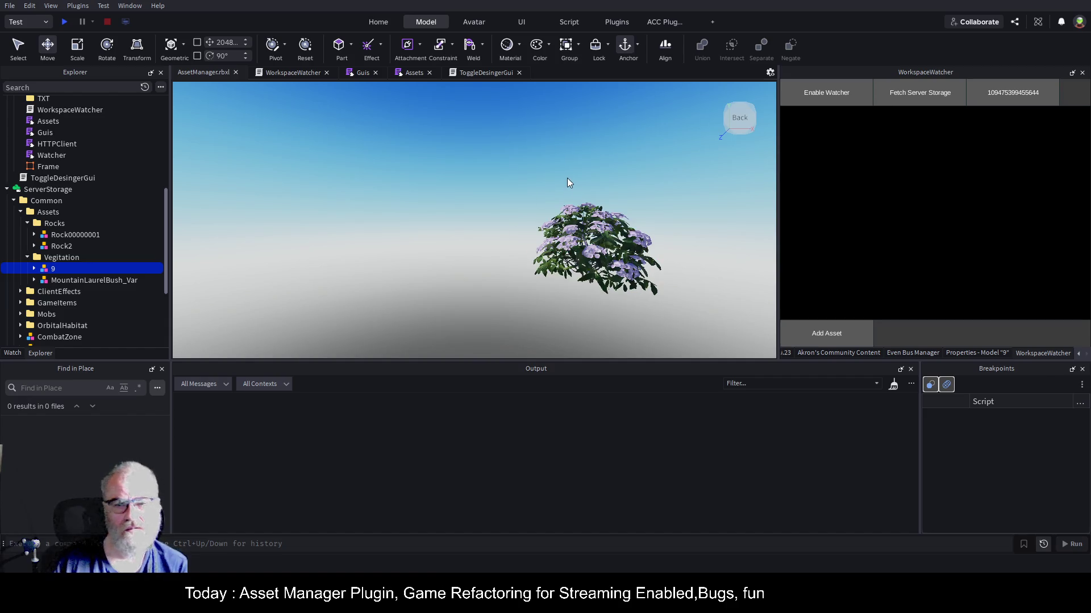
click(589, 229)
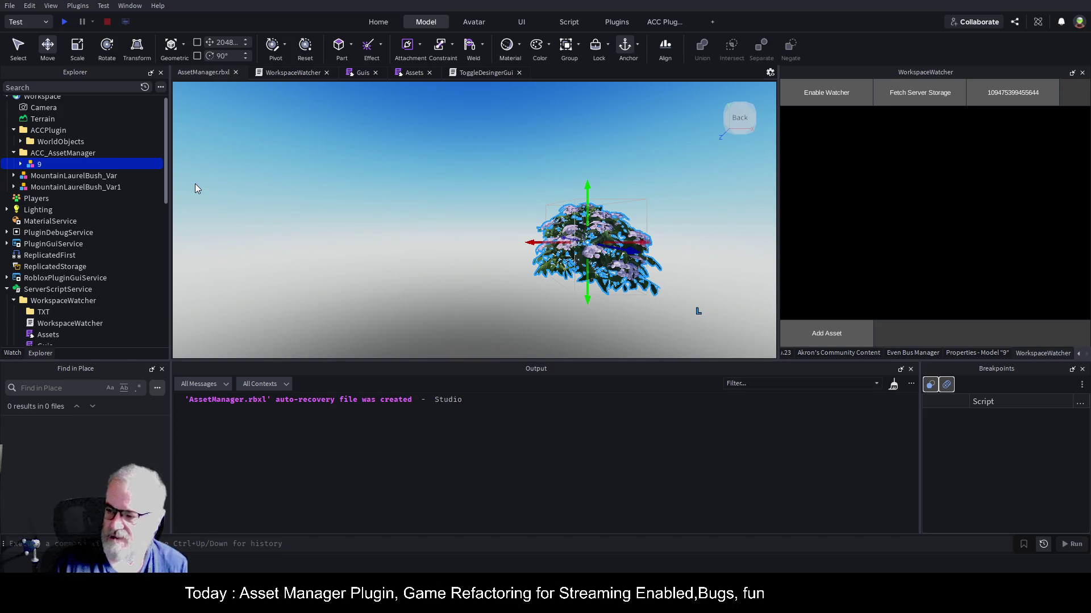
- Focus the camera on the second Mob model and orbit the view to centre it
scroll(155, 200, up, 1)
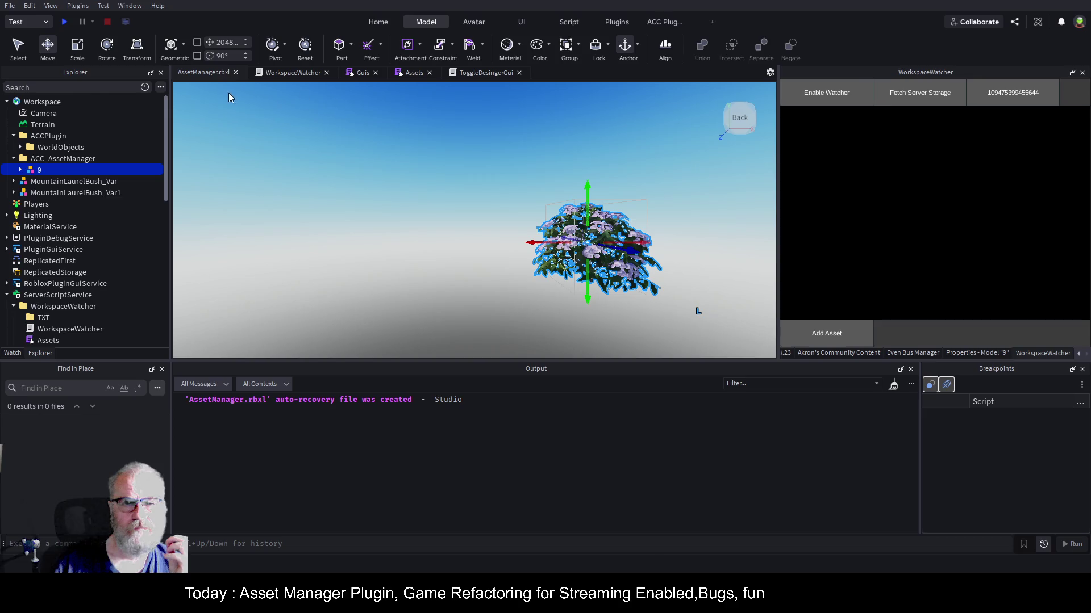
scroll(96, 249, down, 5)
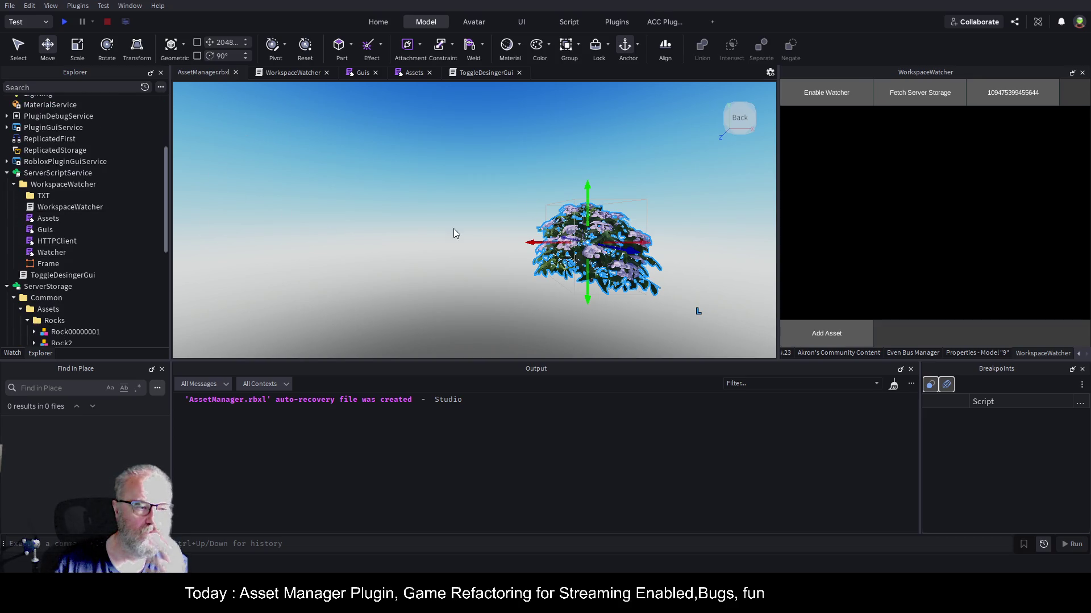
scroll(114, 284, down, 4)
scroll(100, 275, down, 3)
click(45, 287)
key(f)
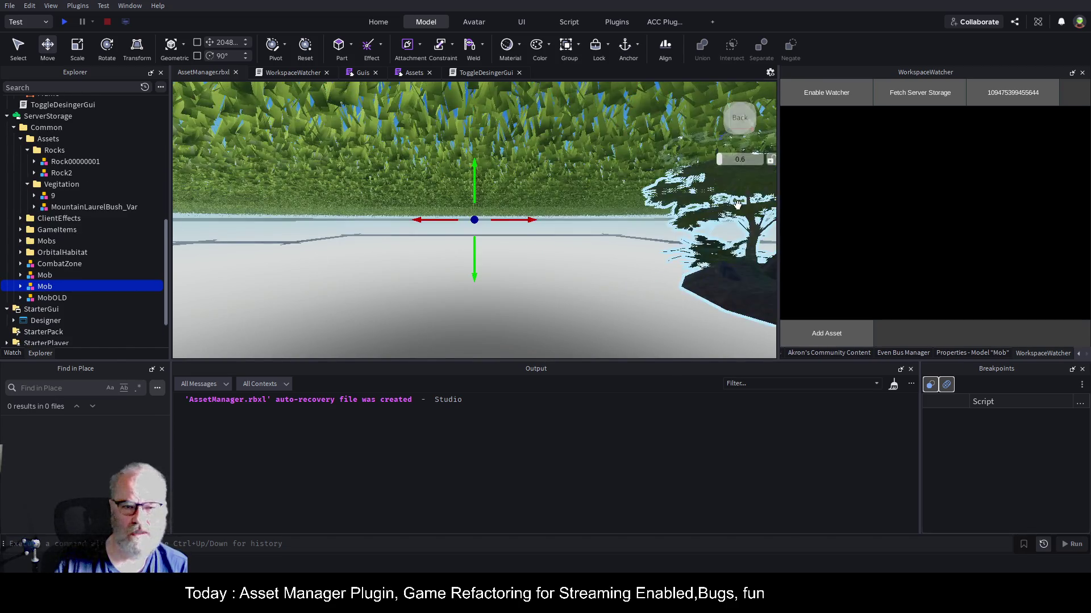
scroll(714, 199, down, 5)
drag(658, 202, 658, 202)
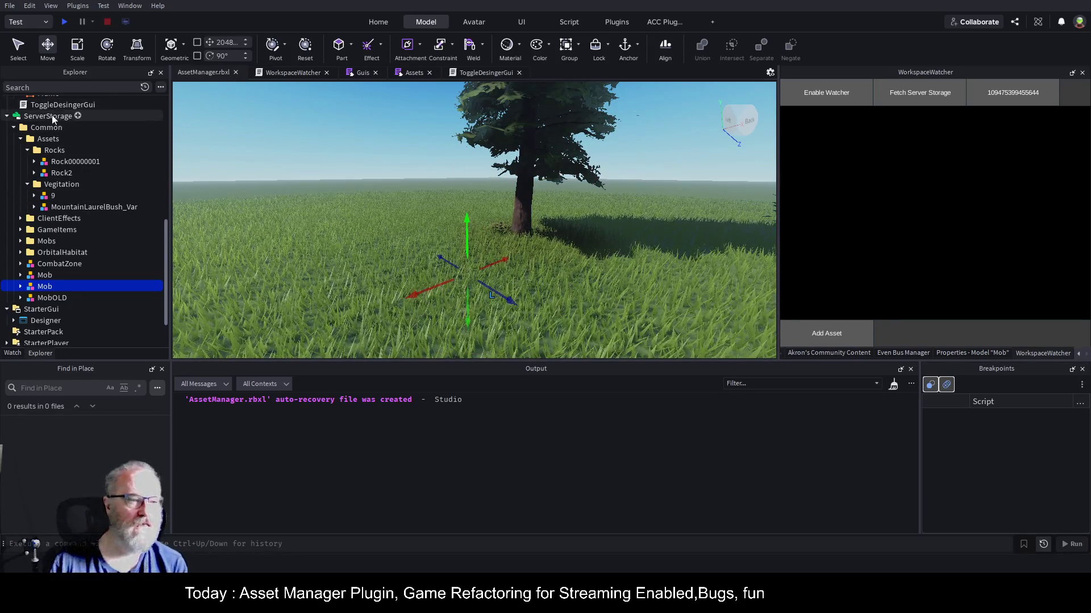
- Run Add Asset, then focus on Rock00000001 and zoom out to frame it fully
click(840, 339)
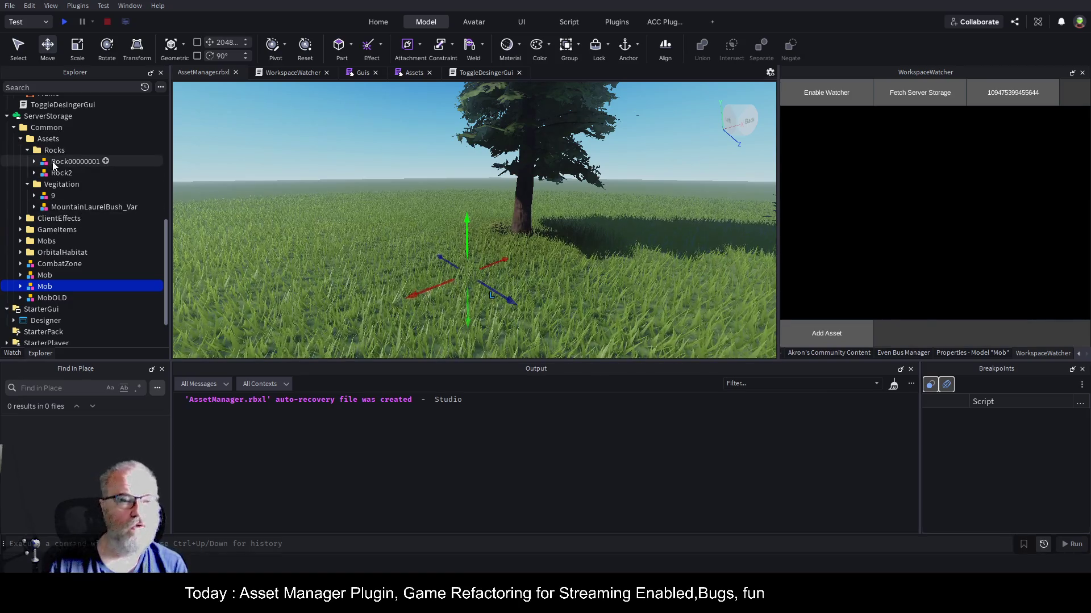
double_click(81, 163)
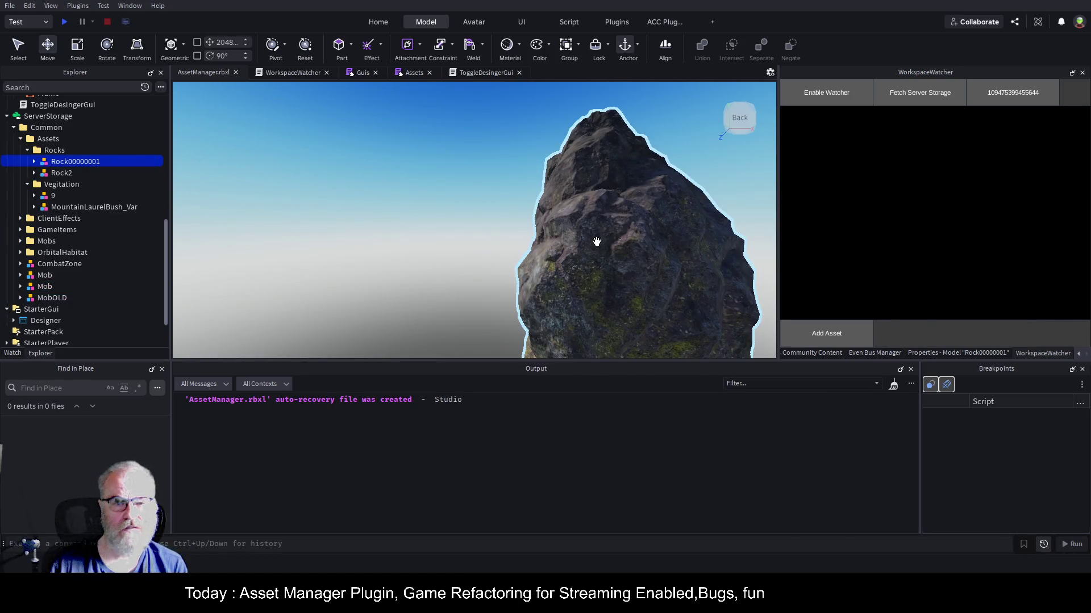
scroll(597, 242, down, 3)
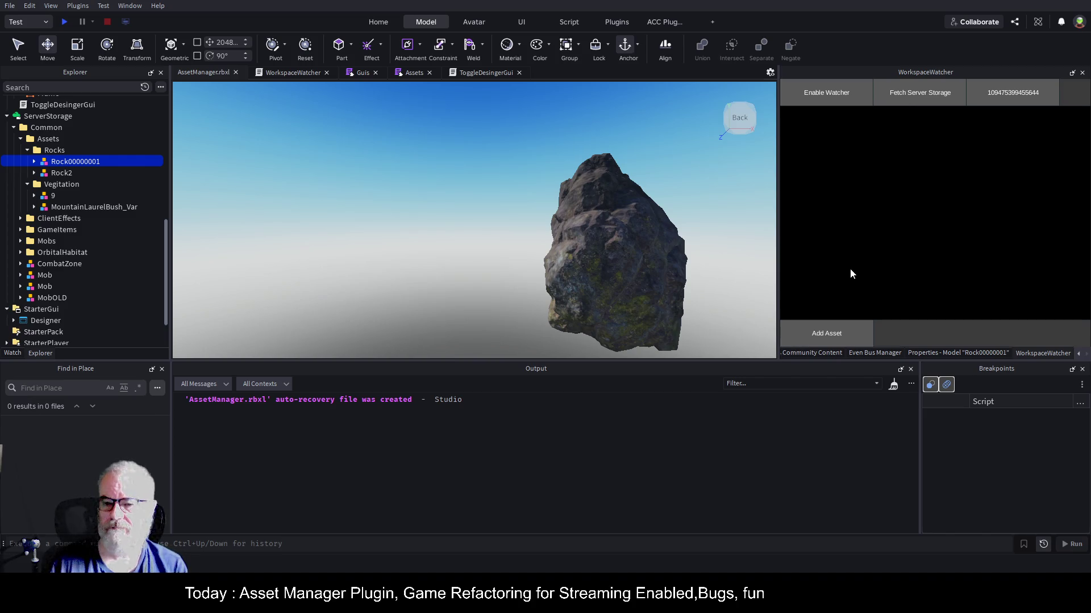
scroll(97, 254, down, 2)
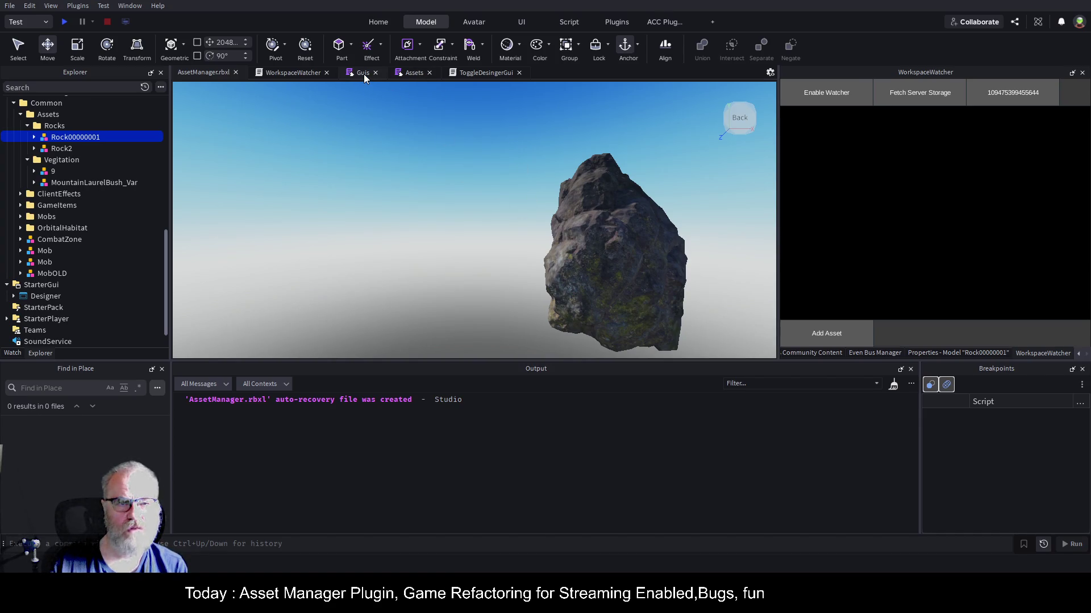
- Inspect the CreateSelectionEvent function in the Assets script, from its header to the closing end
click(412, 73)
scroll(426, 202, up, 10)
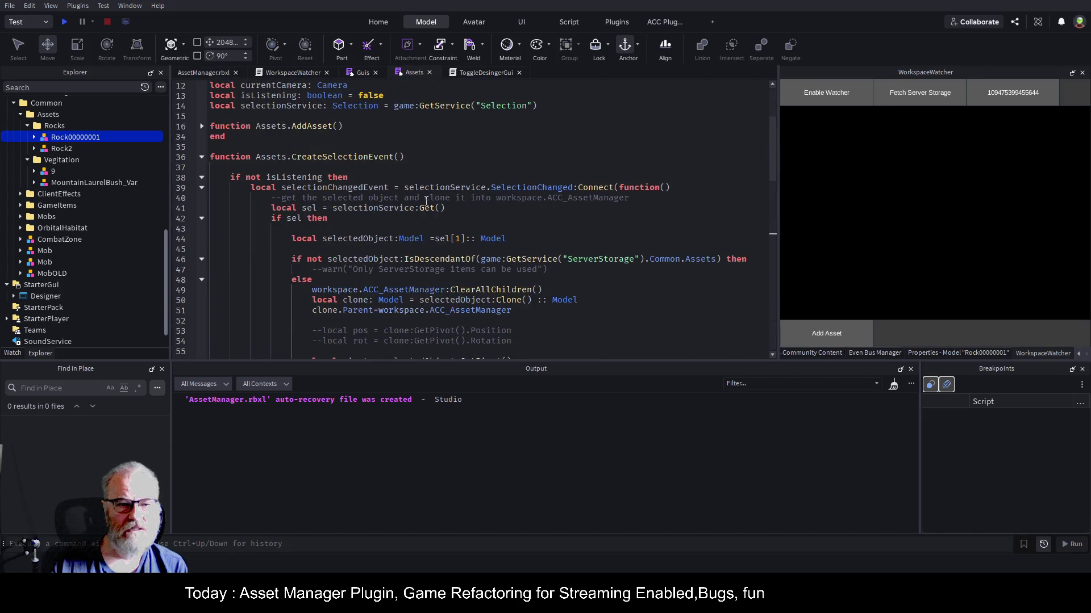
double_click(376, 157)
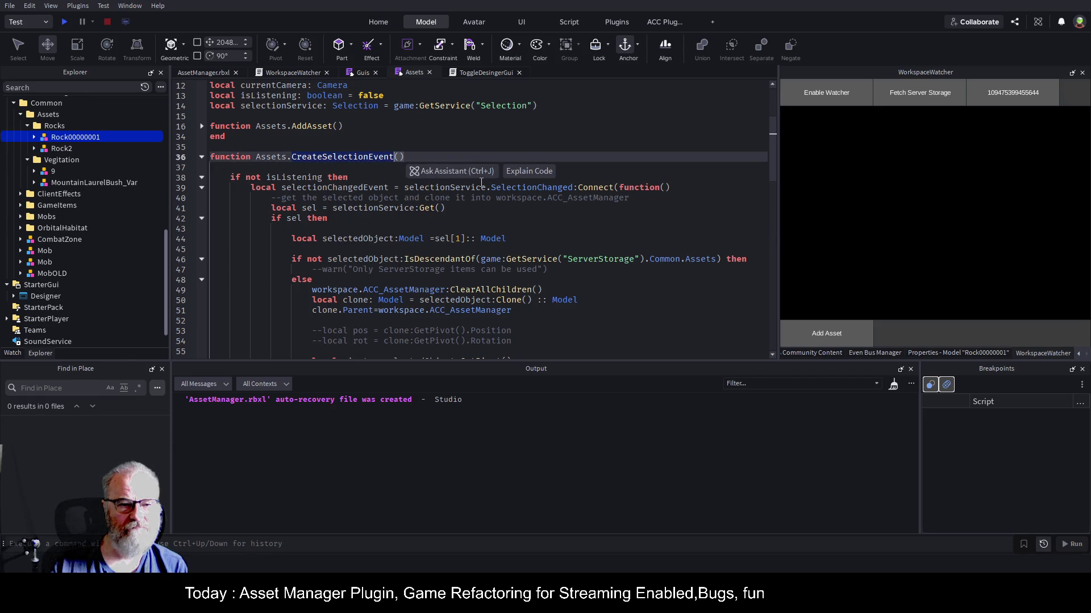
scroll(482, 188, down, 20)
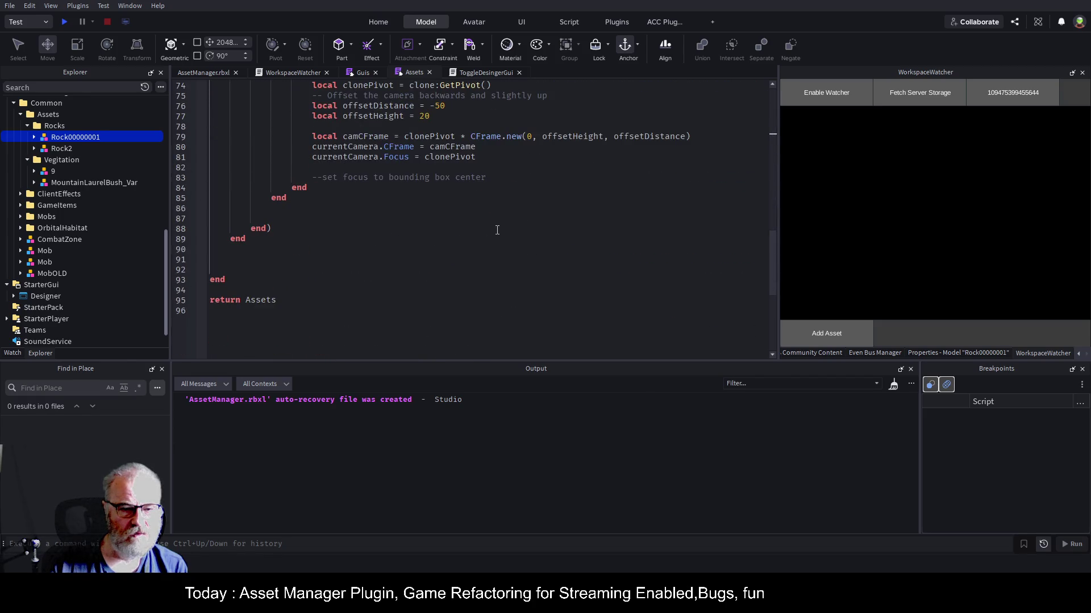
scroll(497, 229, up, 12)
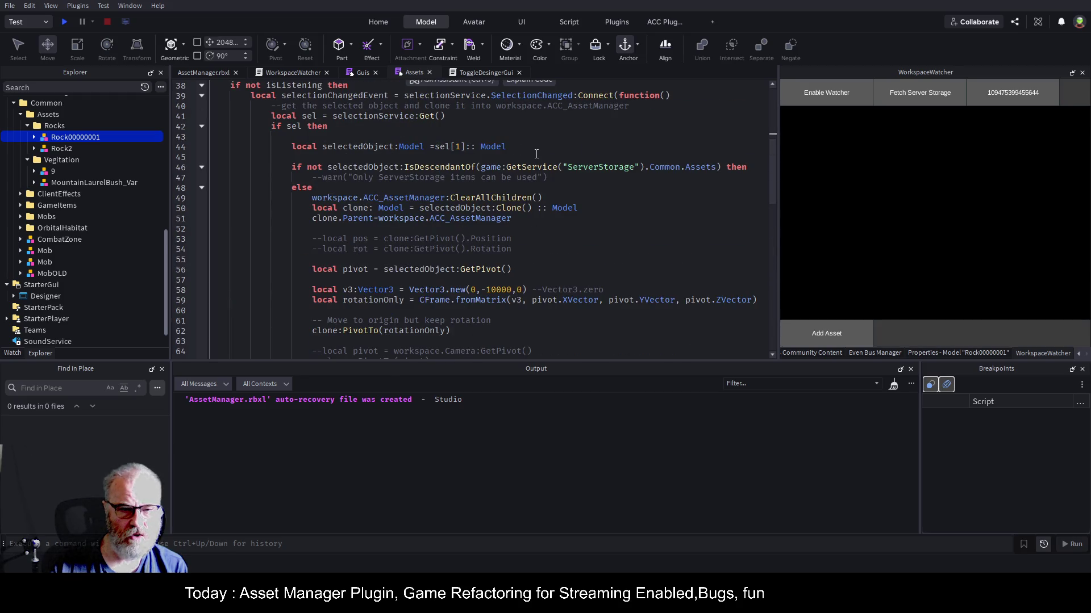
scroll(388, 140, up, 9)
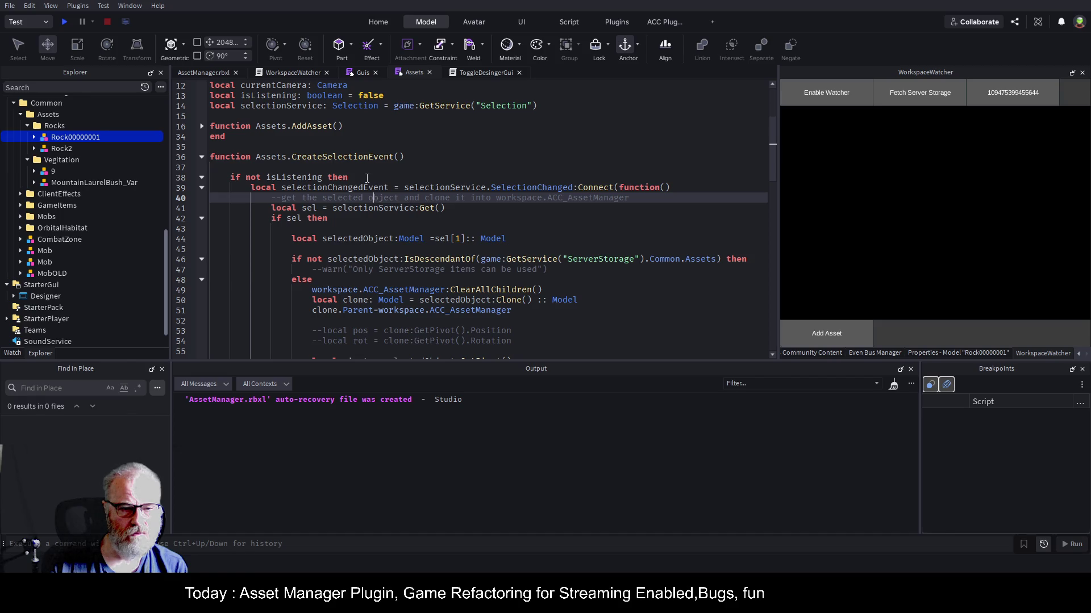
click(242, 187)
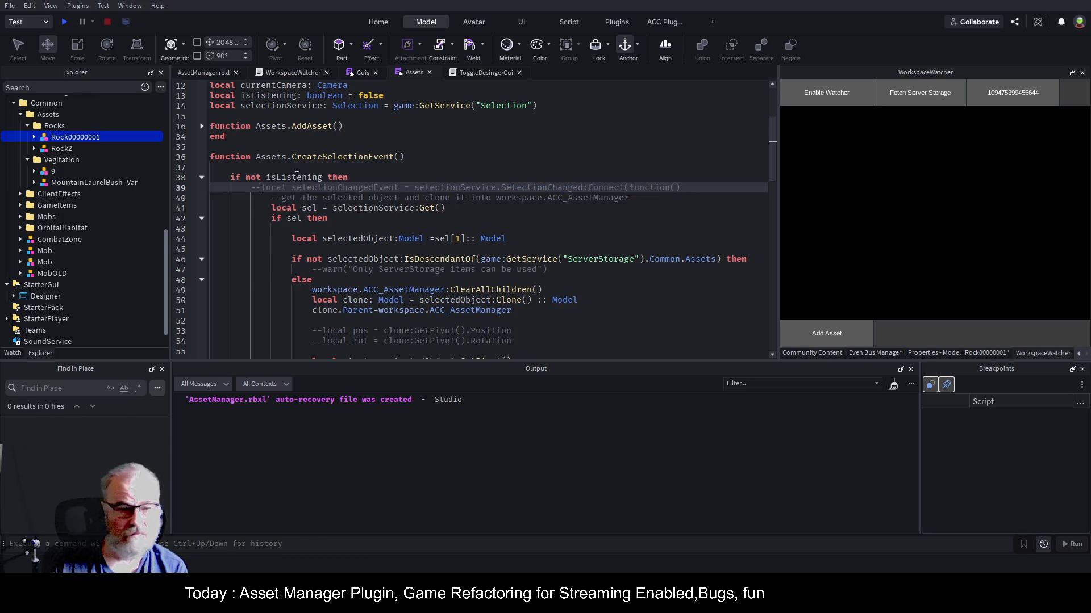
scroll(234, 194, down, 10)
scroll(234, 194, down, 8)
click(238, 289)
scroll(261, 219, up, 10)
scroll(261, 220, up, 9)
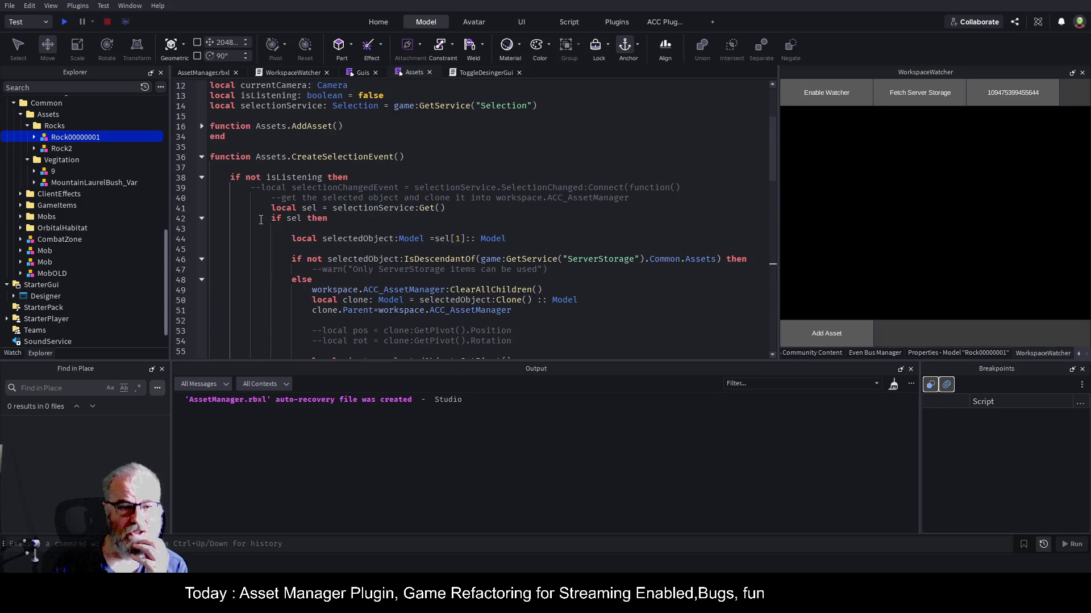
- Comment out the if on line 38 and the end on line 89, then save
click(493, 169)
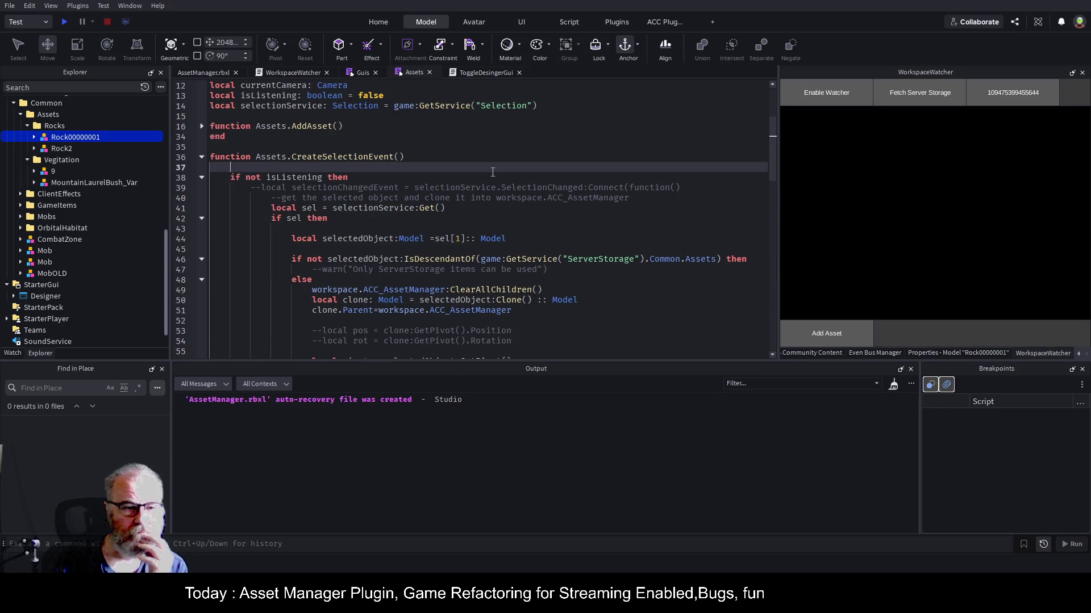
click(230, 177)
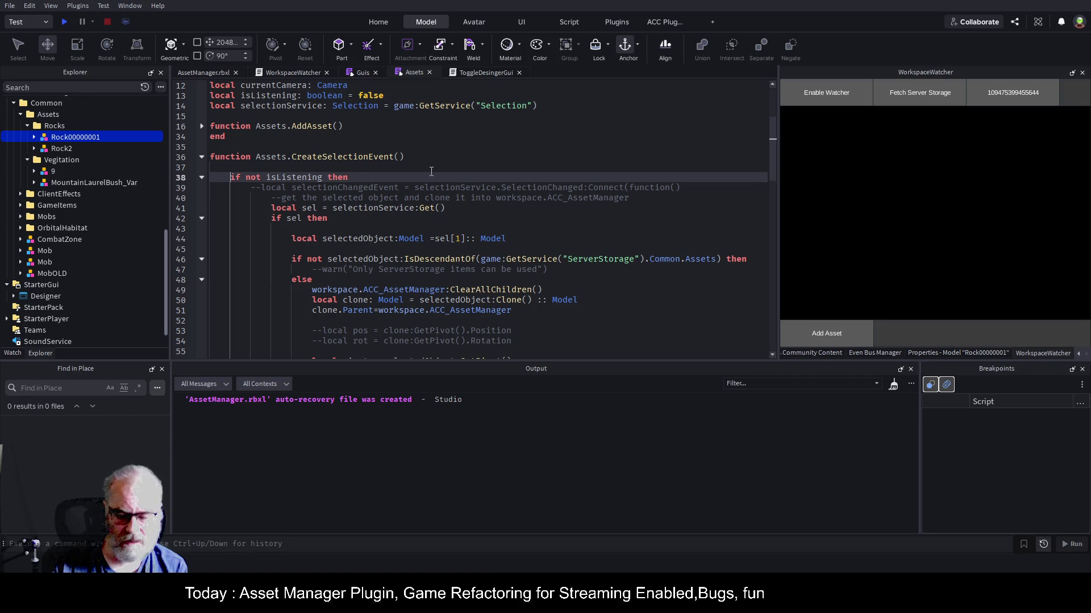
text(--)
scroll(388, 177, down, 20)
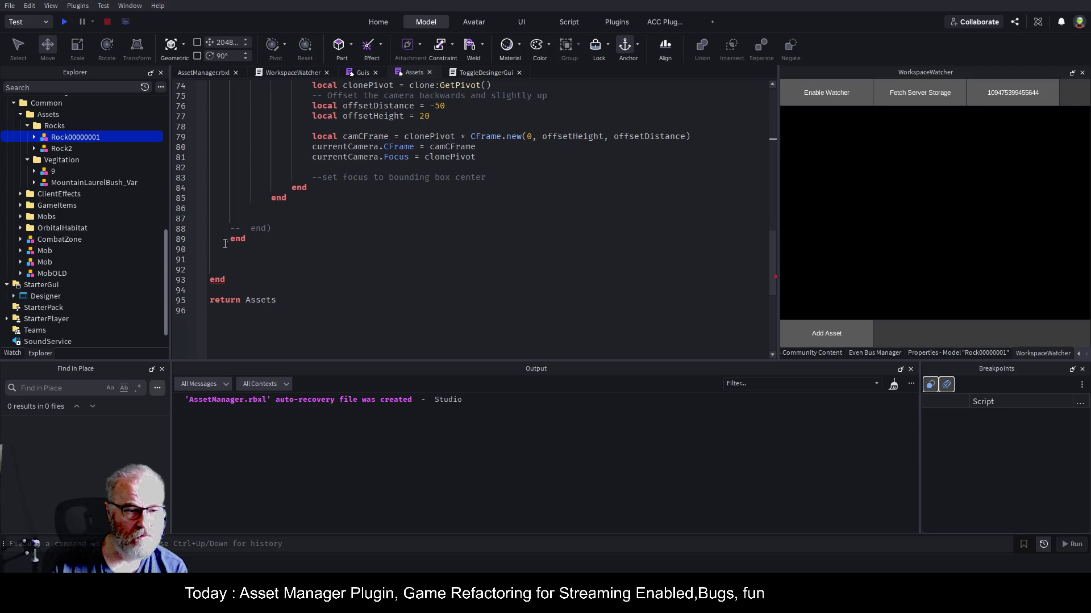
click(230, 238)
text(--)
scroll(292, 190, up, 14)
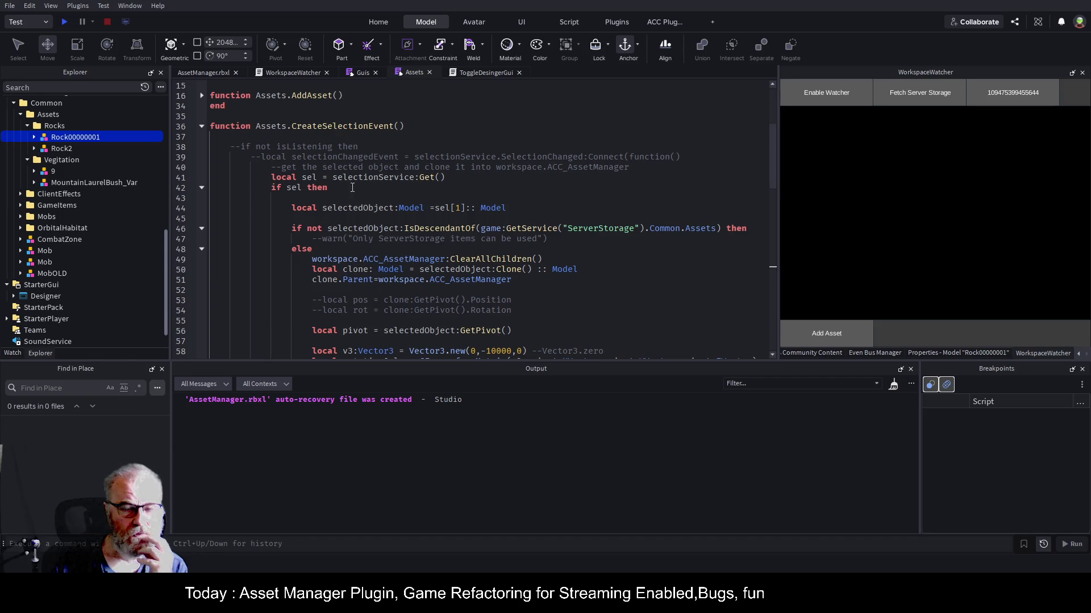
scroll(500, 214, down, 1)
click(582, 241)
key(ctrl+s)
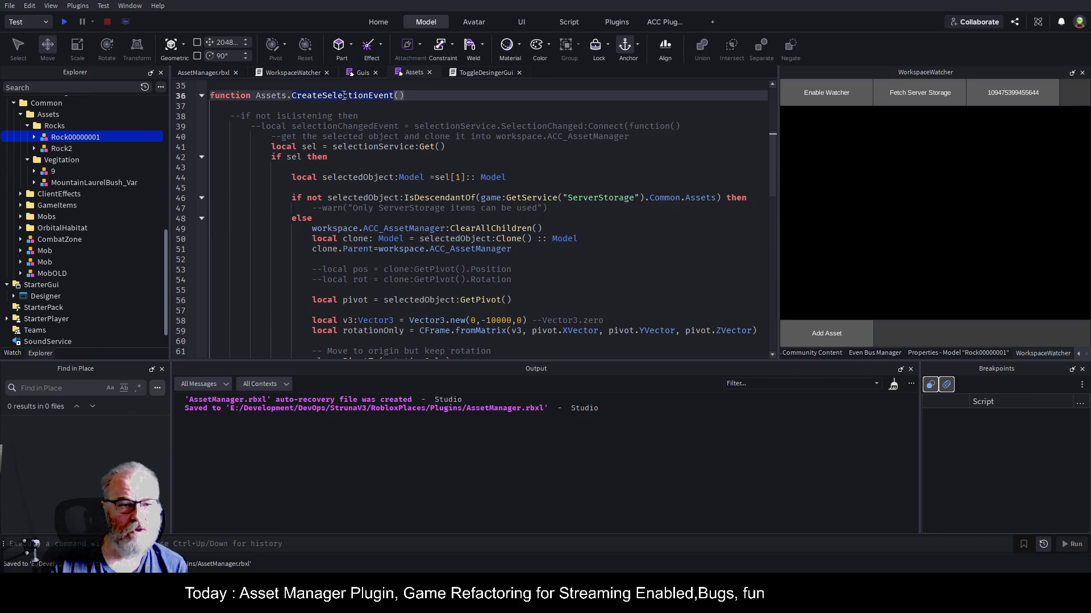
- Rename the function CreateSelectionEvent to PreviewSelection and save the place
click(396, 95)
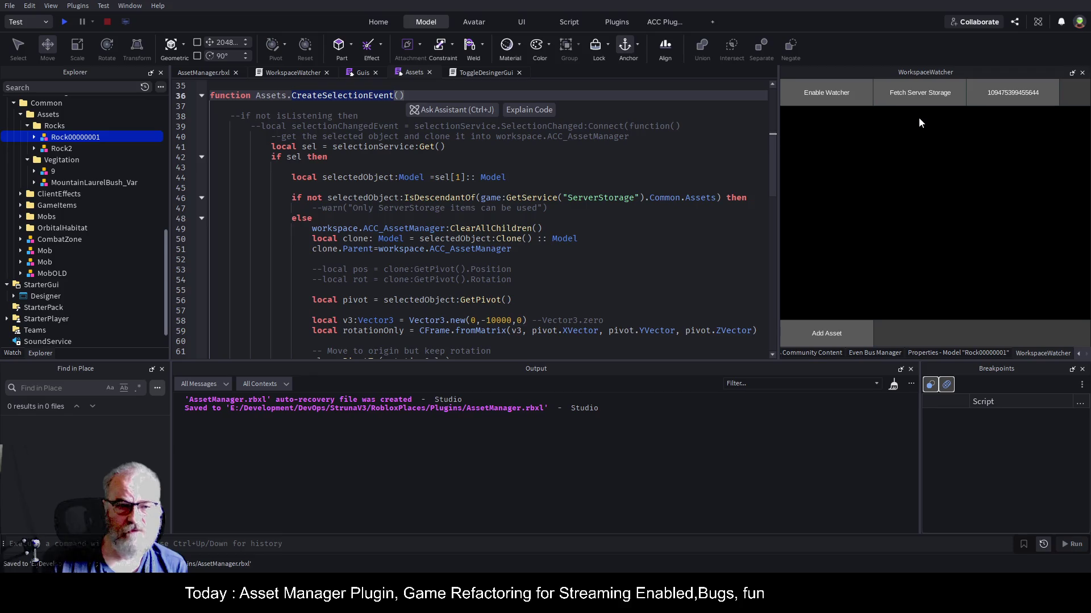
key(ctrl+BackSpace)
text(PreviewSelection)
key(ctrl+s)
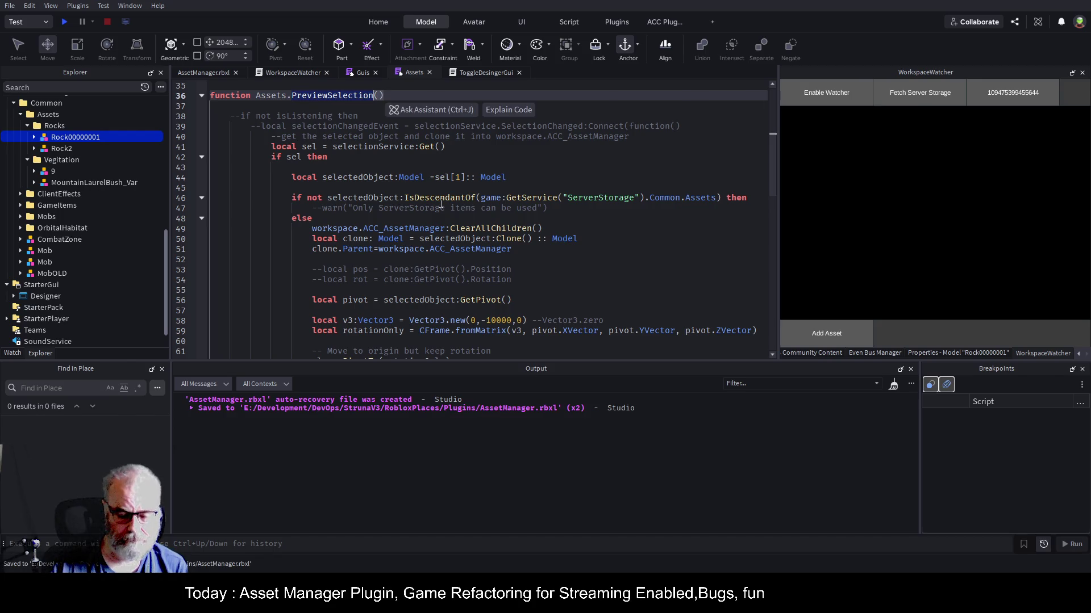
key(ctrl+s)
click(356, 73)
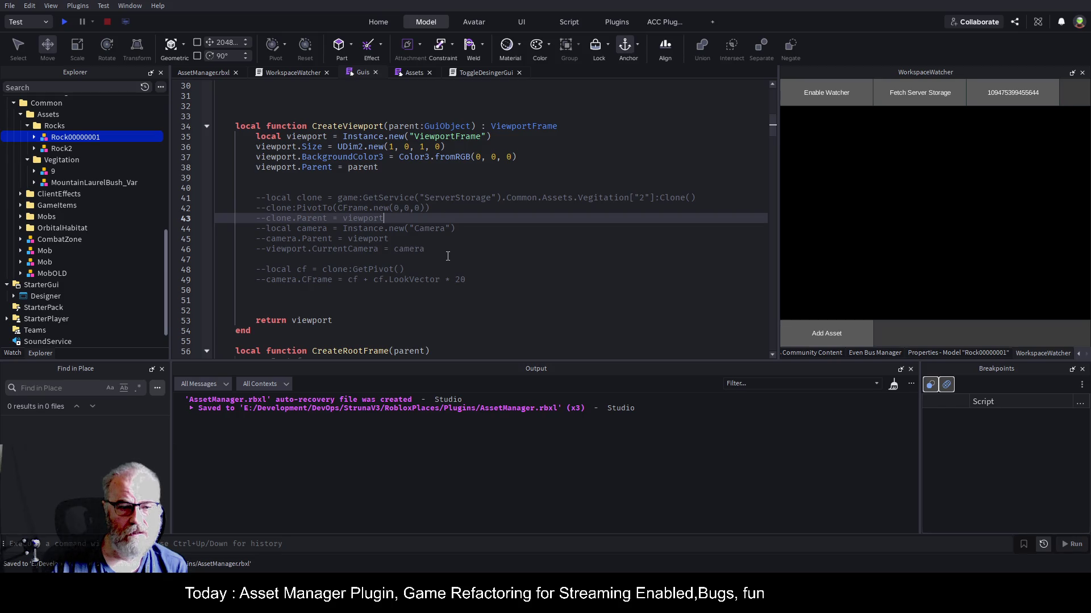
- Add a --PreviewSelection comment below the CreateSelectionEvent call and jump to CreateAddSelectedAssets' definition
scroll(448, 257, down, 4)
scroll(461, 271, down, 13)
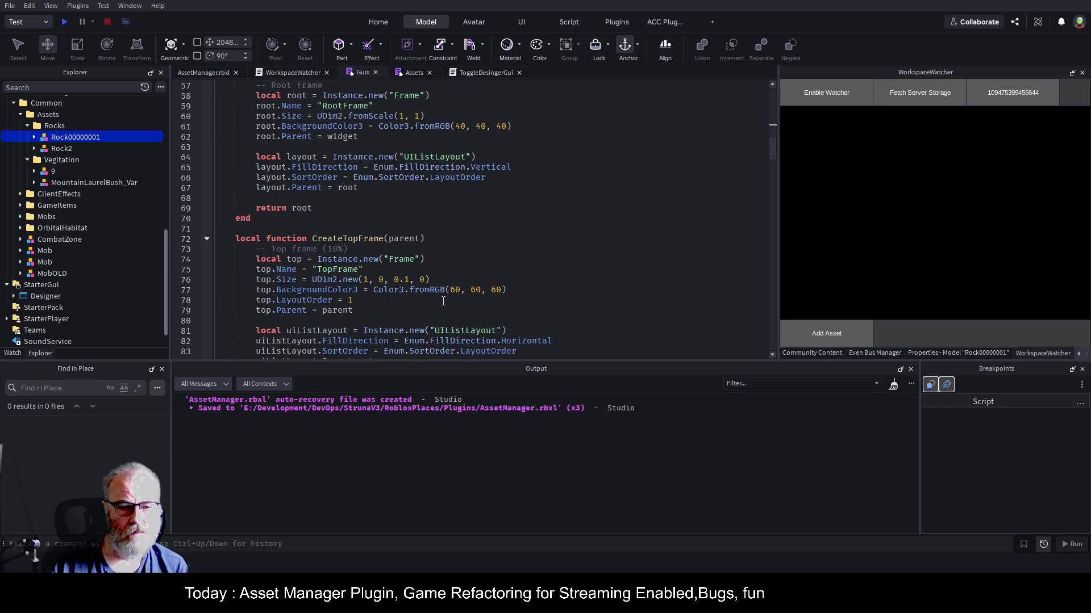
scroll(444, 304, down, 20)
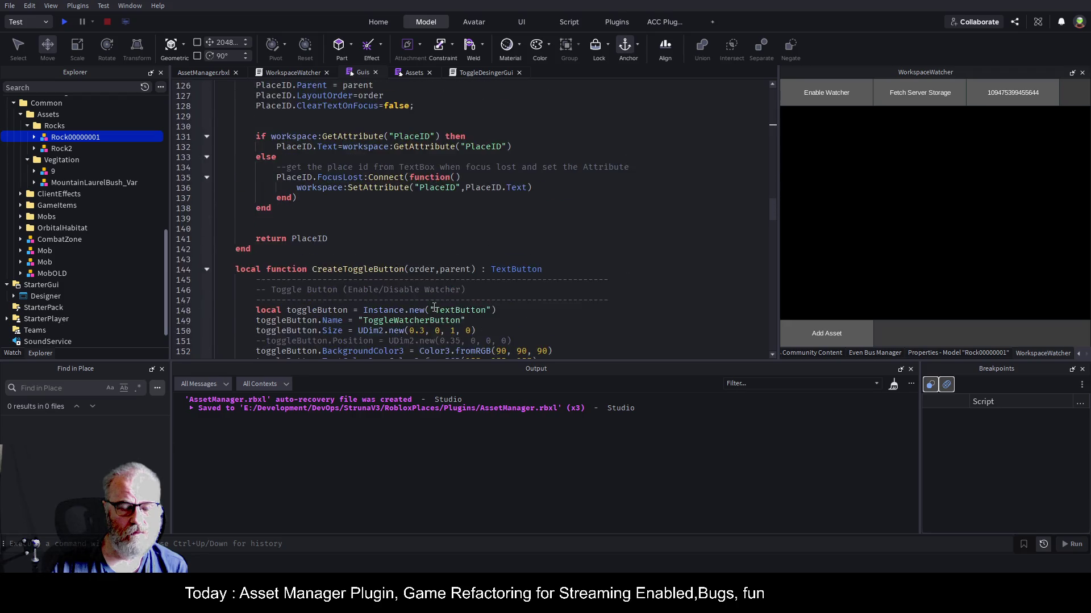
scroll(354, 314, down, 20)
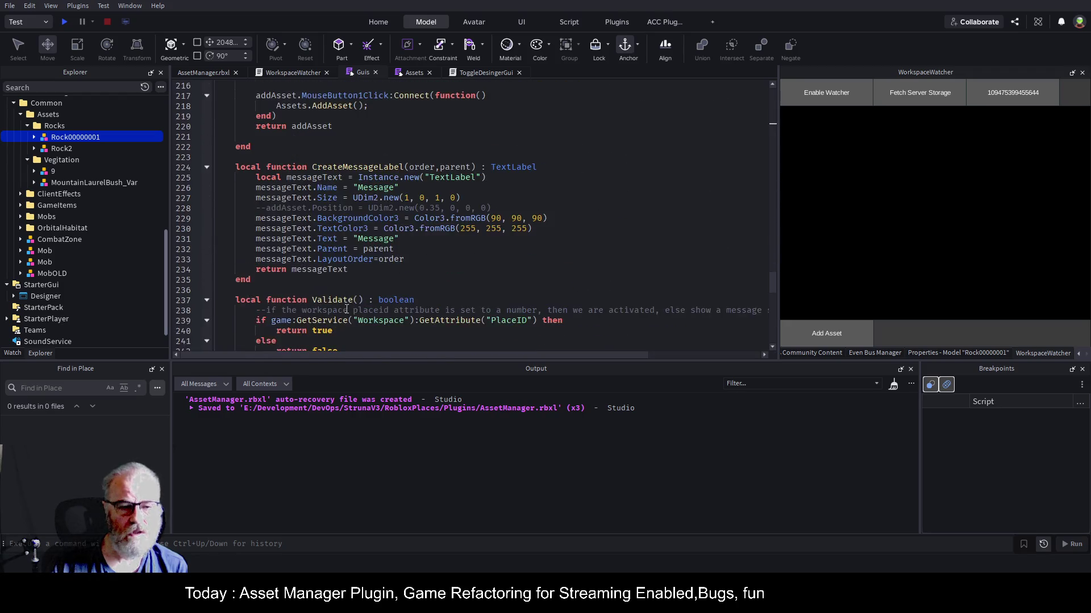
click(284, 322)
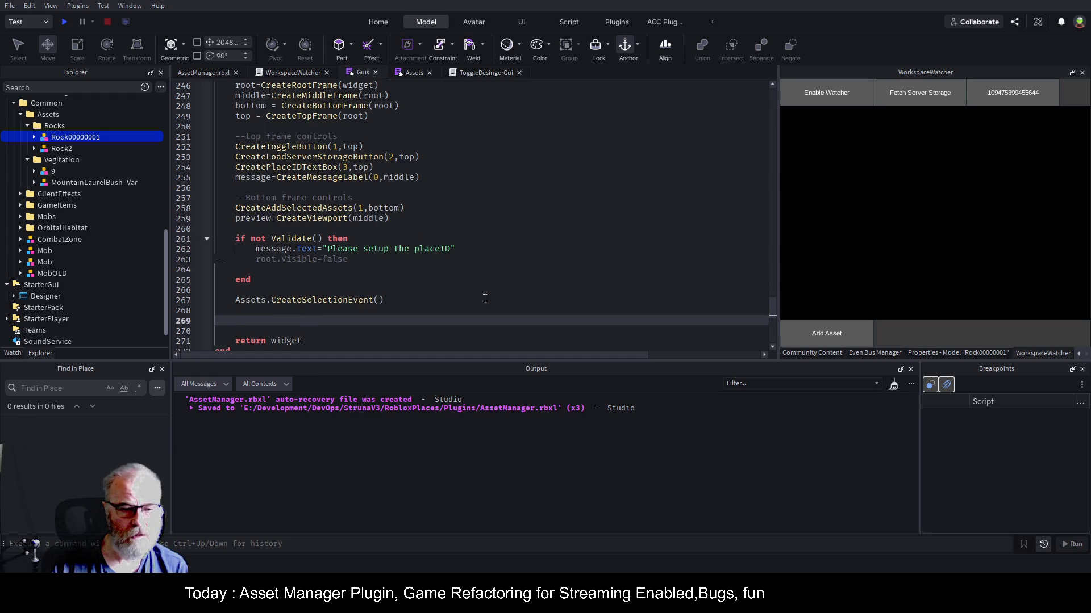
text(--PreviewSelection)
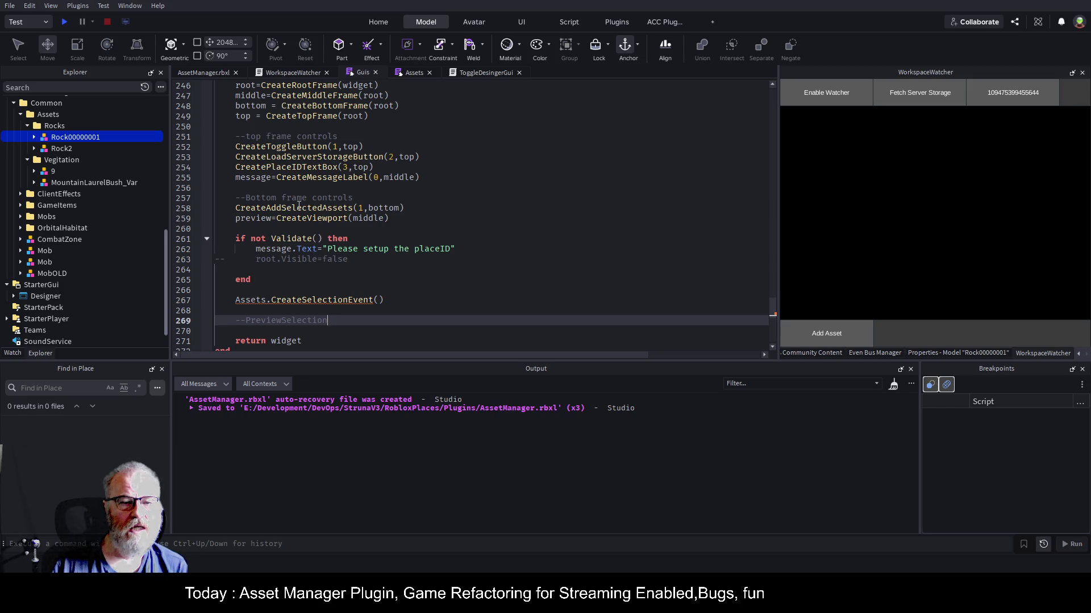
click(305, 208)
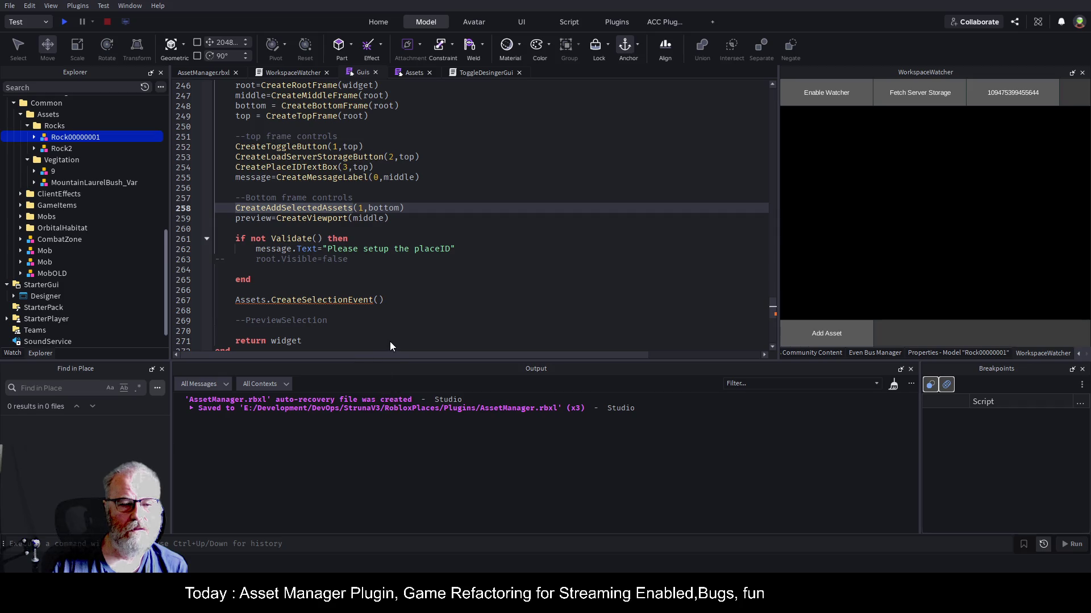
key(F12)
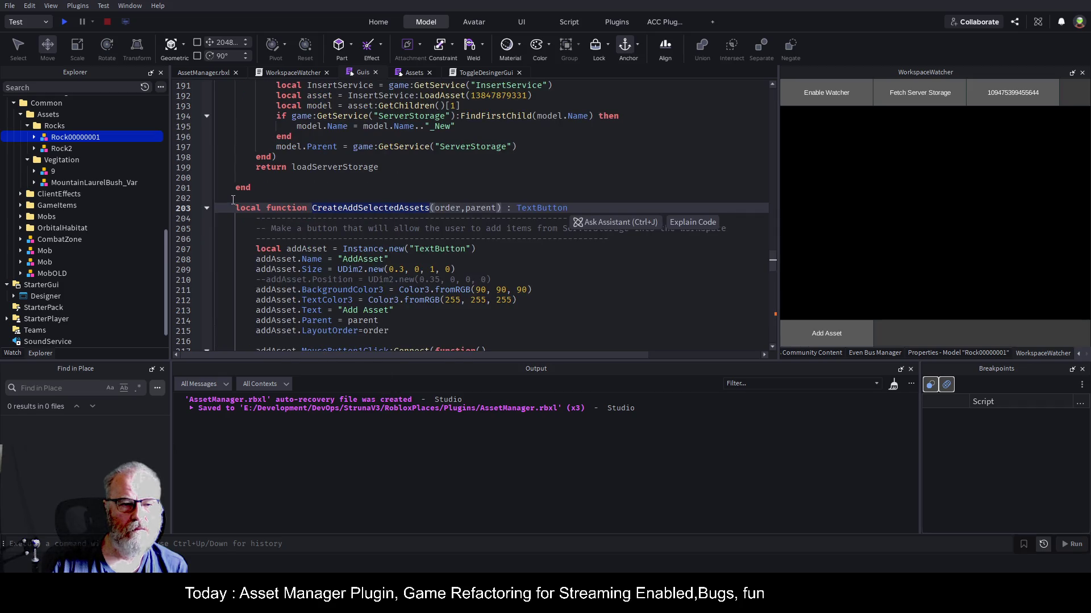
- Duplicate the CreateAddSelectedAssets function below itself and rename the copy CreatePreviewButton
mouse_move(233, 205)
mouse_down()
mouse_move(273, 310)
mouse_move(318, 236)
mouse_move(250, 261)
mouse_up()
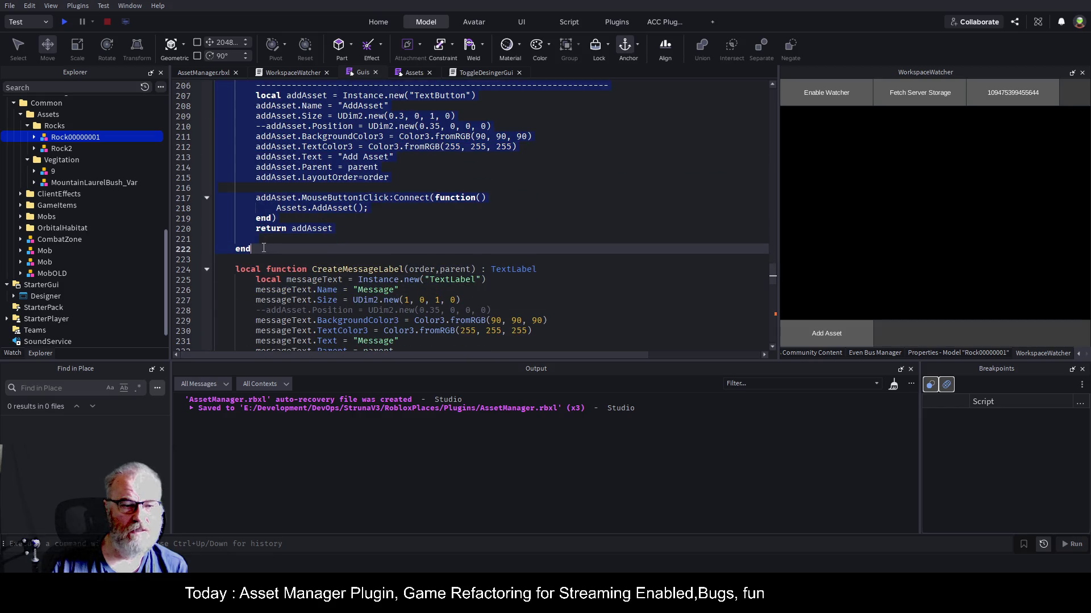
click(250, 260)
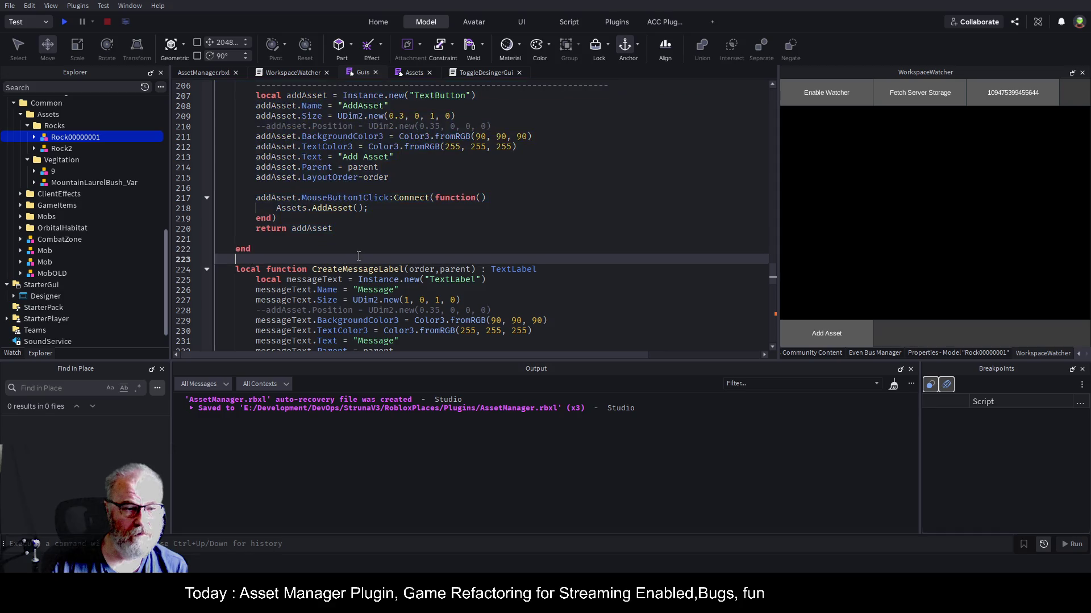
key(ctrl+v)
click(397, 147)
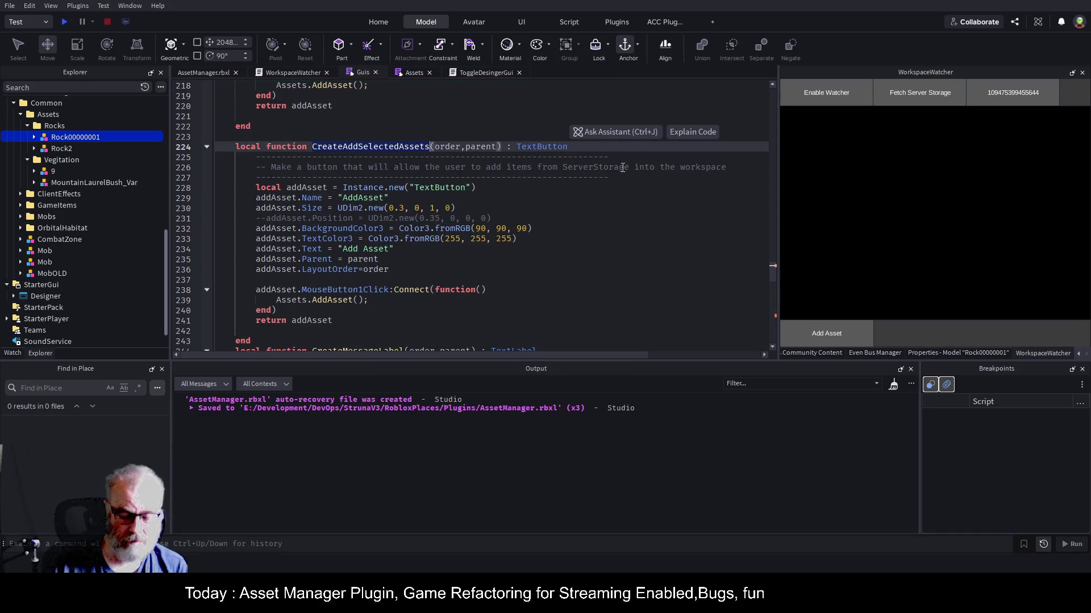
double_click(396, 146)
text(Crea)
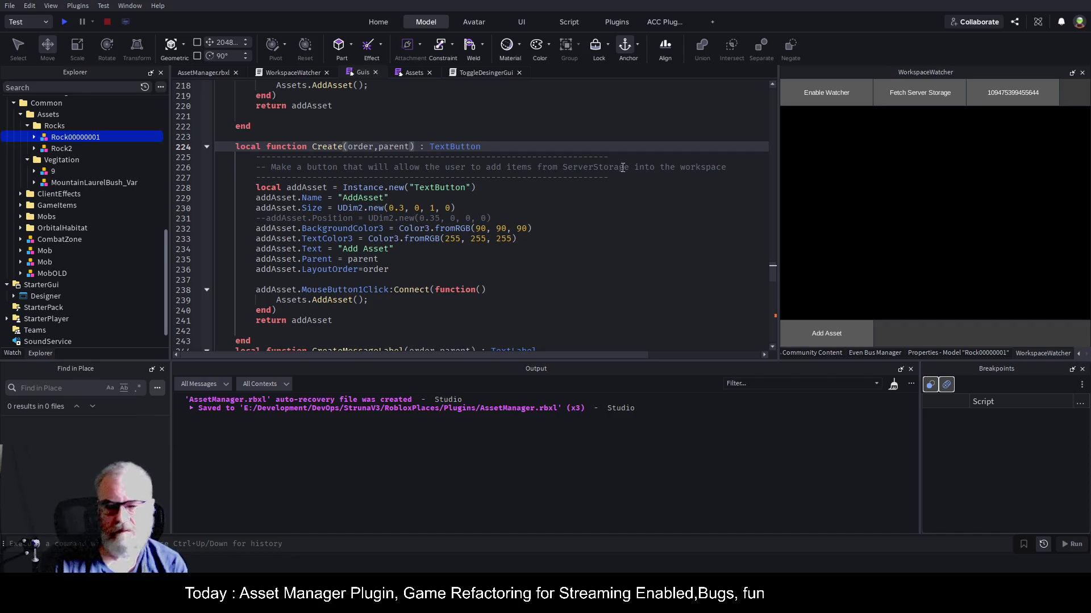
text(PreviewB)
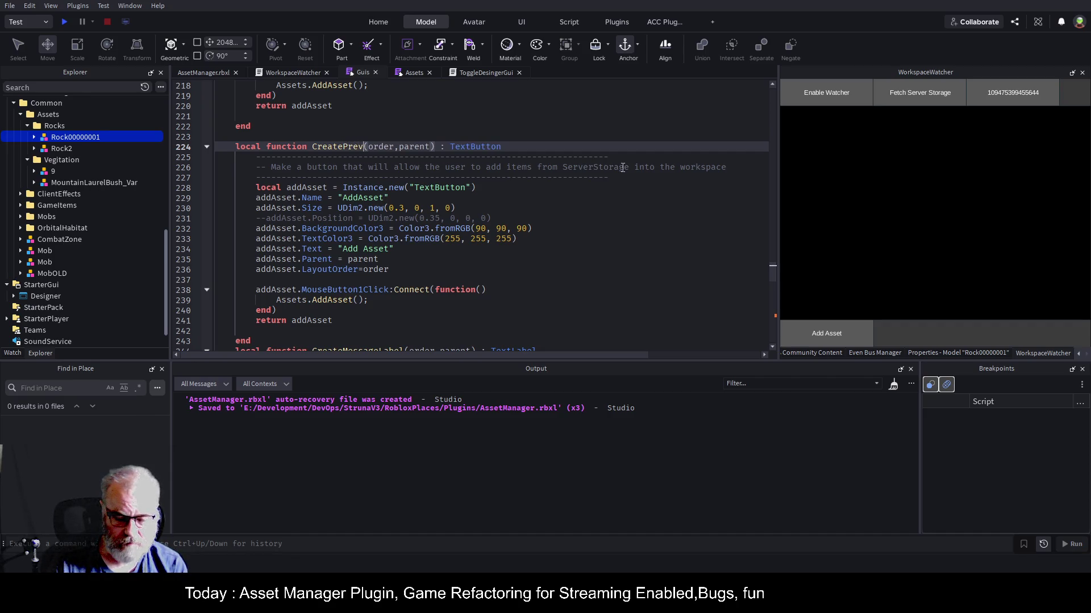
text(utton)
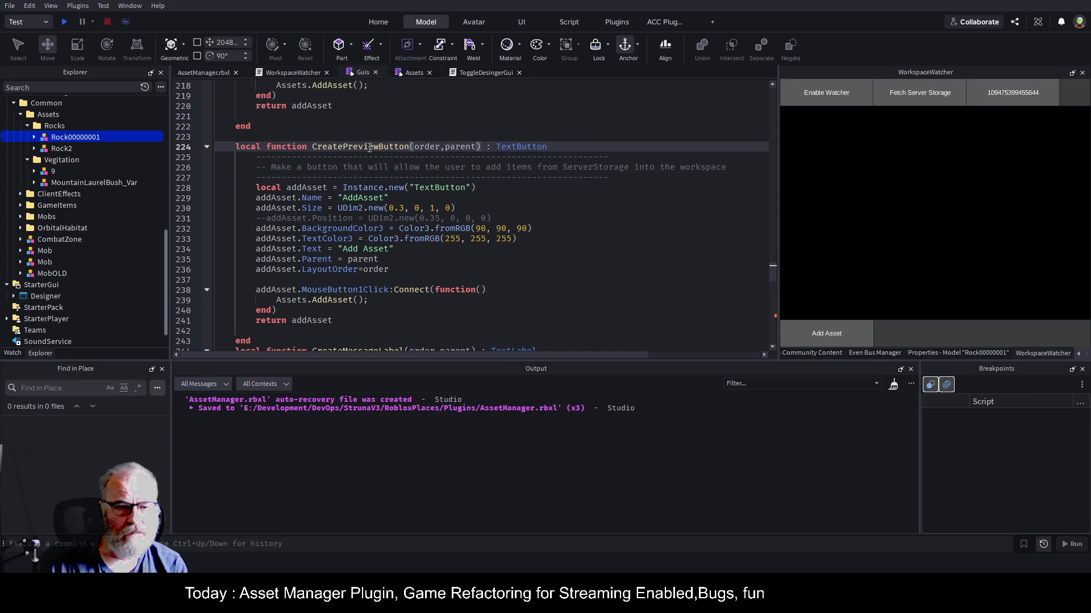
- Replace the addAsset variable and name string with preview on lines 228–234
double_click(308, 189)
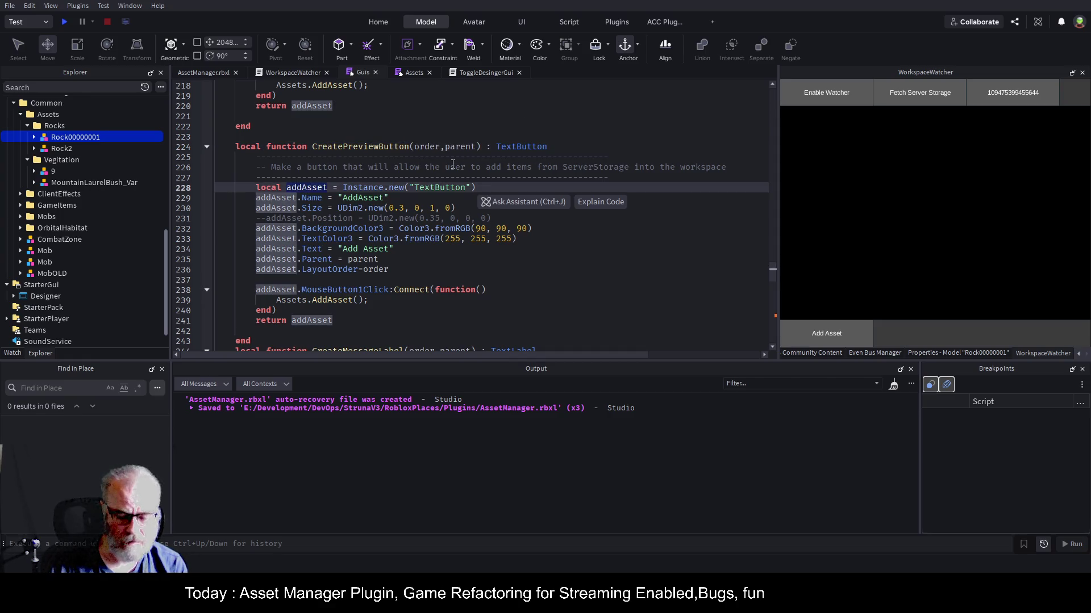
text(preview)
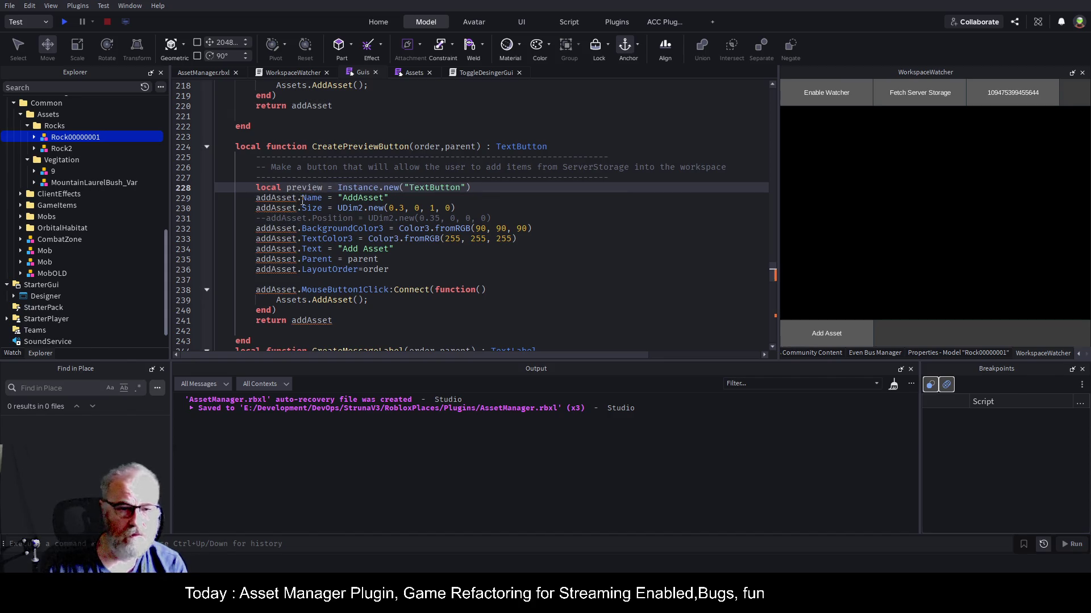
double_click(304, 188)
key(ctrl+c)
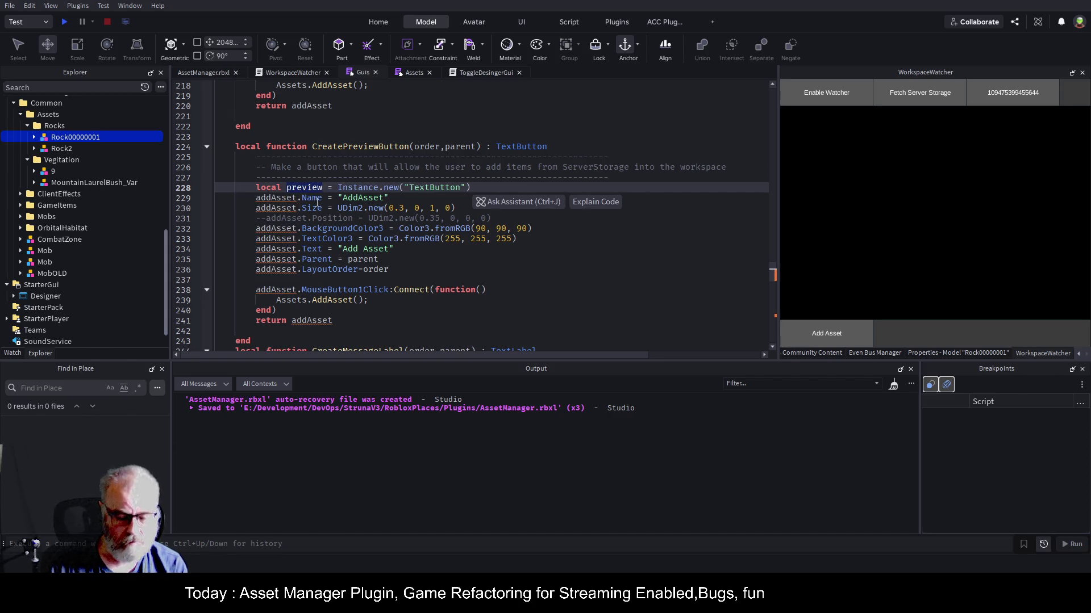
double_click(365, 197)
alt+double_click(275, 197)
key(ctrl+v)
double_click(278, 208)
key(ctrl+v)
double_click(279, 228)
key(ctrl+v)
double_click(276, 238)
key(ctrl+v)
double_click(277, 249)
key(ctrl+v)
- Change the button text to 'Preview Asset' and rename the remaining addAsset references on lines 235–238
double_click(347, 249)
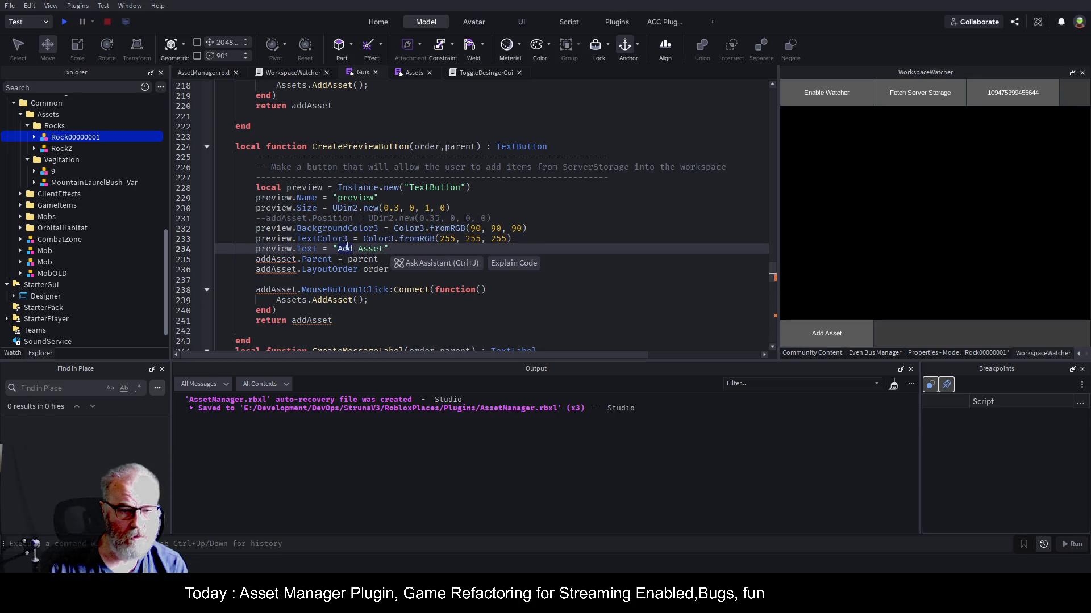
key(ctrl+v)
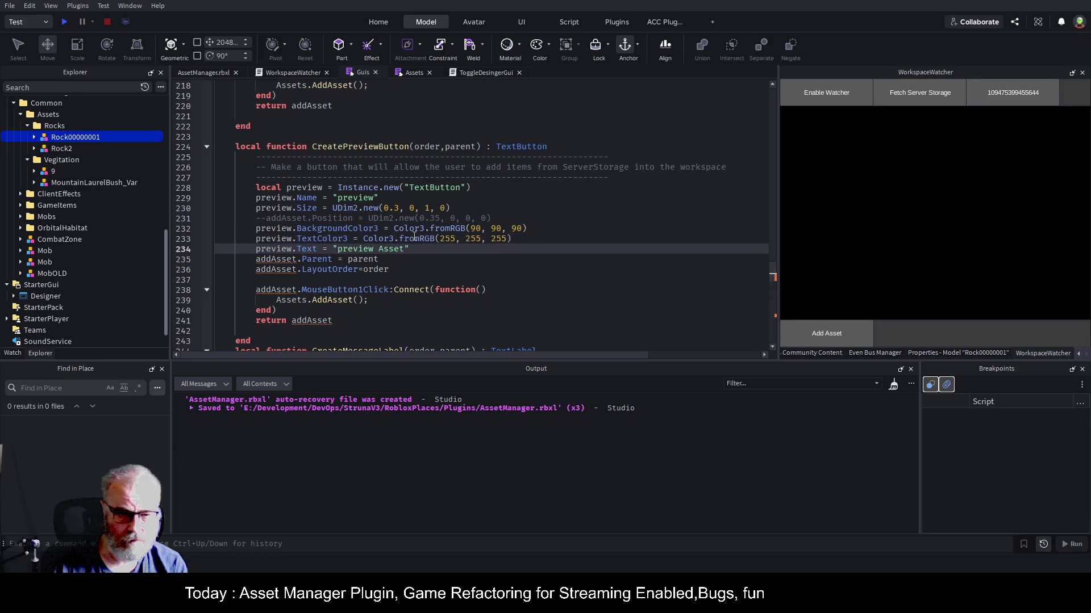
key(ctrl+BackSpace)
text(Preview)
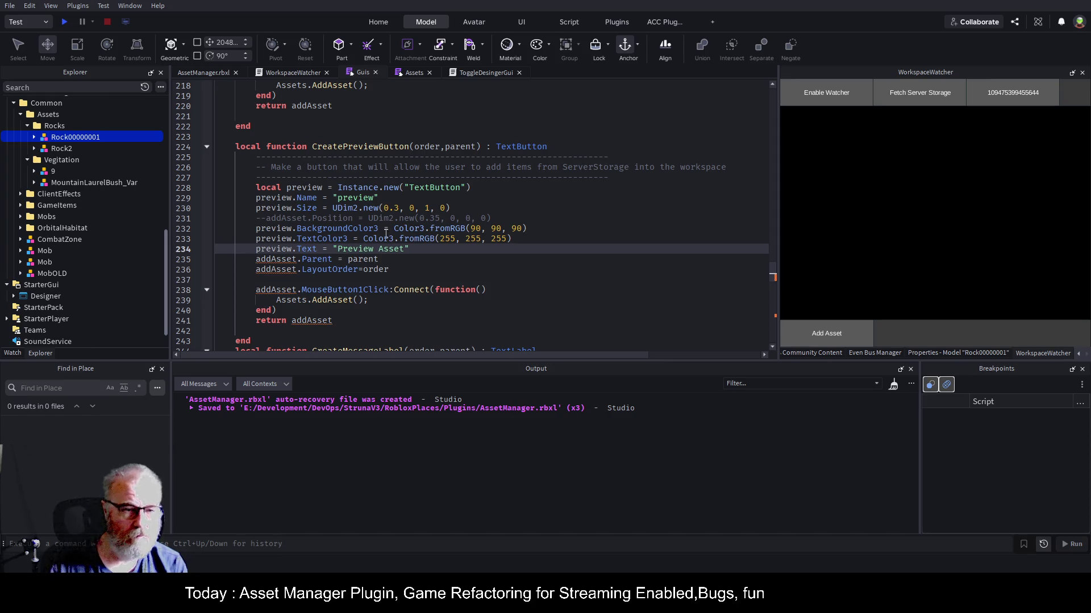
double_click(270, 259)
key(ctrl+v)
double_click(274, 270)
key(ctrl+v)
double_click(273, 290)
key(ctrl+v)
- Make the button call Assets.PreviewSelection, return preview, and save the place
double_click(333, 300)
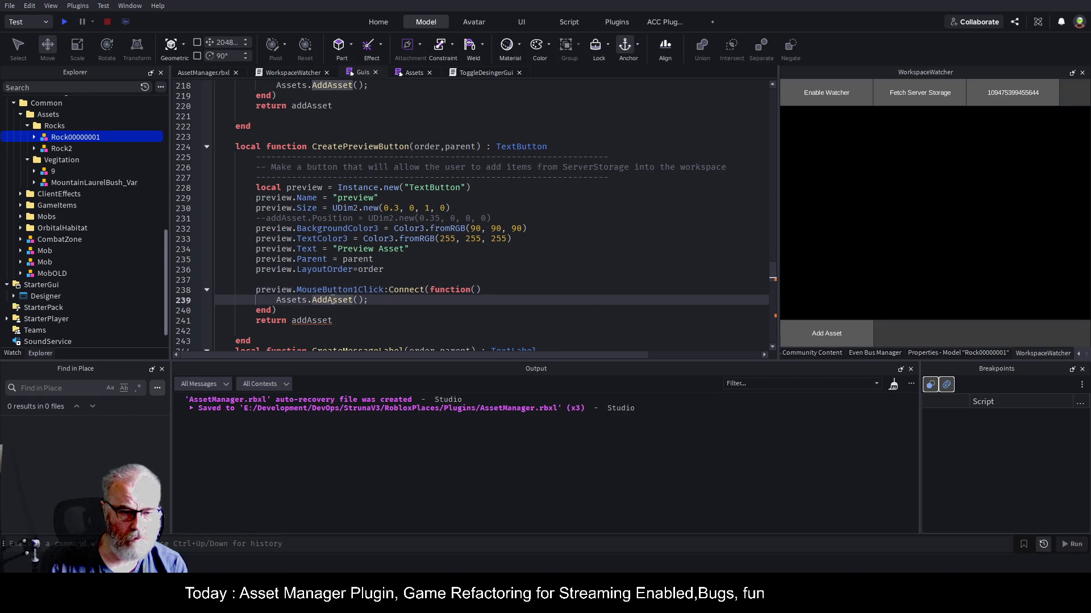
text(PreviewSelection)
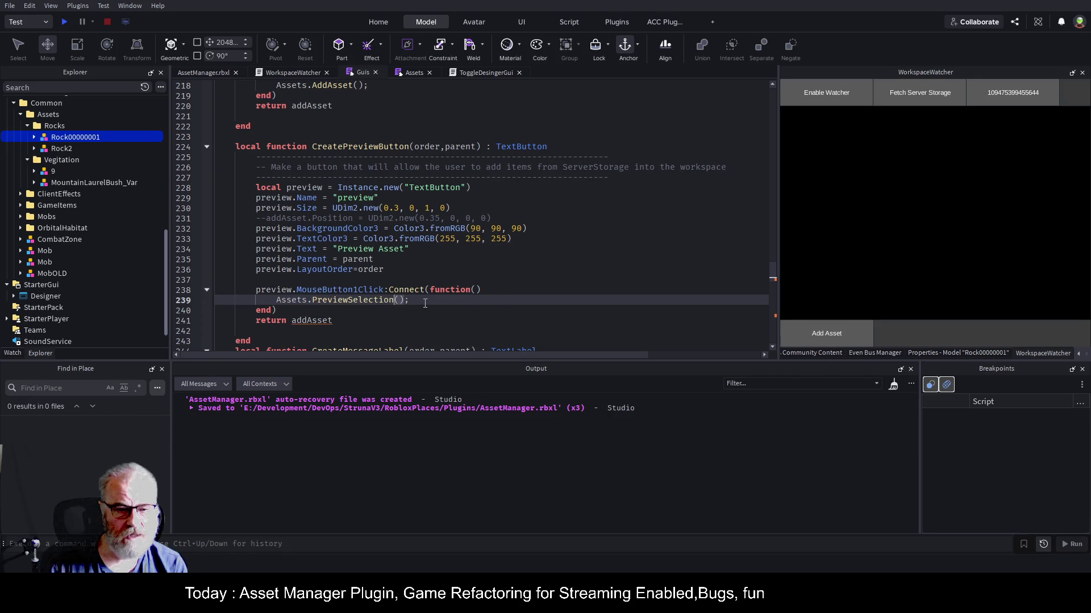
double_click(312, 321)
text(preview)
key(ctrl+s)
double_click(377, 147)
key(ctrl+c)
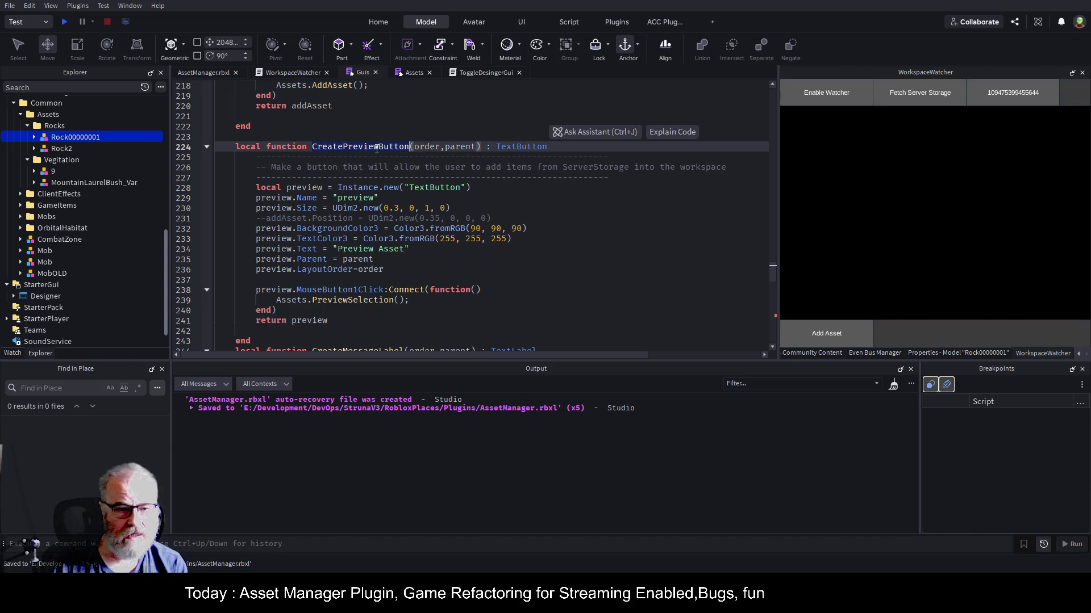
key(ctrl+End)
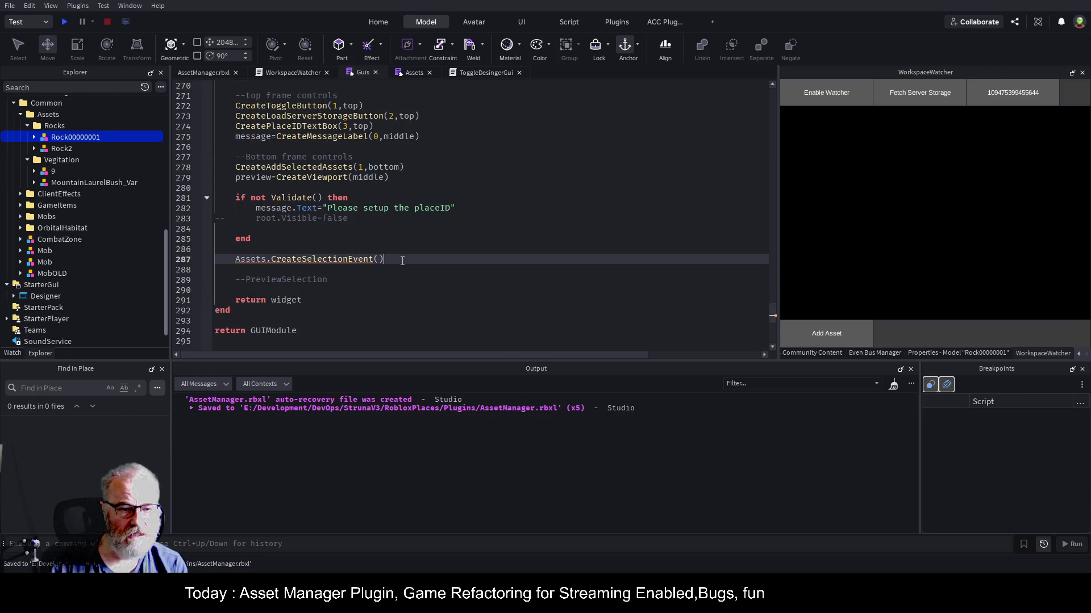
- Add 'local btnPreview = CreatePreviewButton(2,bottom)' on line 288 of the Guis script
click(360, 269)
key(ctrl+v)
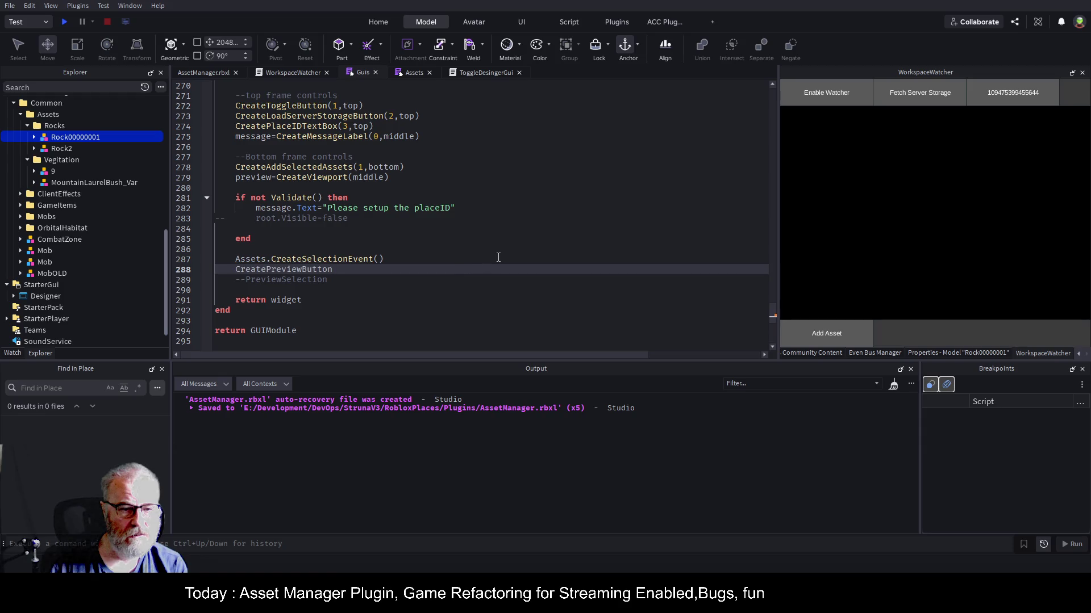
text(())
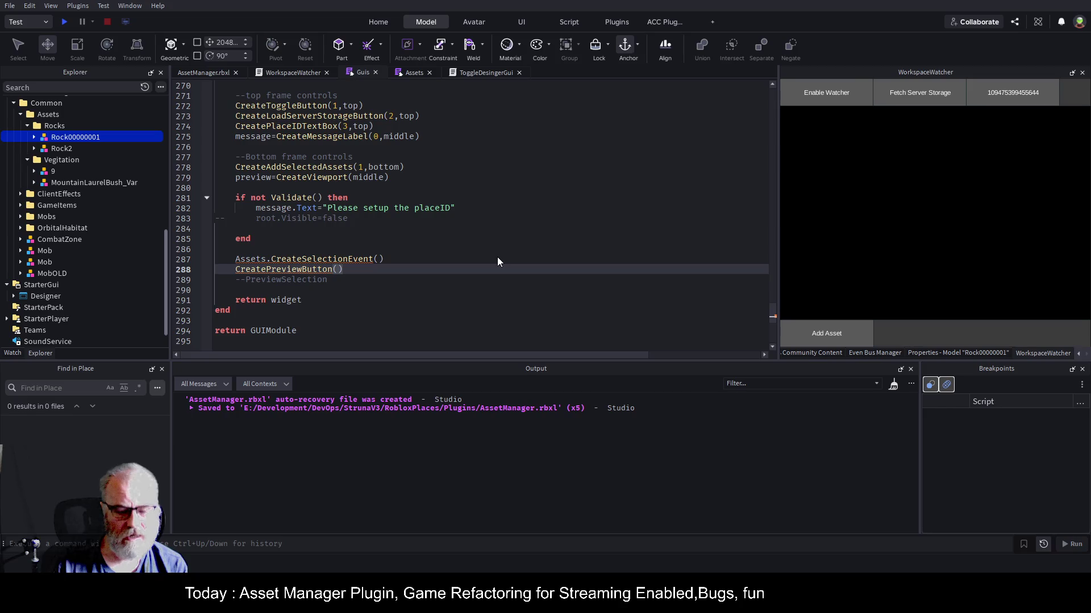
text(2,b)
text(ottom))
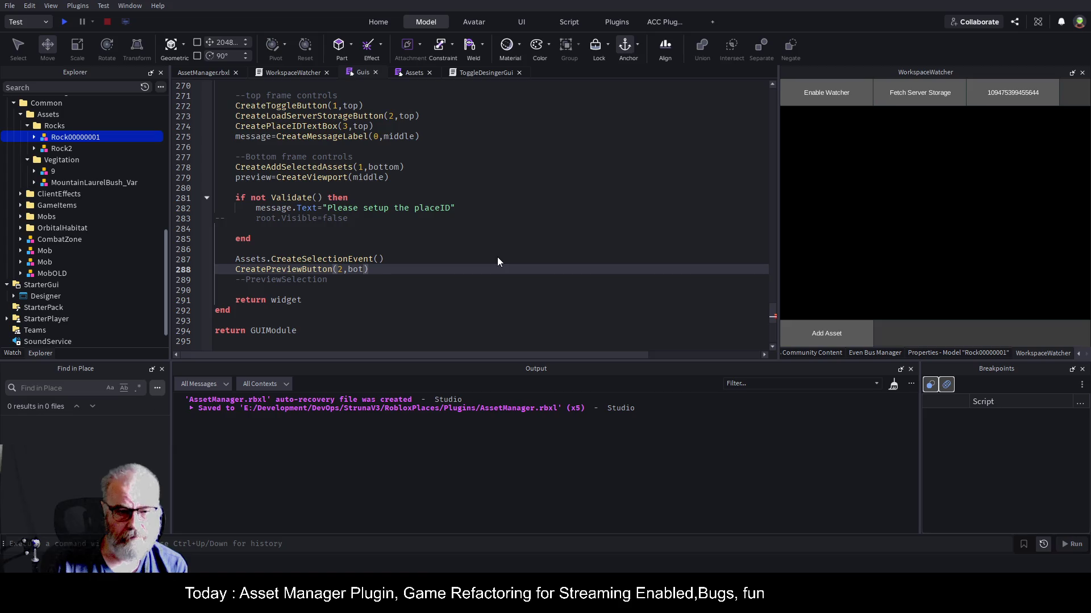
key(Home)
text(local bt)
text(nPrevie)
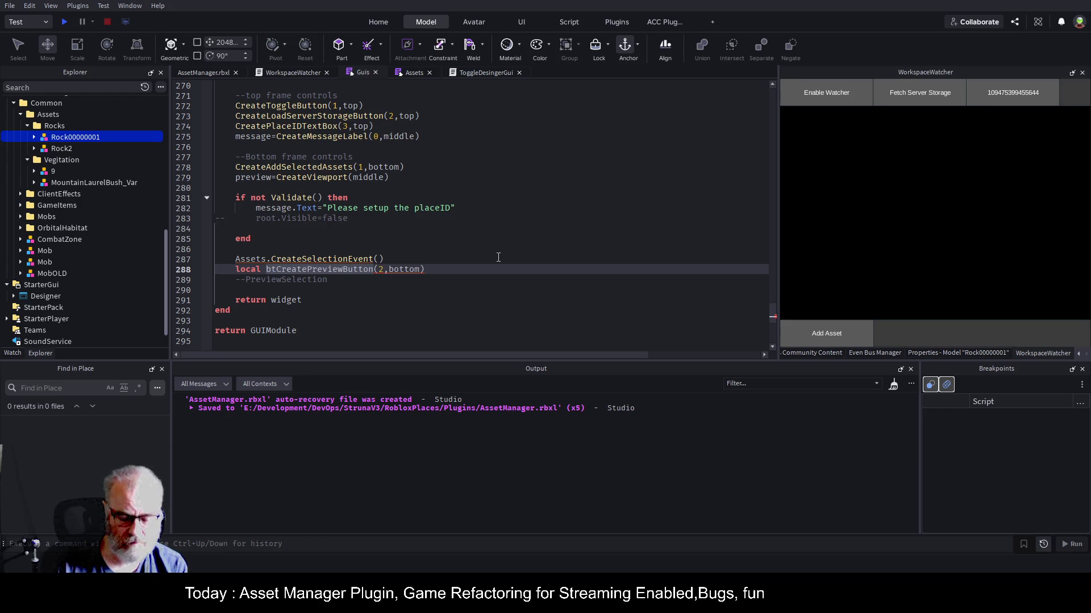
text(w =)
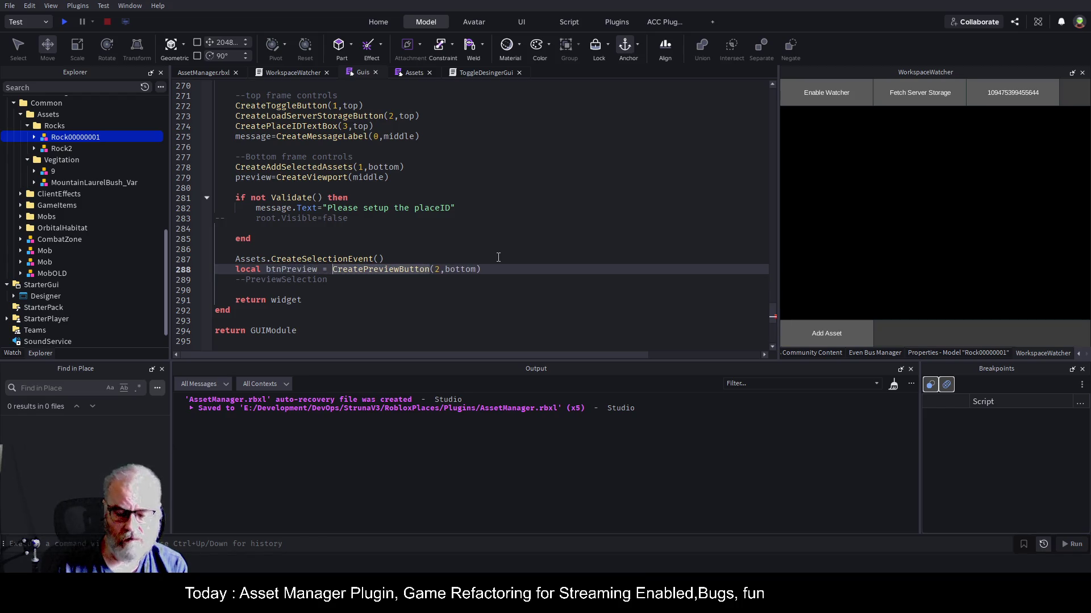
- Comment out and then delete the Assets.CreateSelectionEvent() line on line 287, saving the place
click(498, 258)
key(Home)
text(--)
key(End)
key(ctrl+s)
key(shift+Home)
key(BackSpace)
key(ctrl+s)
click(495, 229)
key(ctrl+s)
scroll(85, 250, up, 6)
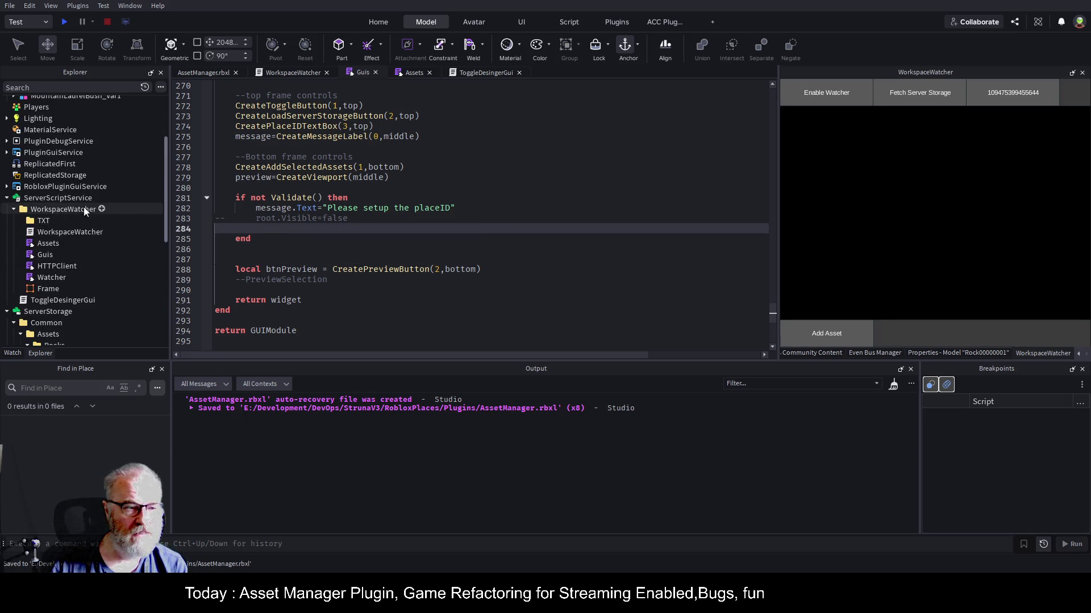
- Save WorkspaceWatcher as a local plugin, then review the UIListLayout lines in the Guis script
click(83, 211)
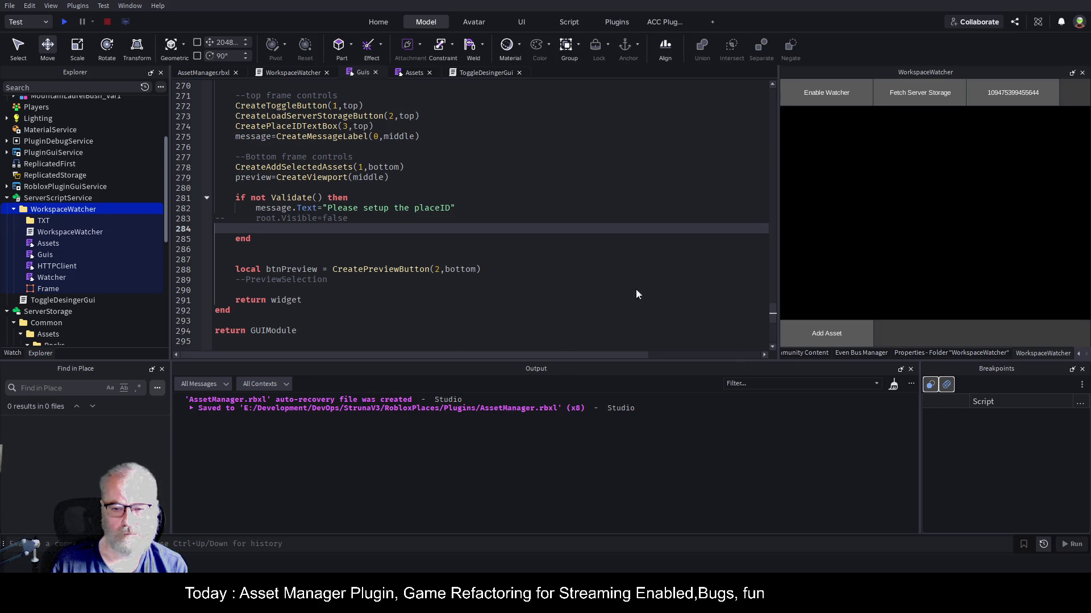
key(ctrl+s)
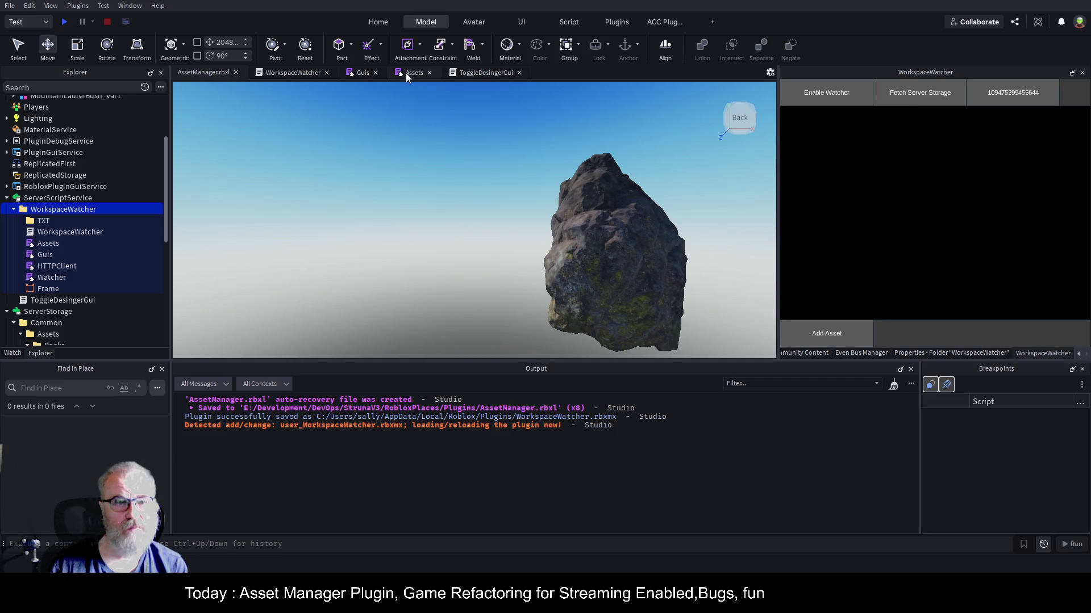
click(363, 72)
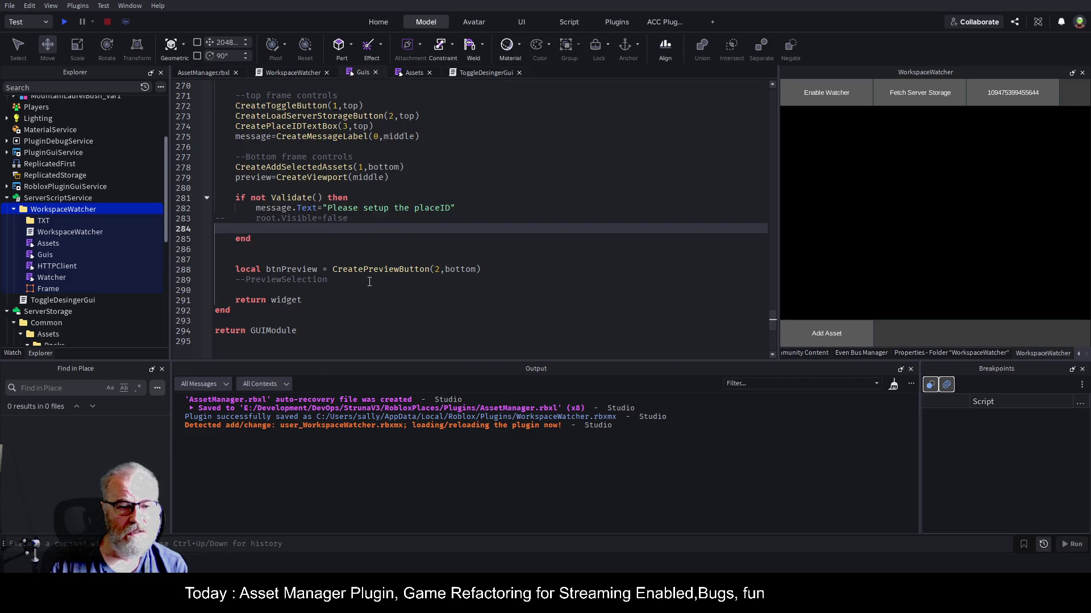
scroll(369, 282, up, 8)
scroll(363, 263, up, 14)
scroll(364, 263, up, 20)
scroll(364, 263, up, 8)
scroll(364, 263, up, 4)
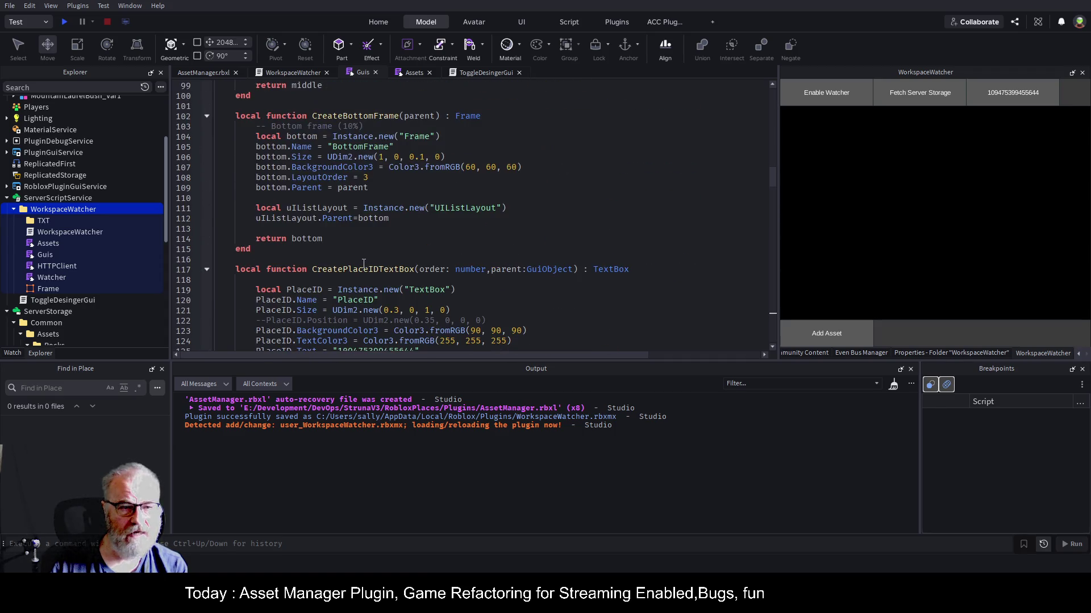
mouse_move(236, 208)
mouse_down()
mouse_move(504, 207)
mouse_move(399, 218)
mouse_up()
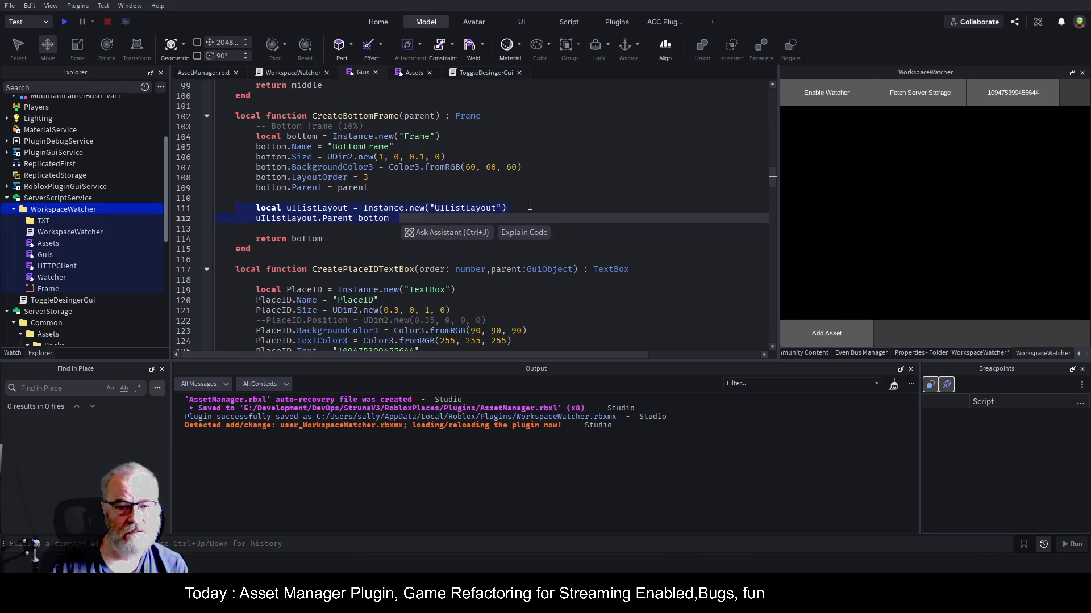
click(509, 209)
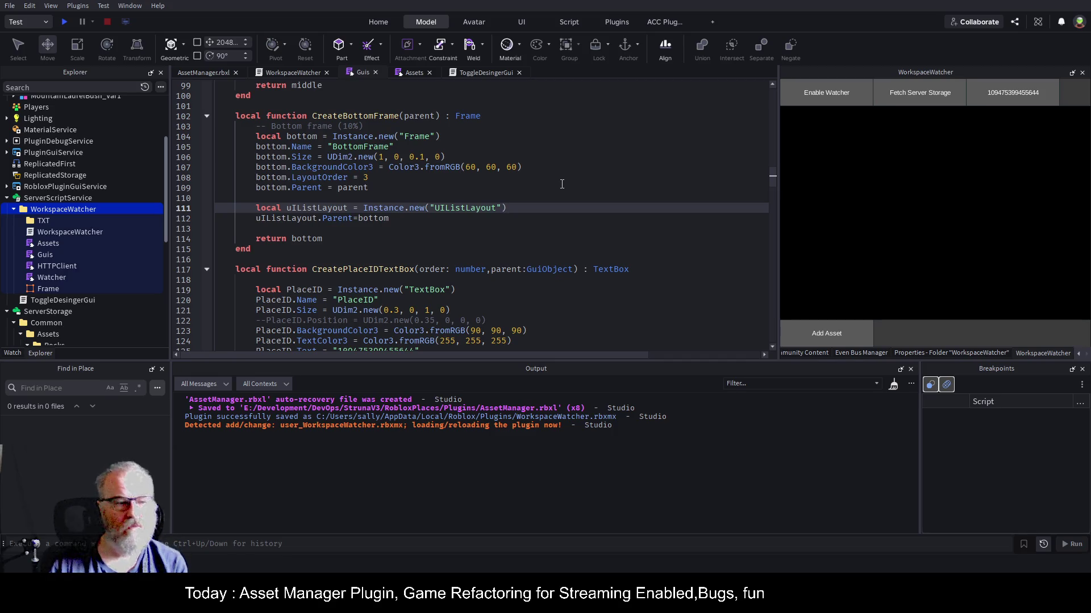
scroll(549, 208, down, 3)
scroll(549, 208, down, 20)
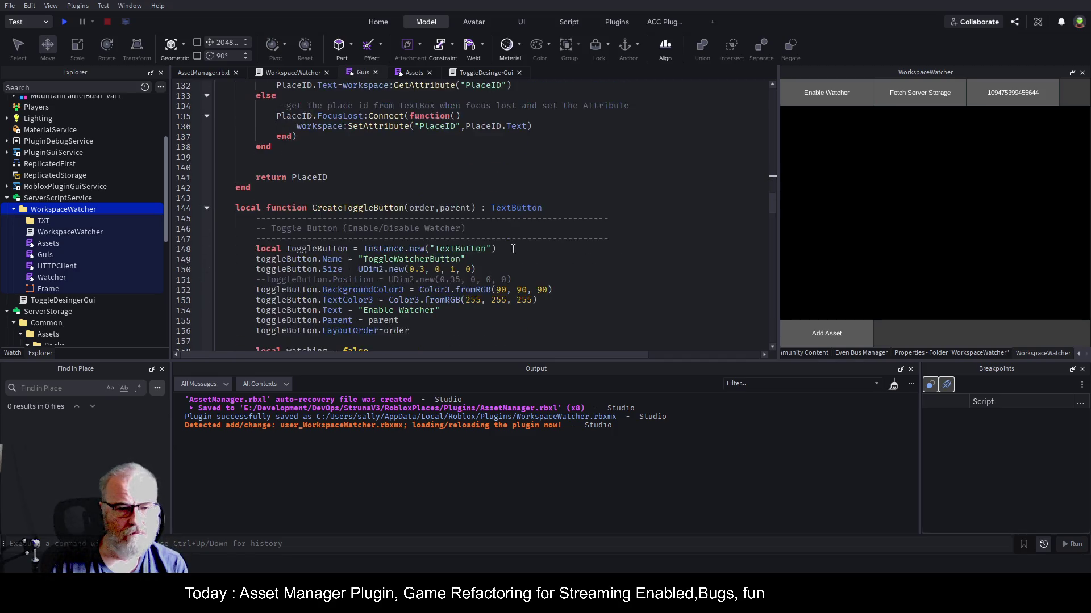
scroll(448, 263, down, 19)
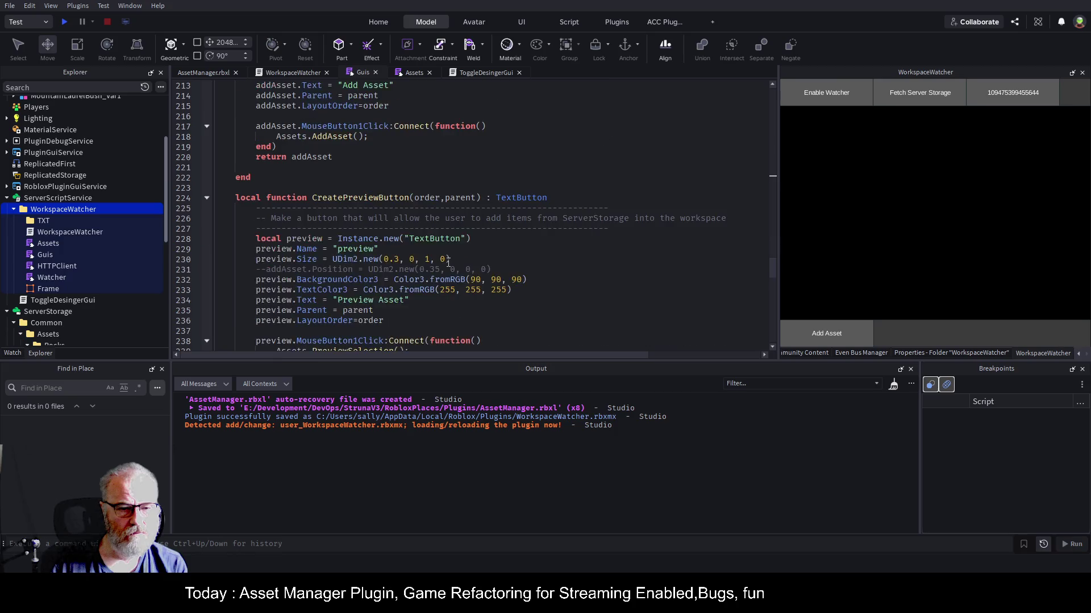
scroll(438, 264, down, 5)
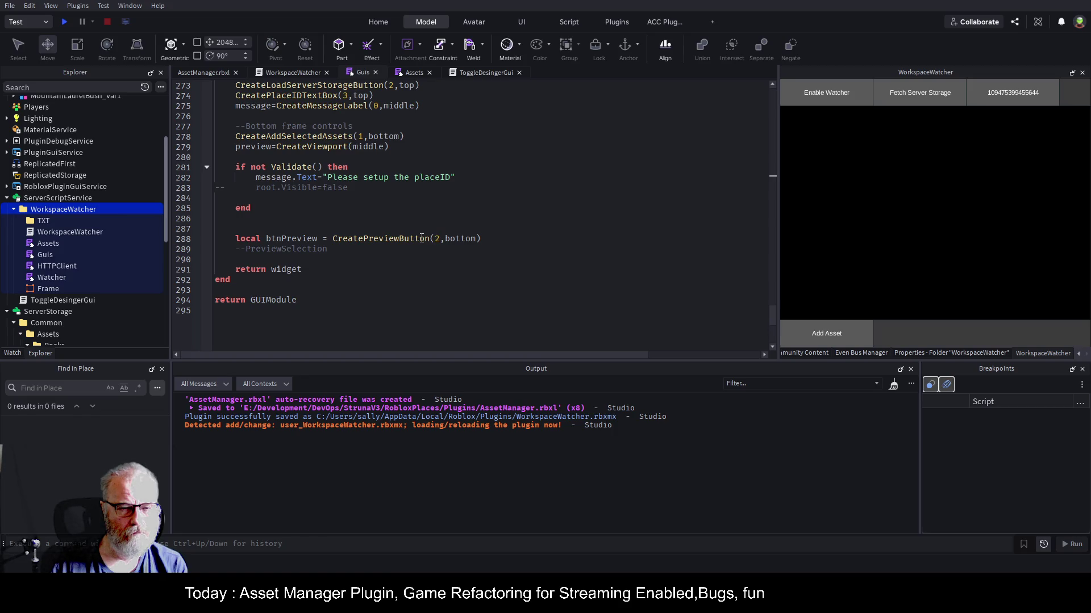
- Rename the button in CreatePreviewButton to 'Preview' and save the place
click(421, 239)
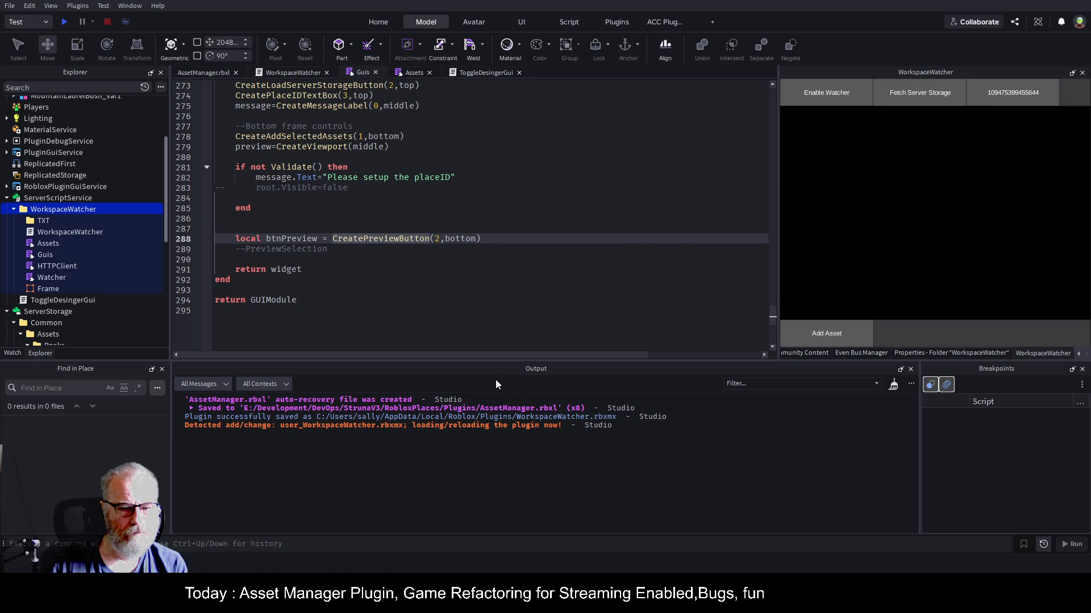
key(F12)
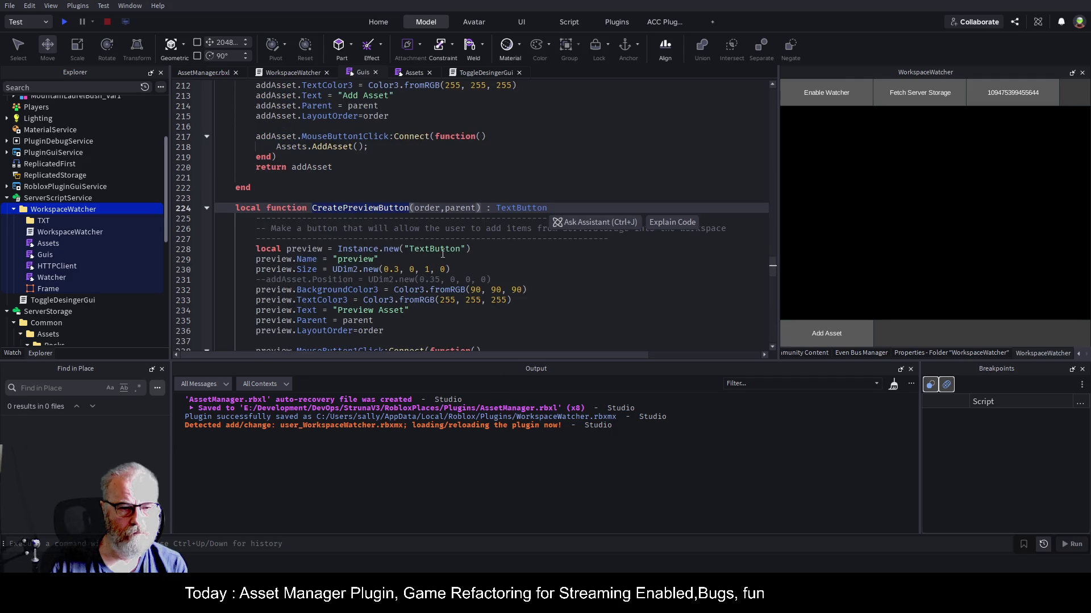
click(442, 255)
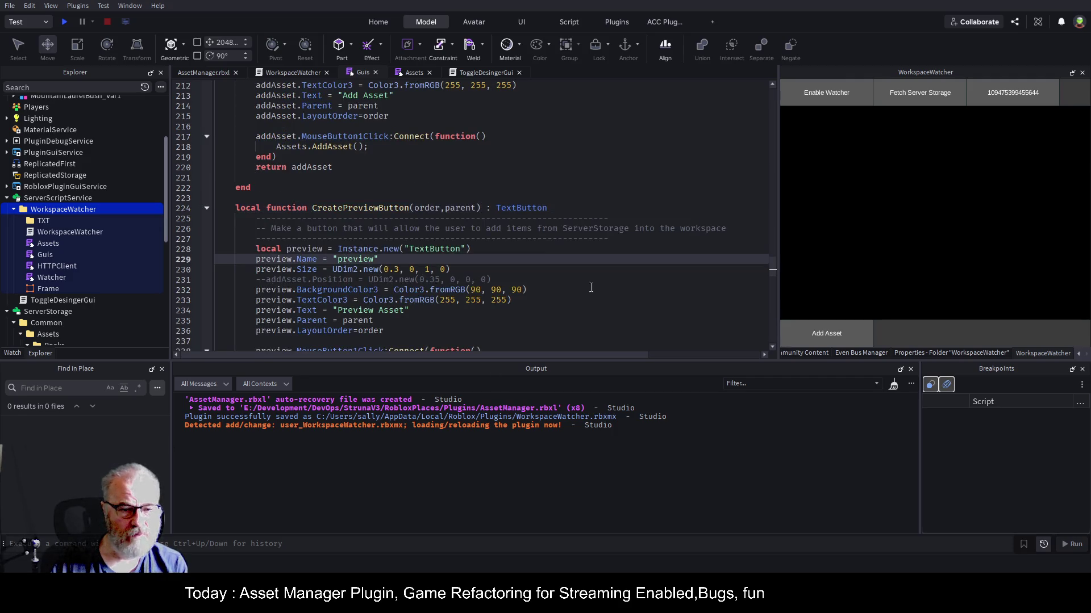
double_click(355, 259)
text(Preview)
key(ctrl+s)
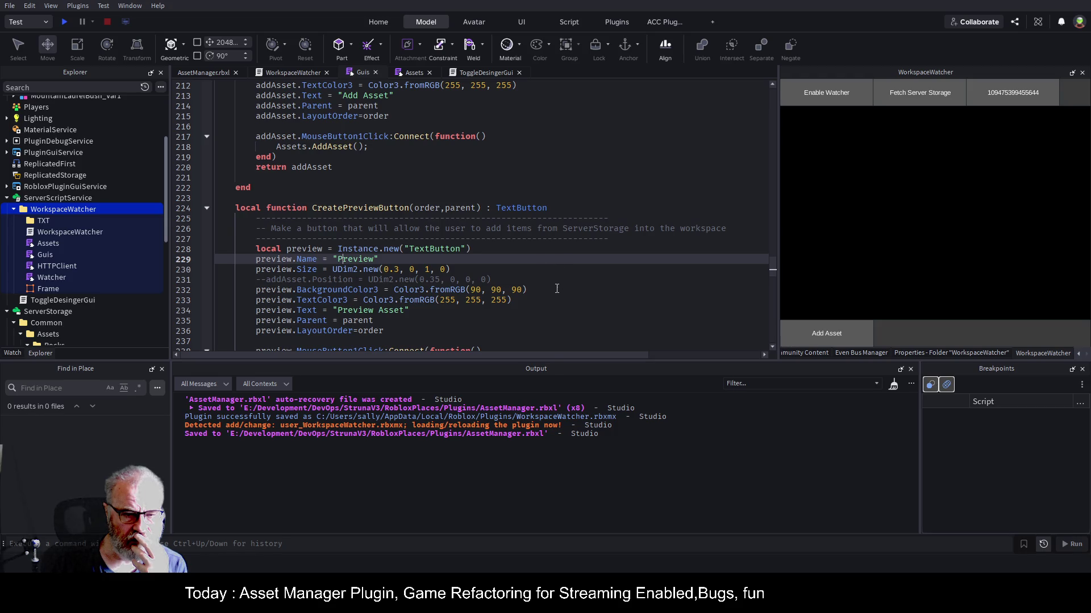
scroll(427, 313, down, 1)
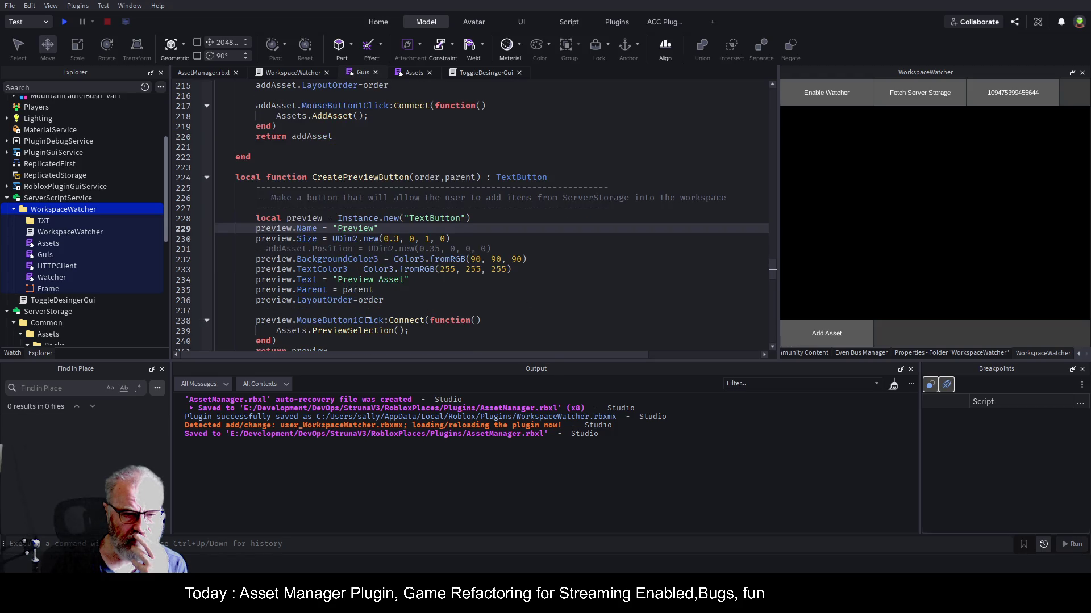
scroll(504, 265, down, 3)
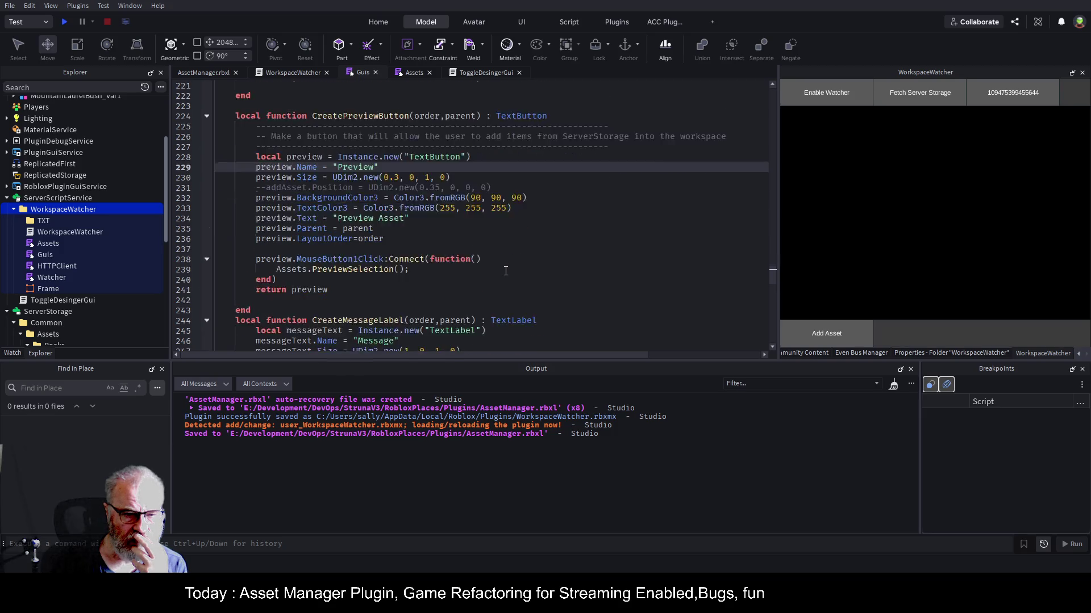
click(519, 261)
key(ctrl+s)
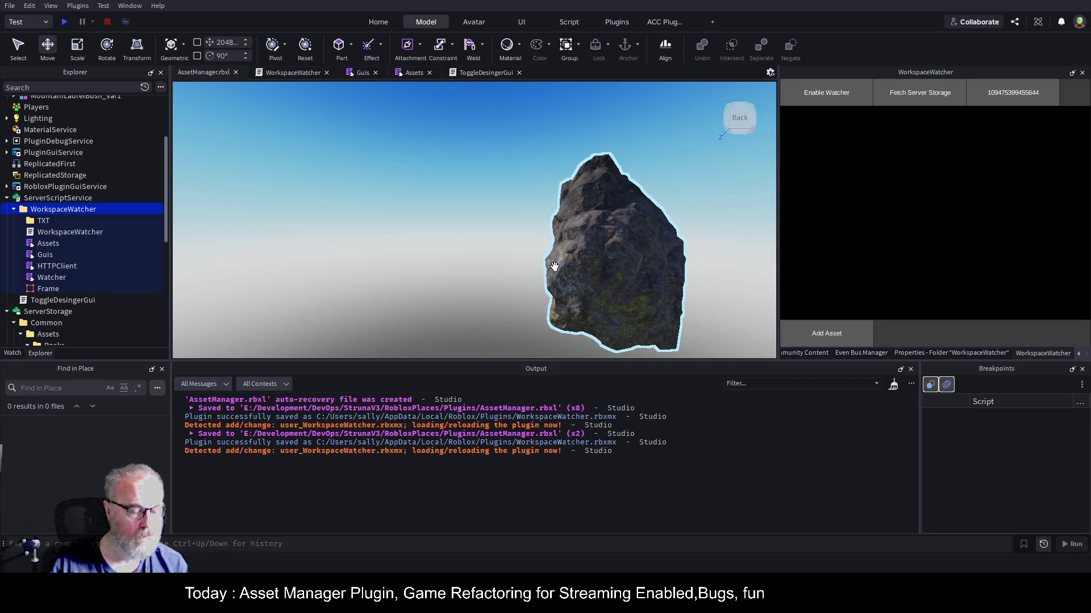
- Expand PluginGuiService down to WorkspaceWatcherUI's RootFrame in Explorer
click(7, 141)
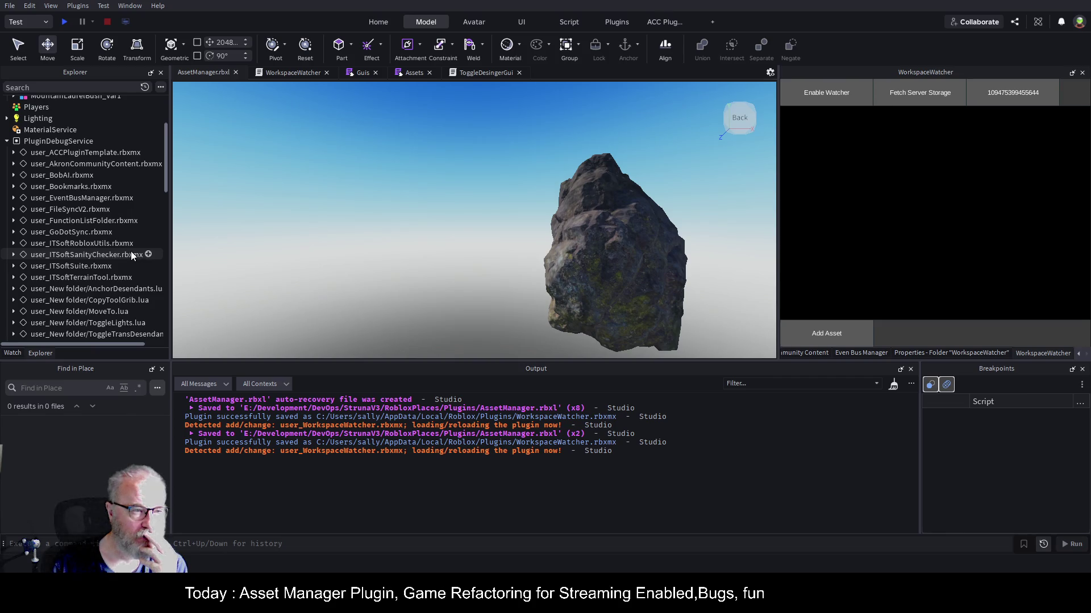
click(7, 141)
click(6, 152)
scroll(98, 195, down, 3)
click(12, 250)
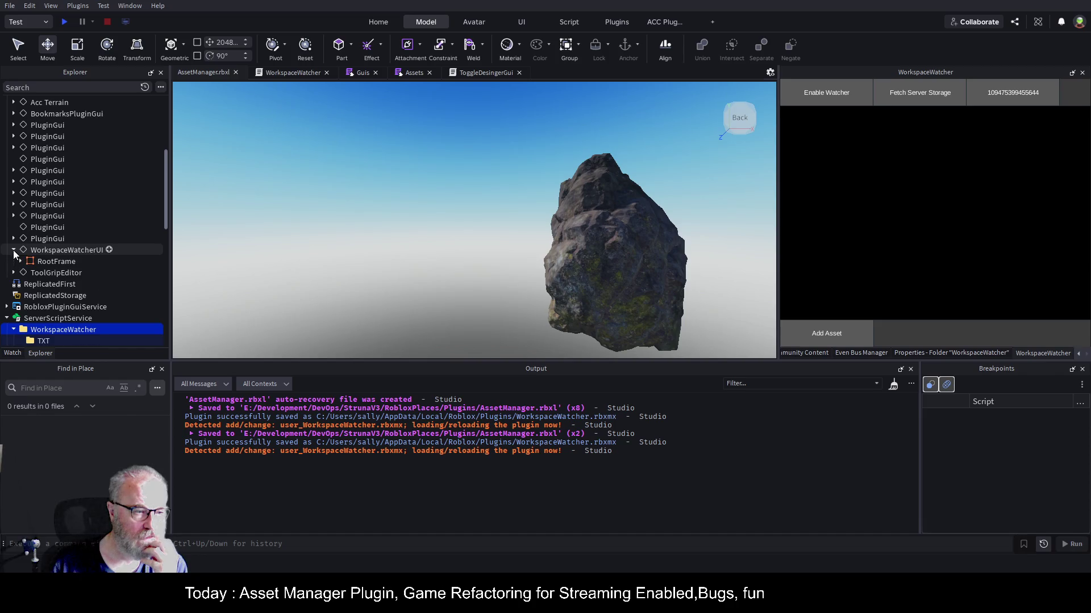
click(25, 261)
scroll(44, 247, down, 2)
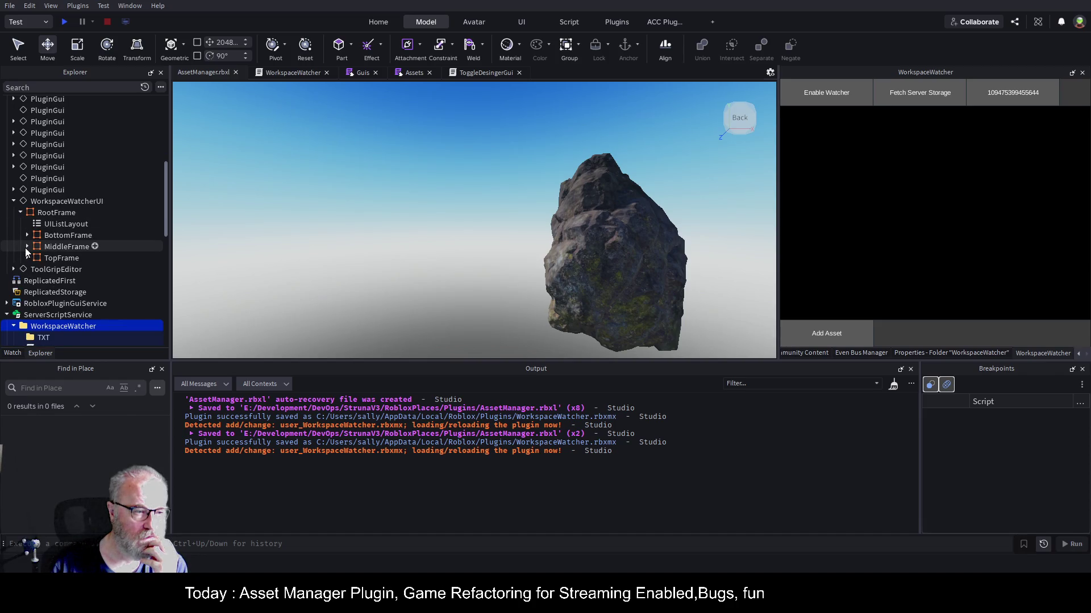
- Inspect the properties of BottomFrame, its Preview button and its UIListLayout
click(28, 259)
click(27, 256)
click(33, 238)
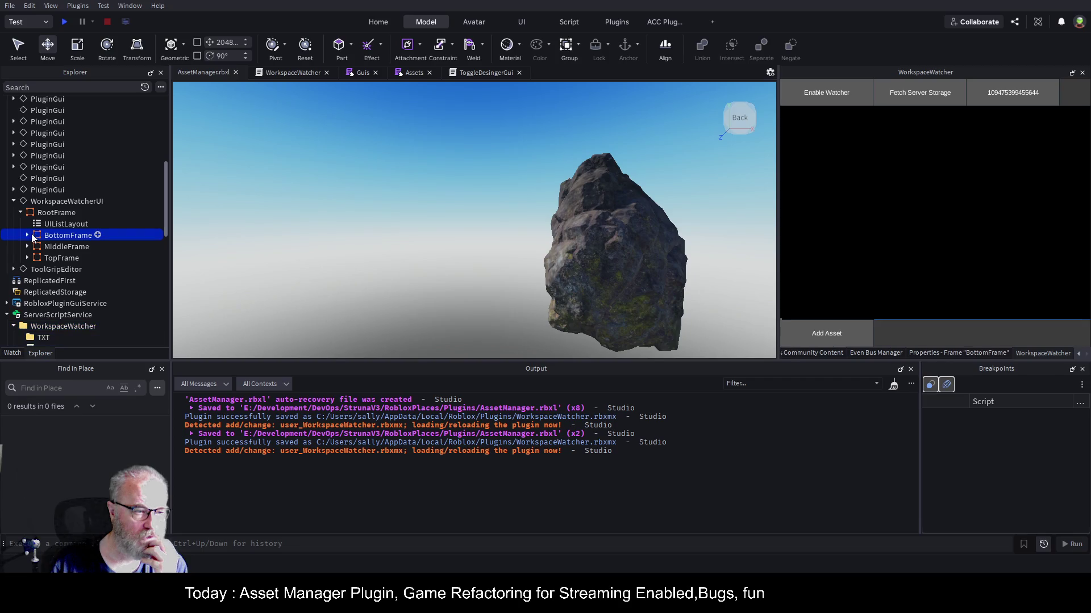
click(26, 236)
click(66, 270)
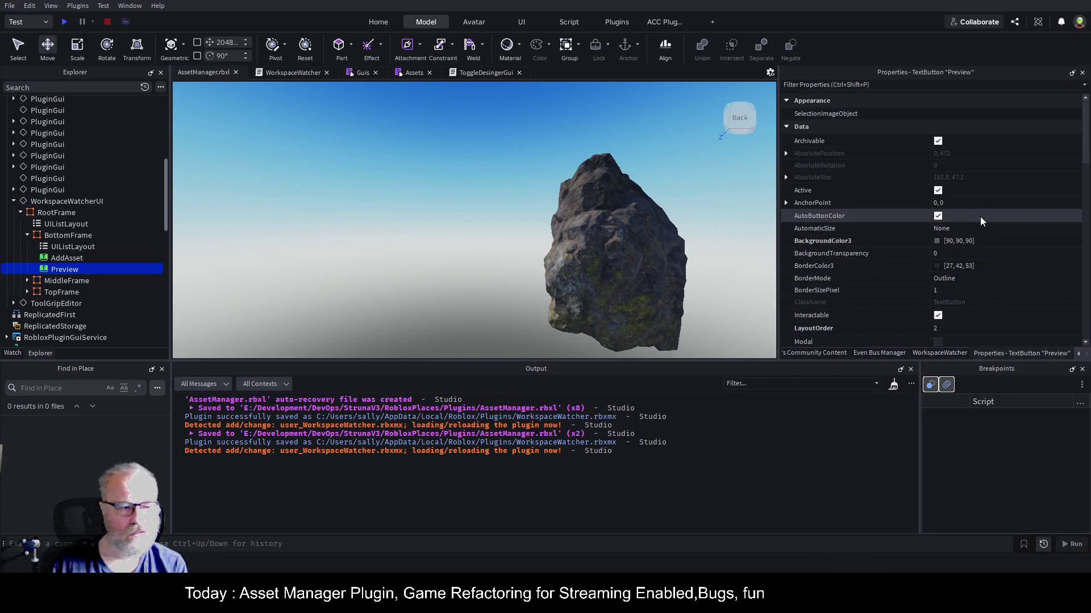
click(85, 247)
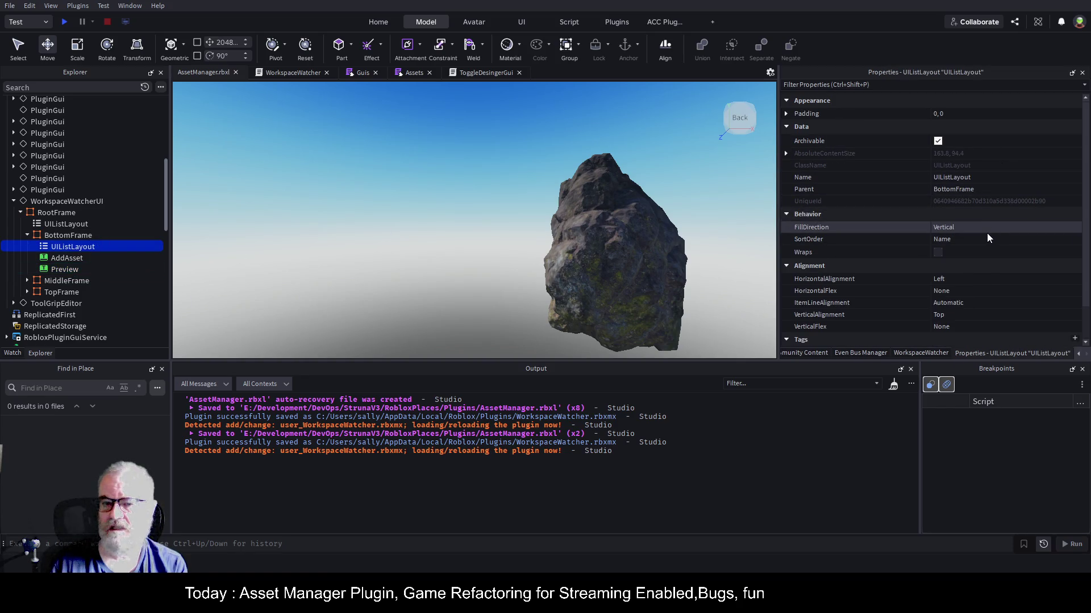
click(411, 73)
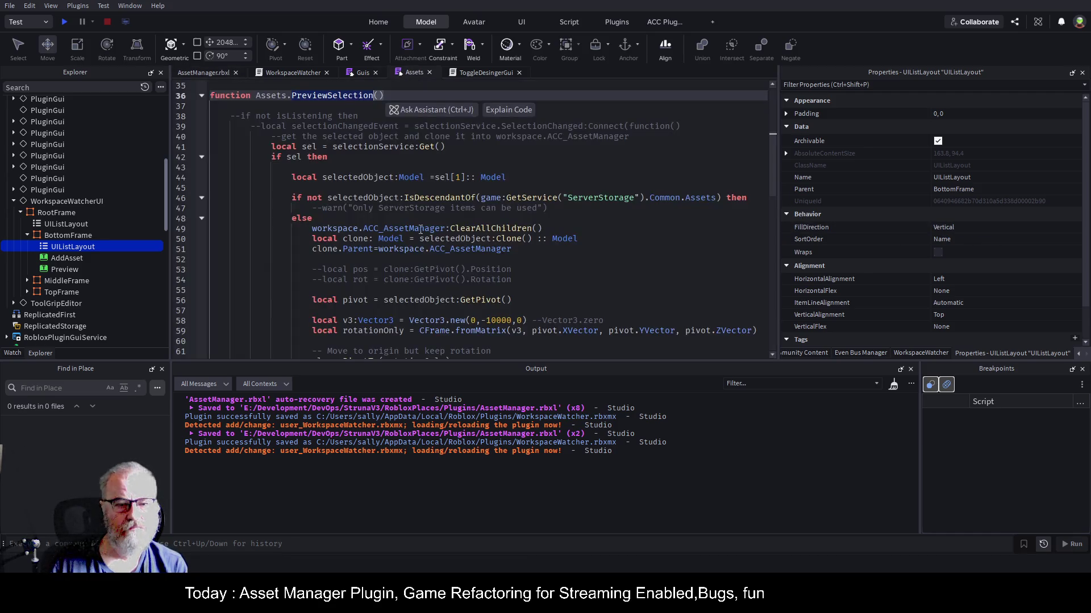
- In the Guis script's CreateBottomFrame, start a bottom.fil line after bottom.Parent, then discard it
click(362, 73)
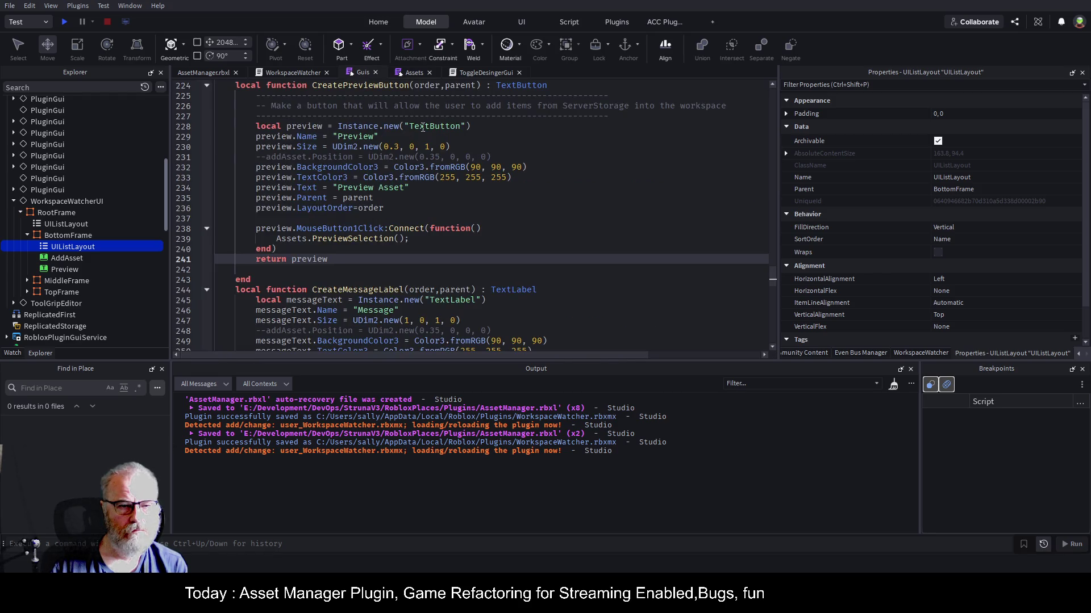
scroll(551, 231, up, 11)
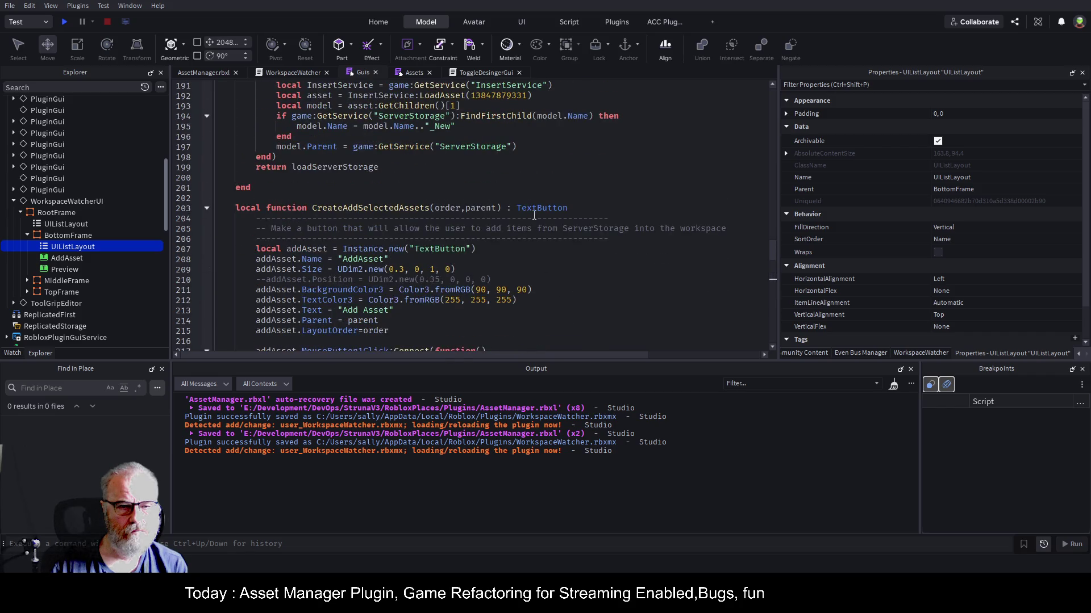
scroll(534, 215, up, 14)
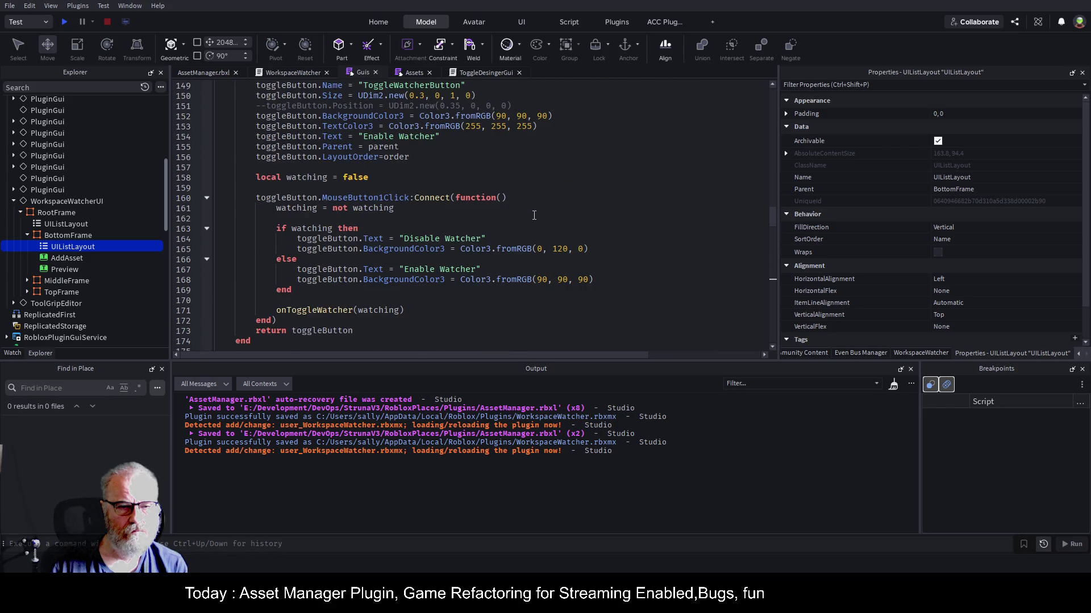
scroll(533, 215, up, 5)
scroll(534, 216, up, 15)
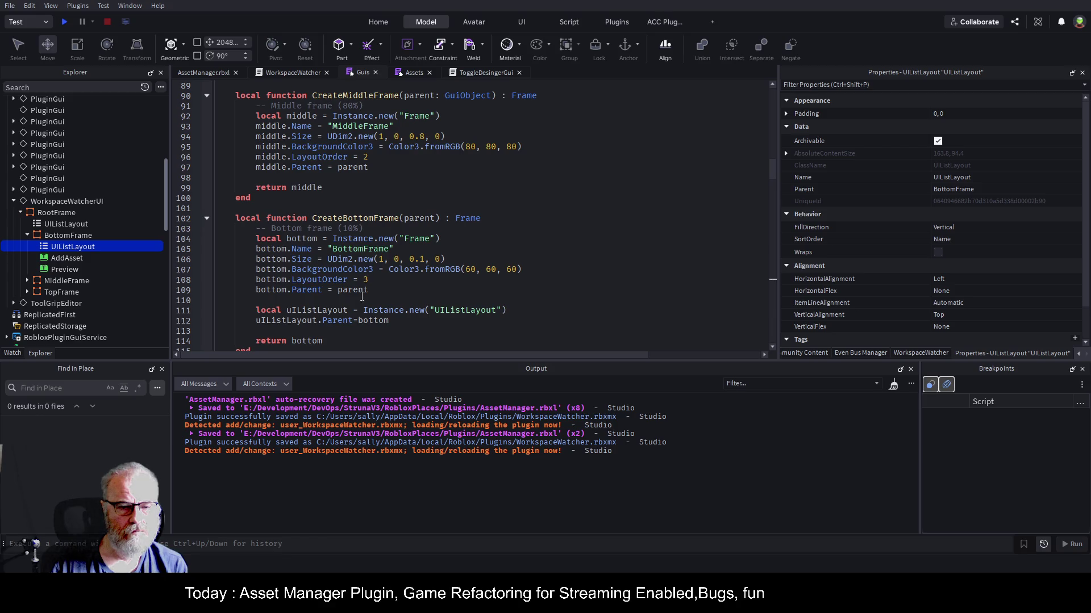
click(397, 292)
key(Return)
text(boo)
key(BackSpace)
text(ttom.)
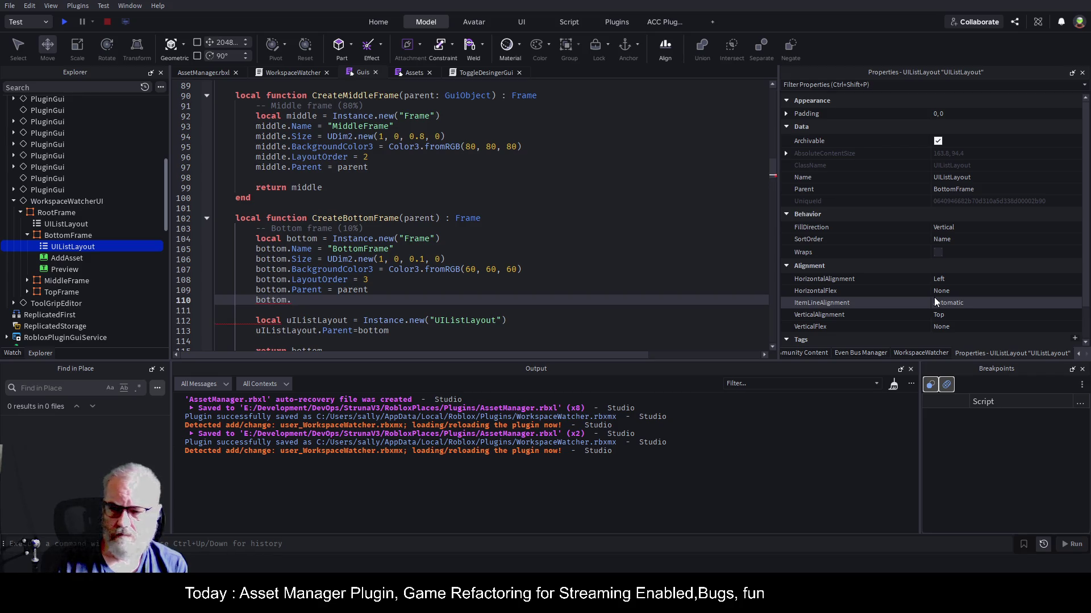
text(fil)
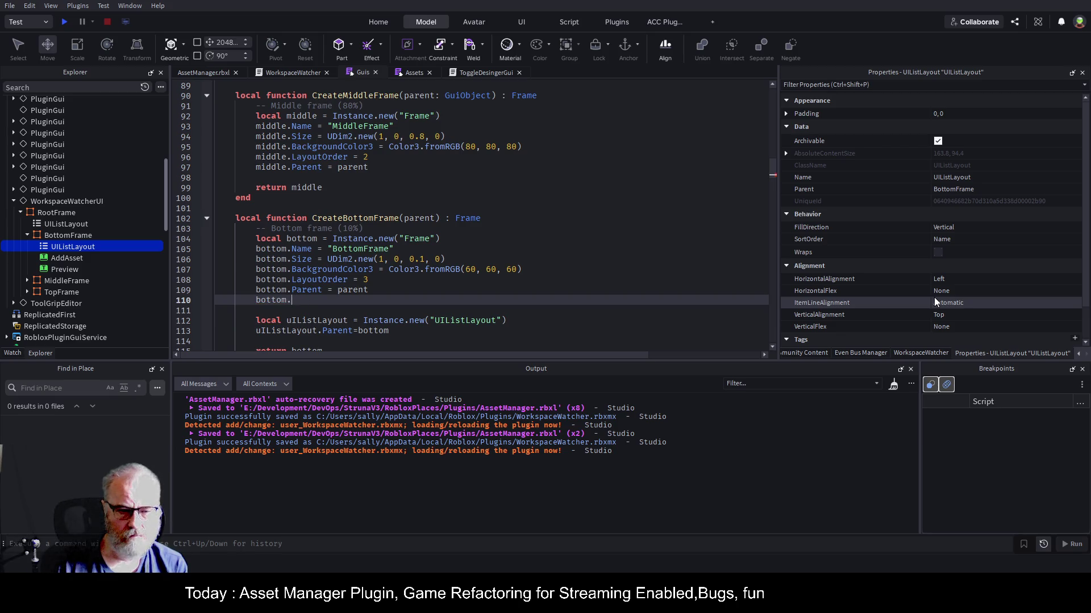
key(BackSpace)
key(BackSpace)
key(BackSpace)
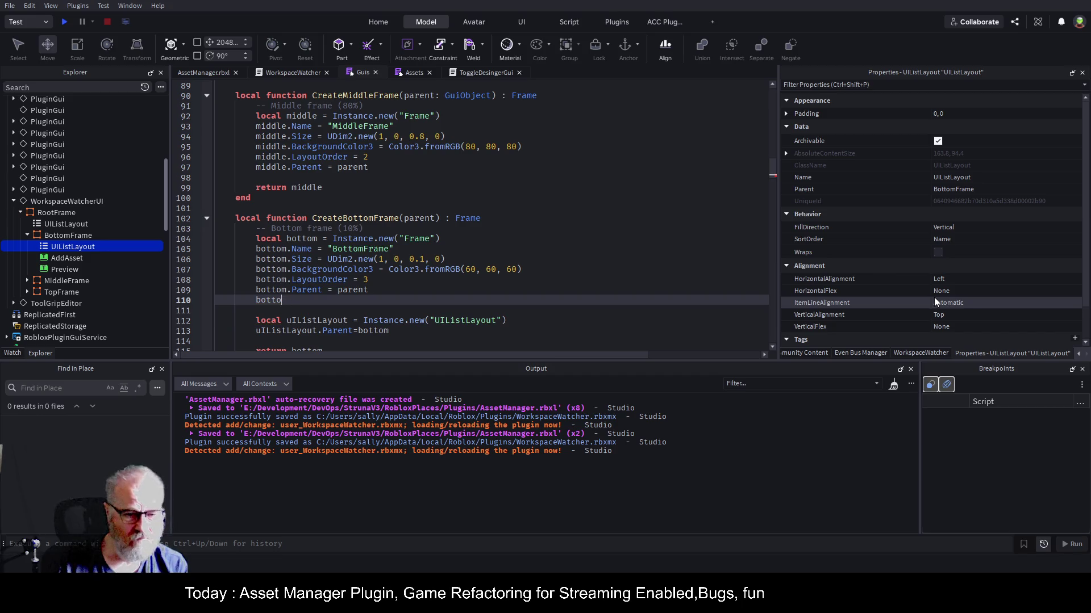
- Add uIListLayout.FillDirection = Enum.FillDirection.Horizontal and save the place
key(Down)
key(Down)
key(ctrl+Right)
key(ctrl+Right)
key(ctrl+Right)
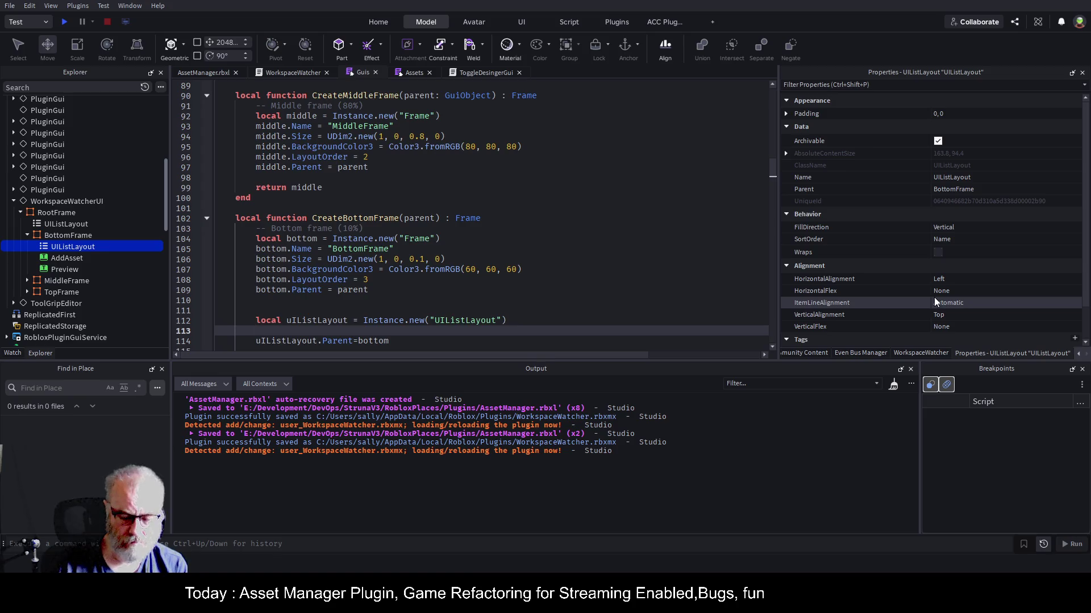
key(Tab)
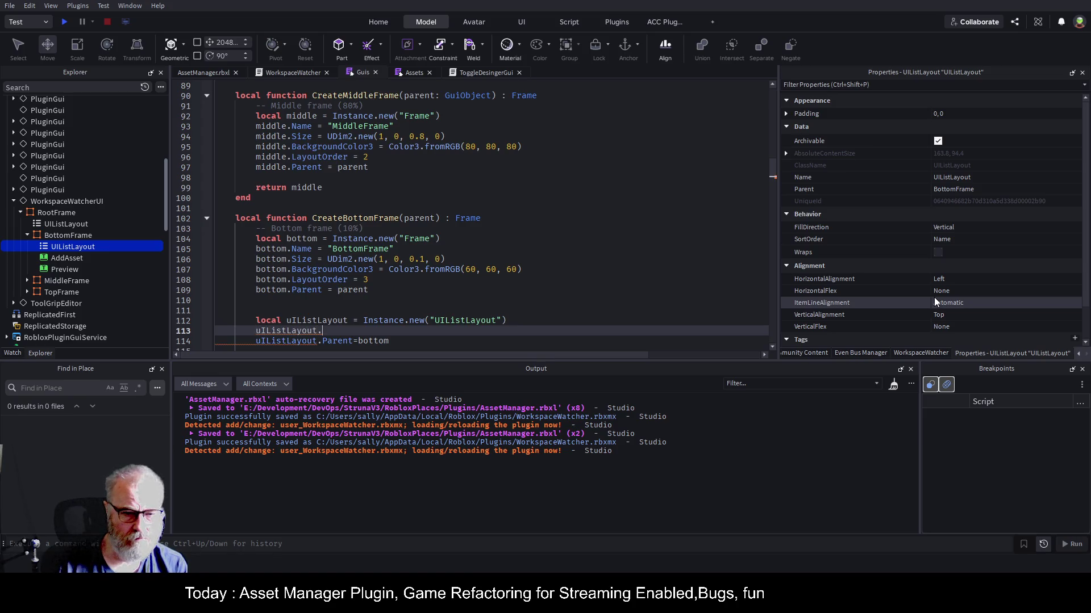
text(fi)
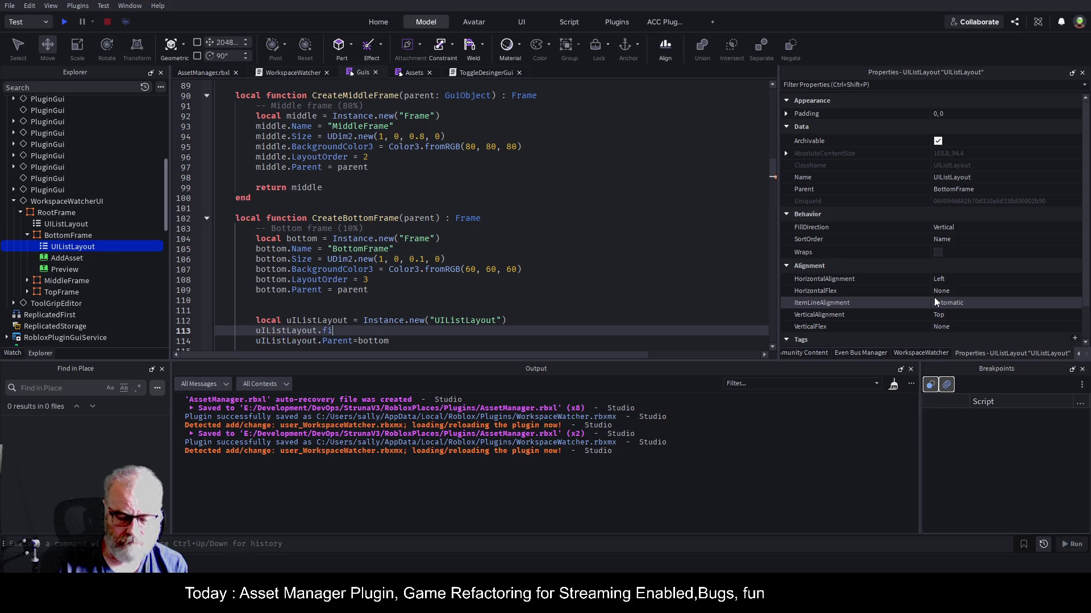
key(Tab)
key(ctrl+s)
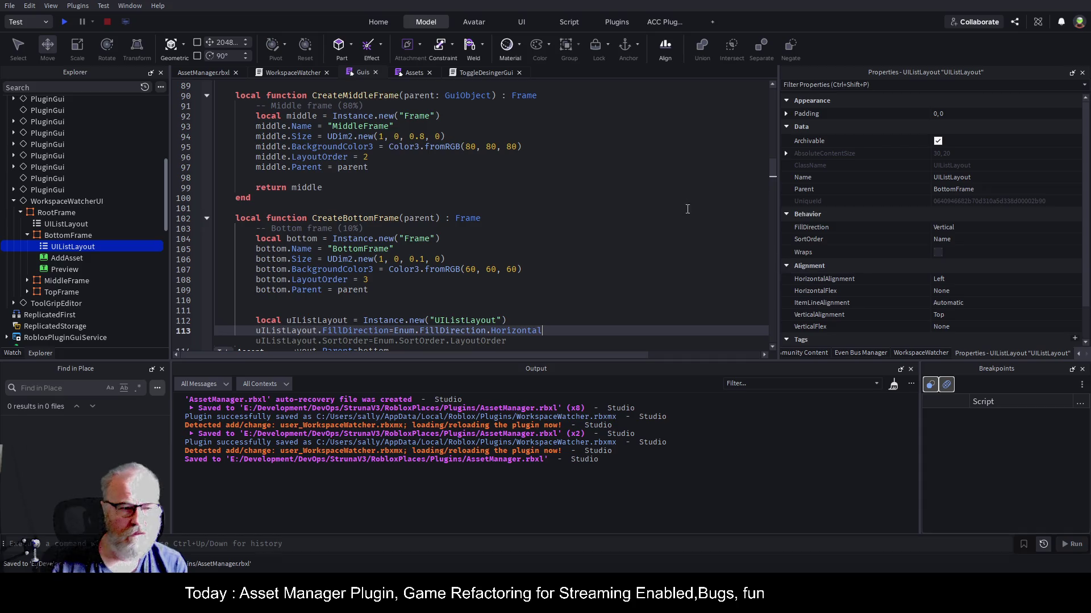
scroll(13, 256, up, 5)
scroll(124, 284, down, 10)
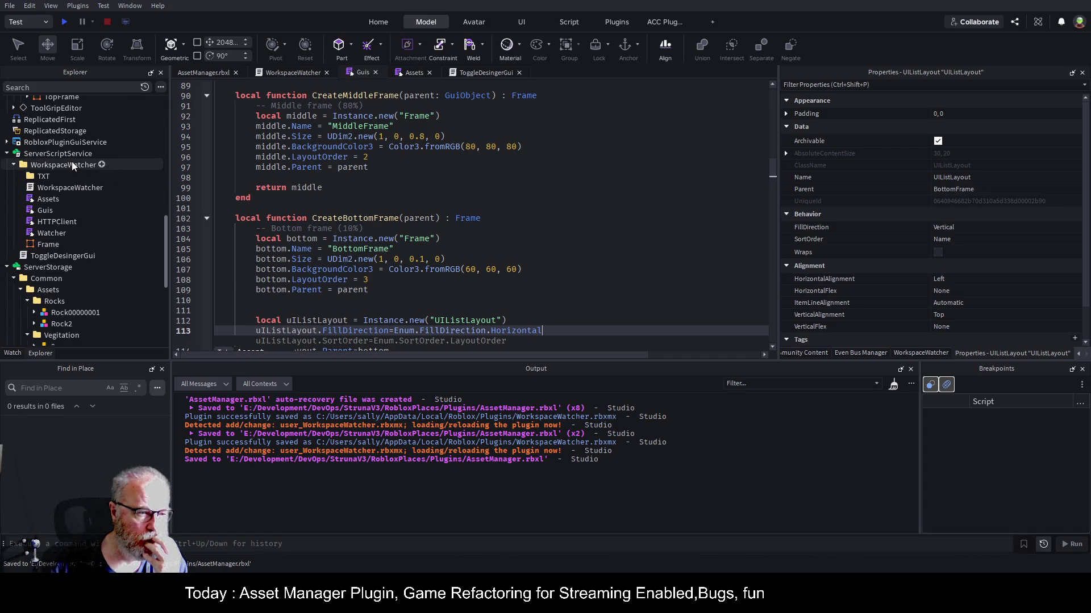
click(71, 164)
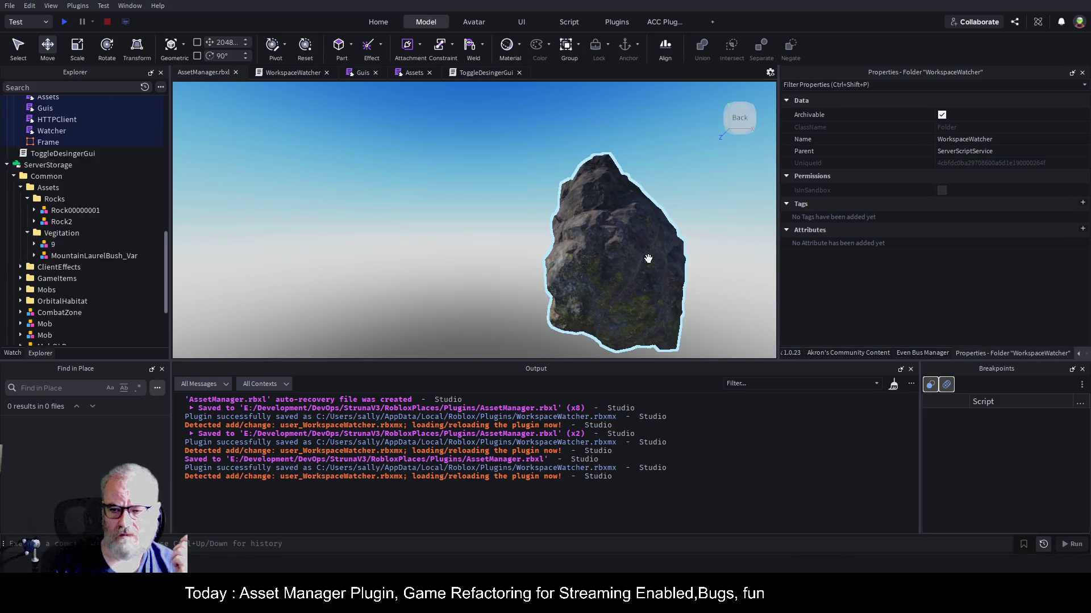
- Show the WorkspaceWatcher plugin panel and delete Rock00000001 from Workspace
click(1084, 354)
click(1066, 353)
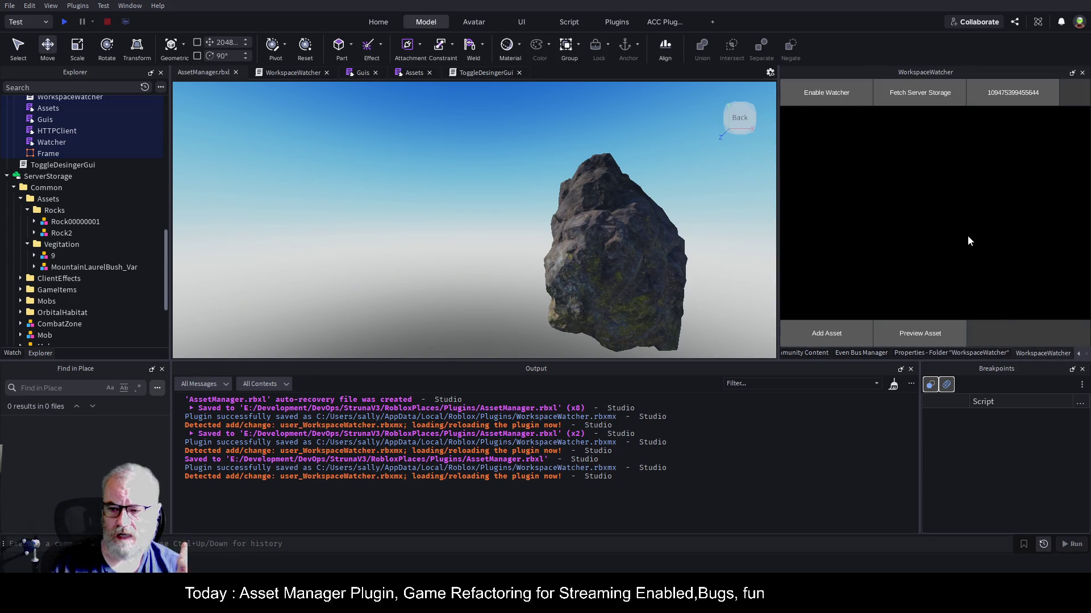
click(54, 256)
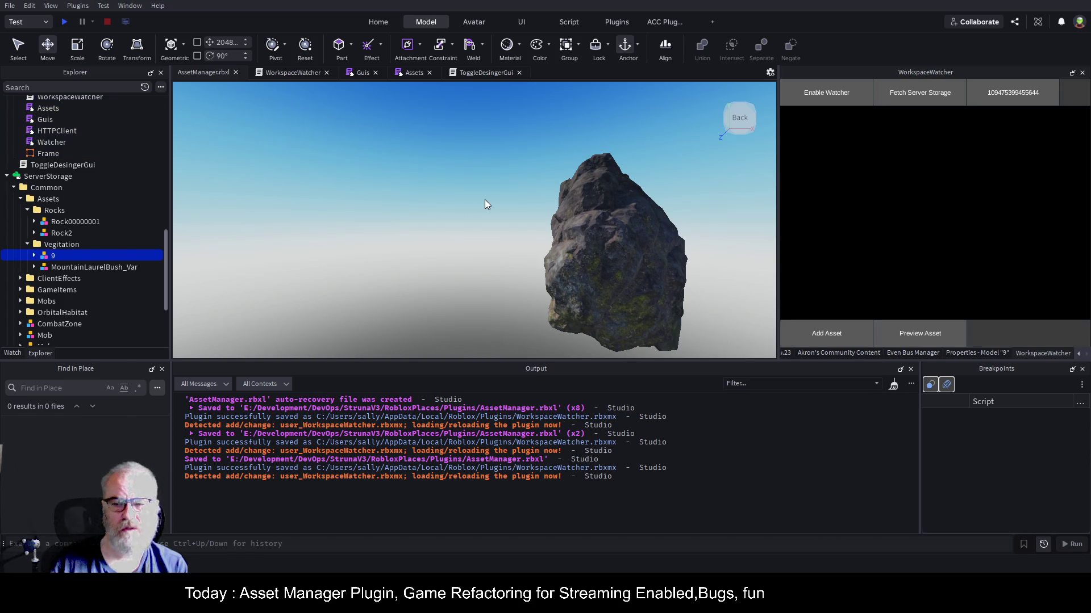
click(91, 267)
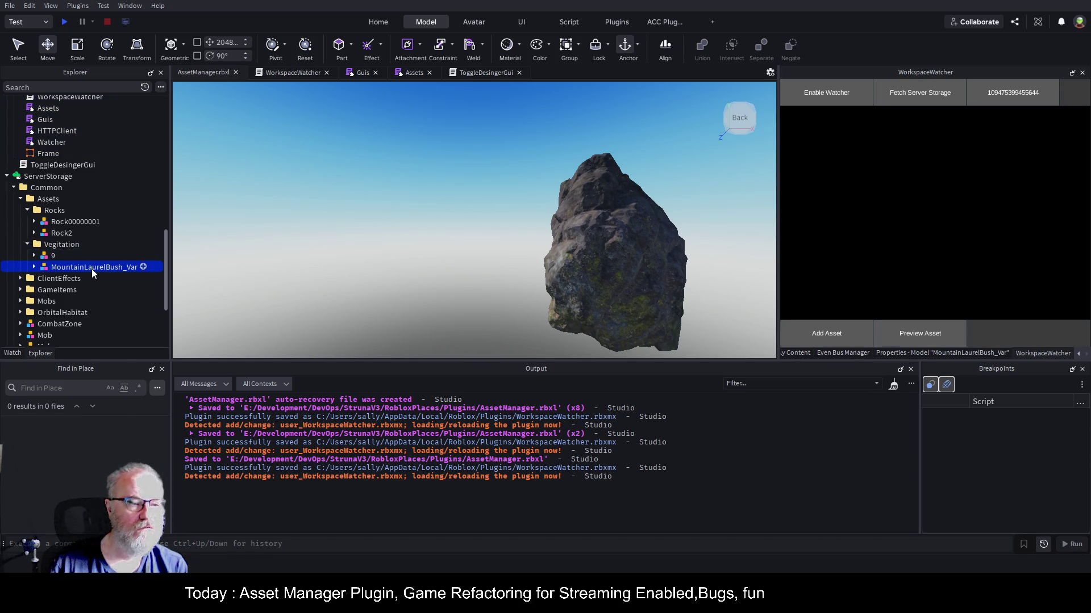
scroll(143, 185, up, 10)
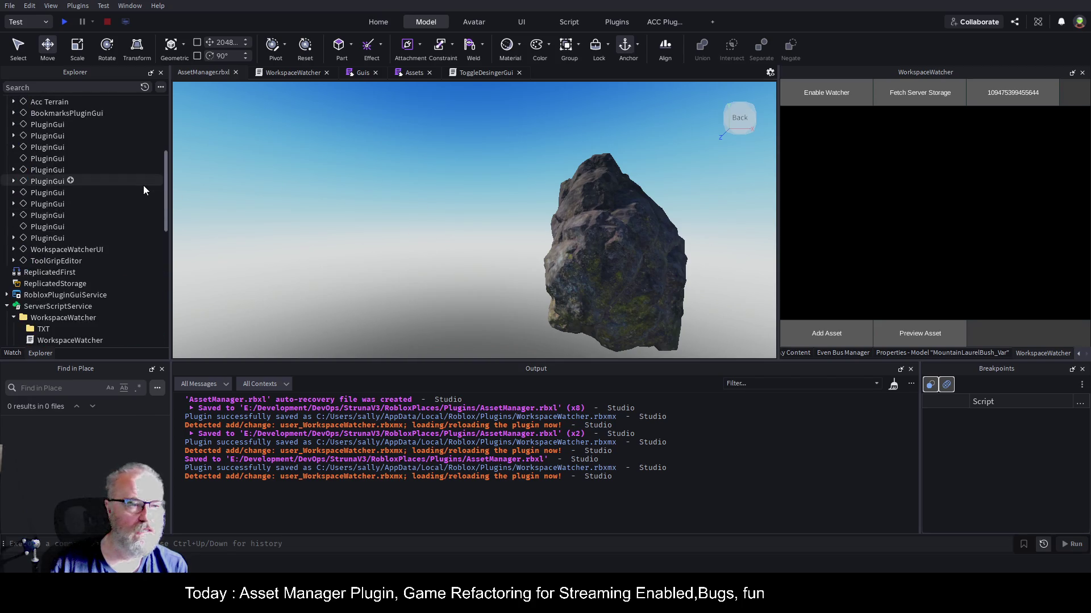
click(89, 170)
key(Delete)
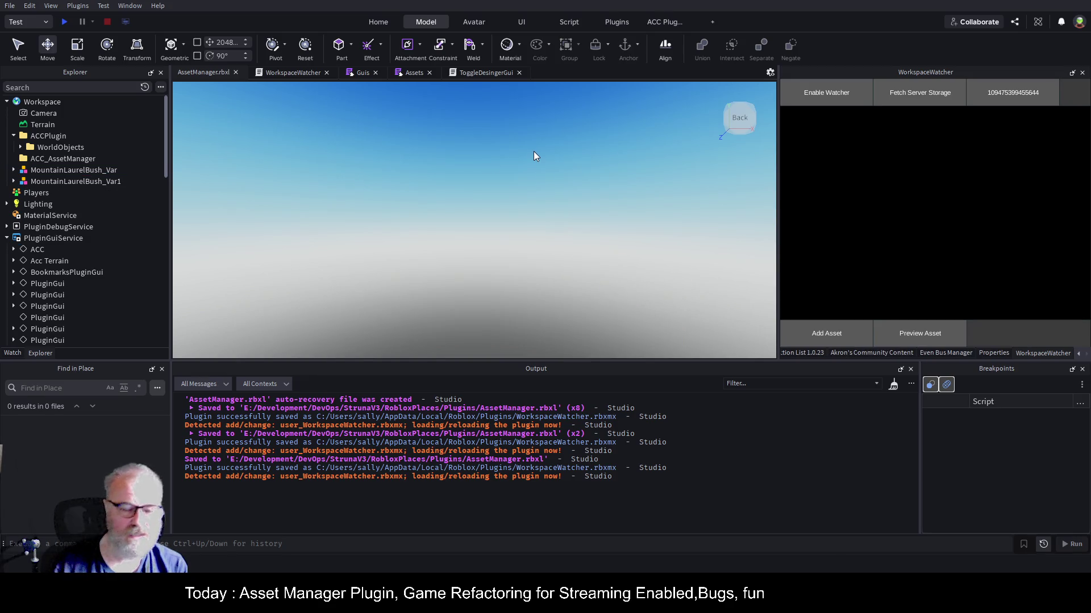
- Select the Dogwood tree leaf mesh in the scene and paste it into the Vegitation folder
click(91, 169)
key(f)
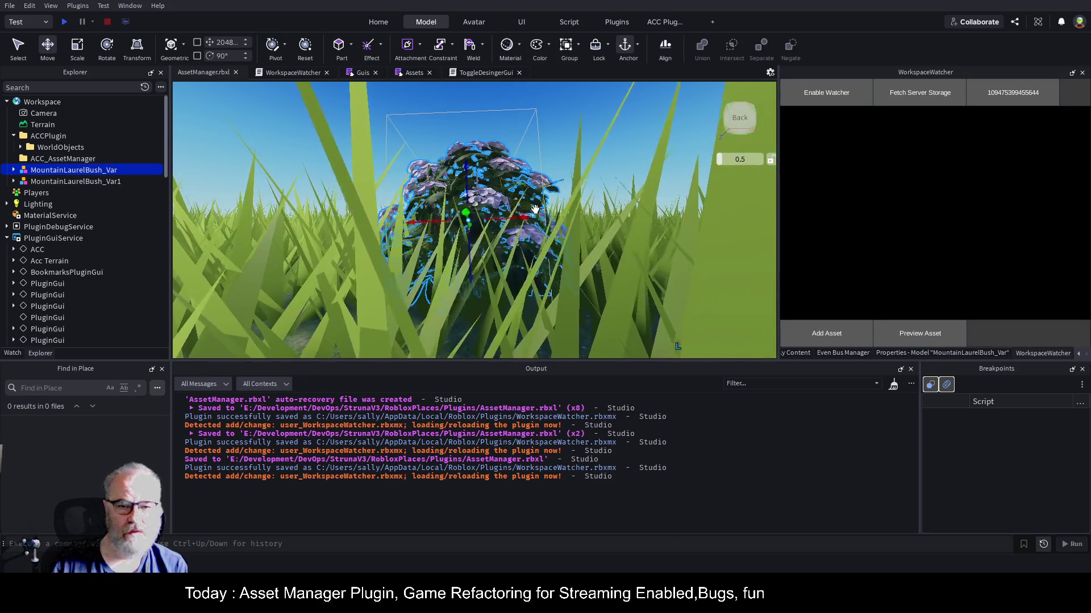
scroll(535, 208, down, 10)
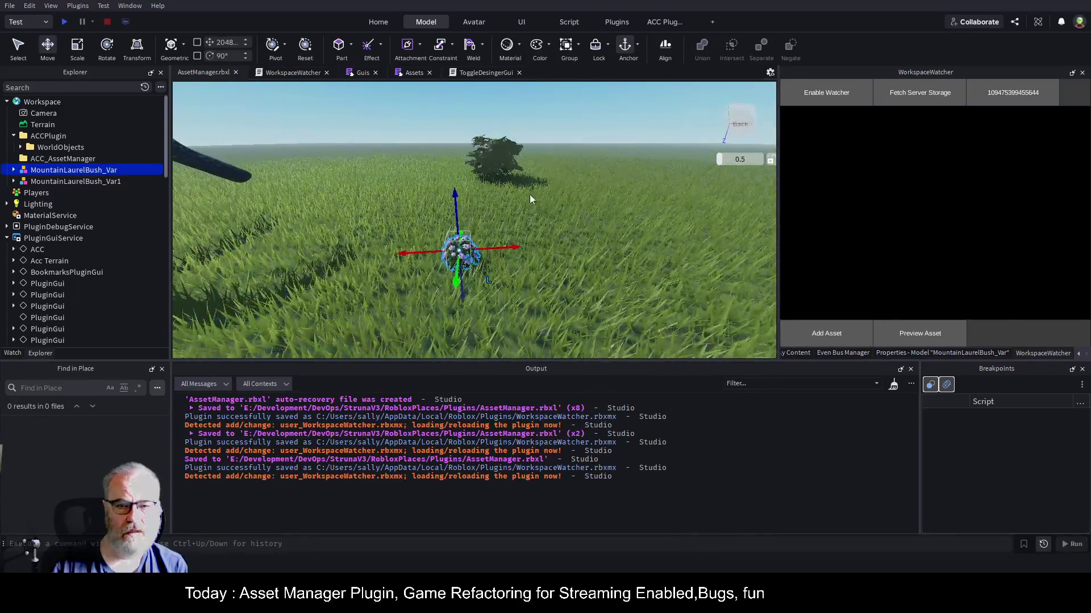
key(w)
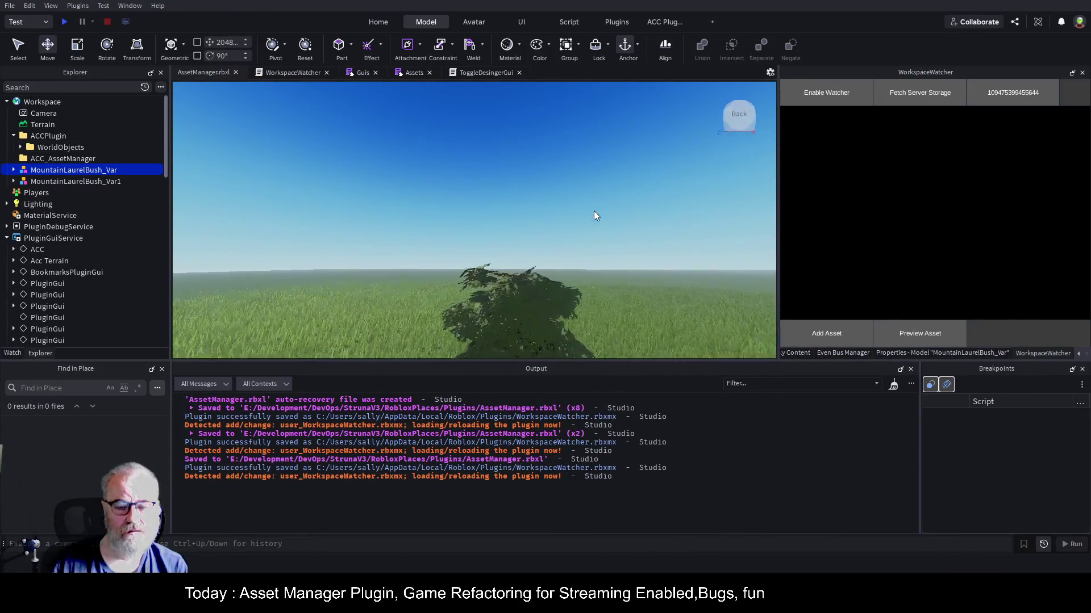
click(557, 244)
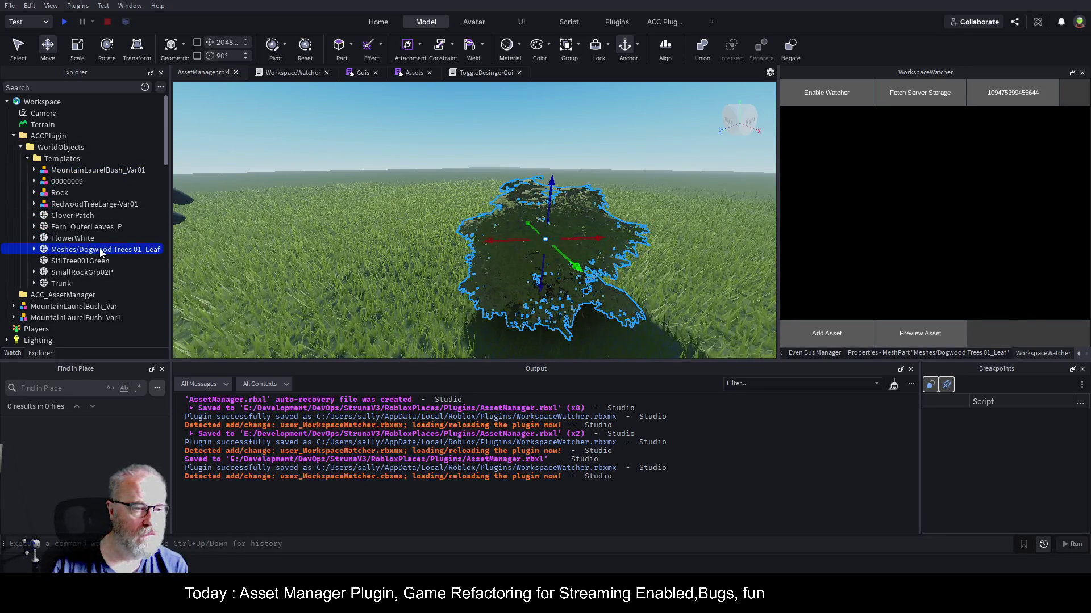
scroll(118, 246, down, 15)
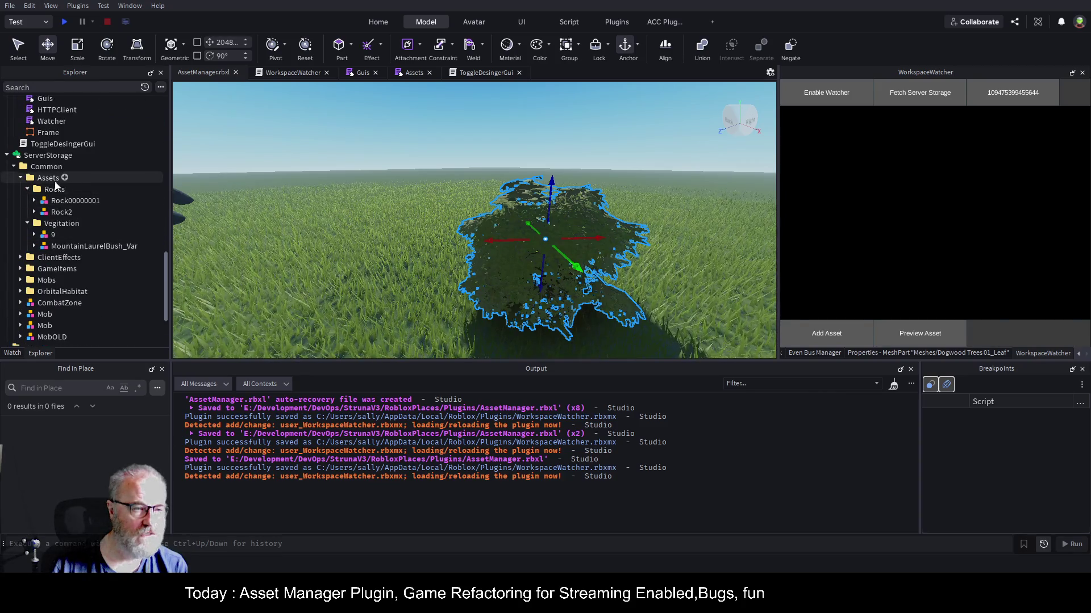
click(56, 223)
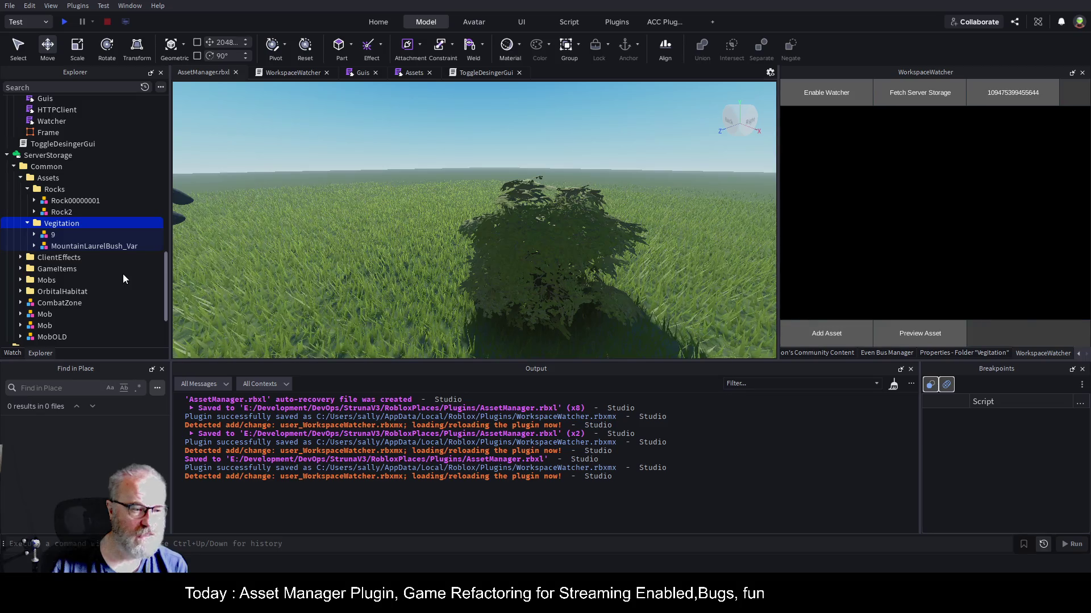
key(ctrl+shift+v)
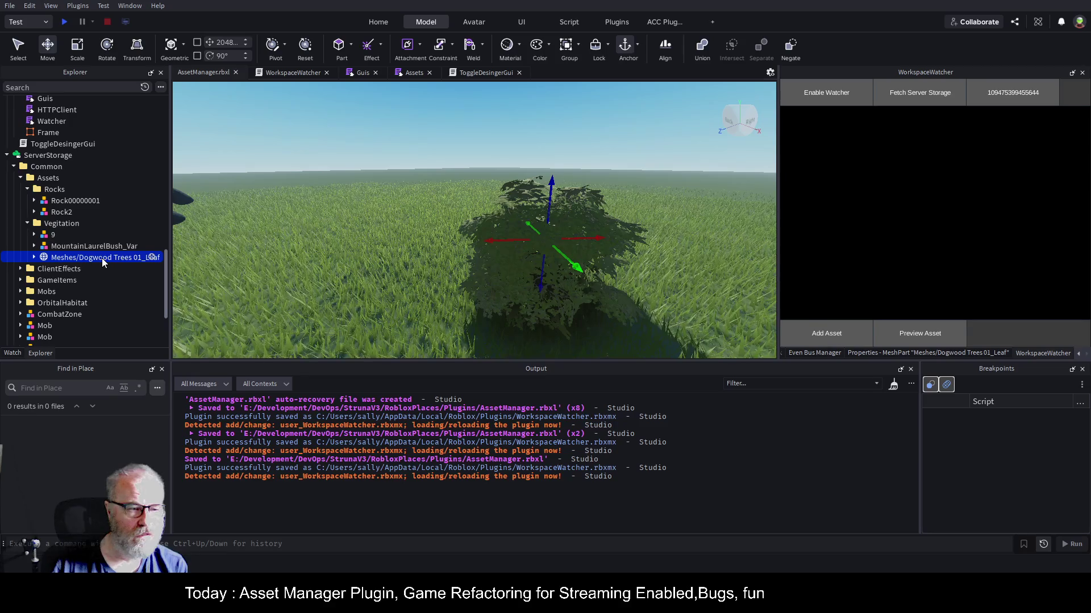
click(98, 244)
click(106, 257)
- Group the leaf mesh into model Tree00000002 and rename MountainLaurelBush_Var to Tree00000001
key(ctrl+g)
key(F2)
text(Tree00000002)
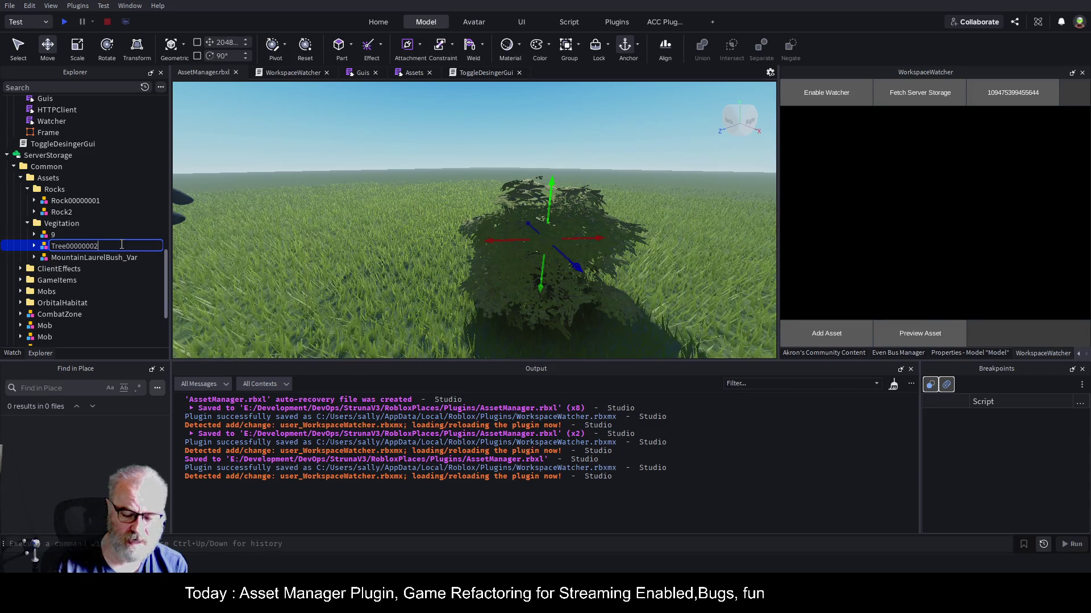
key(Return)
click(111, 257)
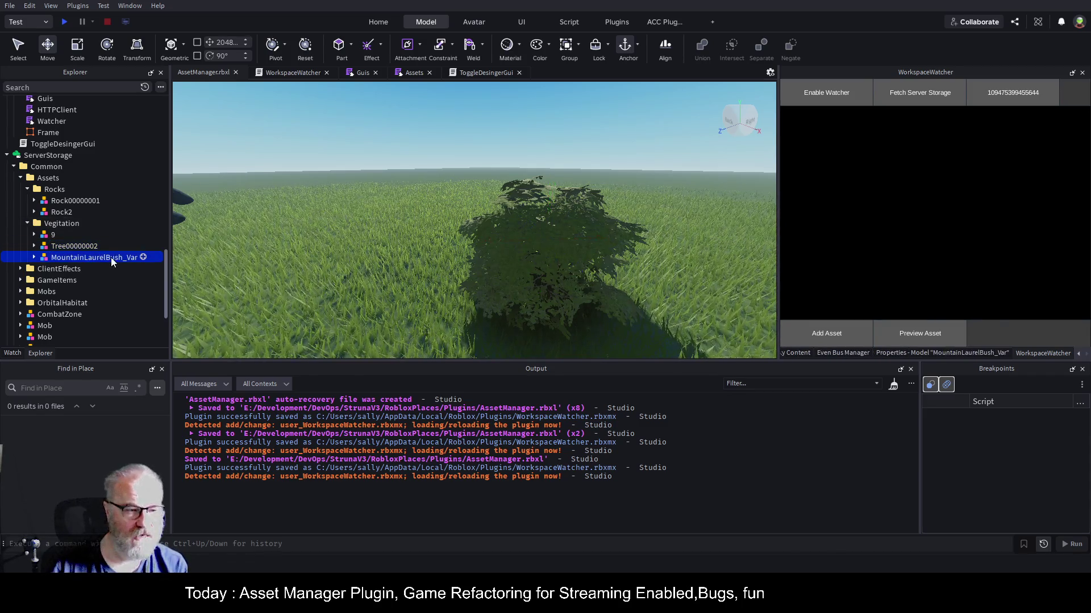
click(104, 257)
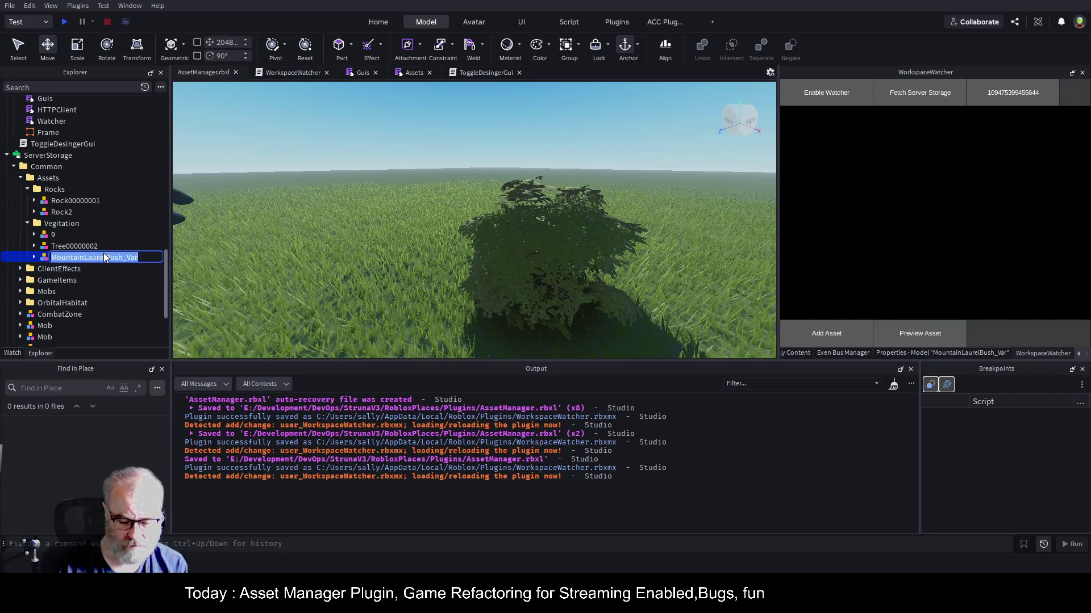
text(Tree000000)
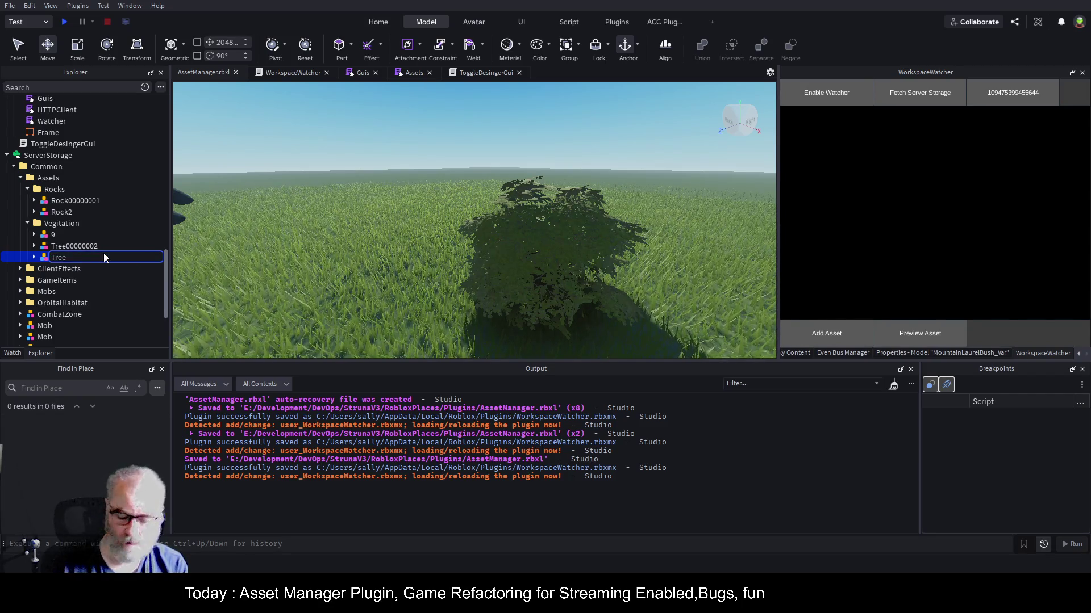
text(01)
key(Return)
- Rename model 9 to Bush00000001, correcting the mistyped Bush00000010
click(52, 234)
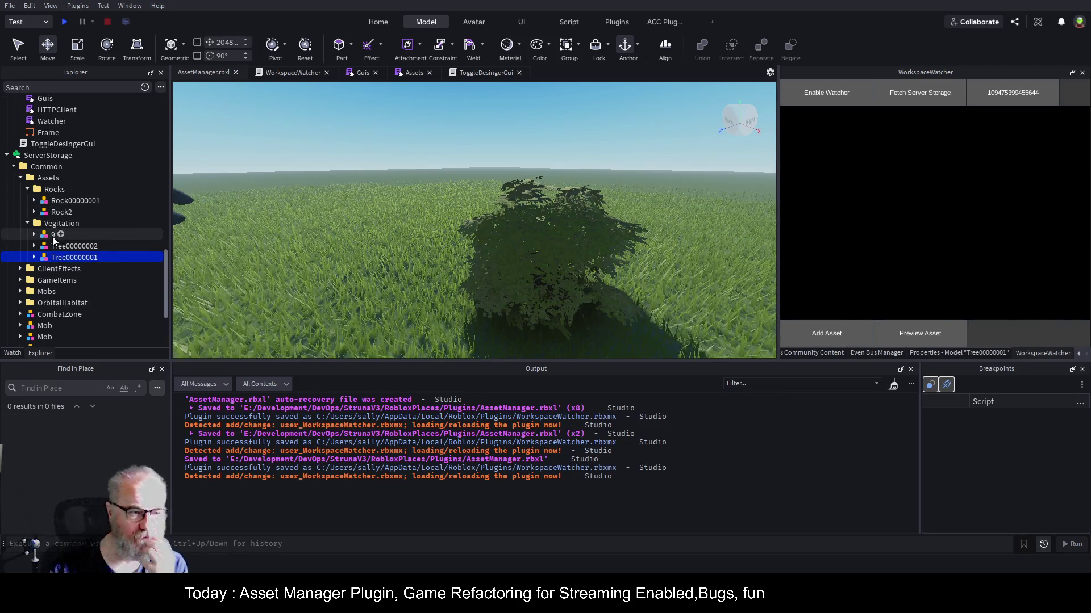
key(f)
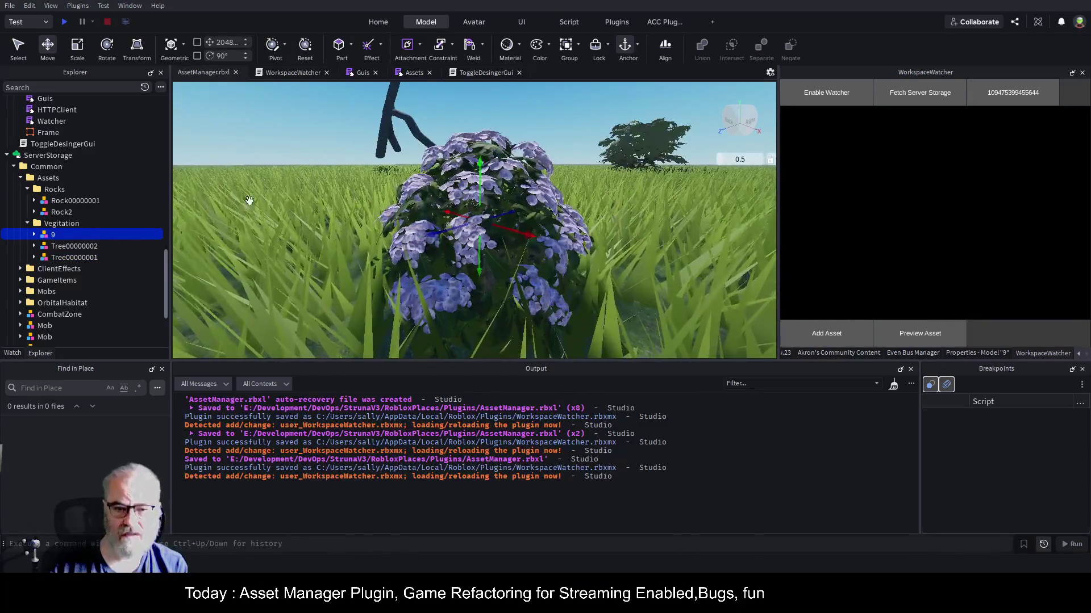
key(F2)
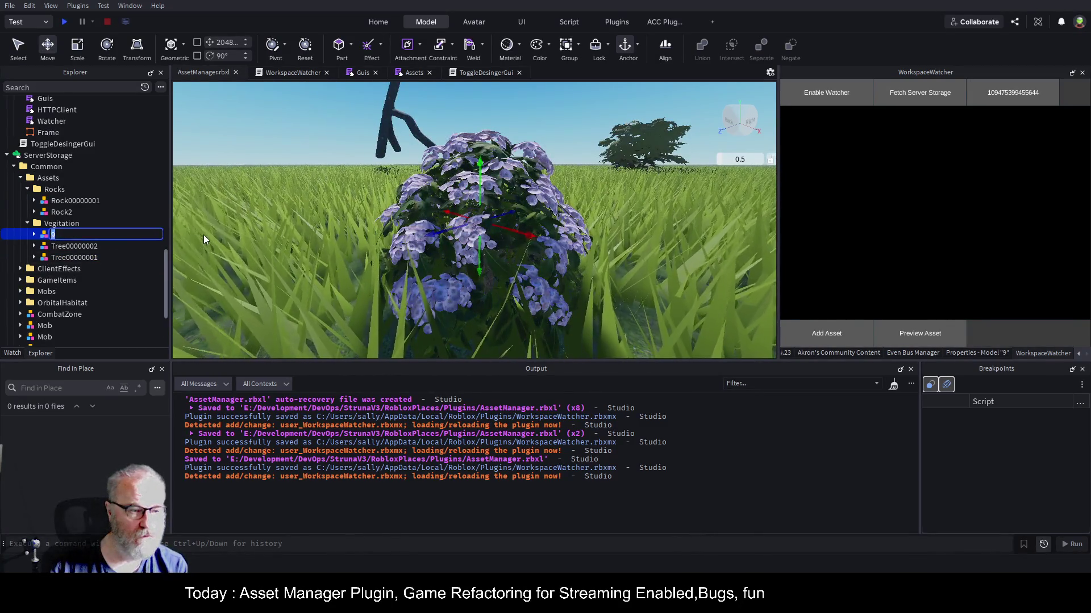
text(Bush000000)
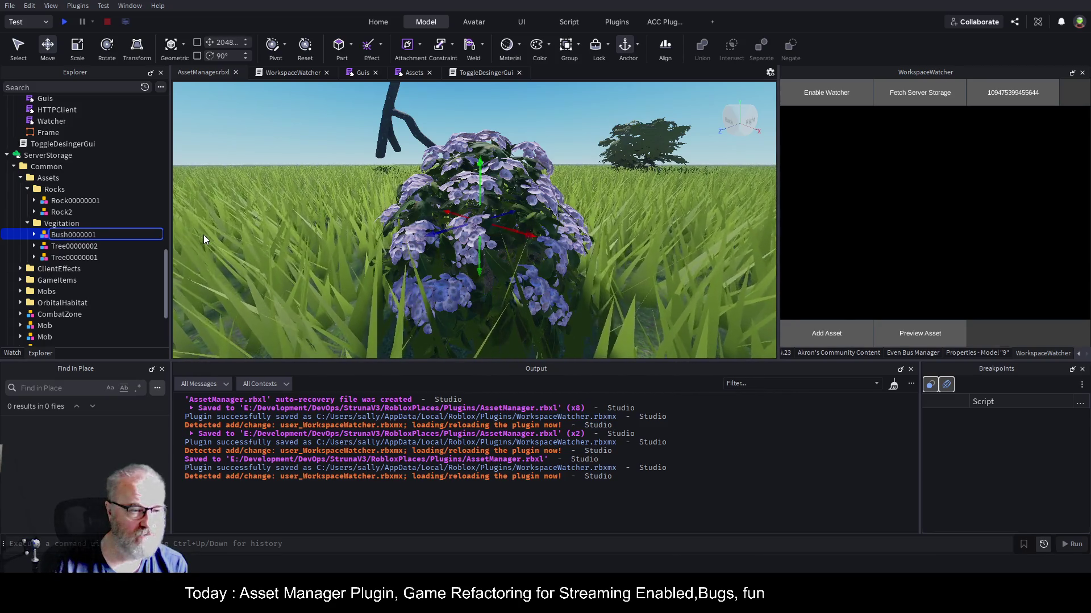
text(1)
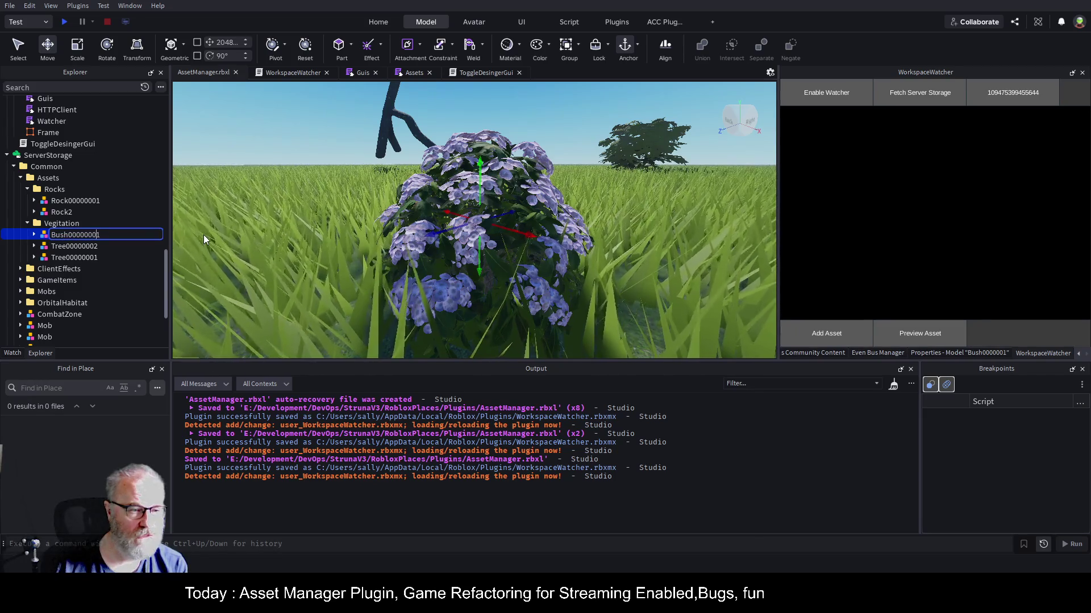
text(0)
key(ctrl+a)
key(Right)
key(Left)
key(Left)
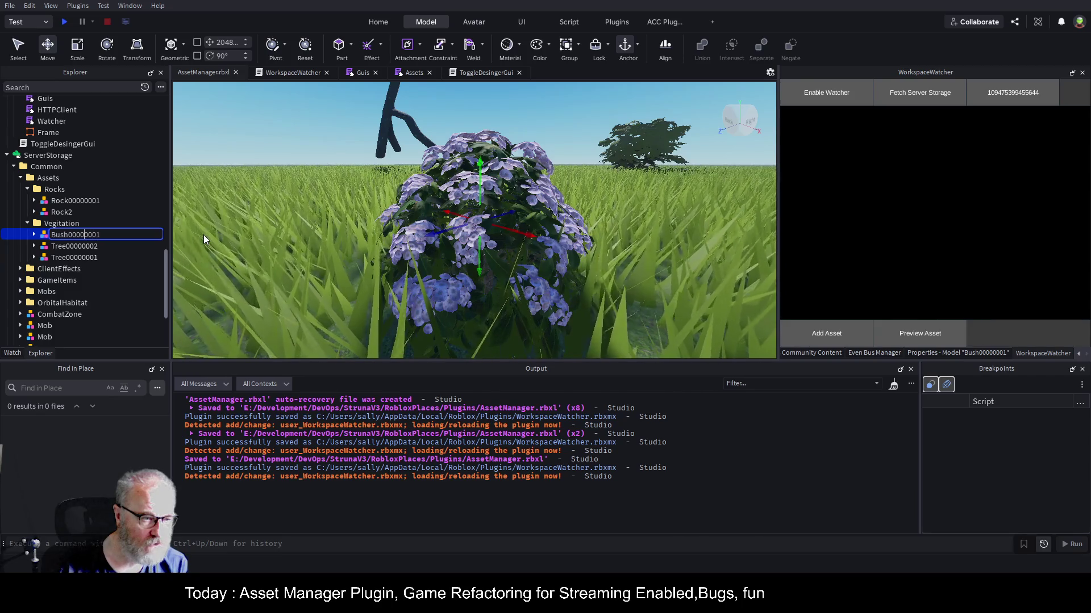
key(ctrl+a)
text(Bush)
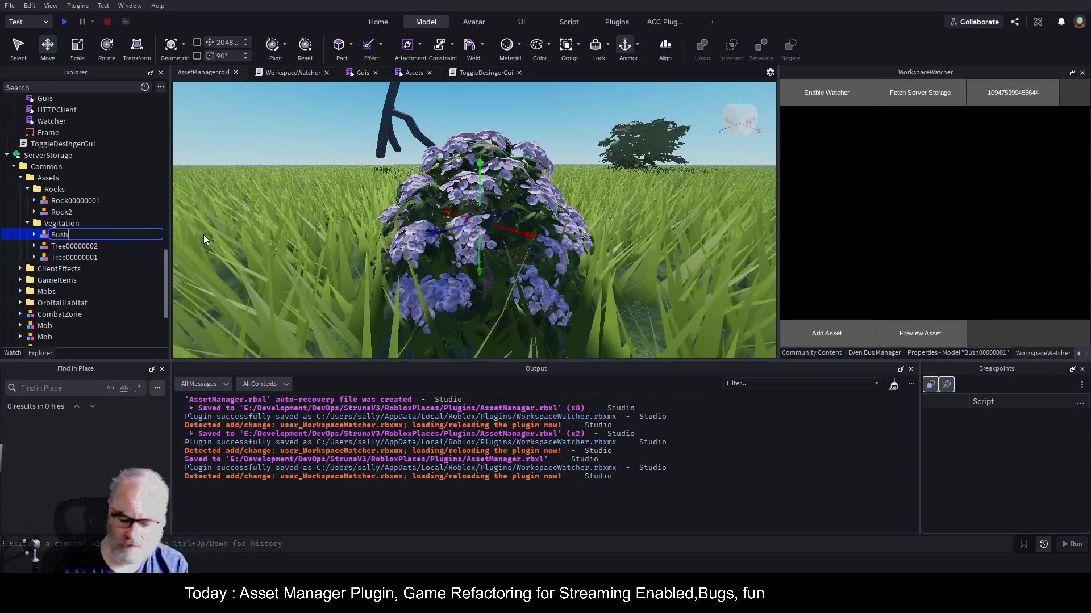
text(00000001)
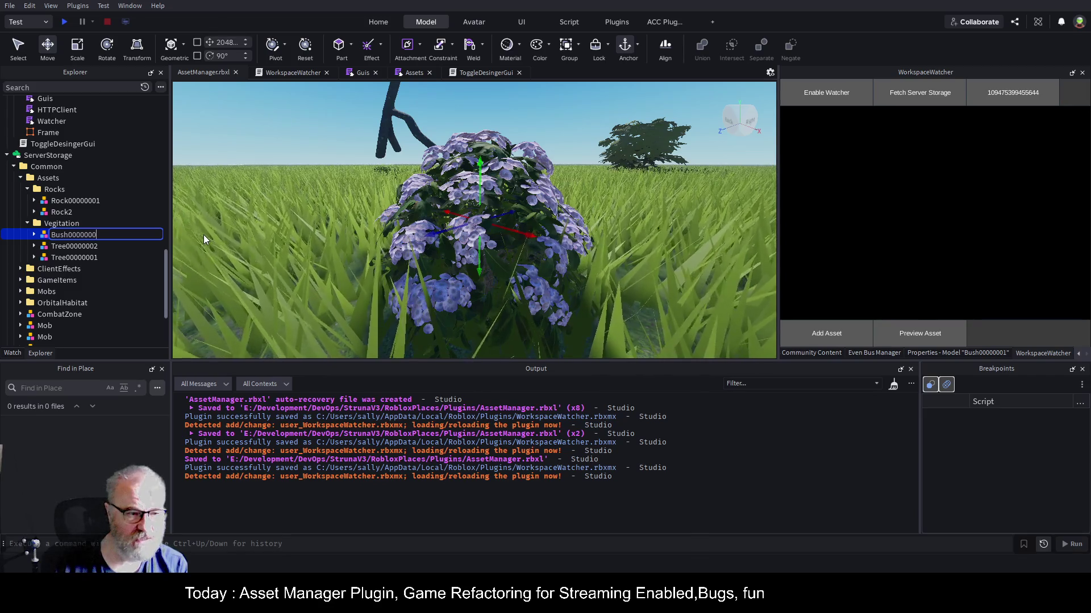
key(Return)
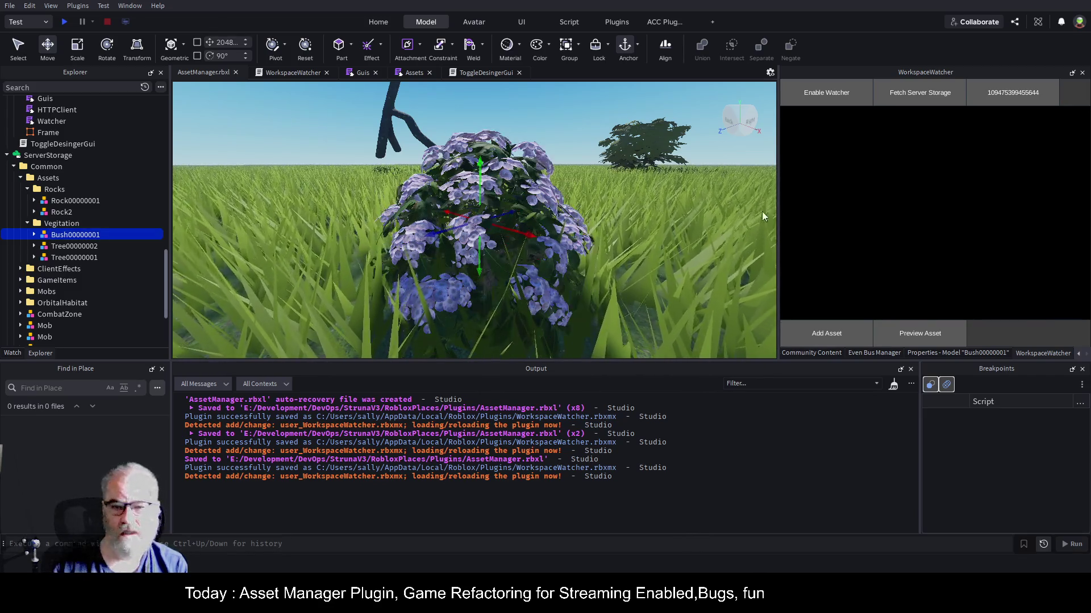
scroll(644, 195, down, 5)
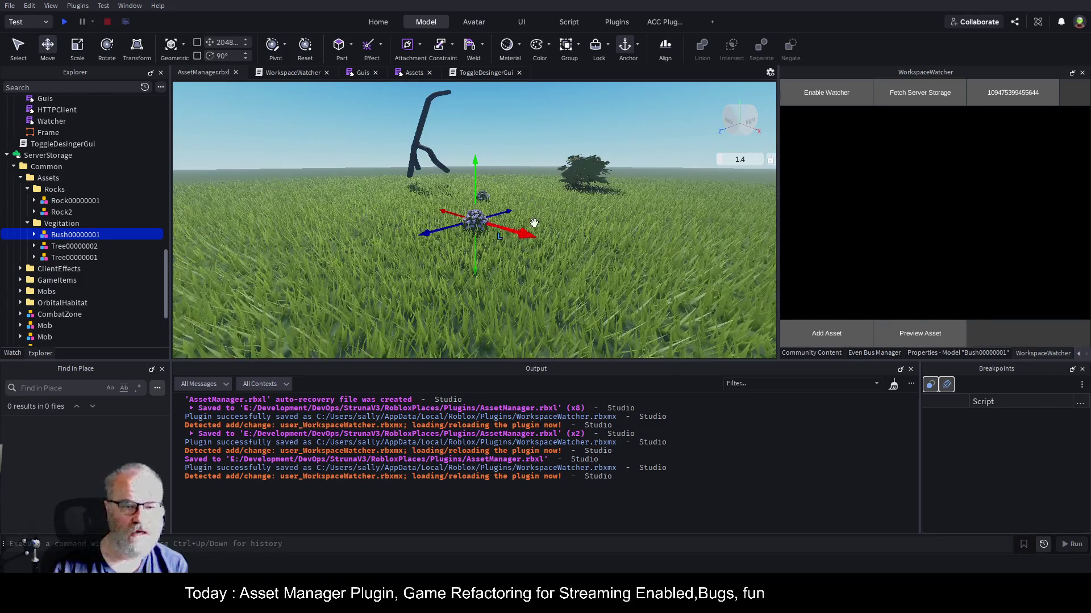
- Cut the WorldObjects folder and paste it into ReplicatedStorage
key(f)
scroll(582, 248, down, 6)
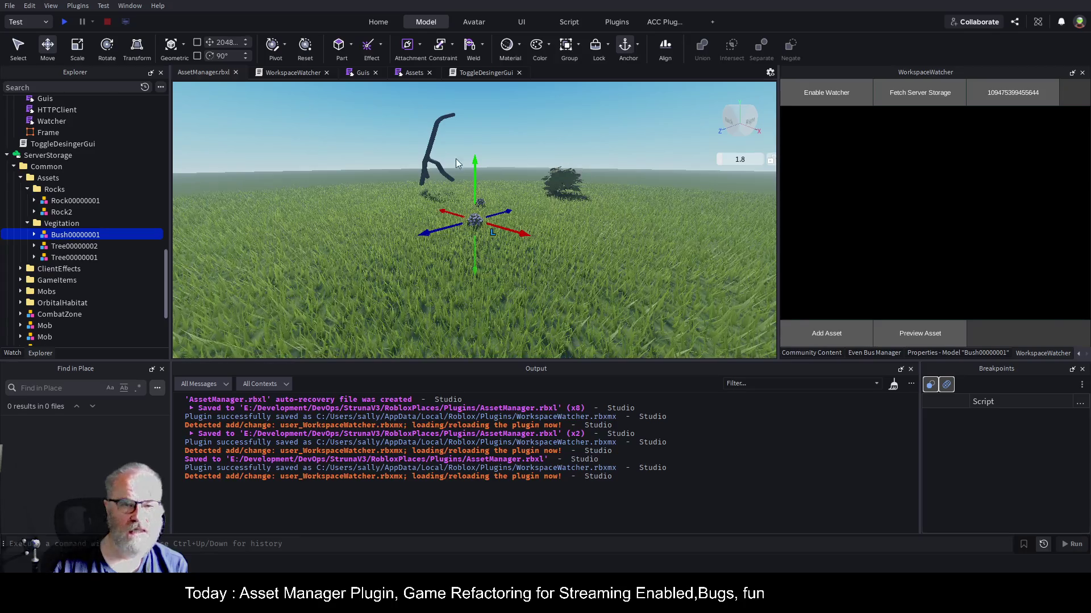
scroll(90, 163, up, 3)
scroll(90, 162, up, 7)
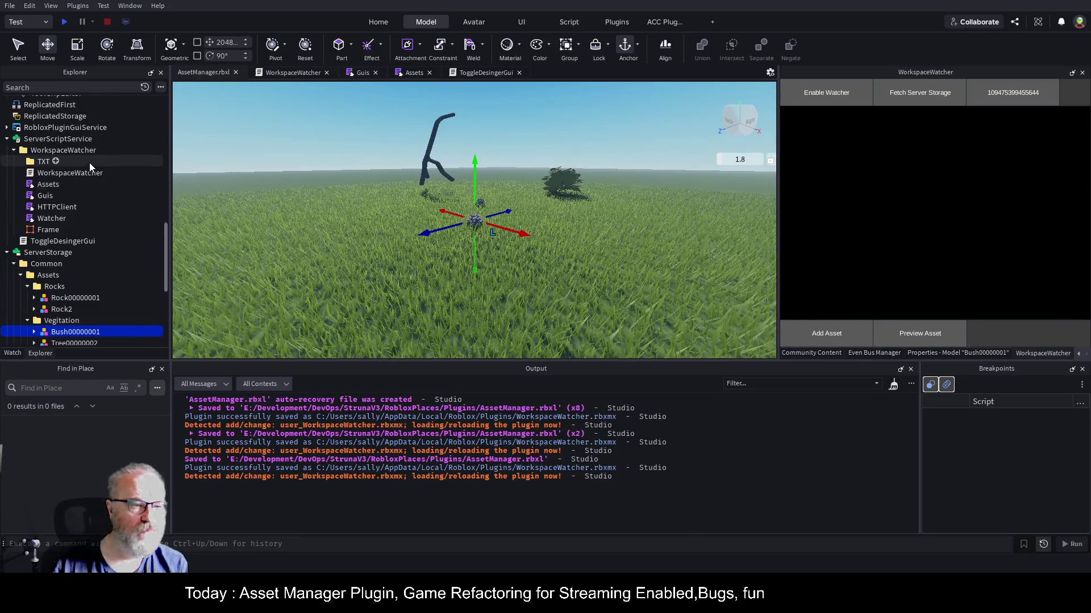
scroll(107, 165, up, 7)
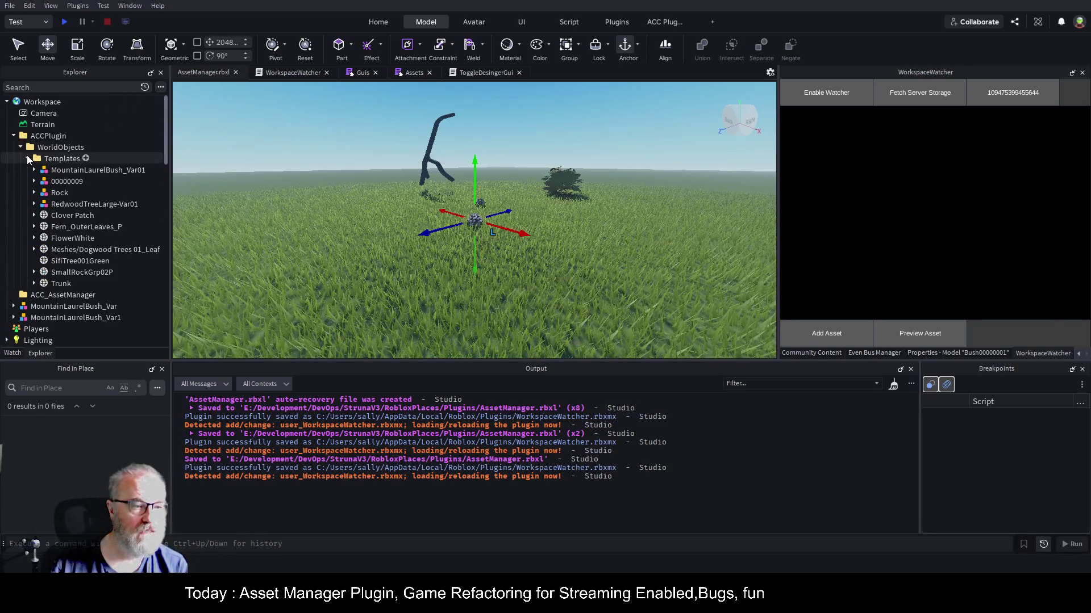
click(61, 160)
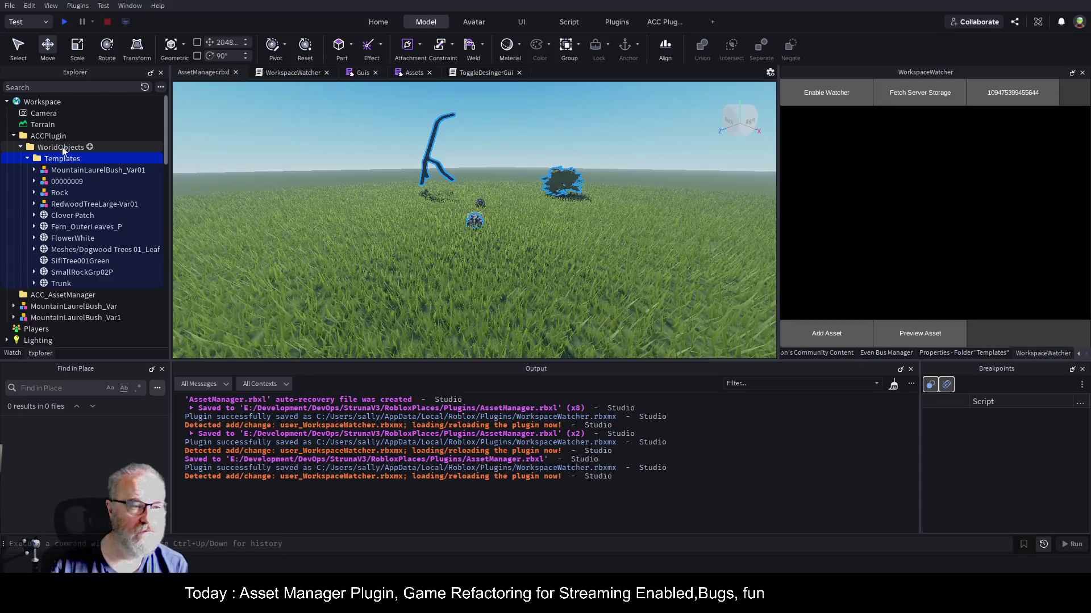
click(59, 148)
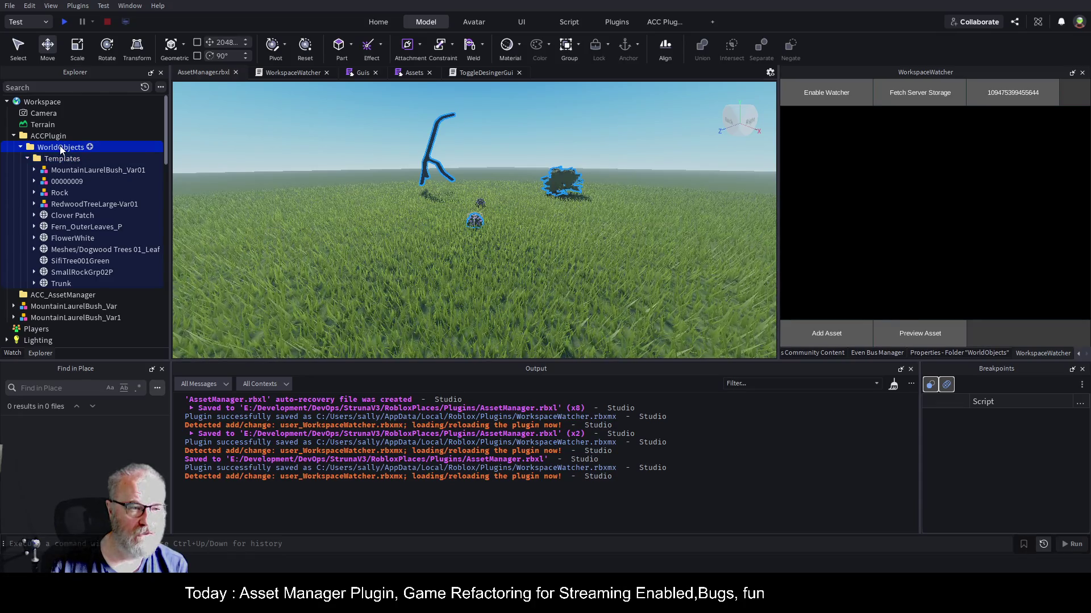
key(Delete)
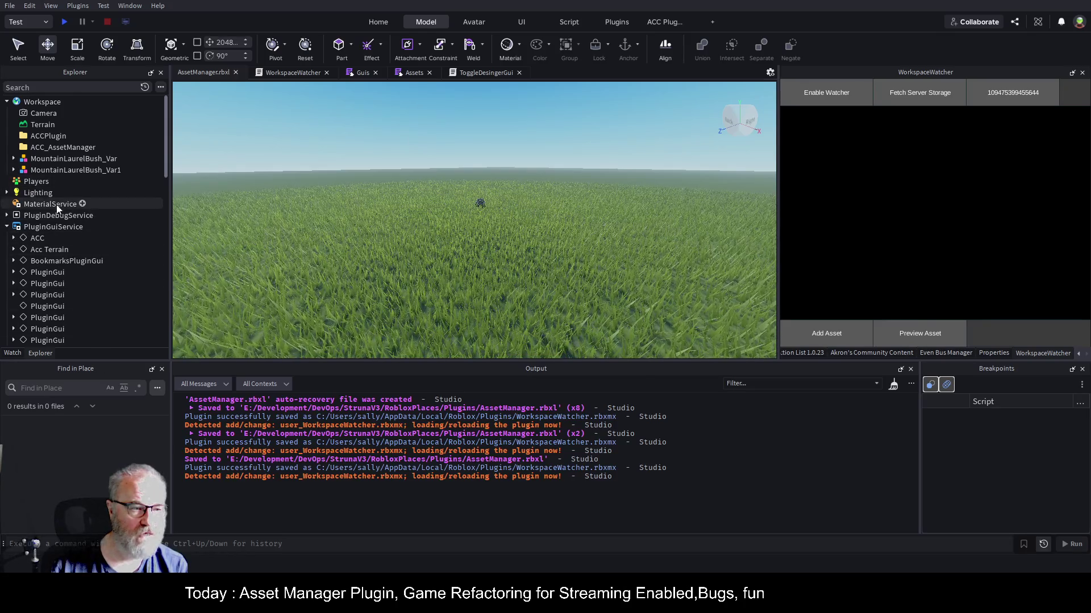
click(6, 227)
click(77, 252)
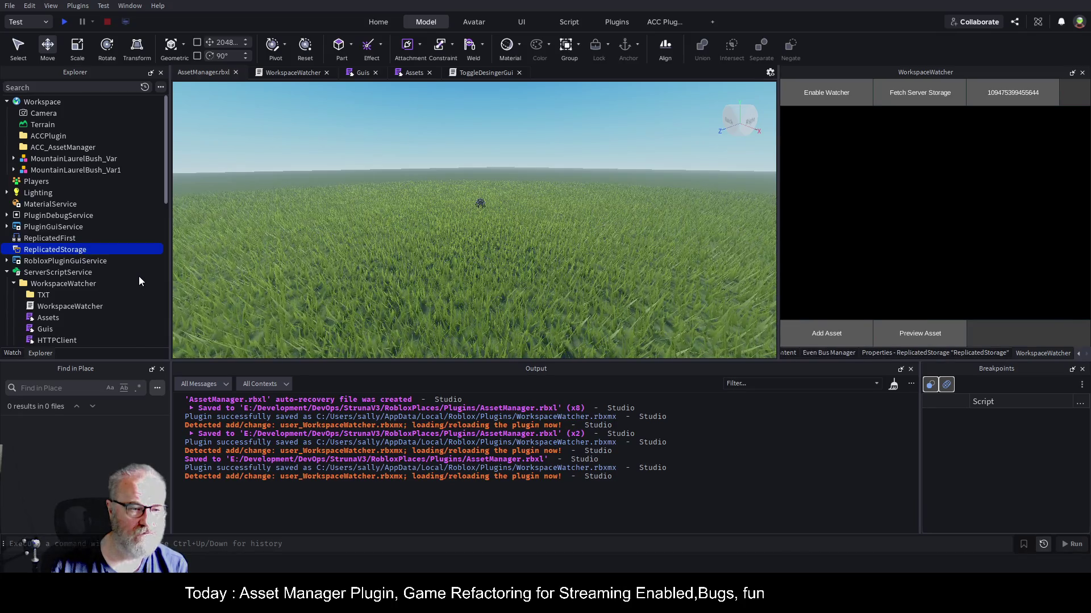
key(ctrl+shift+v)
- Delete MountainLaurelBush_Var and MountainLaurelBush_Var1 from the Workspace
click(480, 202)
key(f)
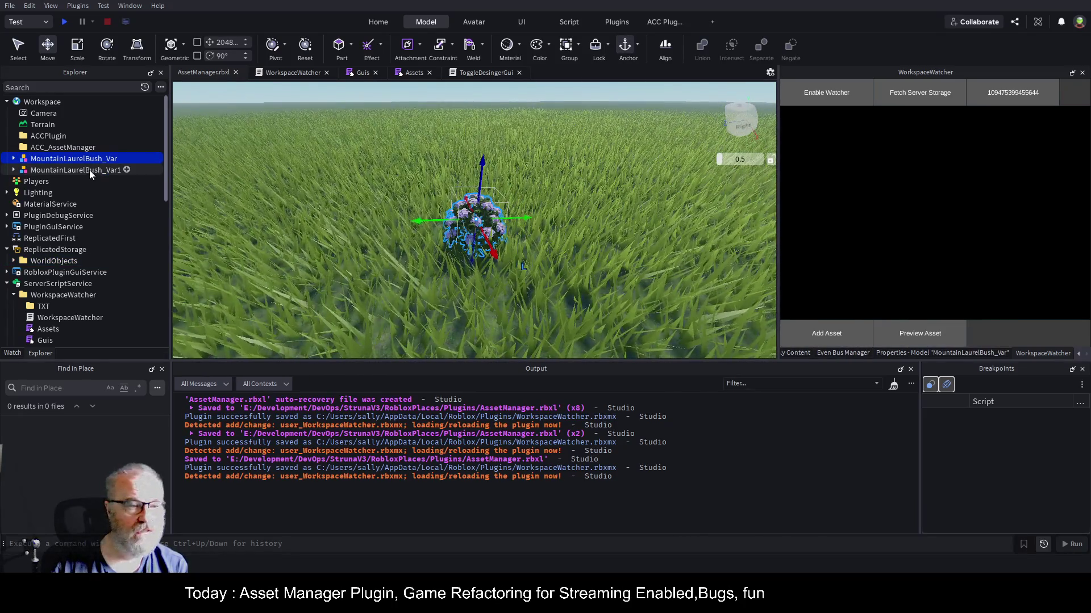
double_click(90, 170)
ctrl+click(88, 161)
key(Delete)
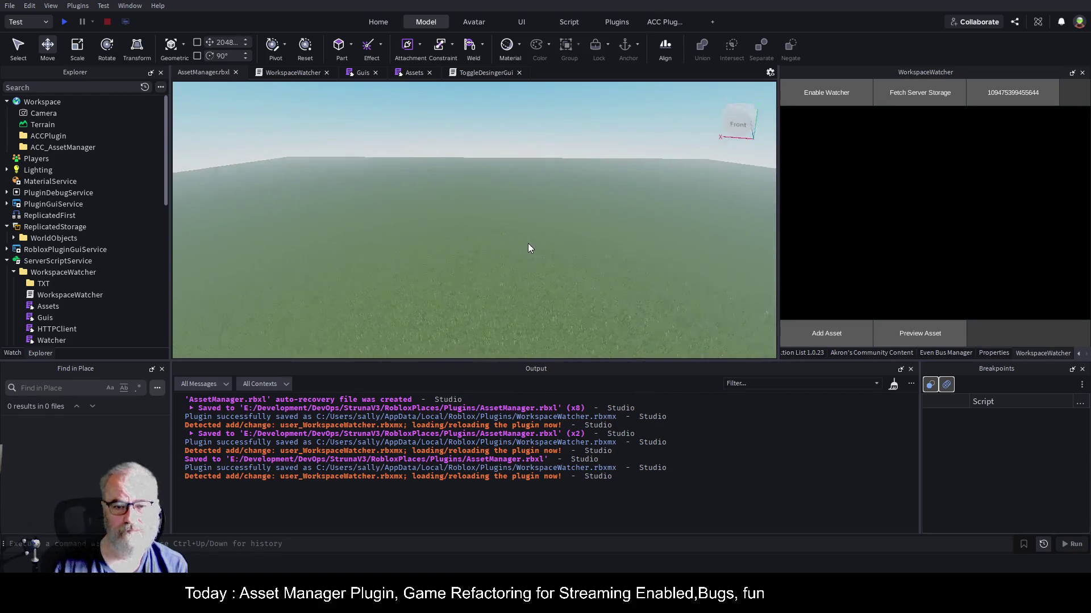
- Select Bush00000001 in ServerStorage and preview it with Preview Asset
key(w)
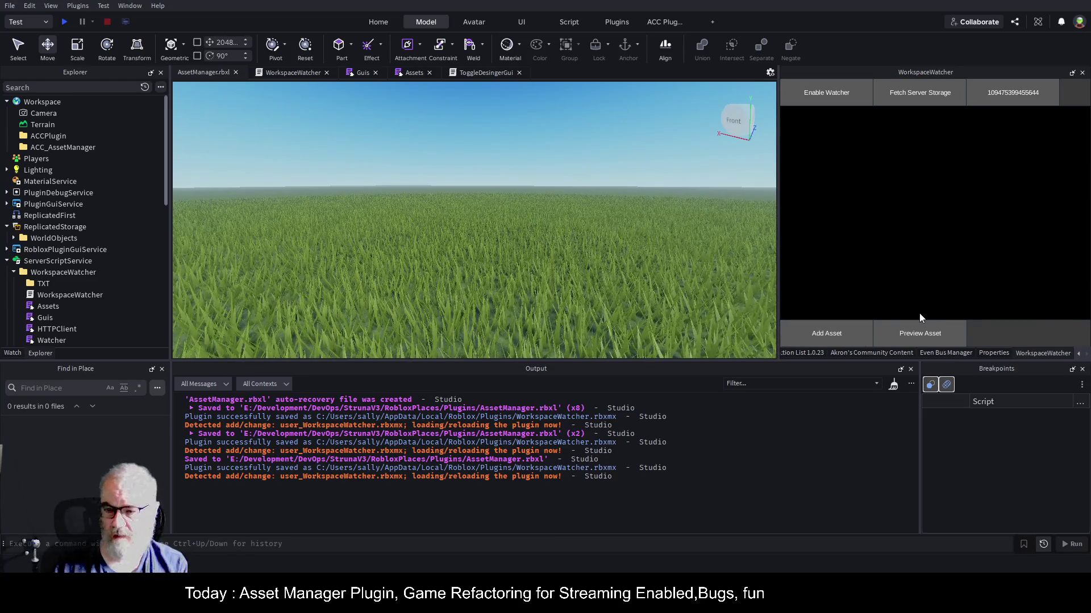
scroll(117, 258, down, 5)
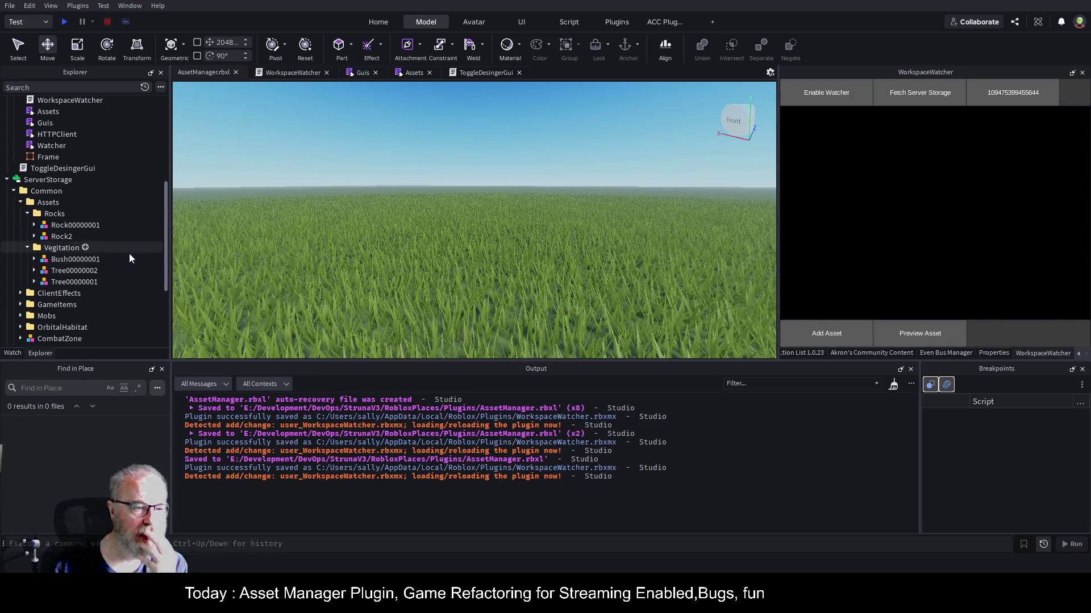
click(74, 260)
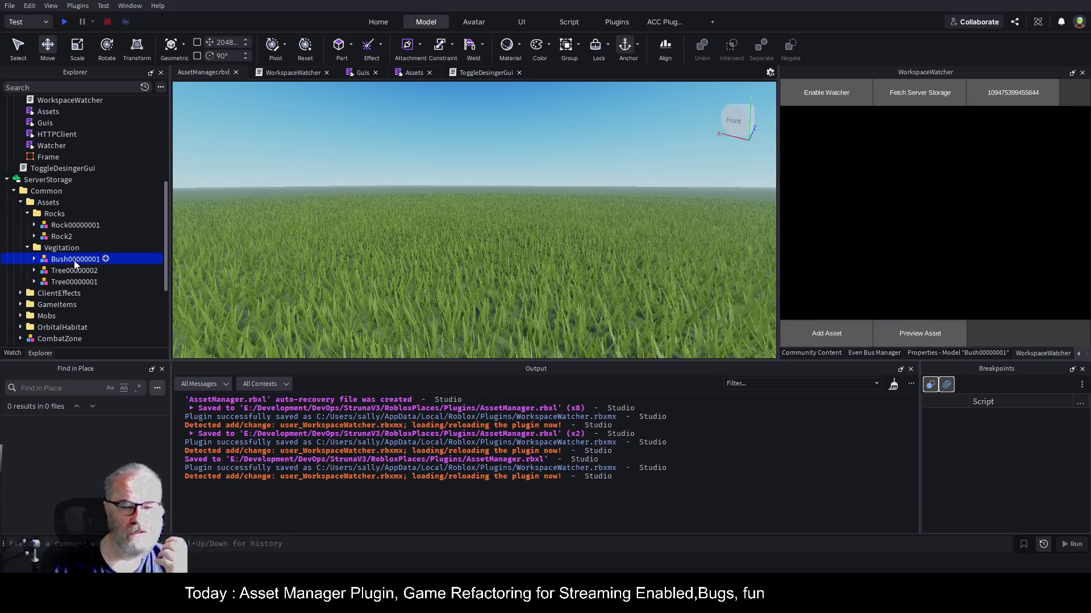
click(922, 334)
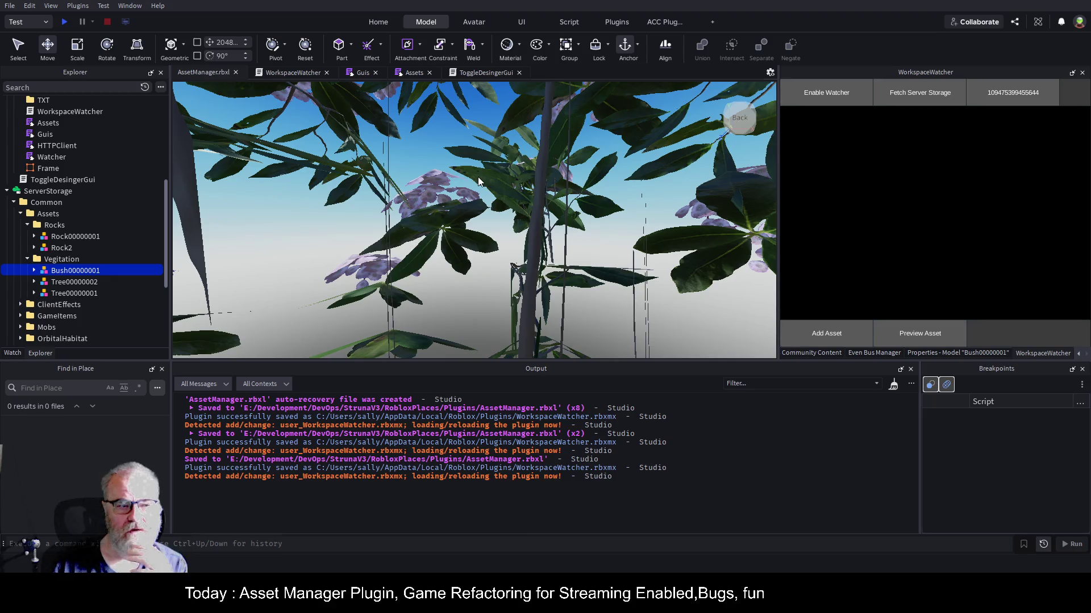
- Add the bush to the Workspace with Add Asset, then select and focus its clones
scroll(479, 176, down, 5)
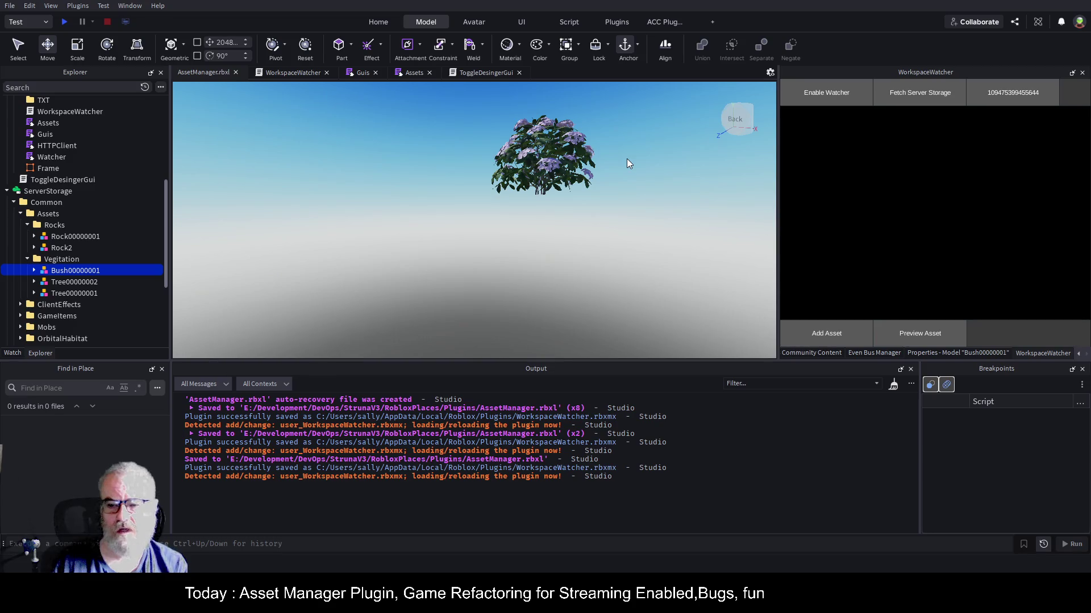
click(848, 335)
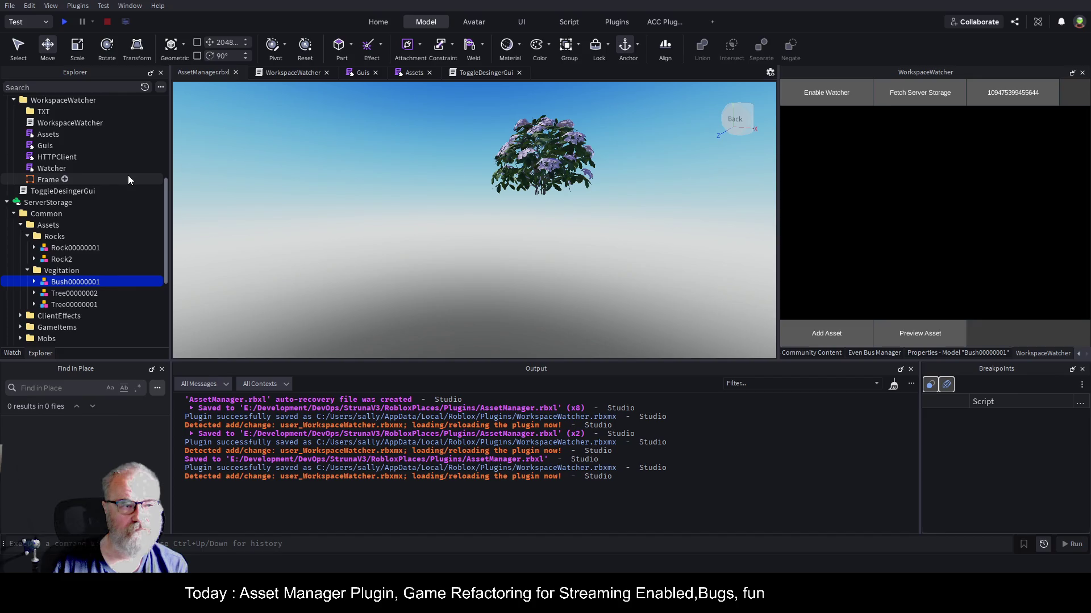
scroll(128, 174, up, 5)
click(104, 159)
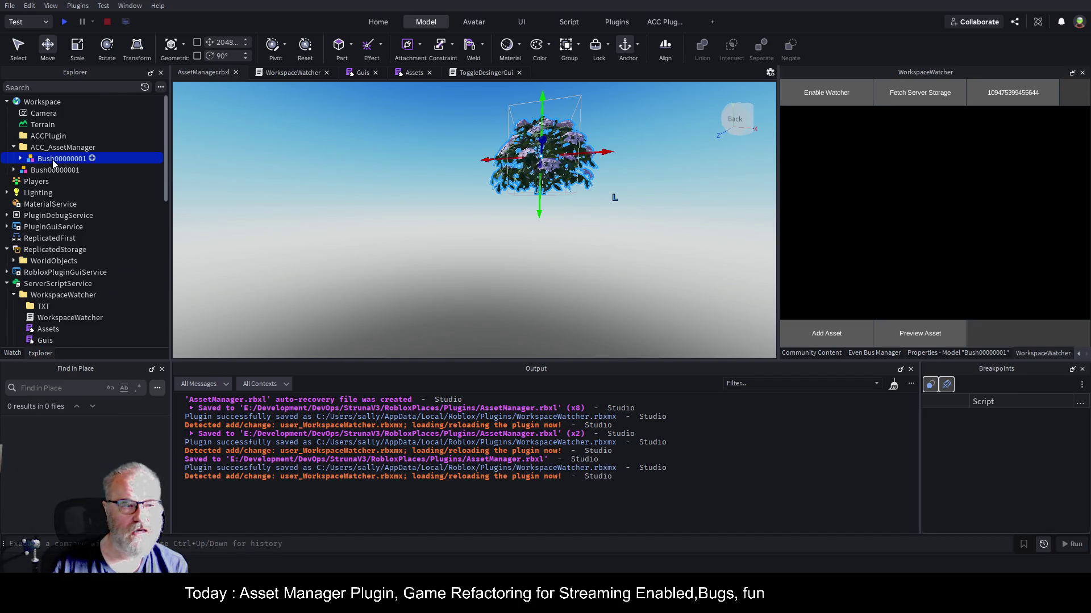
key(f)
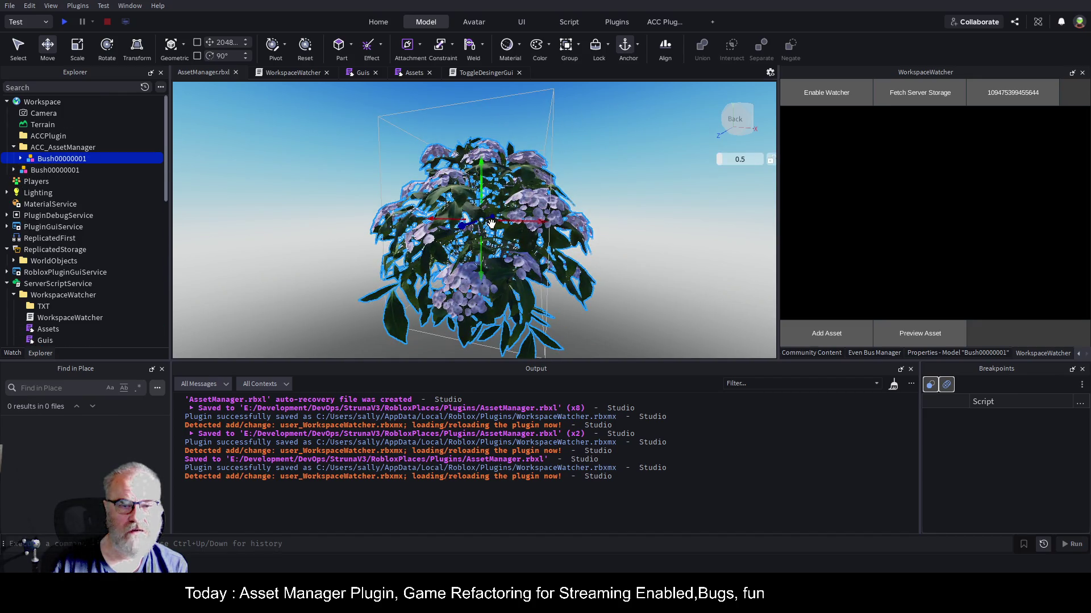
click(74, 170)
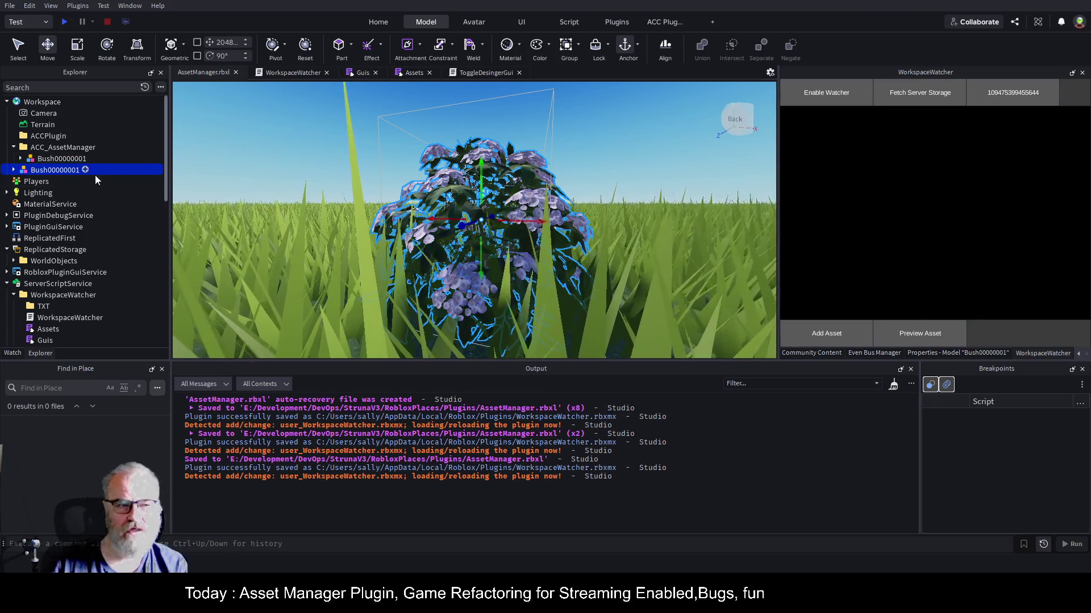
click(411, 75)
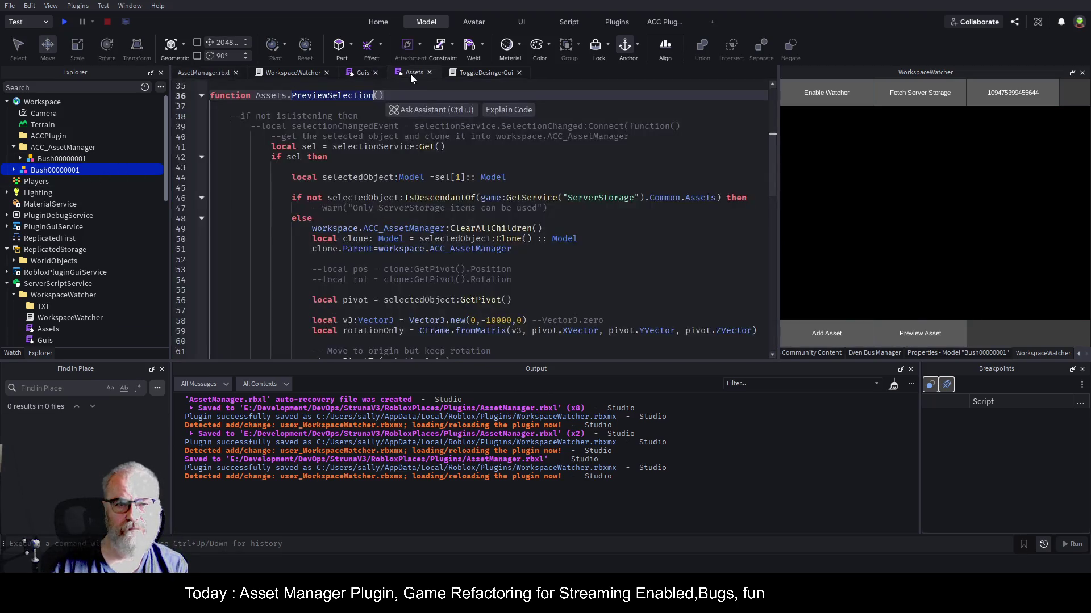
- Fold PreviewSelection, unfold AddAsset, and add blank lines after table.insert and the loop's end
click(201, 96)
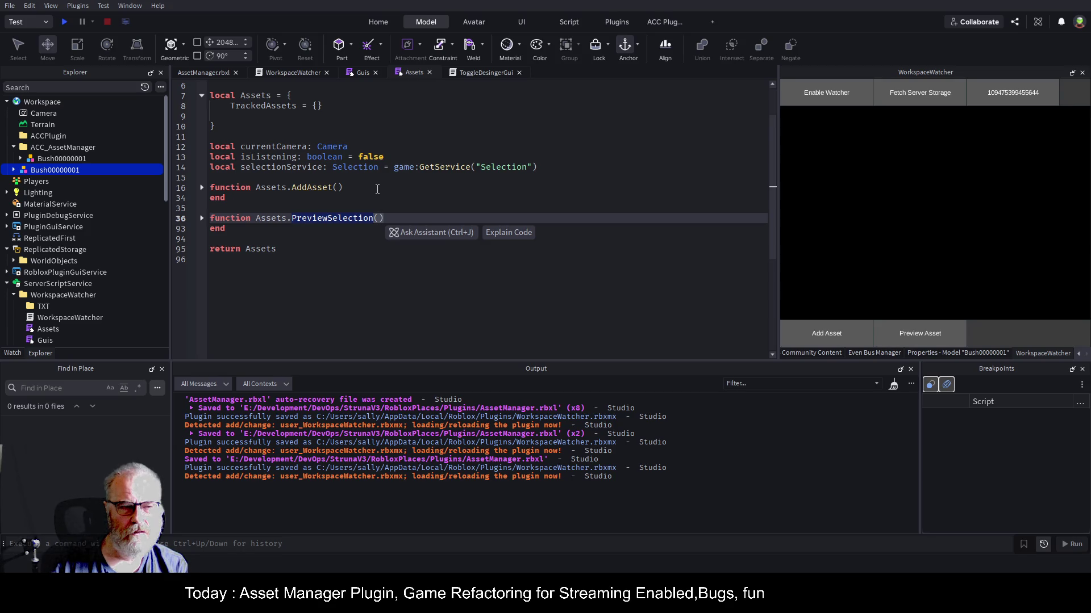
click(62, 159)
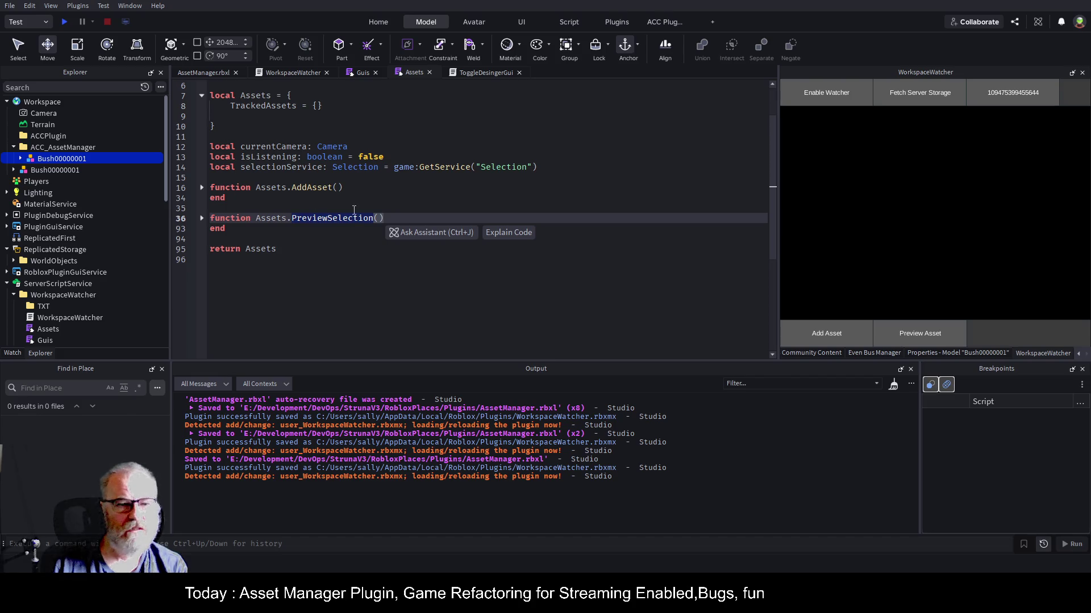
click(201, 187)
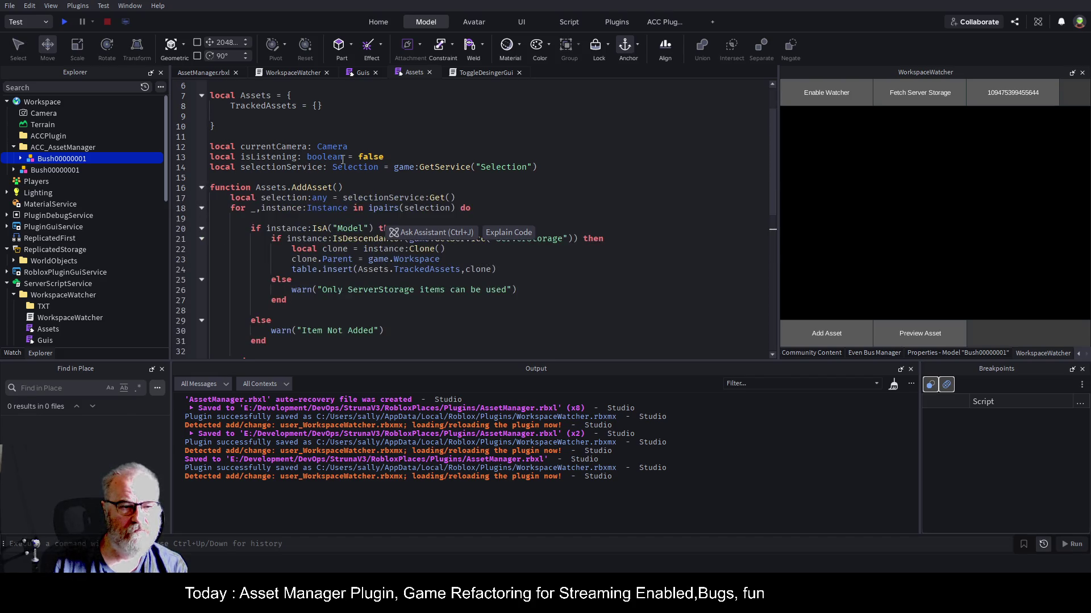
scroll(326, 218, down, 4)
scroll(361, 184, up, 1)
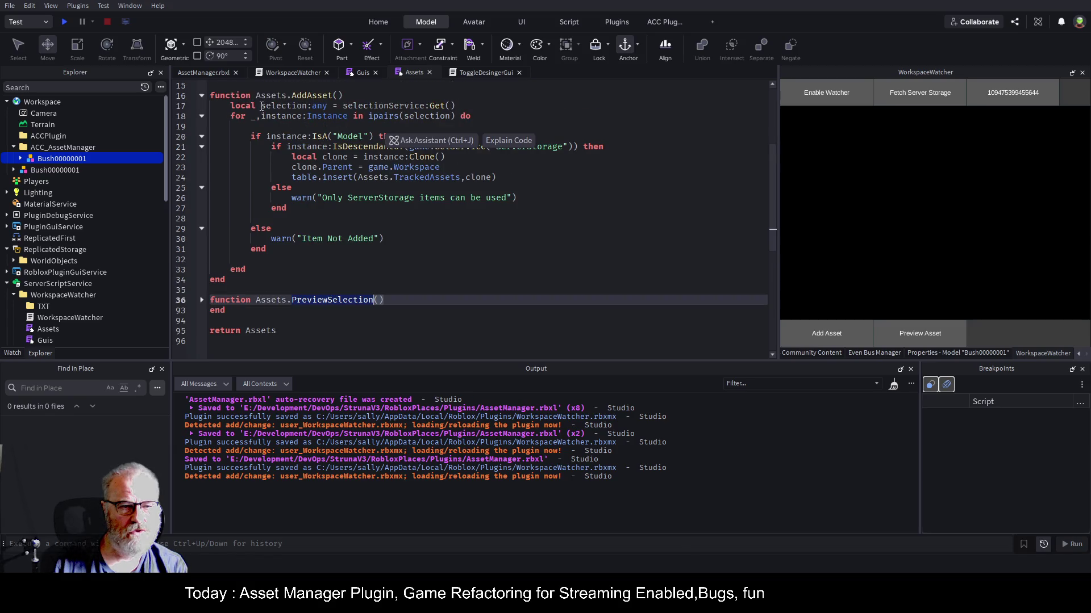
click(282, 257)
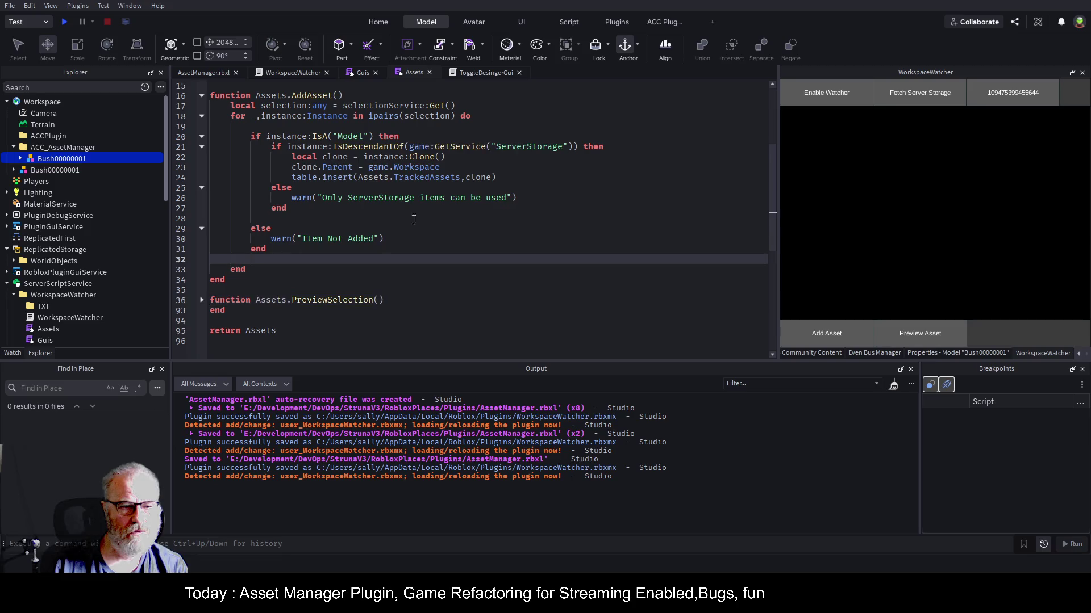
key(Up)
key(Up)
key(Up)
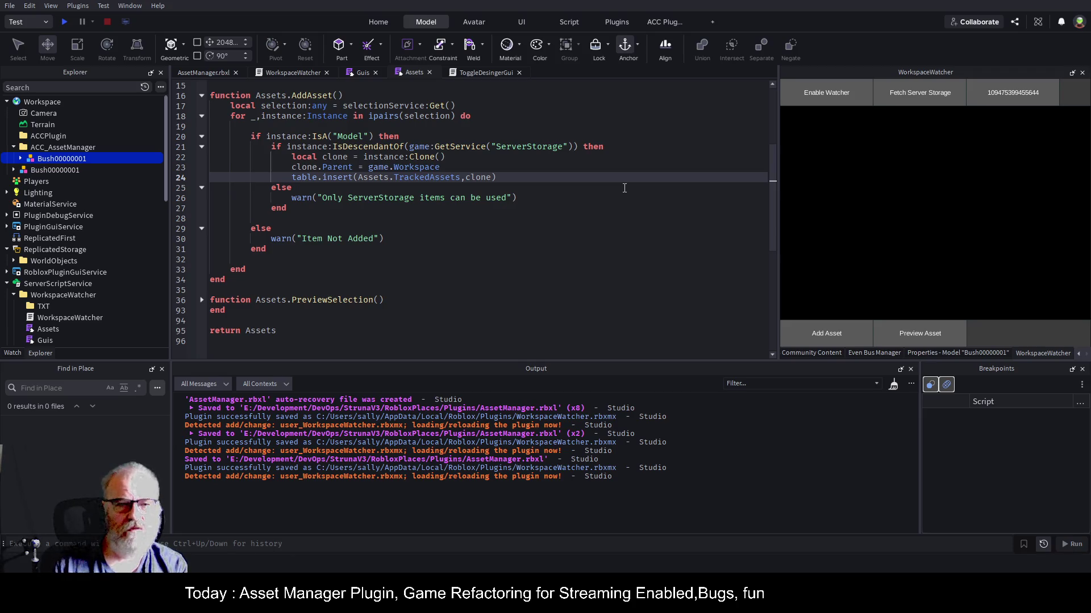
key(End)
key(Return)
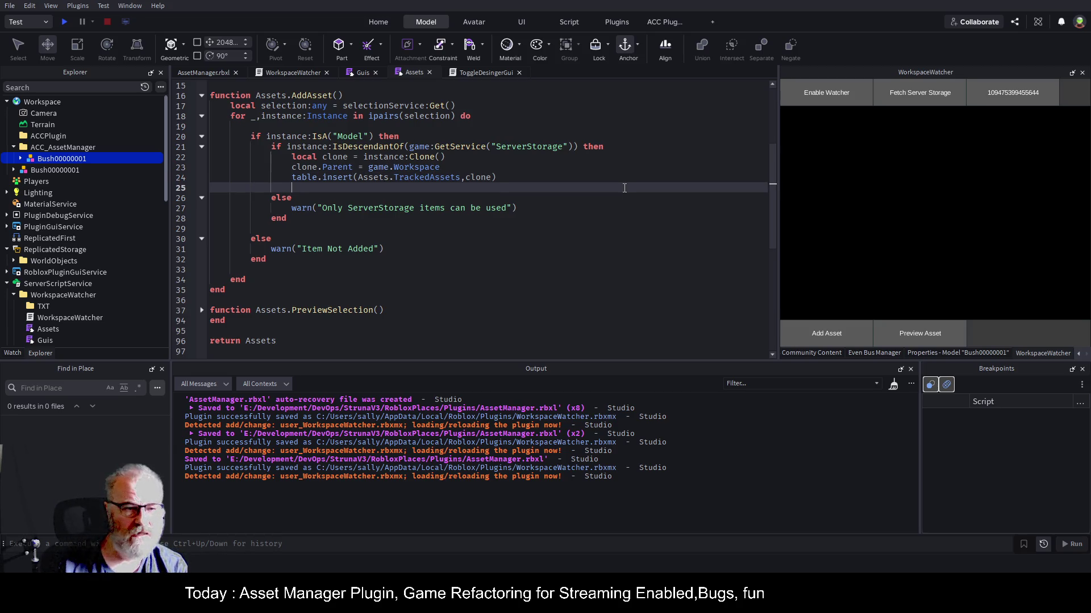
key(Down)
key(Down)
key(Down)
key(Return)
- End AddAsset with selectionService:Set(Assets.TrackedAssets), save, and review the surrounding lines
text(sel)
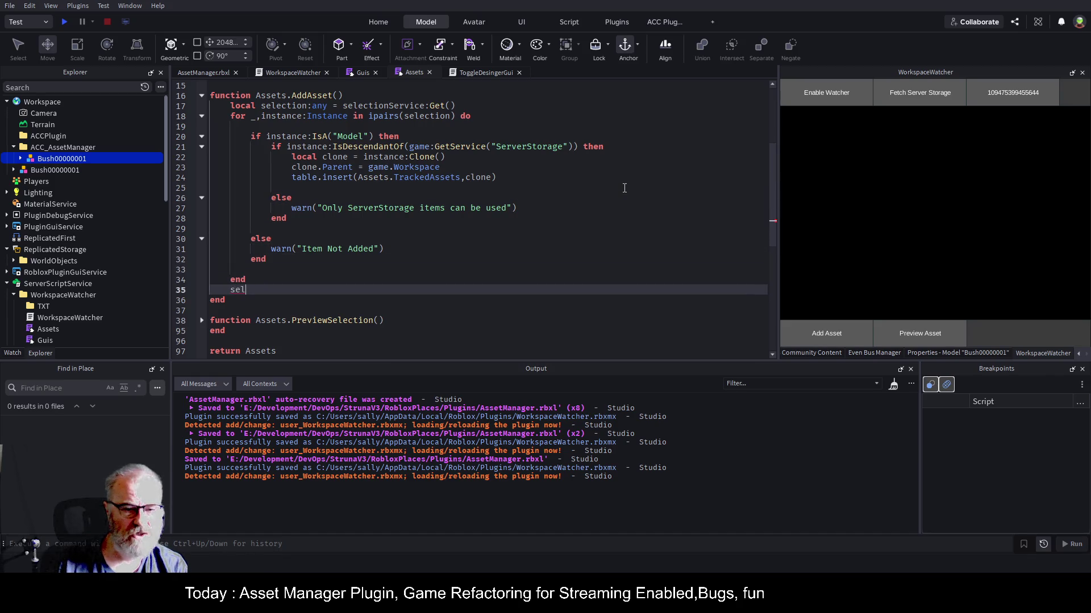
key(Tab)
text(Se)
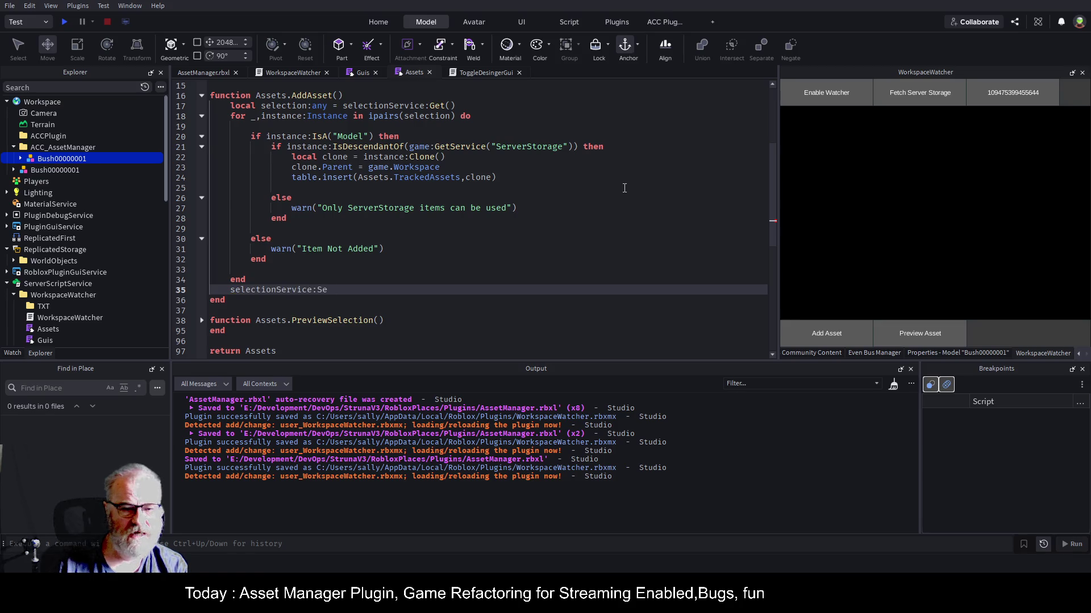
text(t()
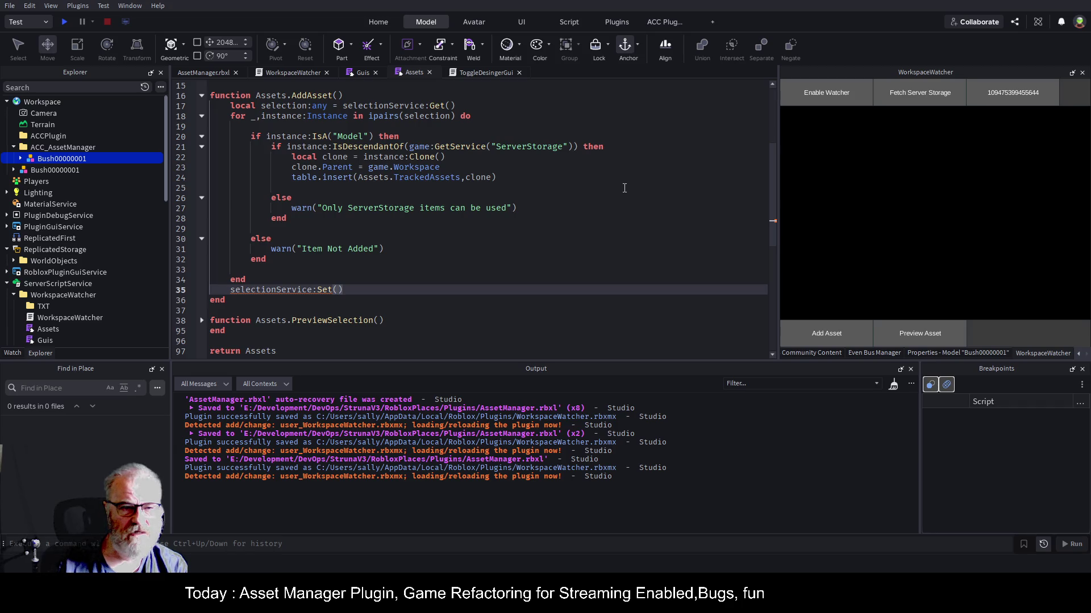
text(Assets)
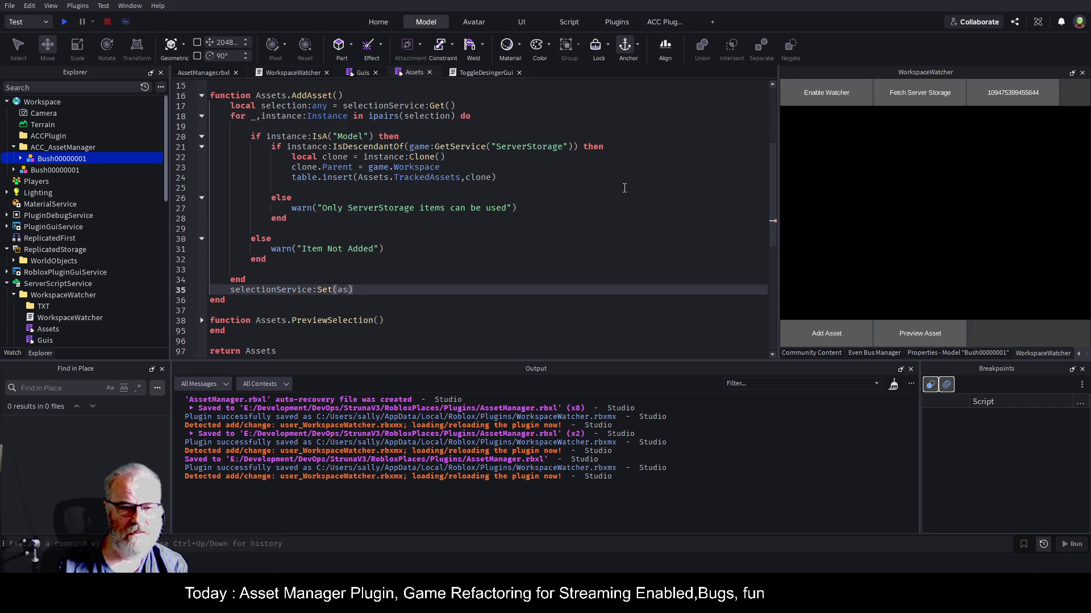
text(.)
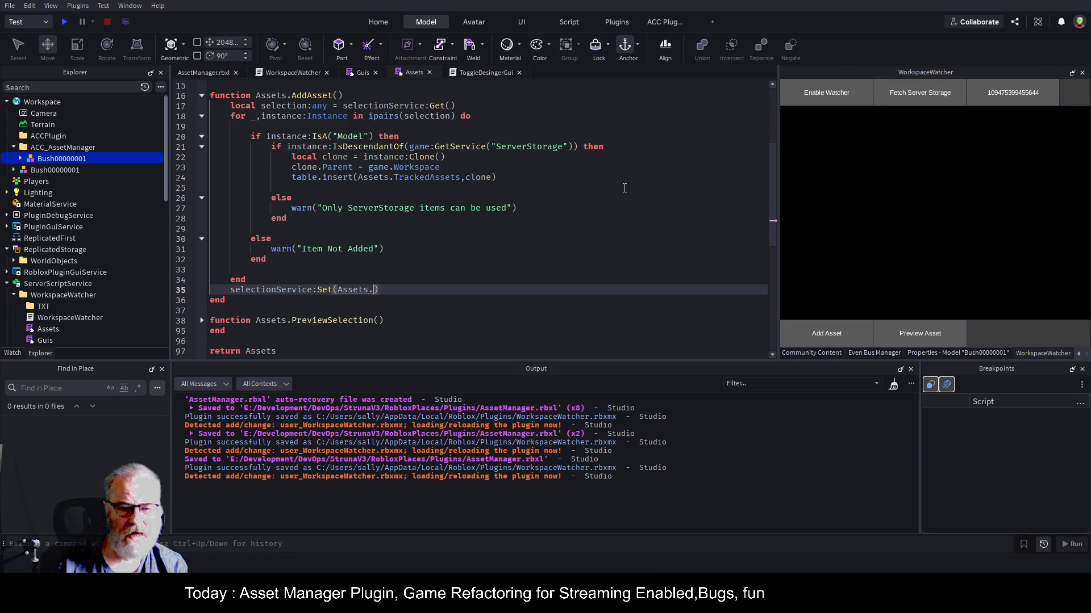
text(TrackedAssets)
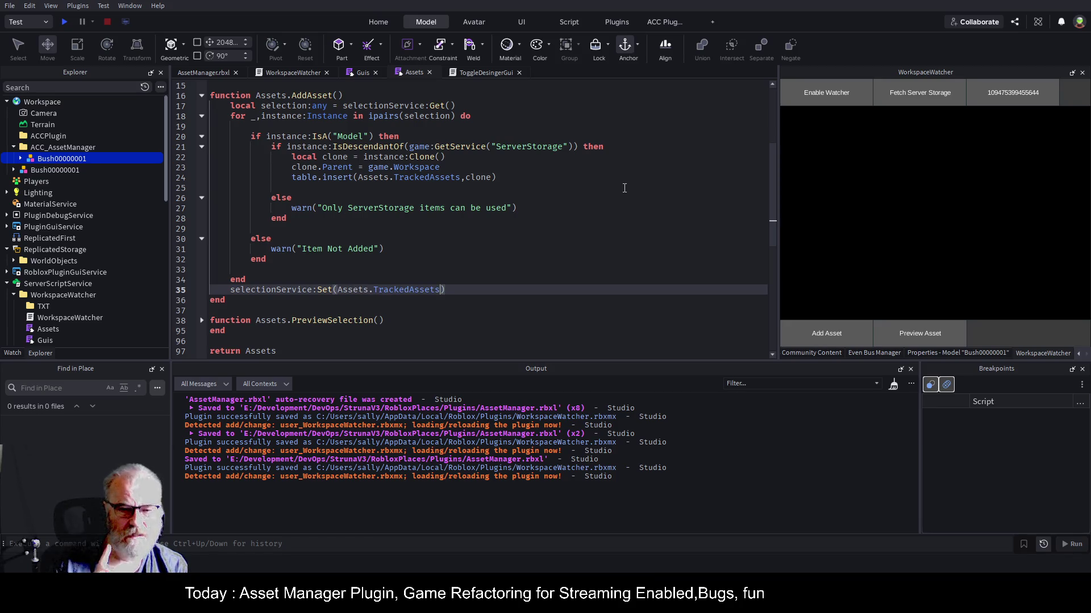
key(ctrl+s)
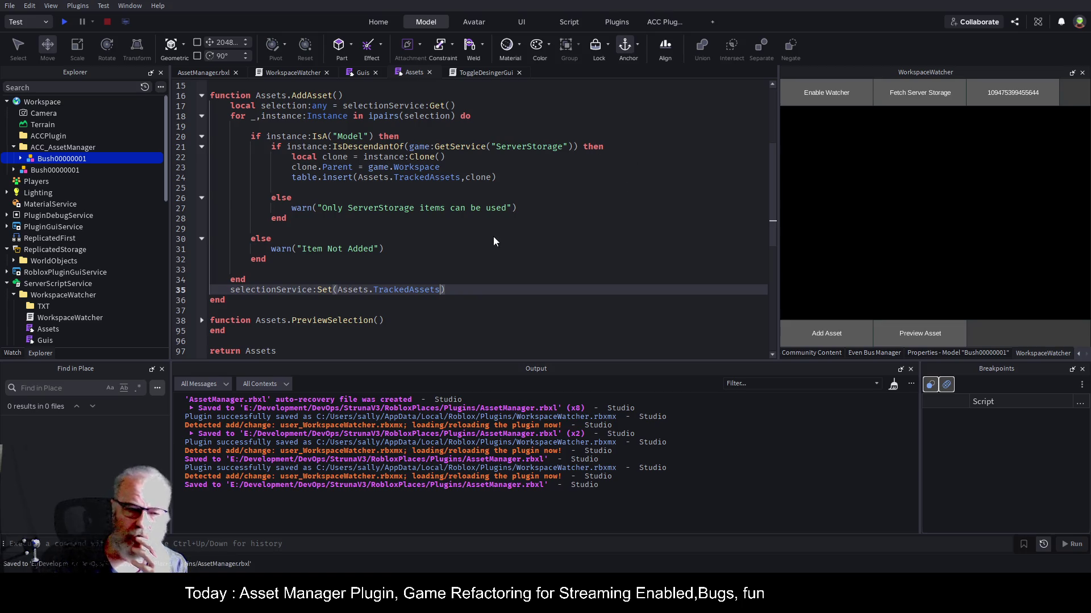
click(381, 273)
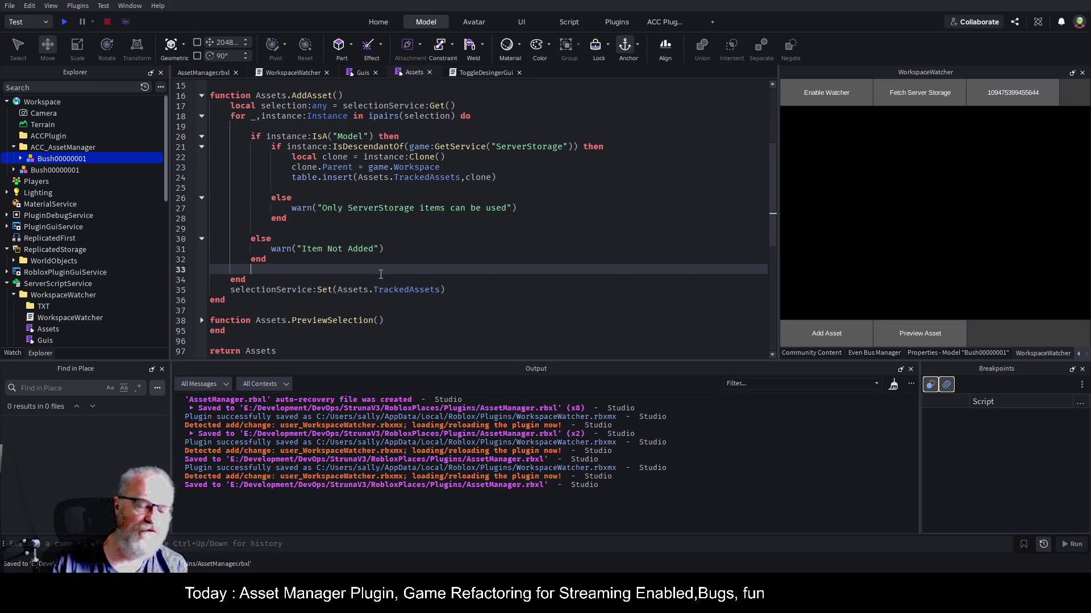
double_click(413, 289)
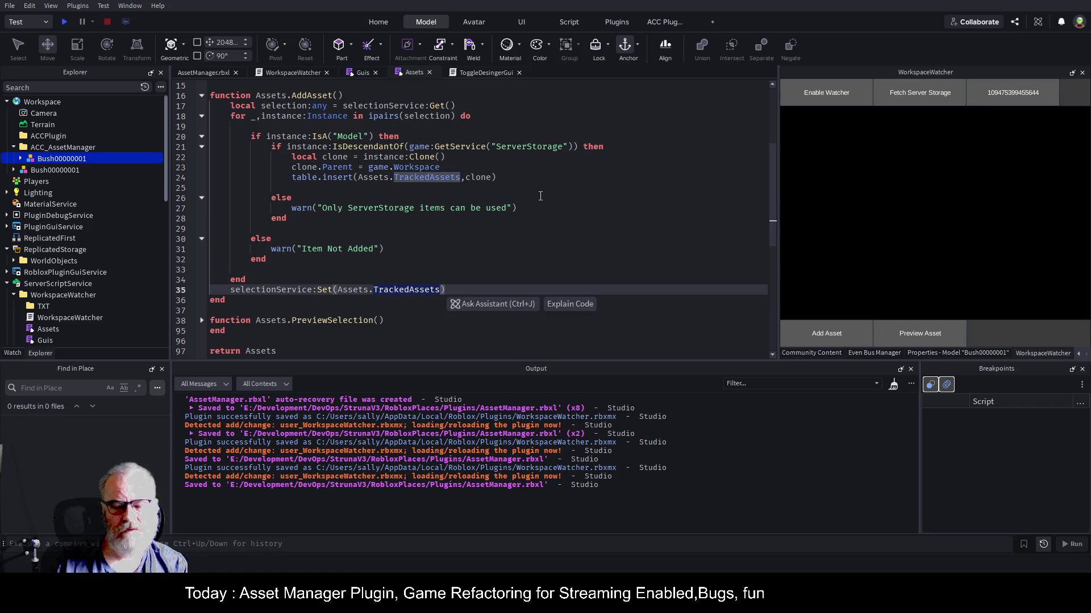
click(352, 185)
scroll(550, 175, up, 5)
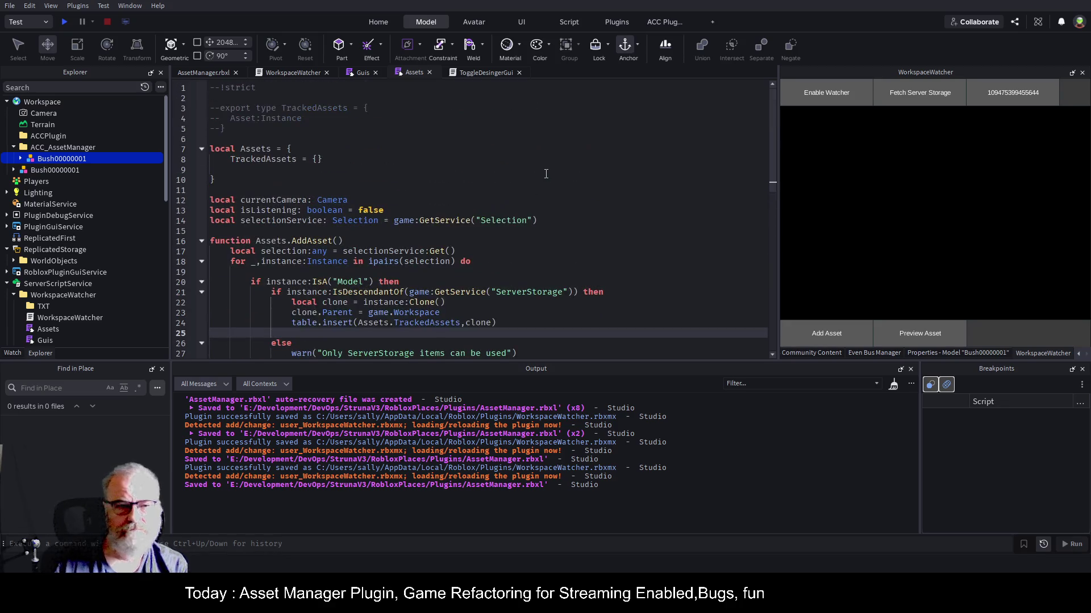
- Declare 'local currentSelection = {}' on a new line 12 and save
click(279, 178)
key(Down)
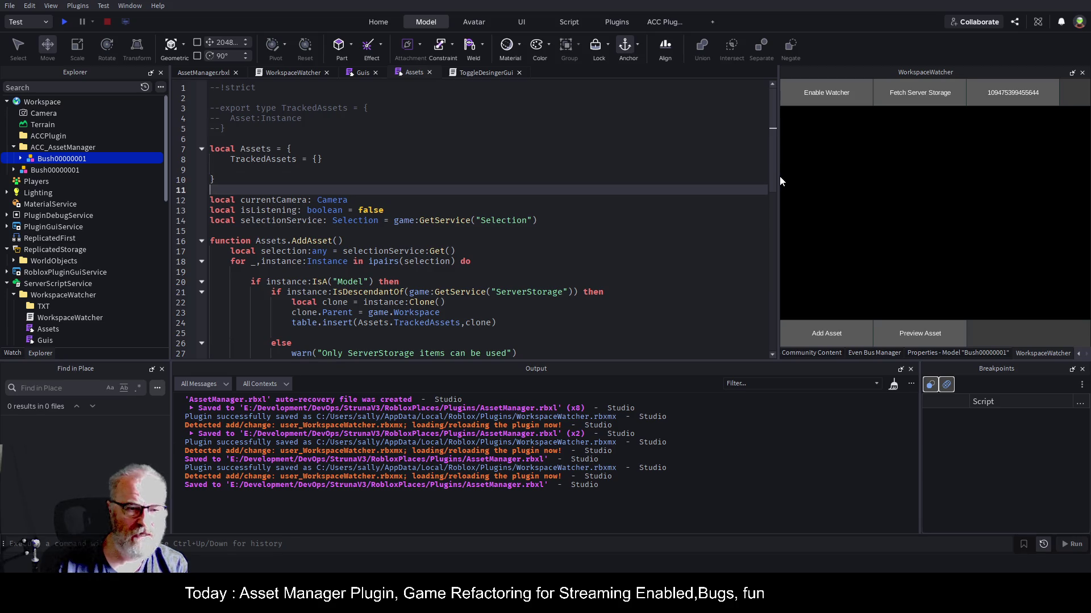
key(Return)
text(local )
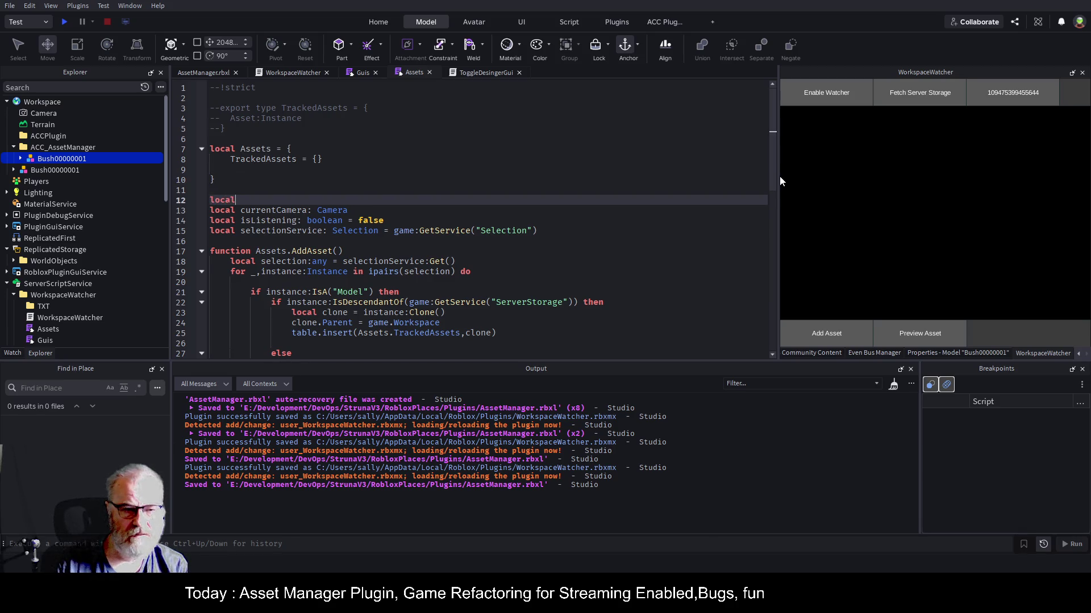
text(current)
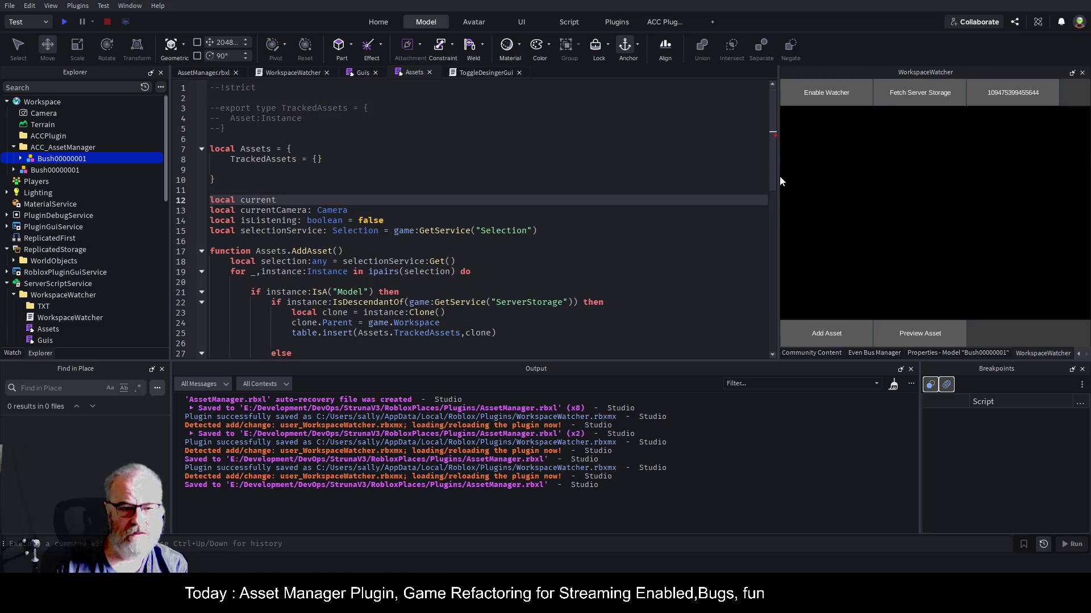
text(Selection)
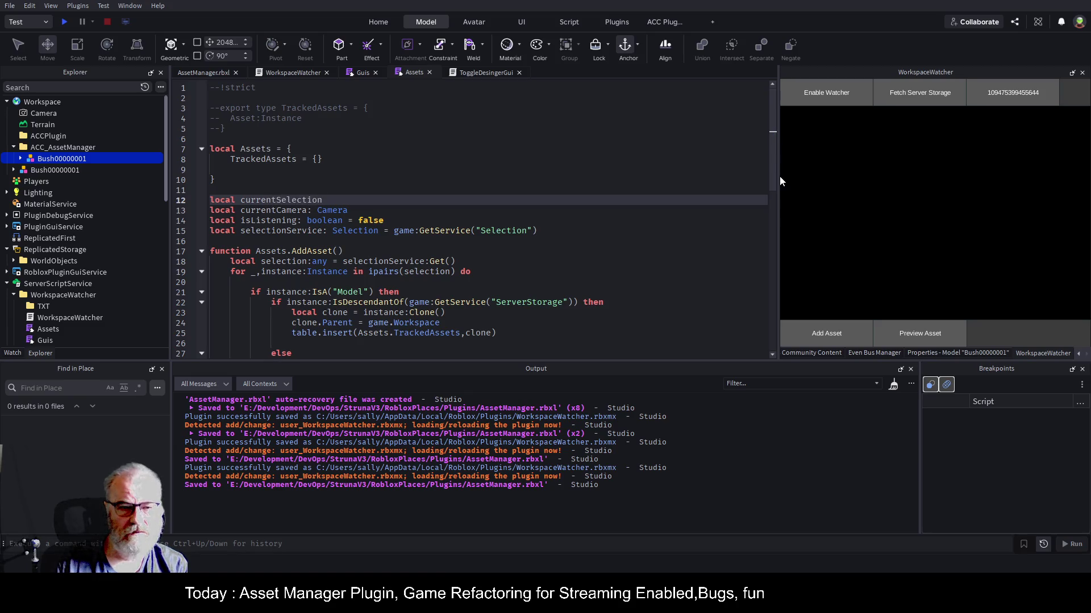
text(:any)
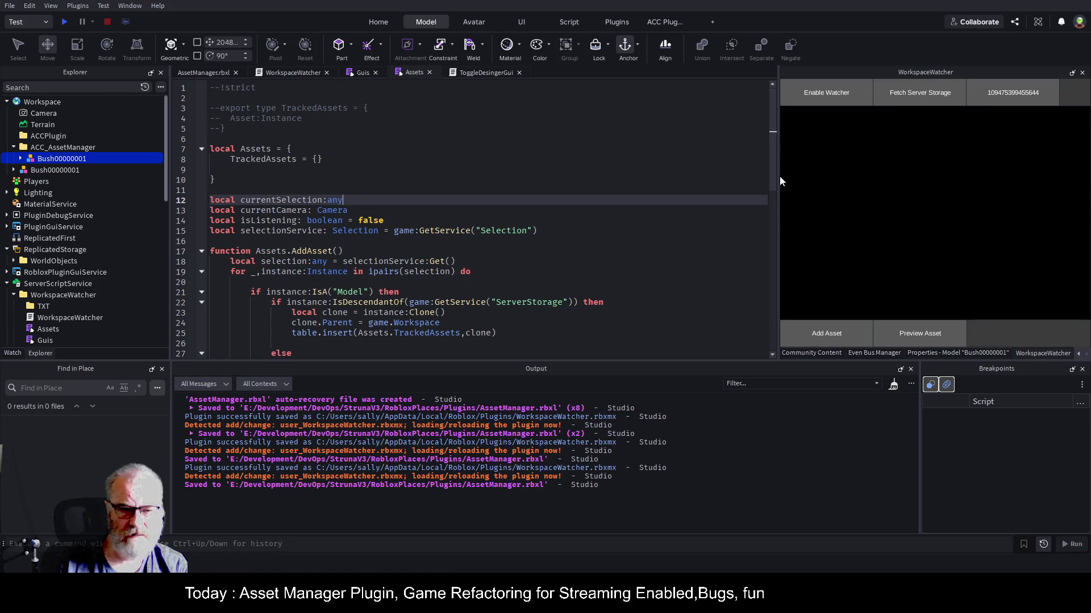
key(ctrl+s)
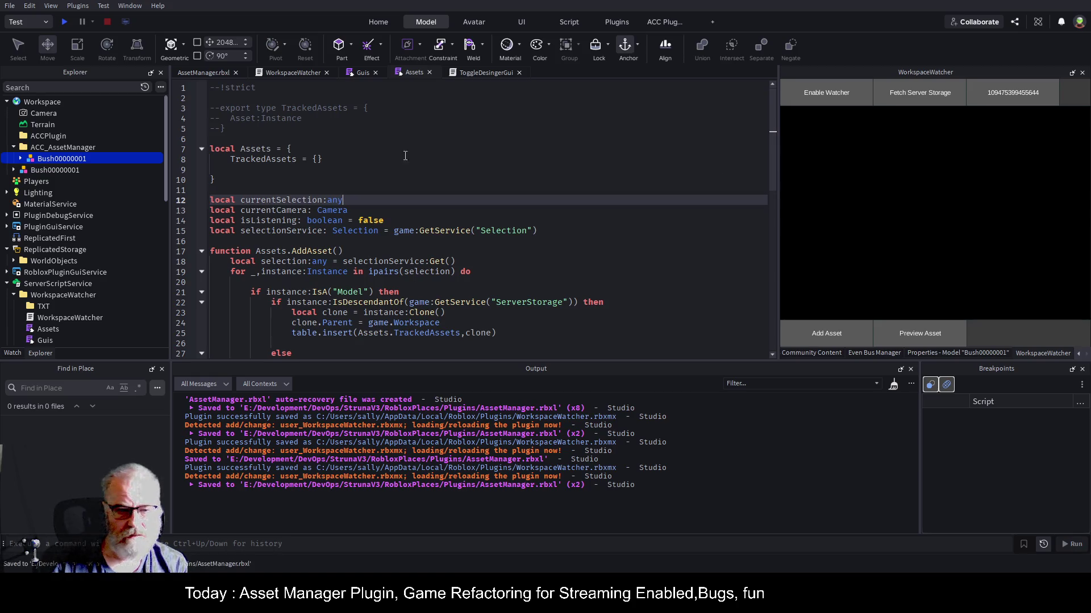
key(BackSpace)
key(BackSpace)
key(BackSpace)
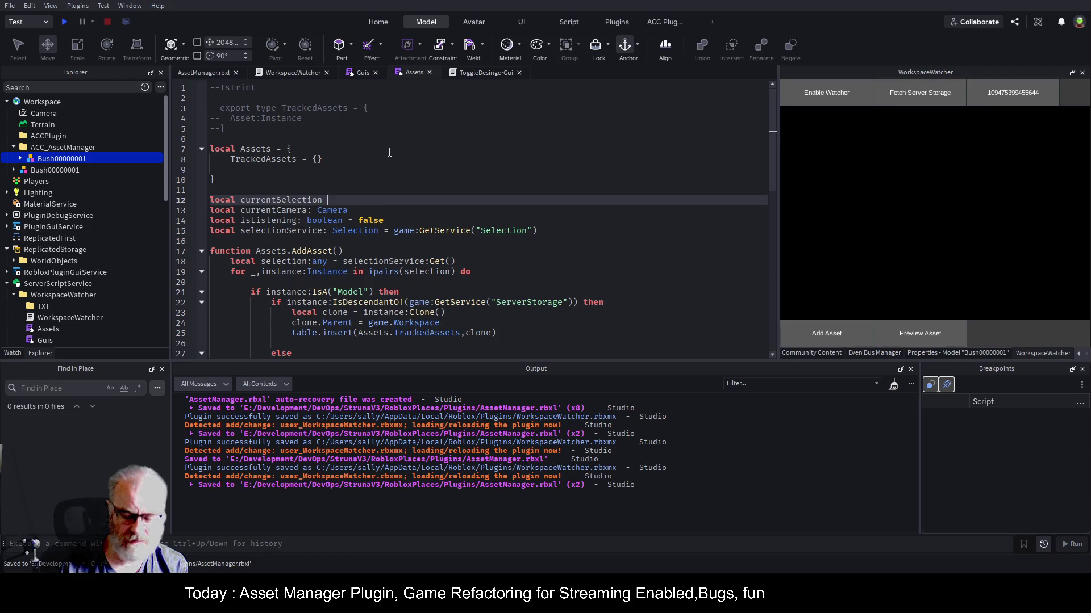
text(={})
key(ctrl+s)
- Duplicate the table.insert line so each clone is also inserted into currentSelection
scroll(403, 180, down, 2)
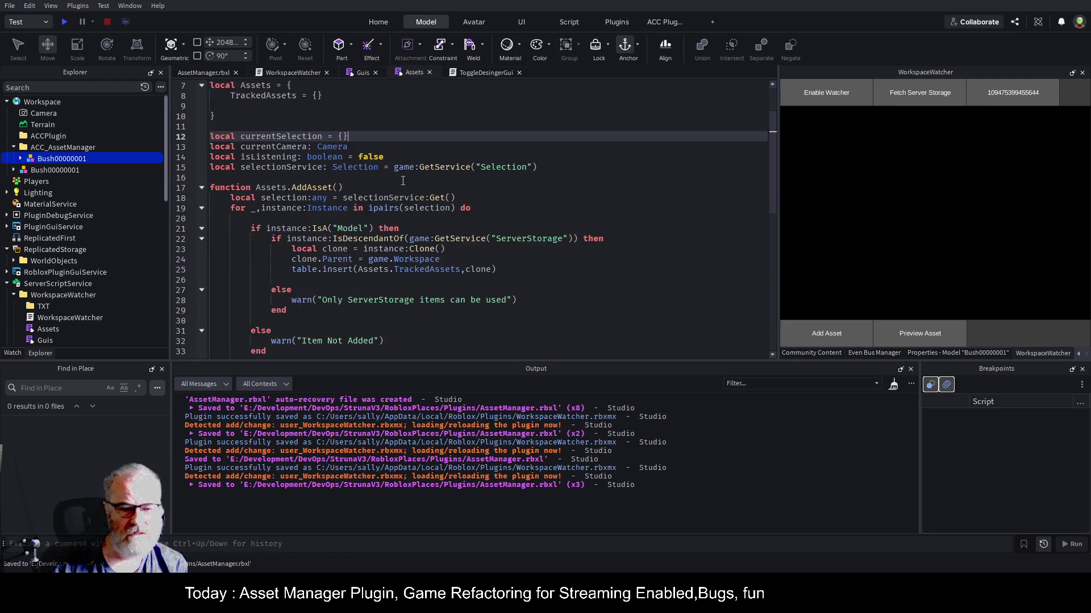
click(532, 268)
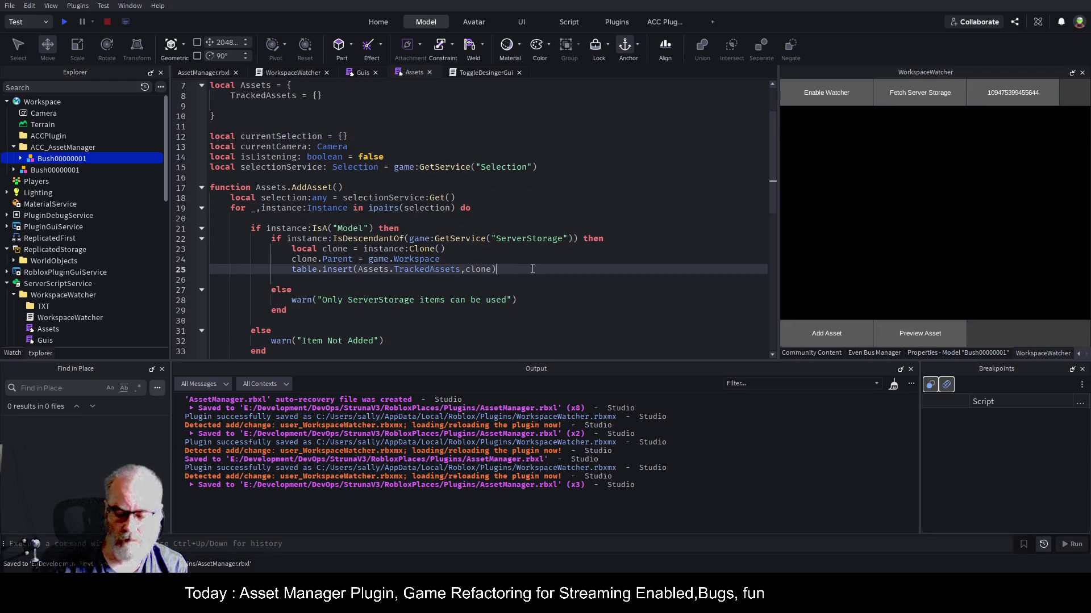
key(shift+Home)
key(ctrl+c)
key(End)
key(Return)
key(ctrl+v)
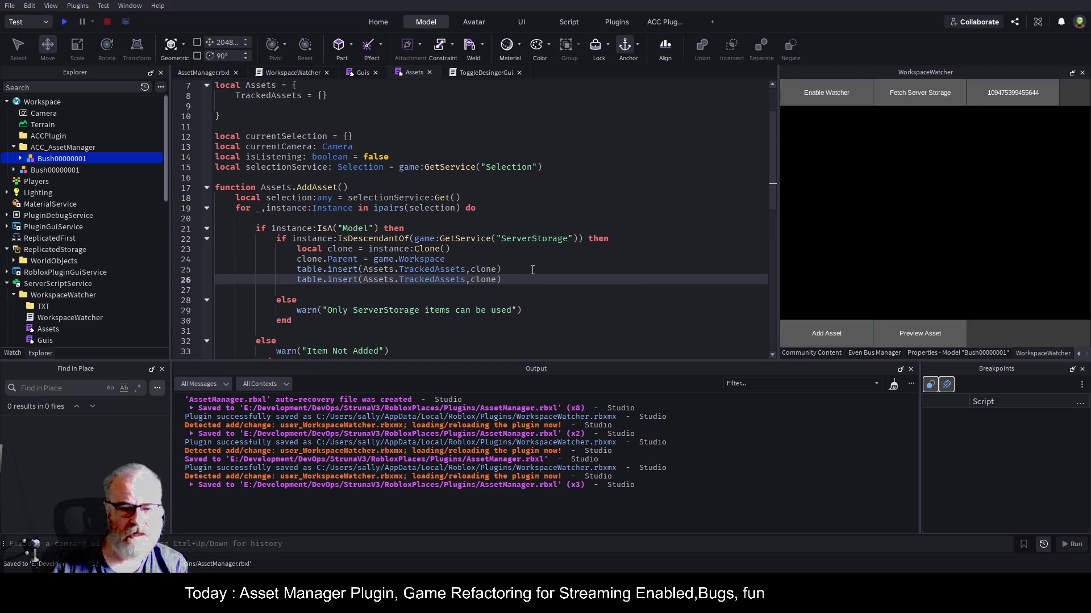
click(403, 269)
click(466, 280)
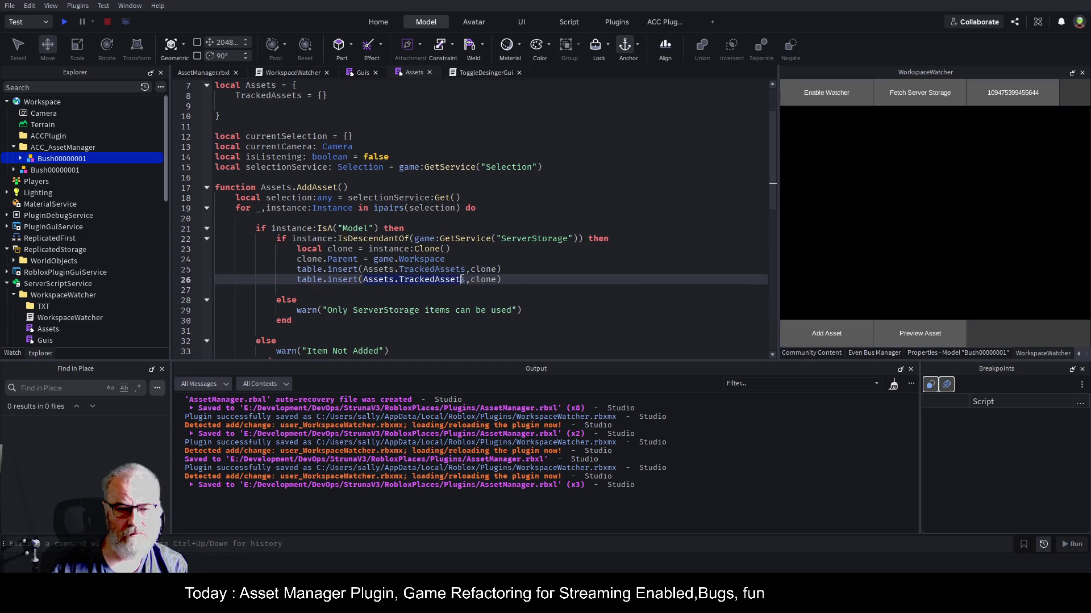
key(ctrl+BackSpace)
key(ctrl+BackSpace)
key(ctrl+BackSpace)
text(c)
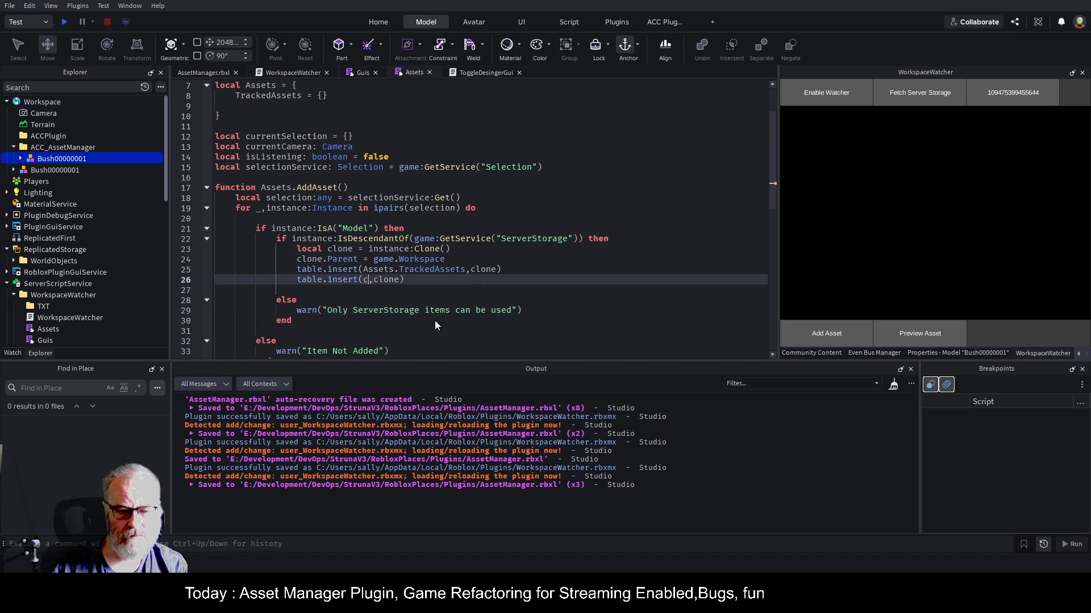
text(ut)
key(BackSpace)
text(rrentSelection)
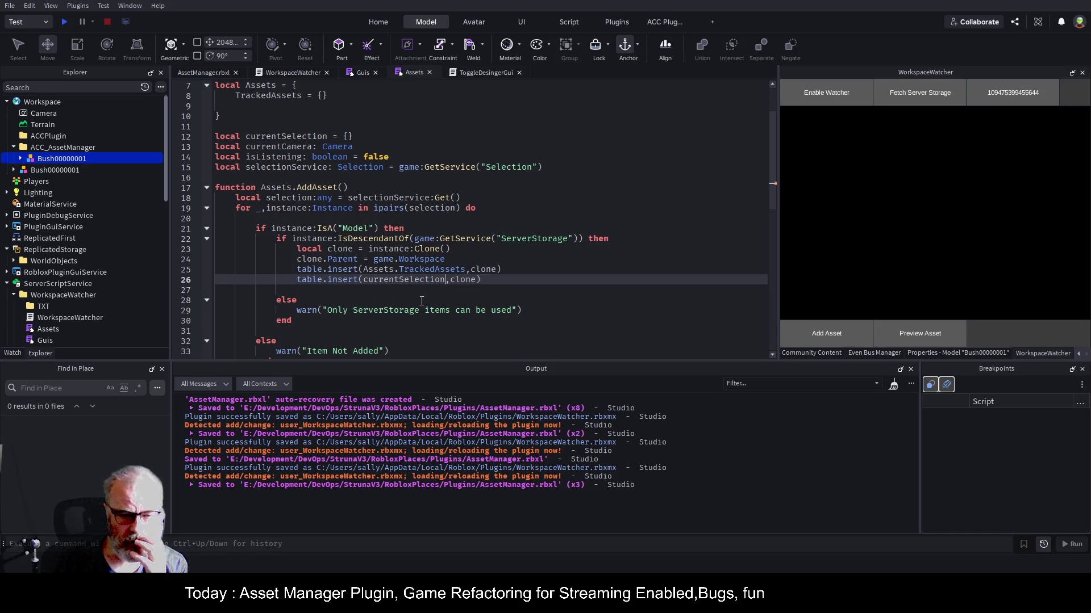
- Replace Assets.TrackedAssets in the Set() call with currentSelection and save
key(ctrl+shift+Left)
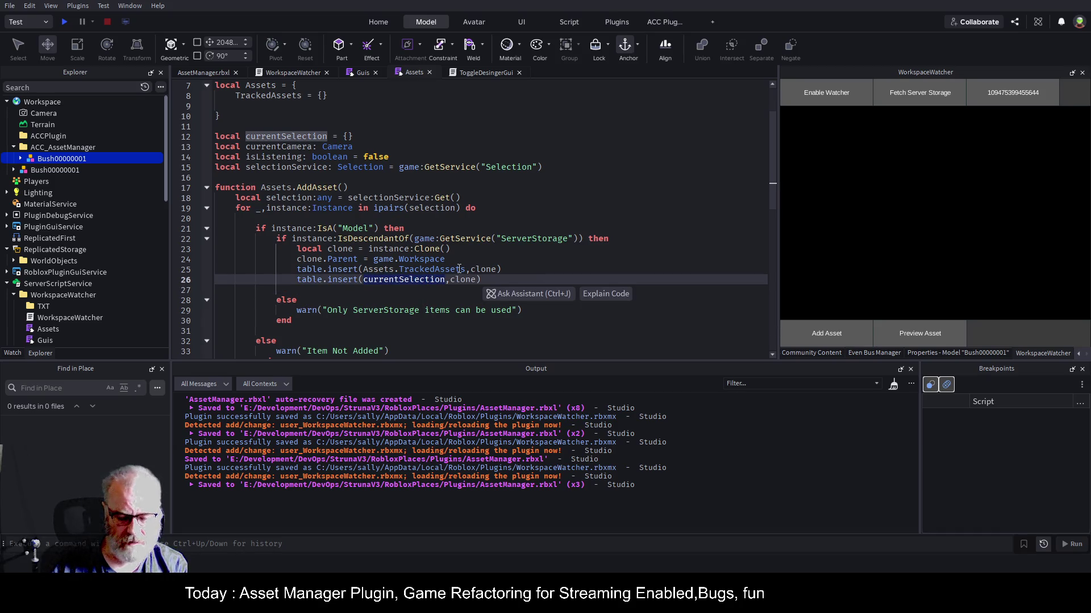
scroll(459, 269, down, 3)
drag(343, 300, 449, 300)
key(ctrl+v)
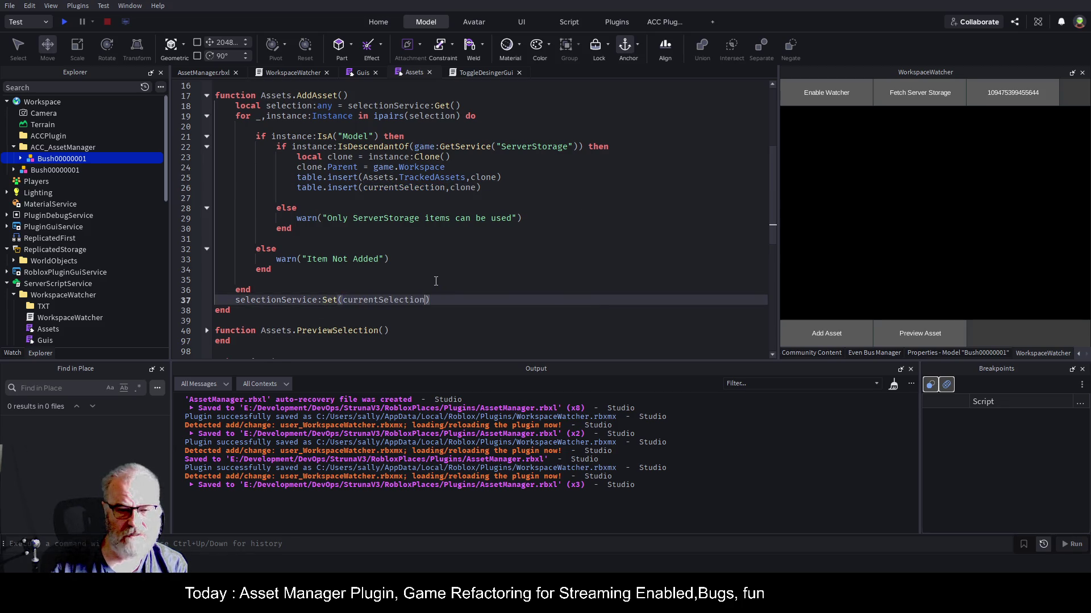
key(ctrl+s)
key(ctrl+s)
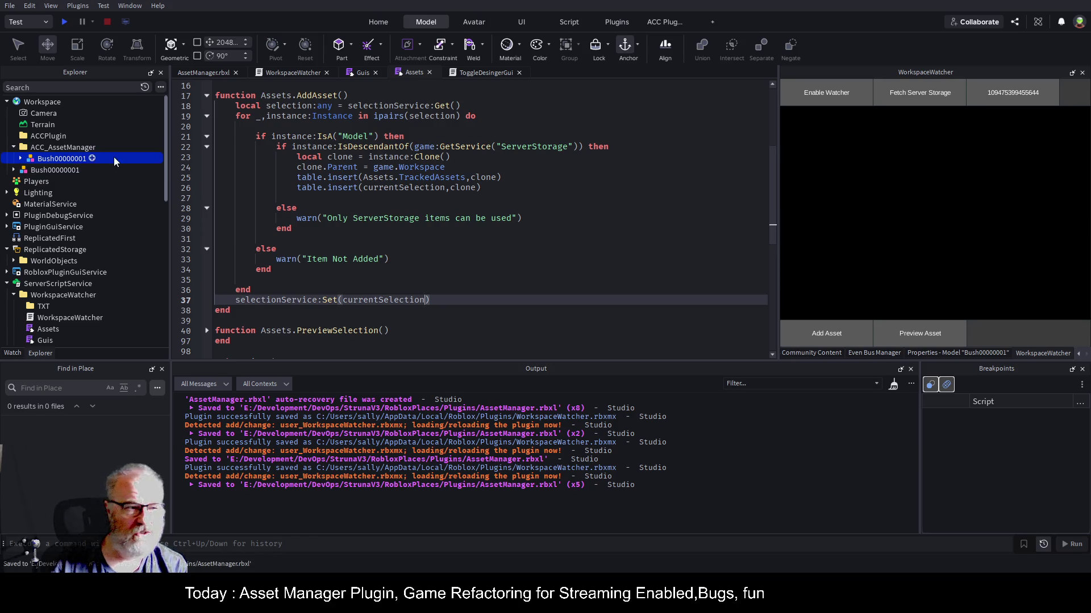
- Delete the two old Bush clones from the Workspace and clear the Output log
click(301, 71)
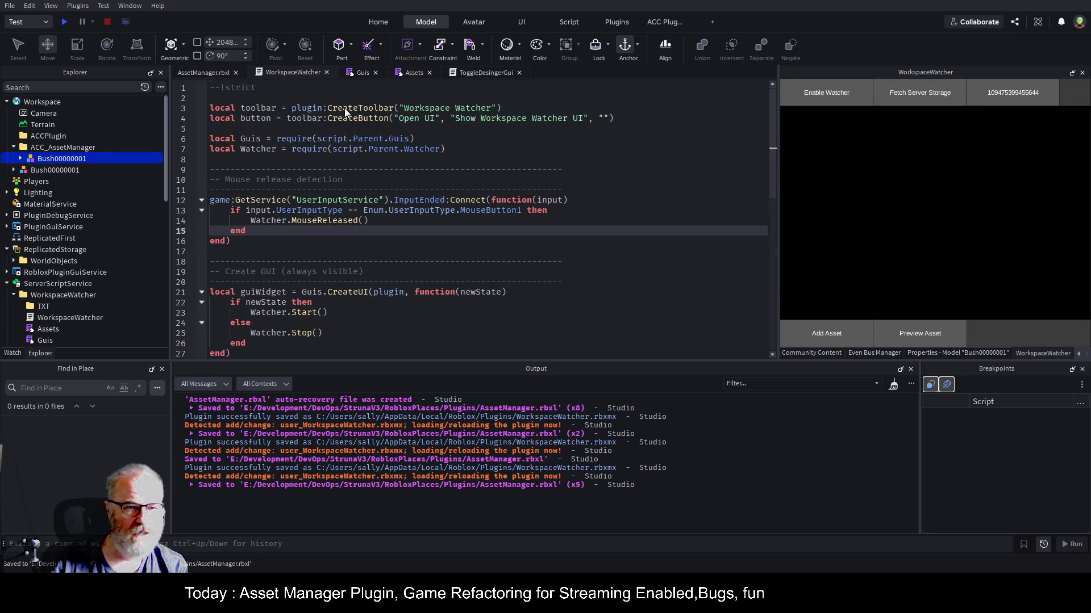
click(51, 318)
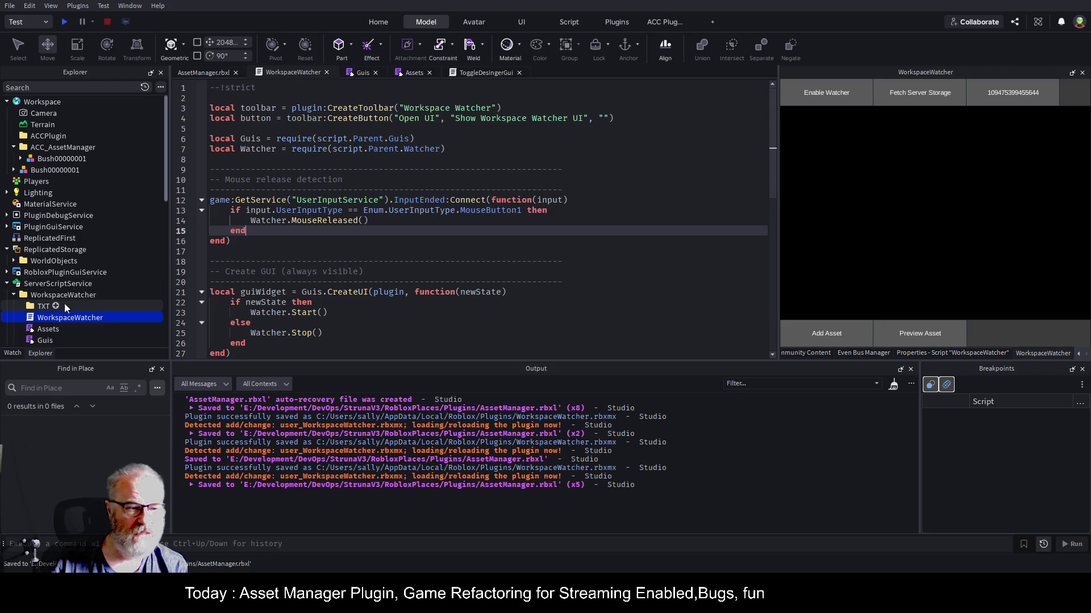
click(145, 298)
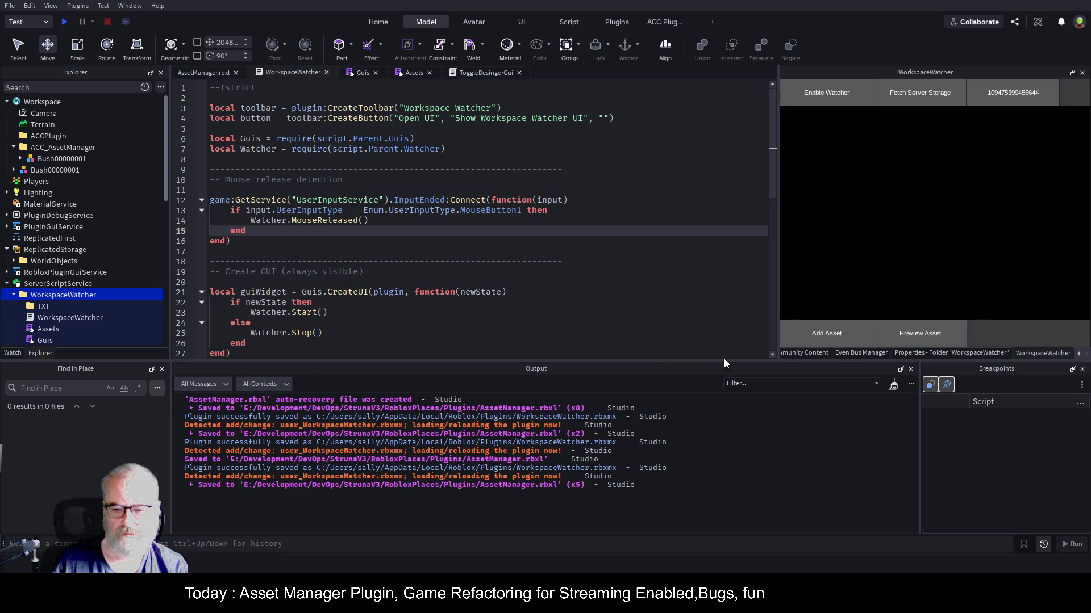
click(203, 72)
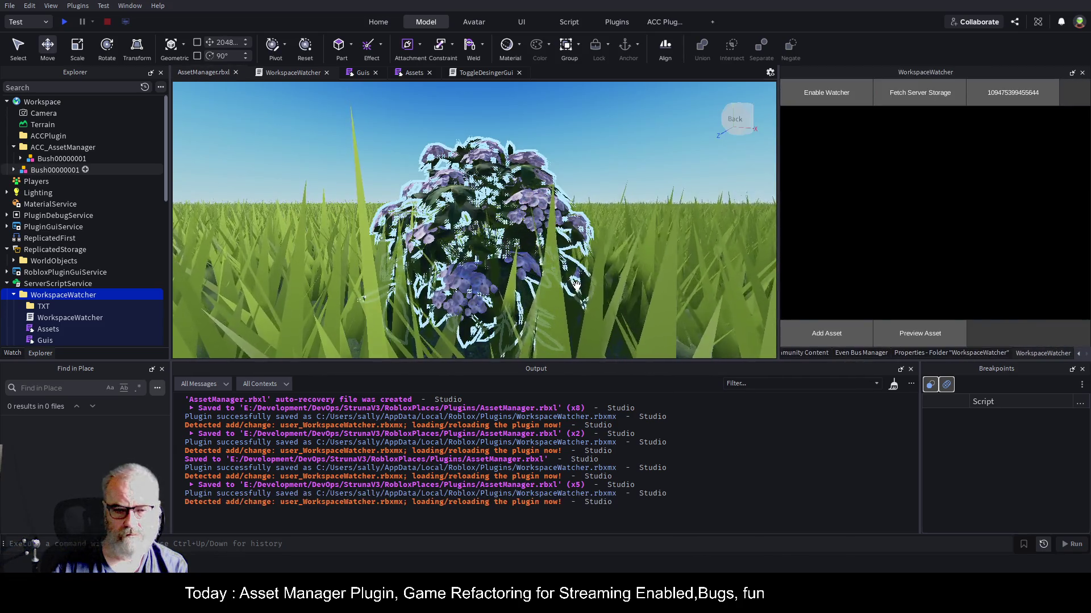
click(73, 158)
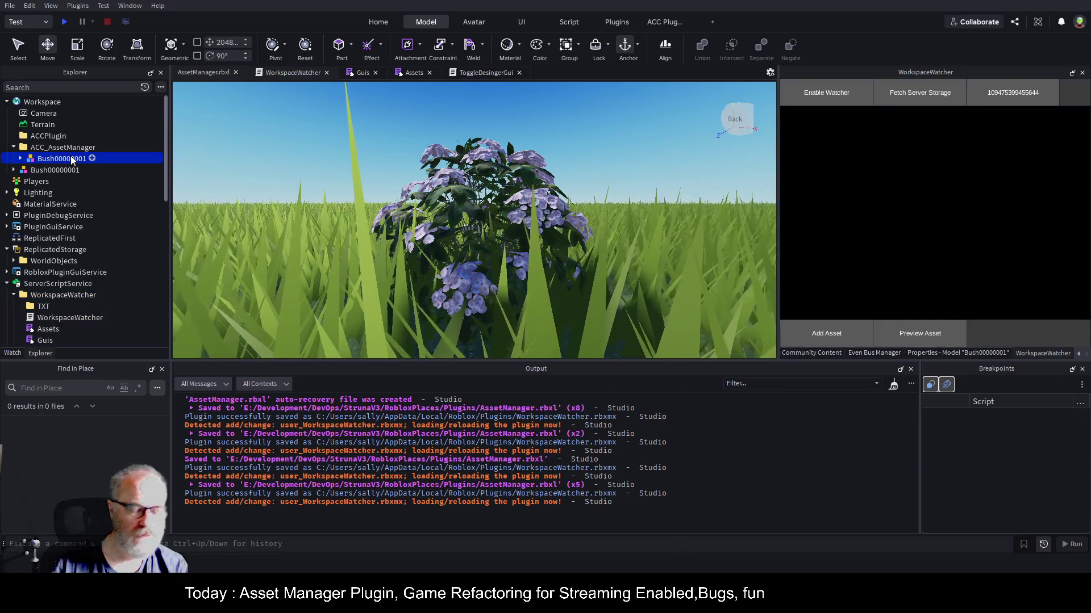
key(Delete)
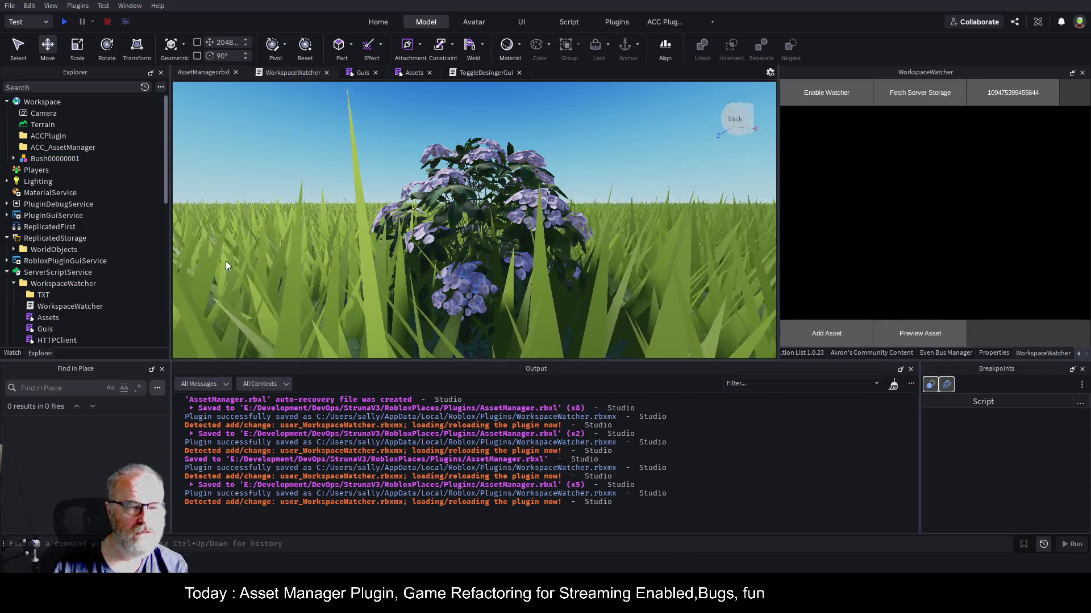
click(63, 161)
key(Delete)
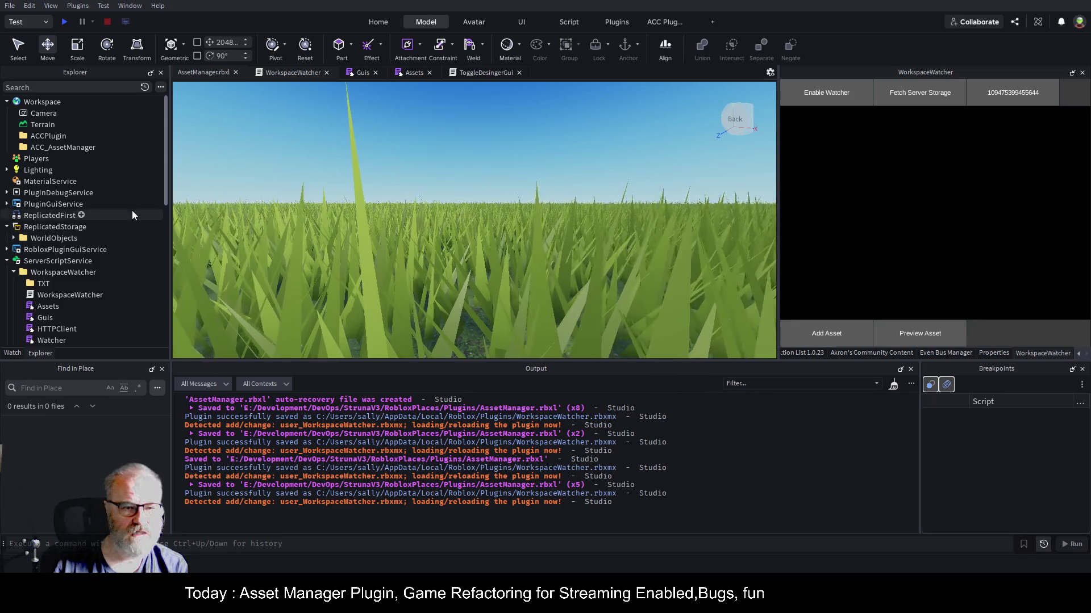
scroll(522, 234, down, 3)
scroll(551, 230, down, 3)
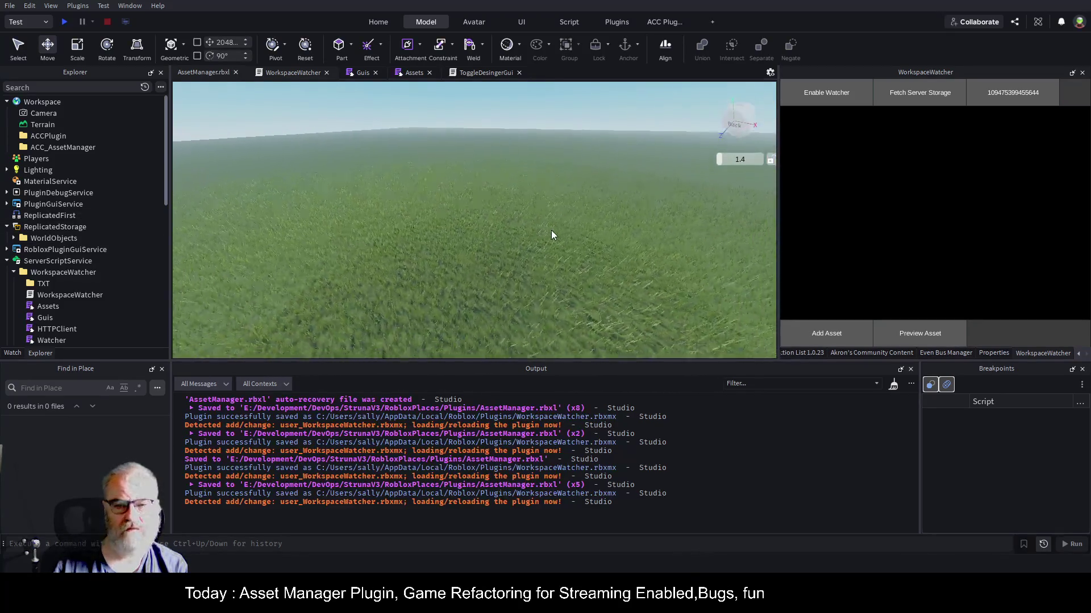
click(893, 385)
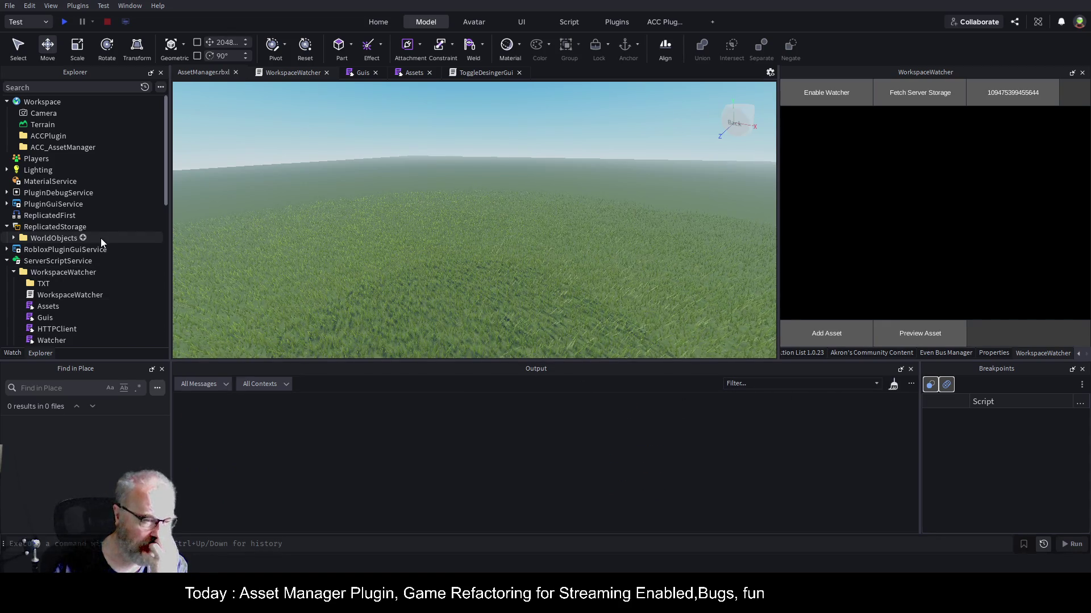
- Preview ServerStorage's Bush00000001, add a clone to the Workspace and focus the camera on it
click(7, 260)
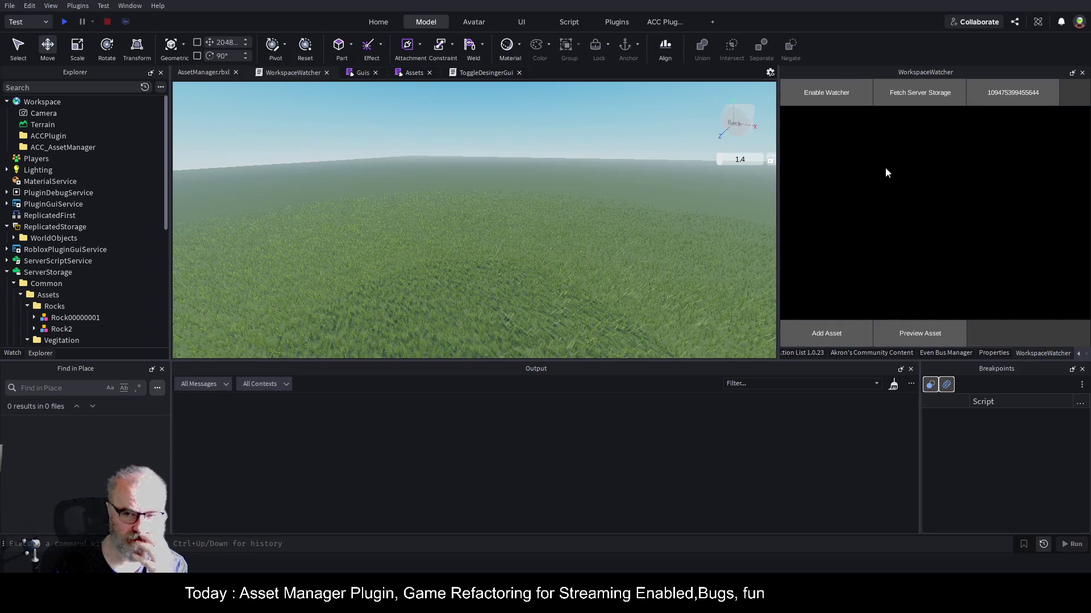
scroll(90, 277, down, 2)
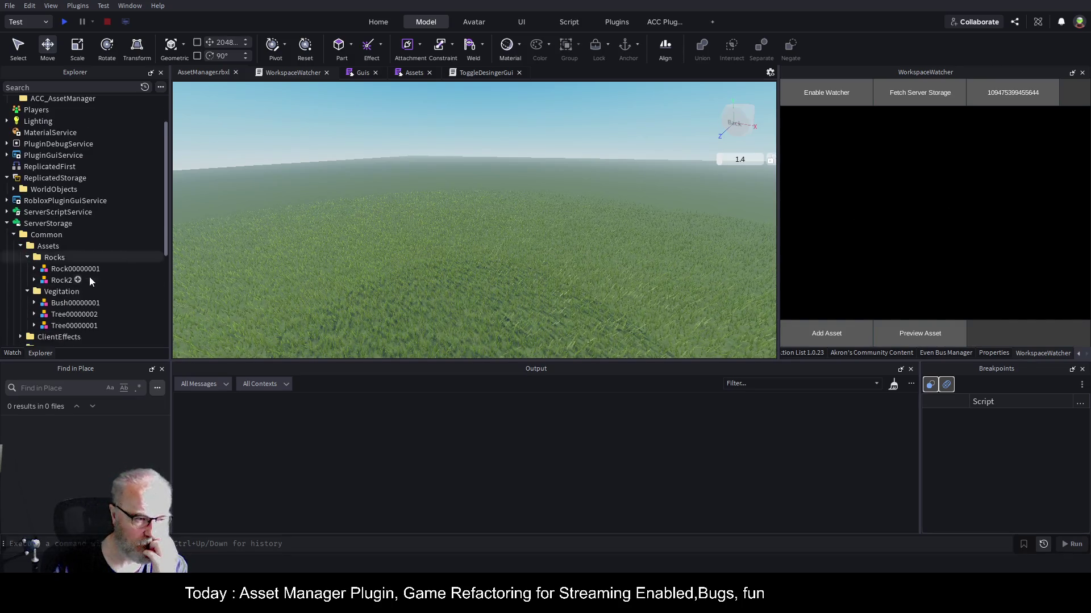
click(77, 305)
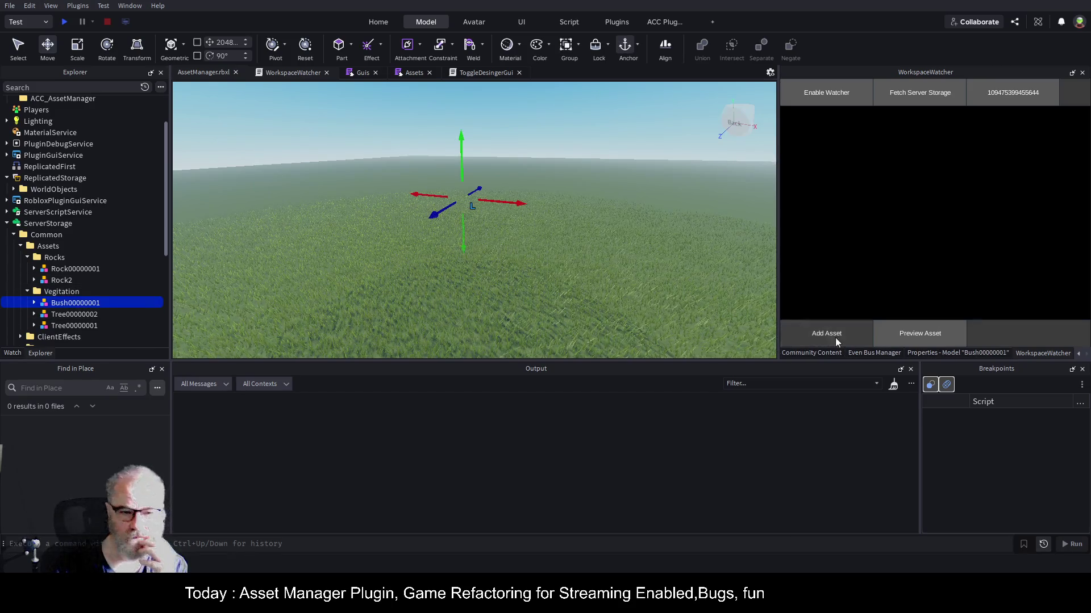
click(920, 336)
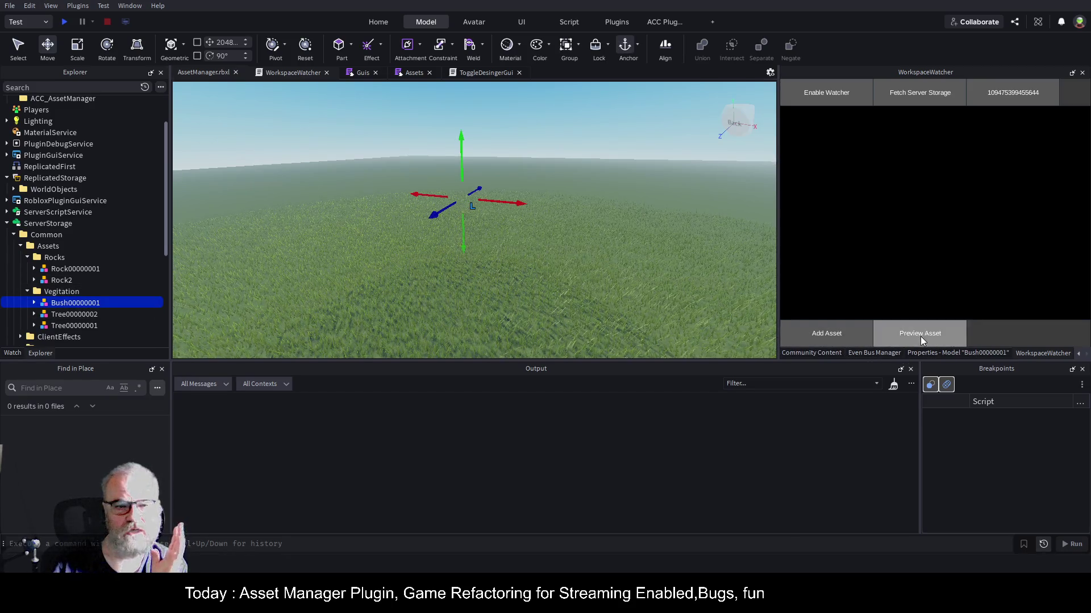
scroll(549, 188, up, 5)
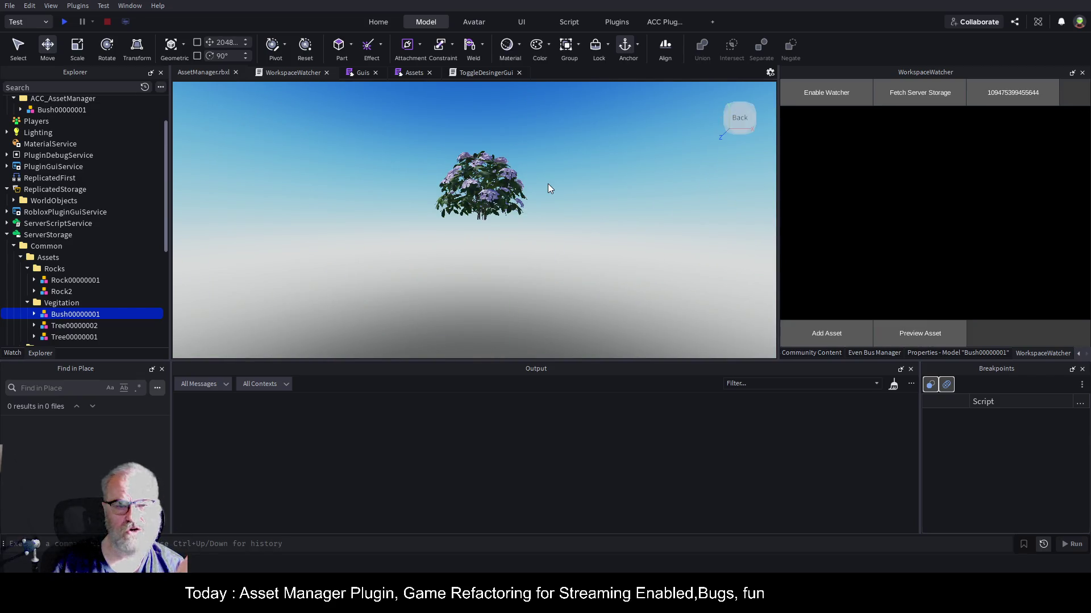
click(821, 333)
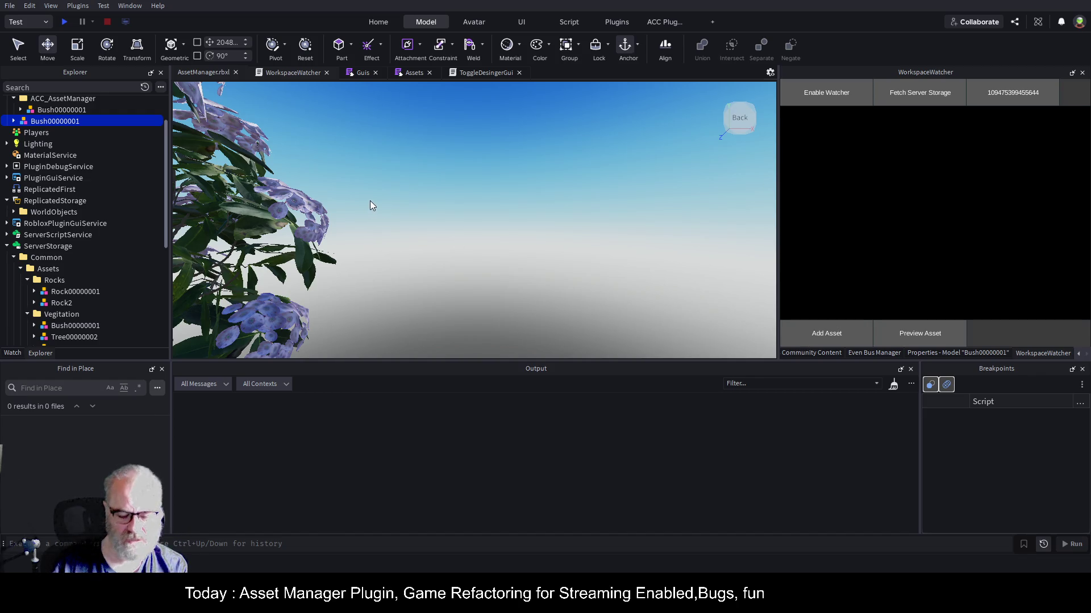
key(f)
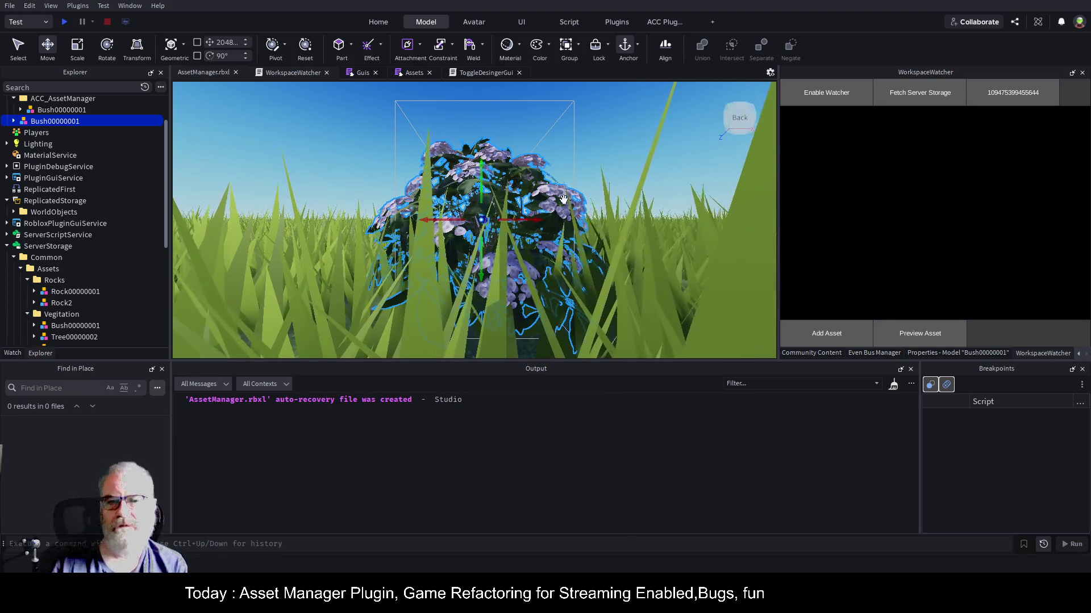
click(414, 72)
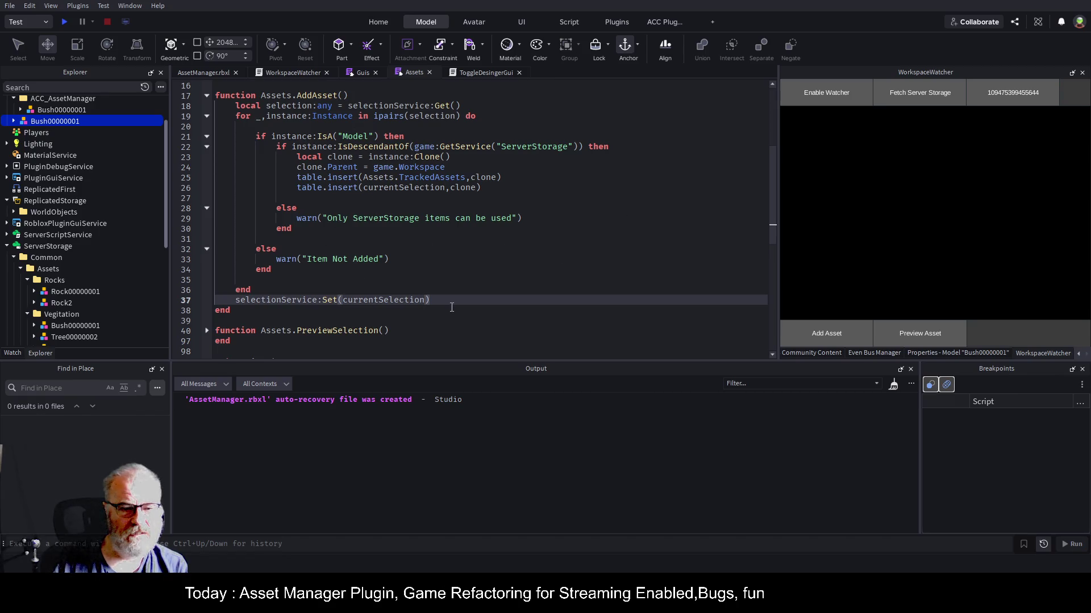
- Declare 'local camera=workspace.Camera' after the selectionService:Set call
key(Return)
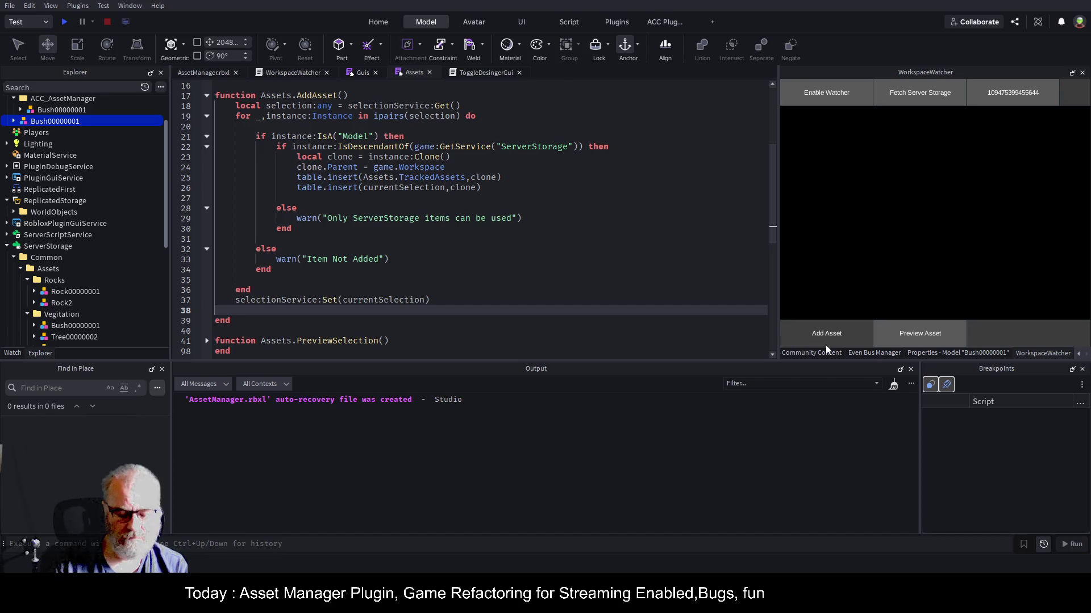
text(local c)
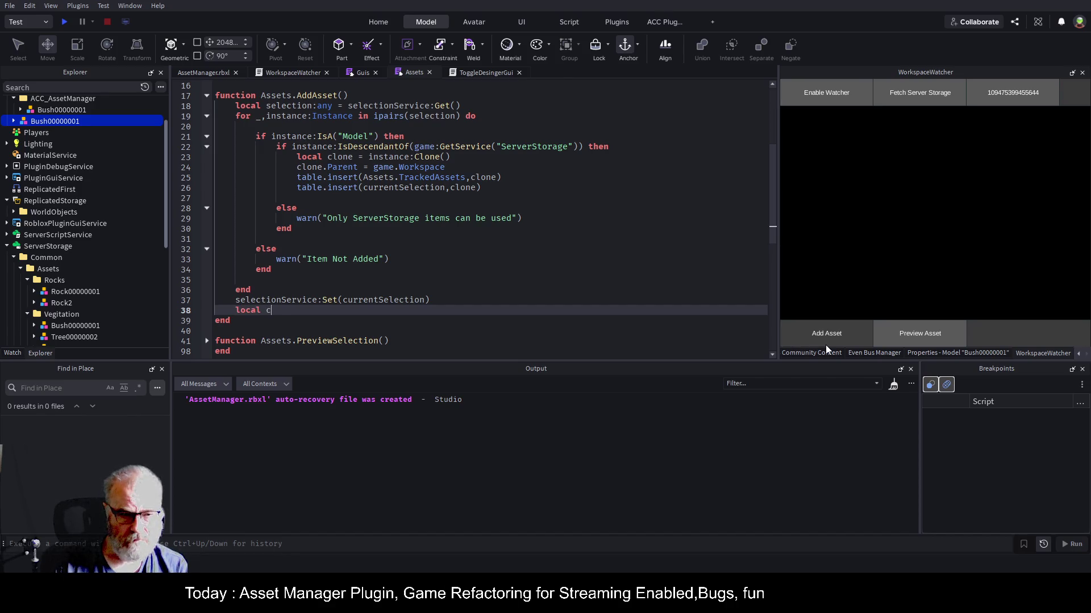
text(amera=workspace.ca)
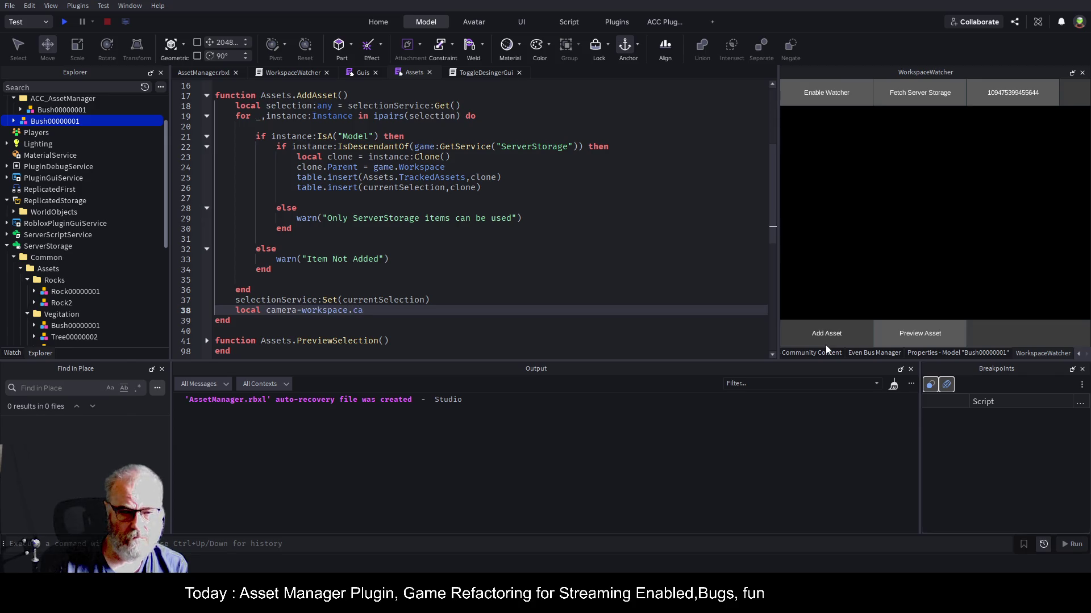
key(Tab)
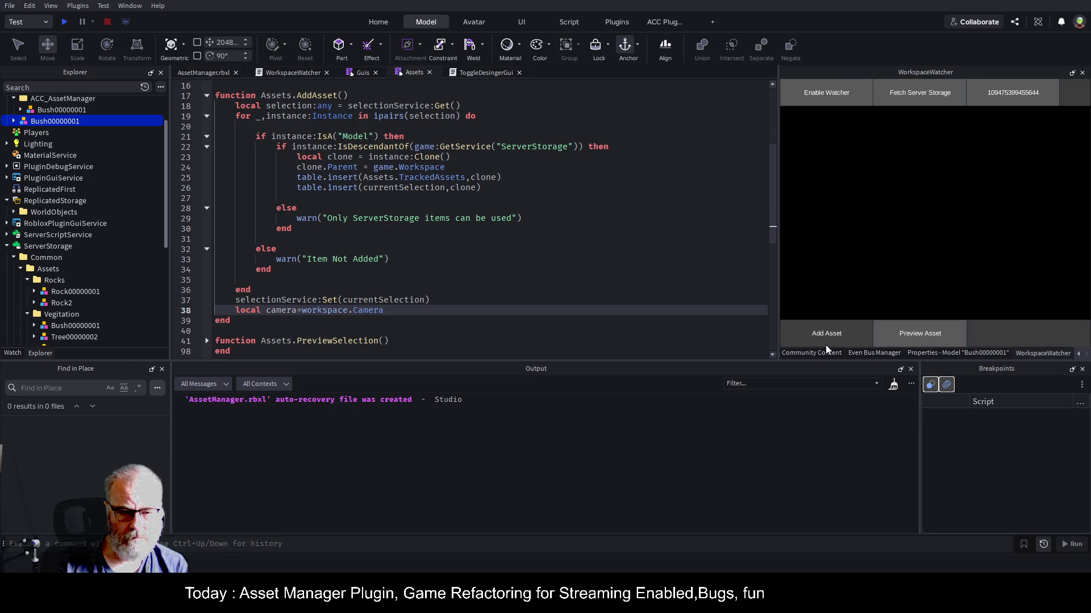
- Add 'camera.Focus=currentSelection:GetPivot()' below it and save the script
key(Return)
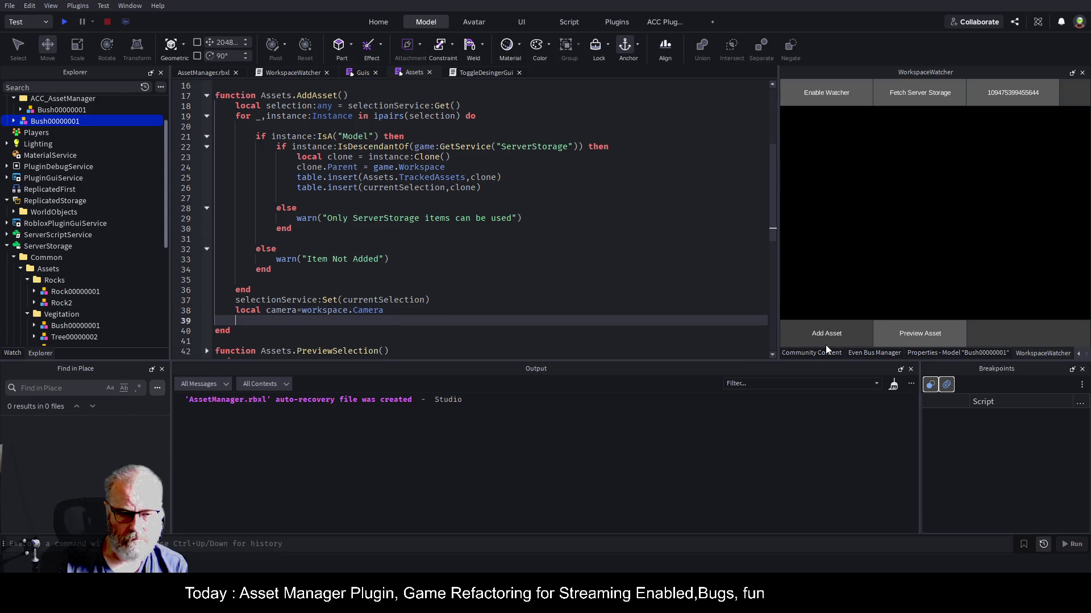
text(camera.f)
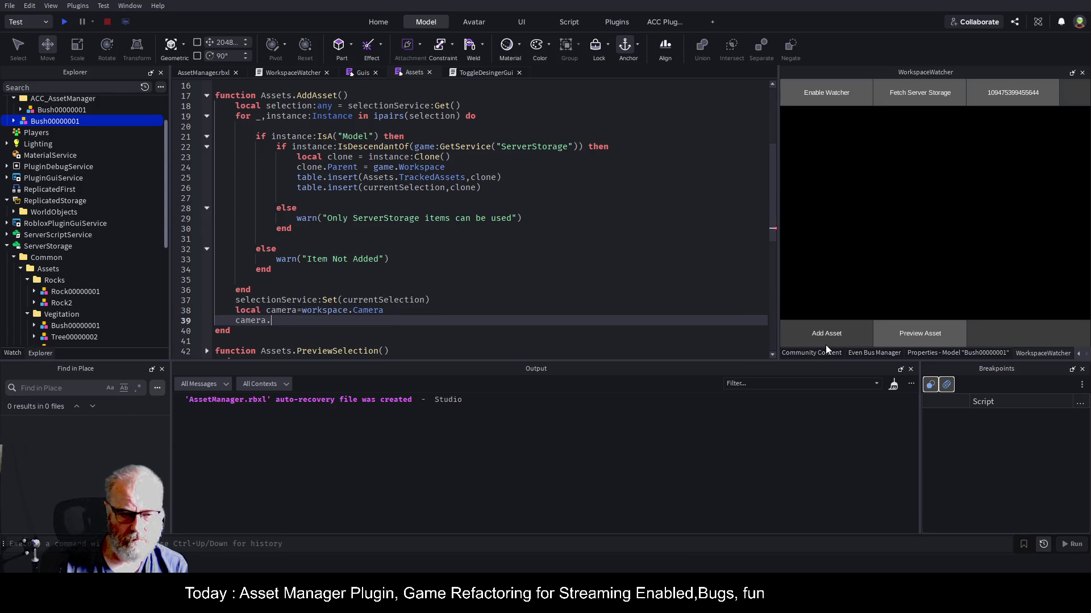
key(Tab)
text(=)
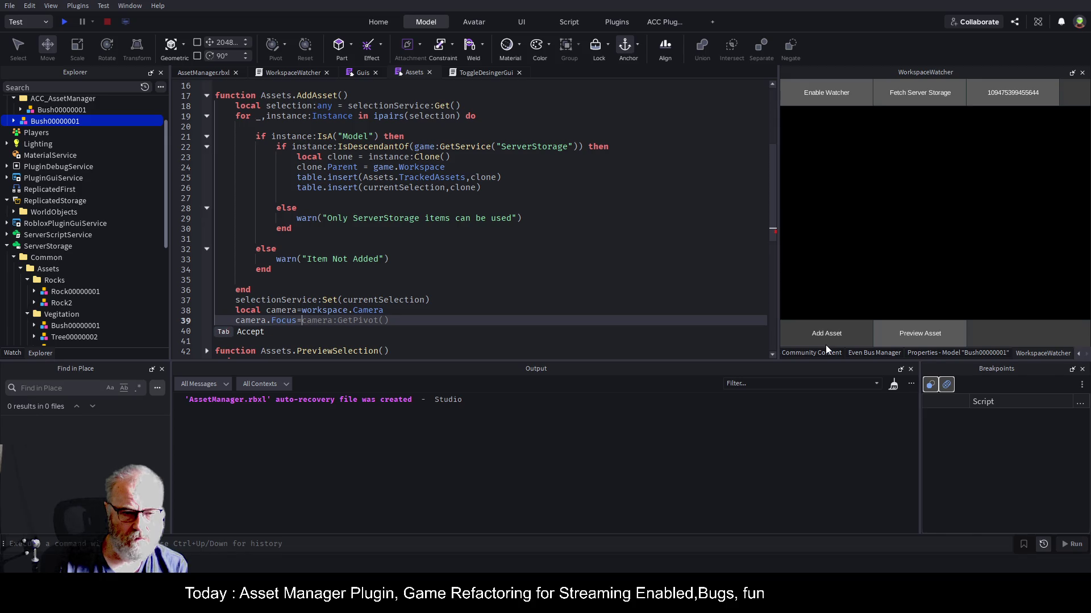
text(currentSelection)
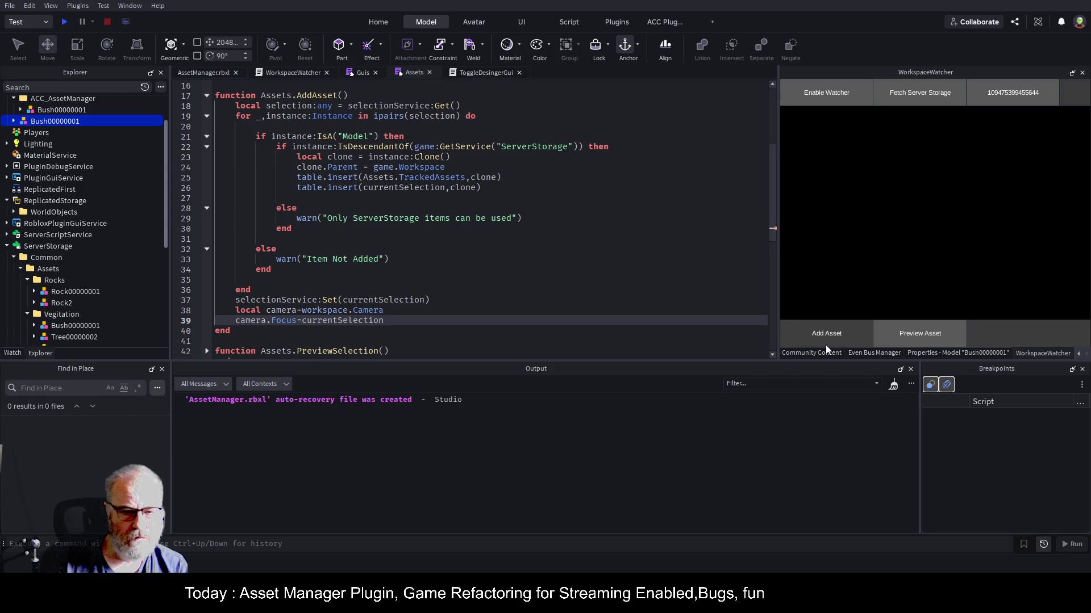
key(Tab)
key(ctrl+s)
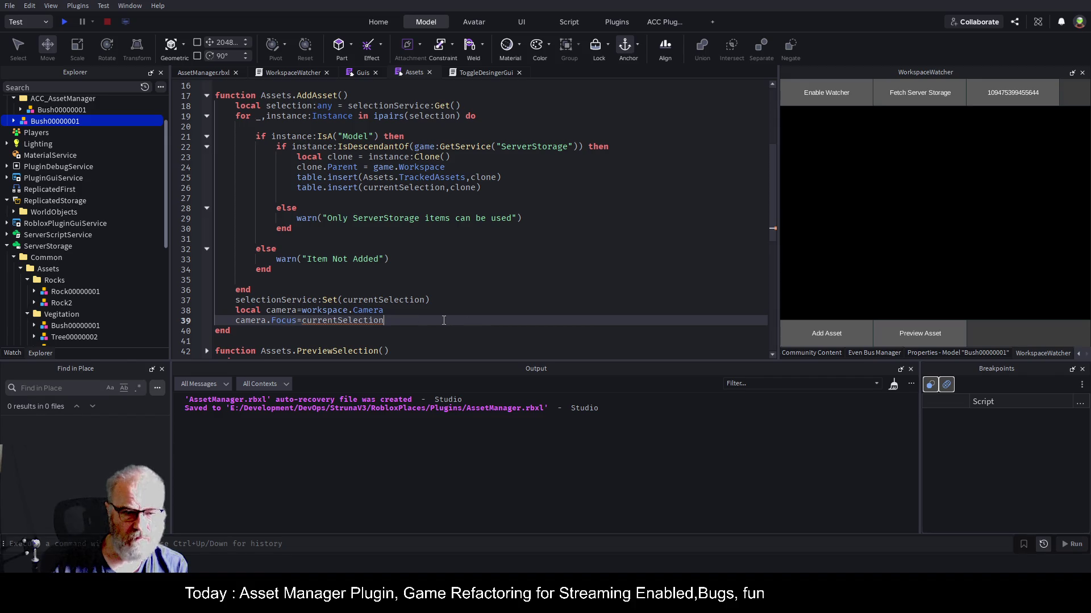
text(:Get)
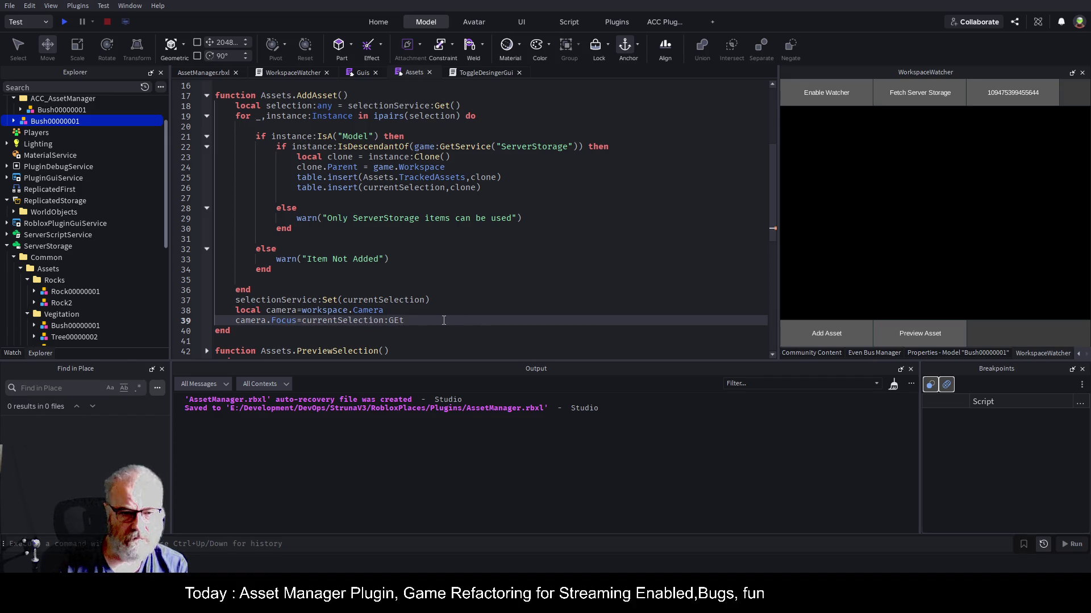
text(Pivot())
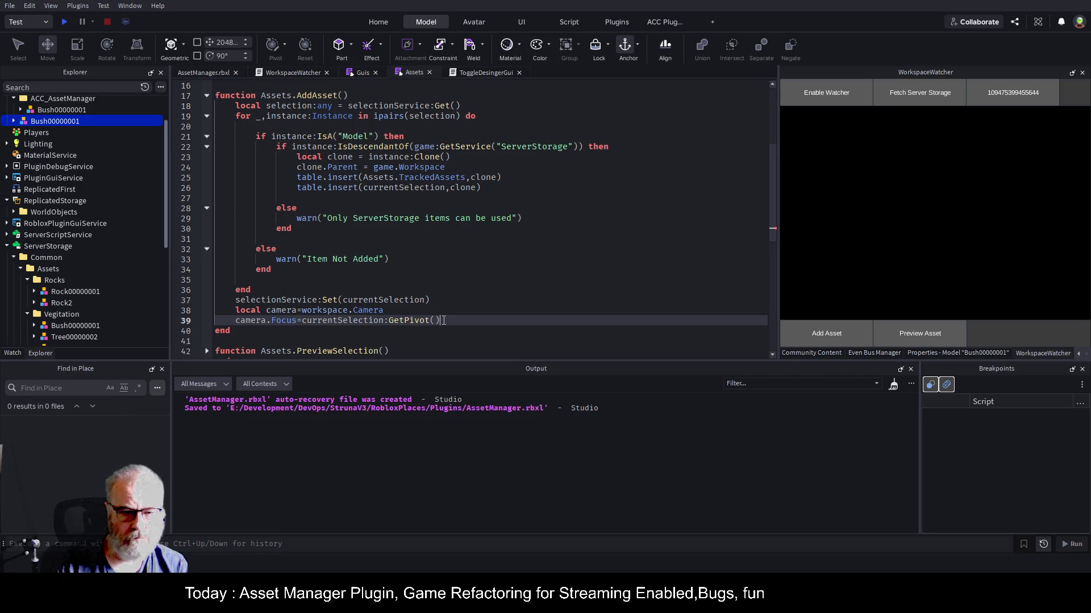
key(ctrl+s)
key(Left)
key(Left)
key(Left)
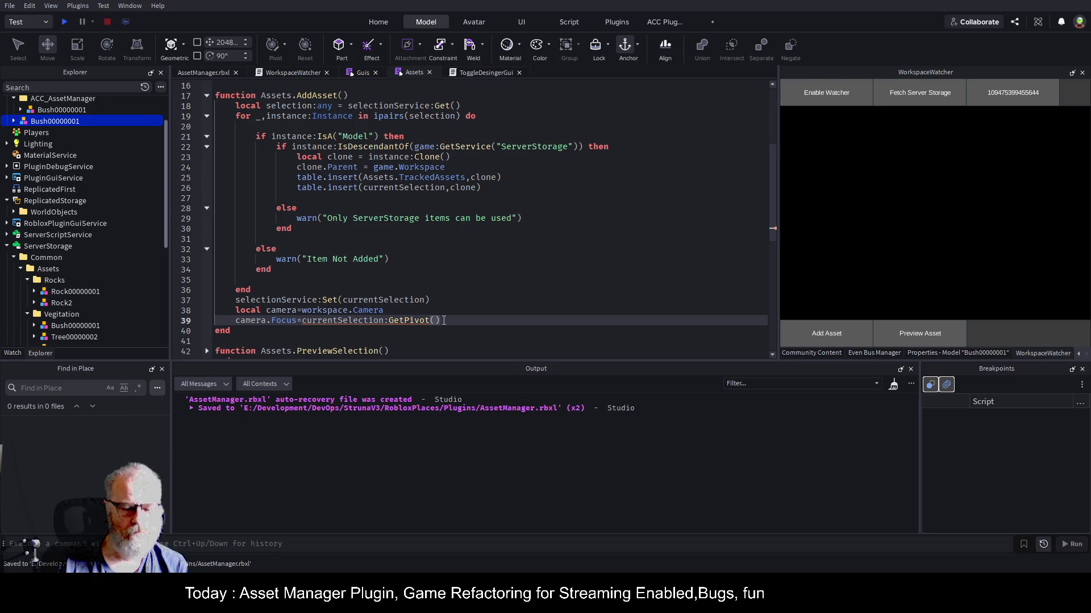
click(444, 320)
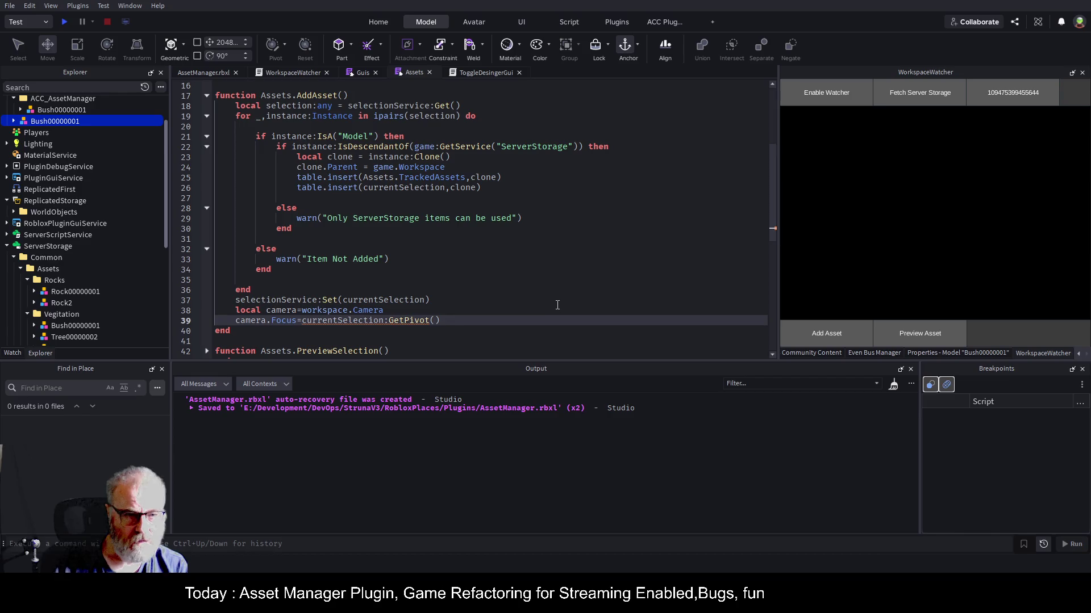
scroll(471, 282, up, 3)
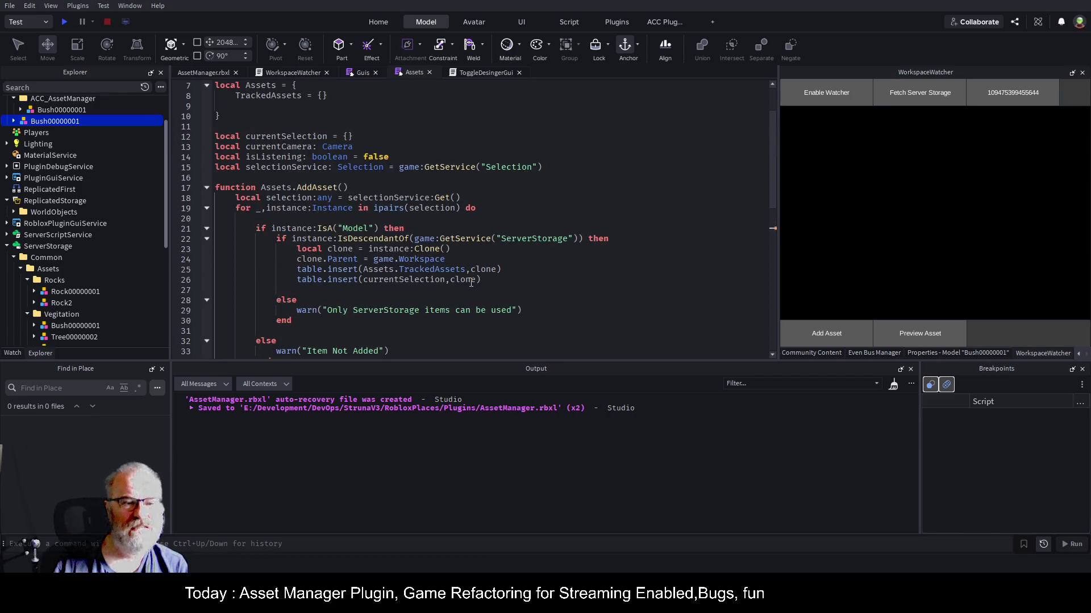
- Rename currentSelection to currentSelections everywhere, using currentSelections[1] on the focus line, and save
click(331, 139)
text(s)
drag(297, 300, 296, 290)
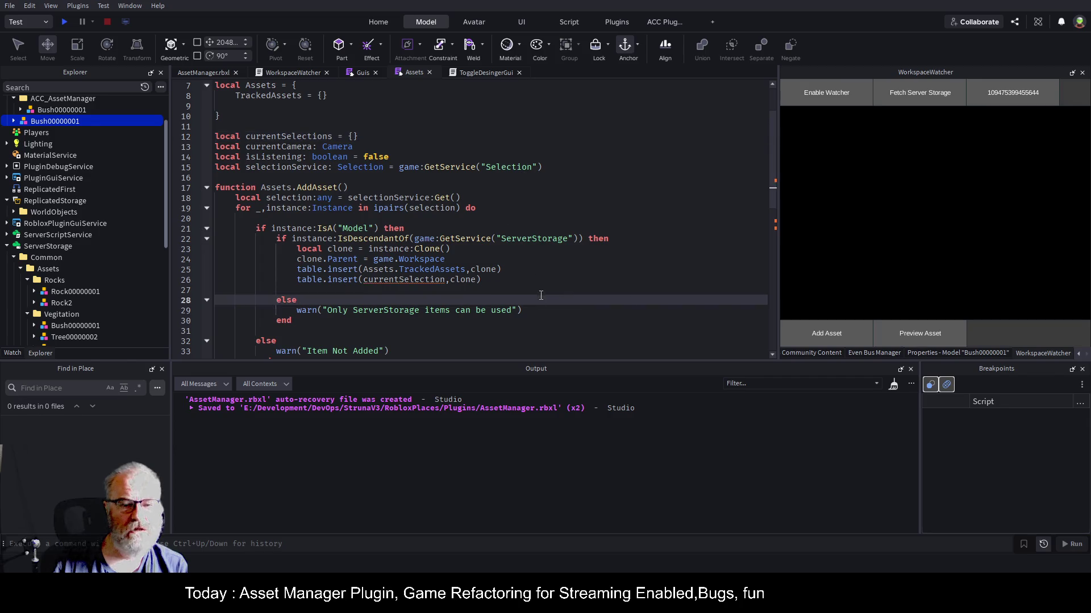
click(448, 279)
text(s)
click(409, 300)
scroll(503, 281, down, 4)
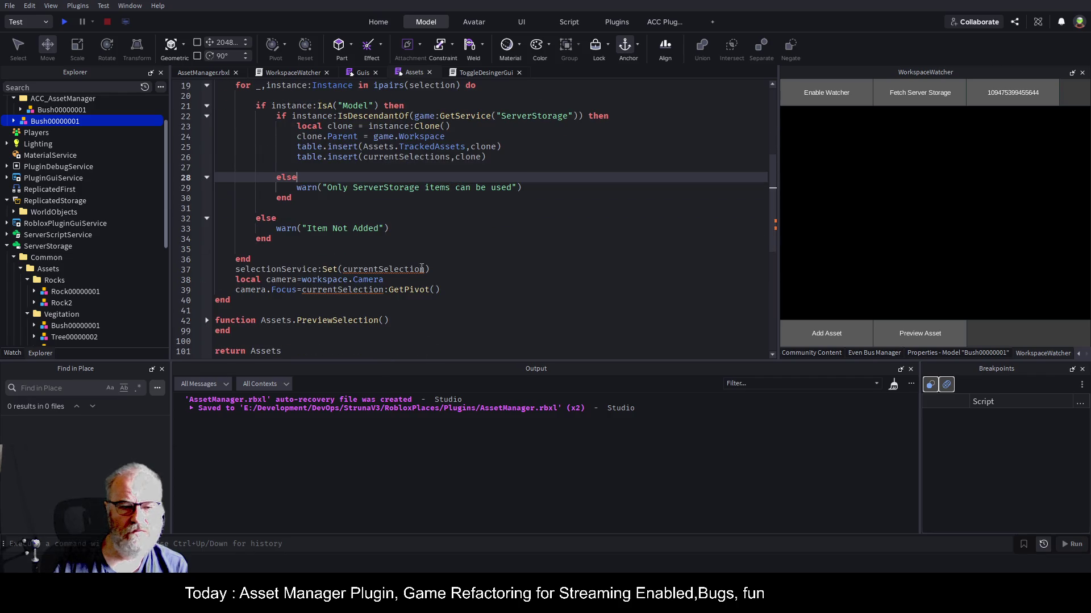
click(426, 268)
text(s)
click(384, 289)
text(s[1])
key(Up)
key(ctrl+s)
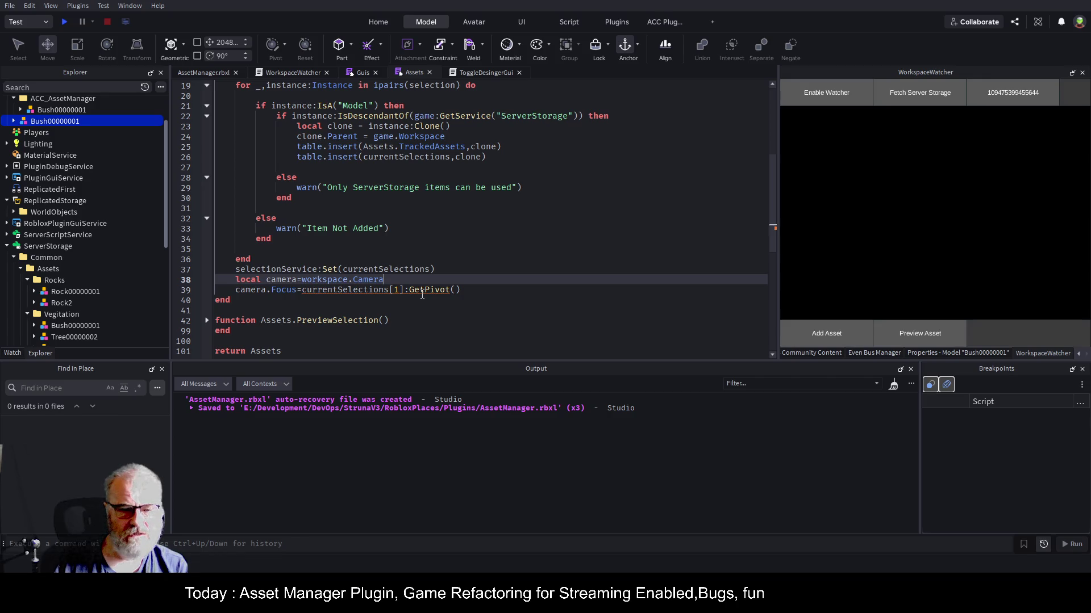
- Add 'local primary:Model = currentSelections[1]::Model' below the camera line
click(406, 290)
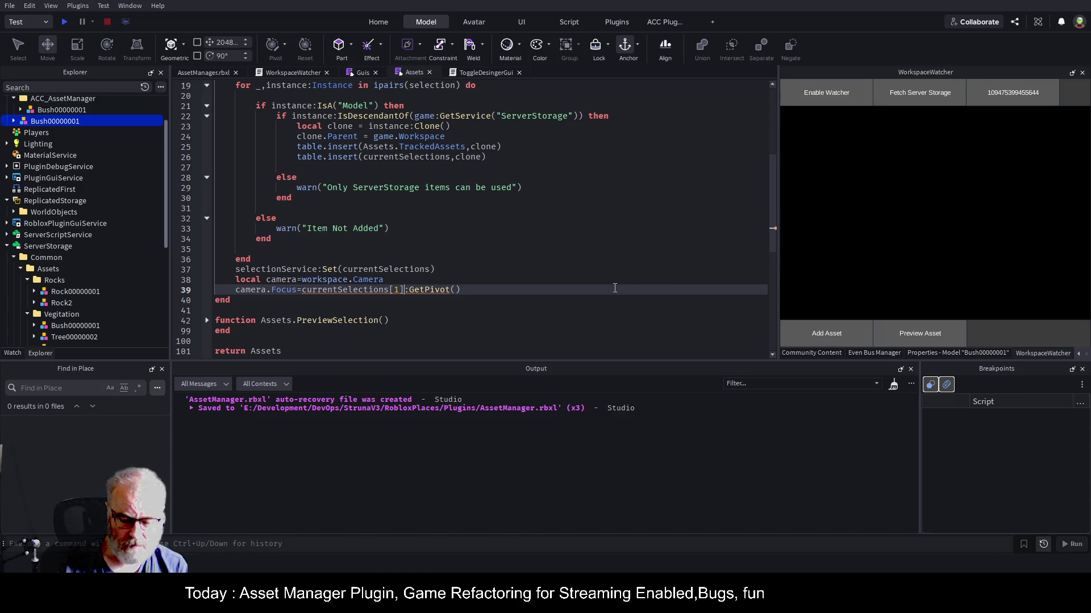
key(Up)
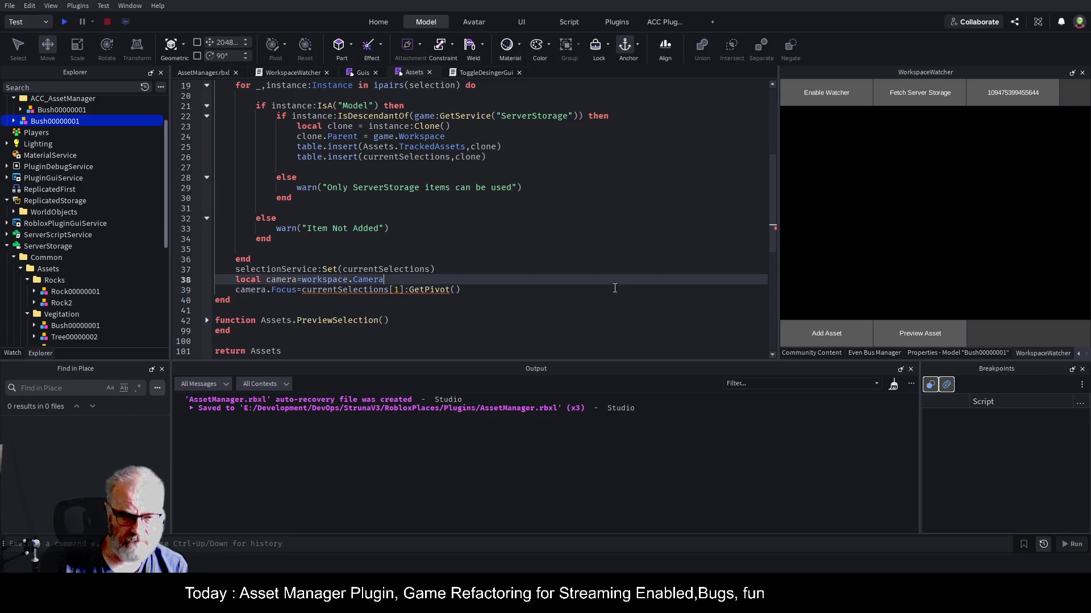
key(Return)
text(local primary=)
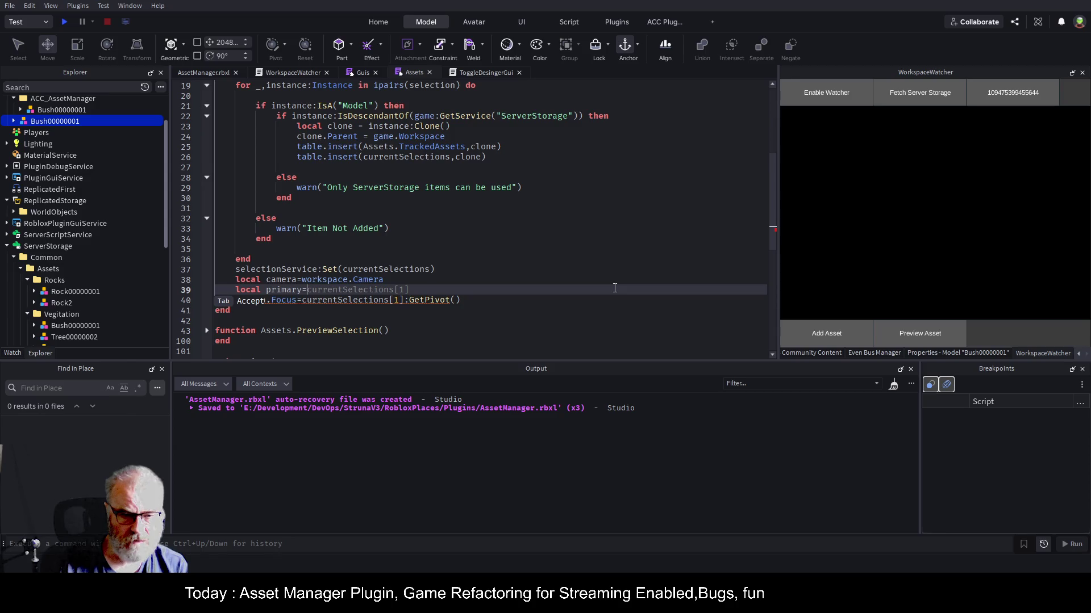
key(Tab)
text(:)
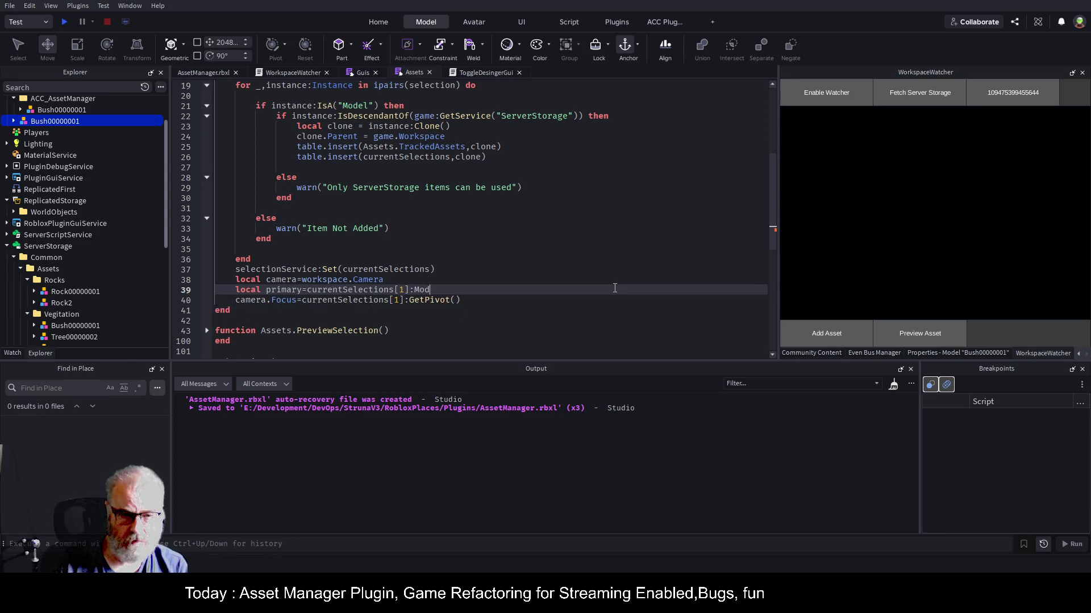
text(:M)
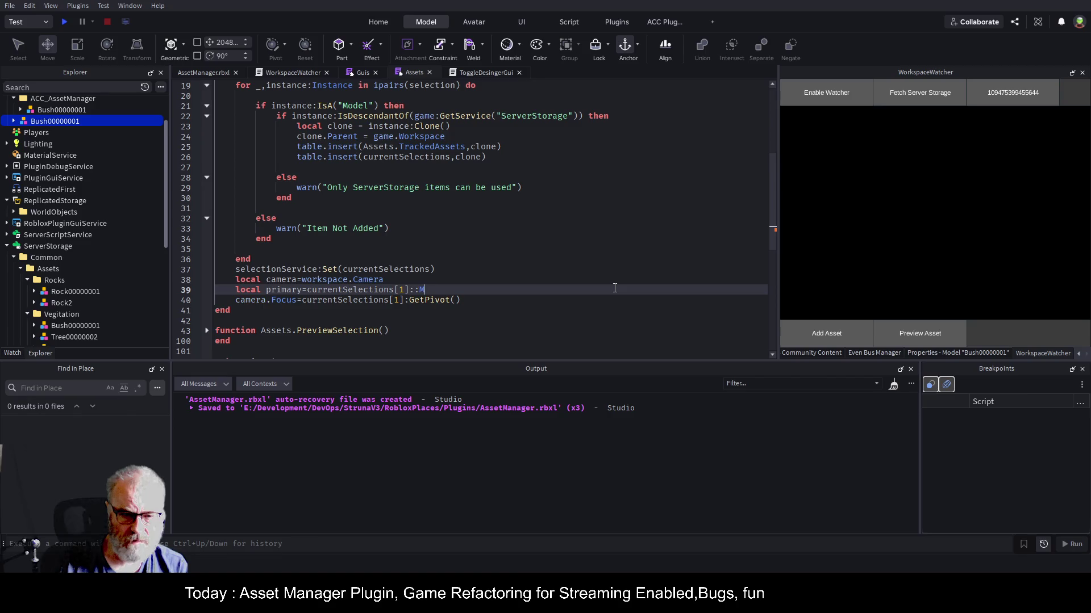
text(odel)
key(ctrl+Left)
key(ctrl+Left)
key(ctrl+Left)
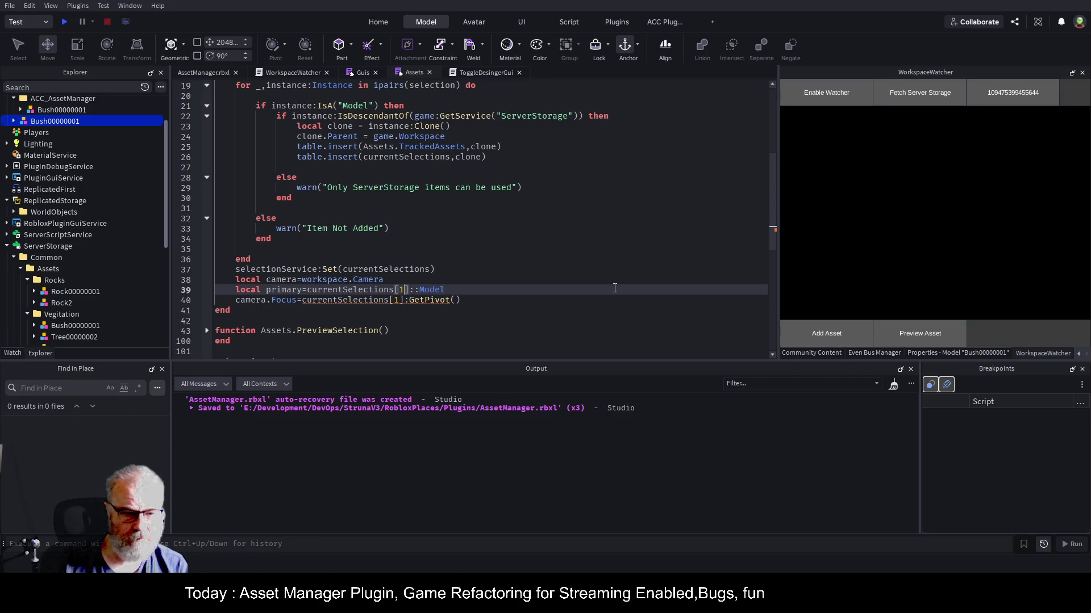
click(614, 289)
text(:Model)
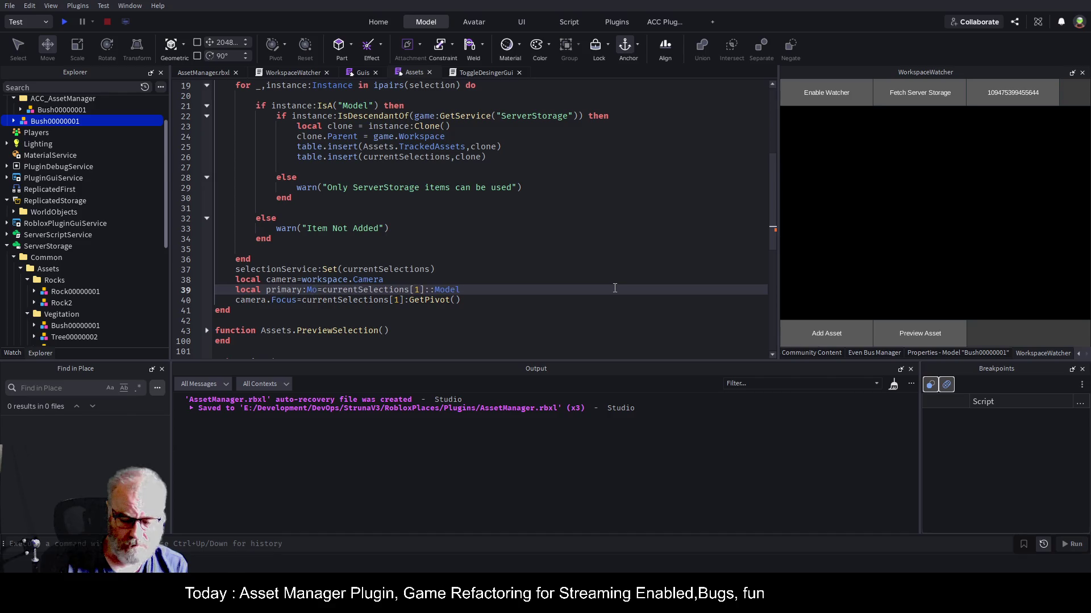
- Change the focus line to camera.Focus=primary:GetPivot() and save
key(Down)
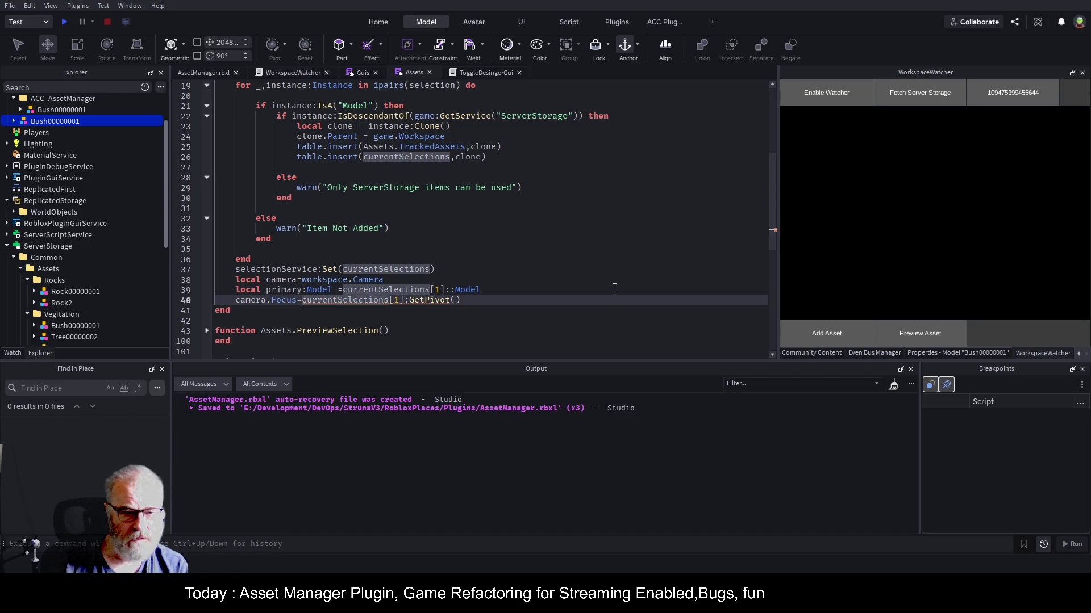
key(shift+End)
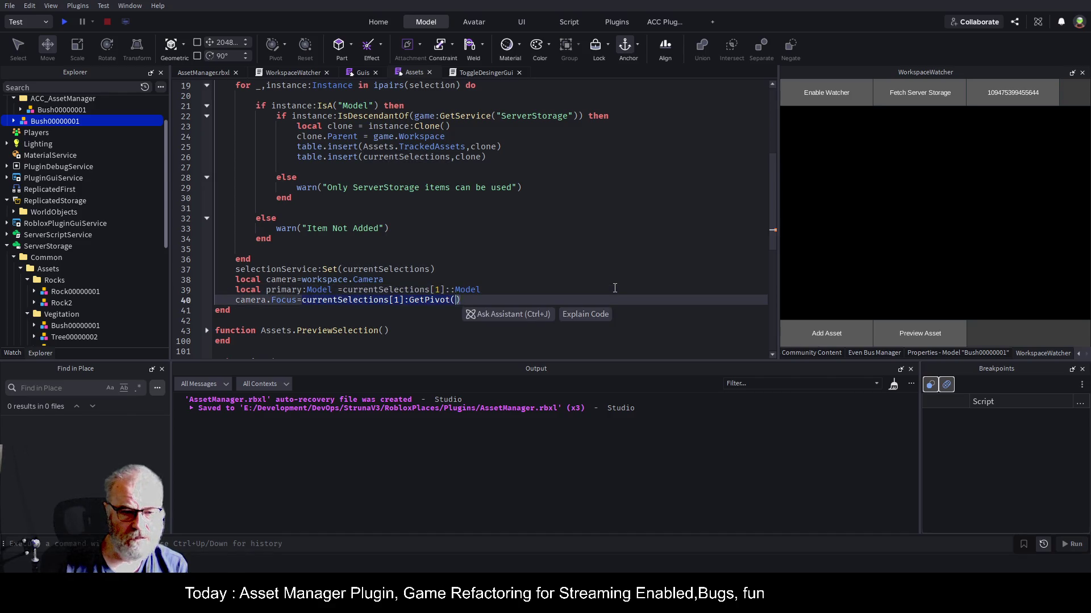
key(Left)
key(Left)
key(Left)
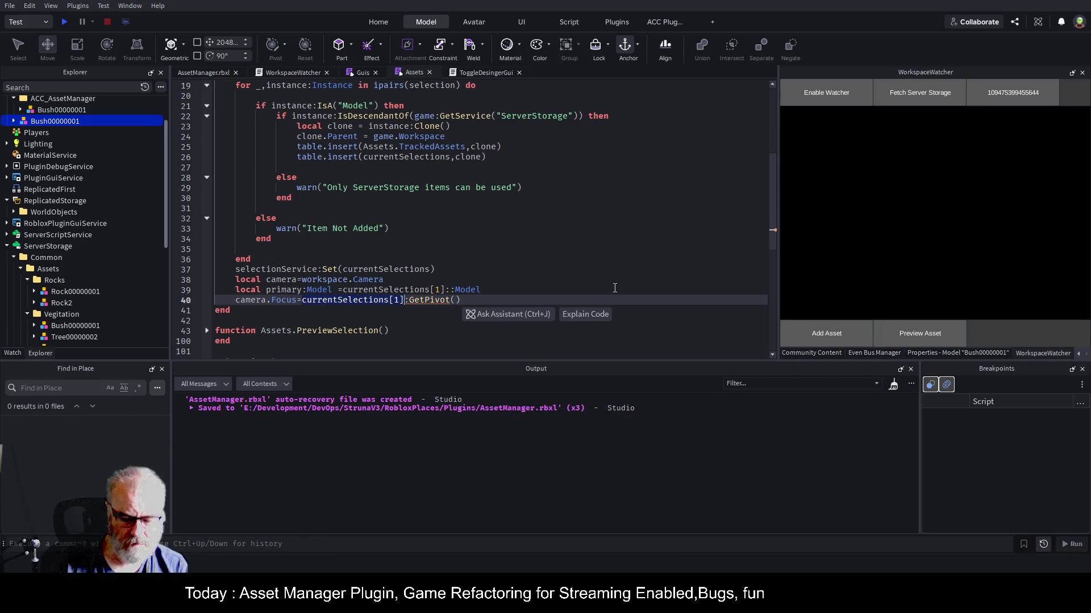
text(primary)
key(Up)
key(ctrl+s)
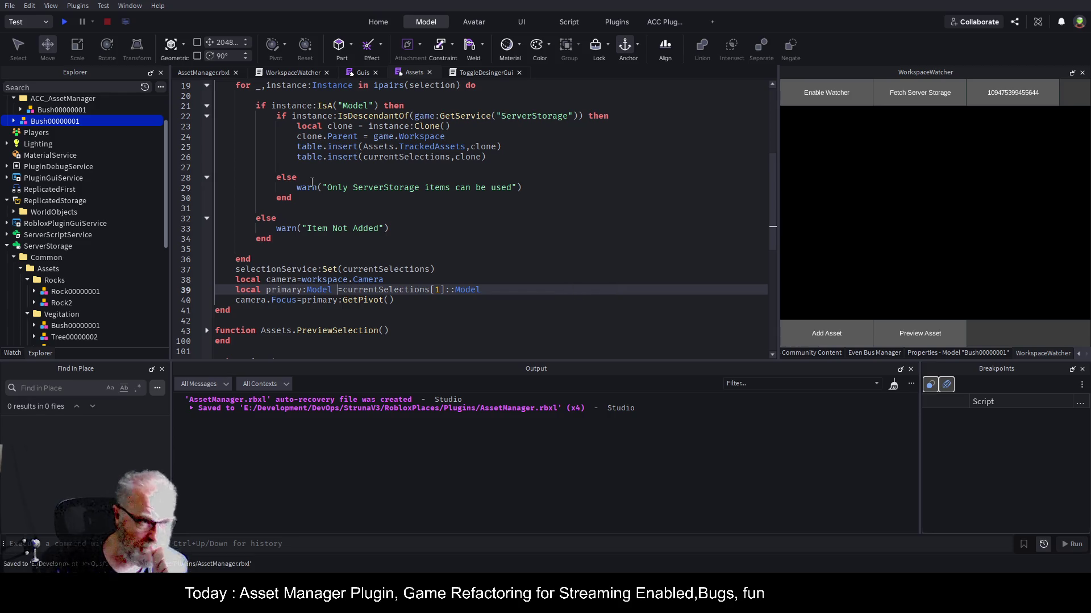
- Delete the existing bush clone standing in the grass
click(203, 71)
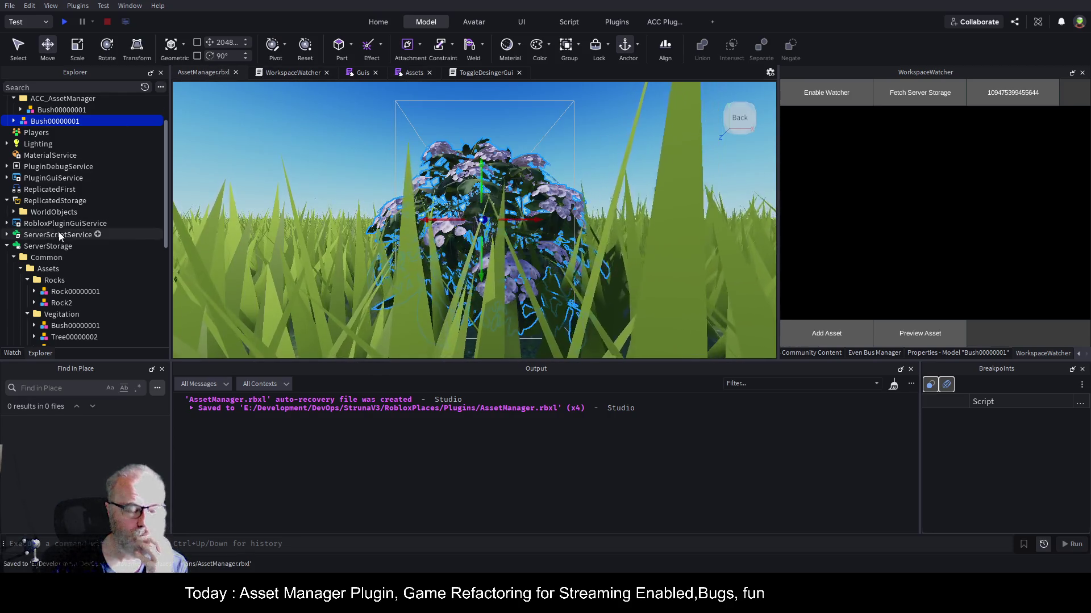
scroll(59, 232, down, 3)
scroll(63, 226, up, 5)
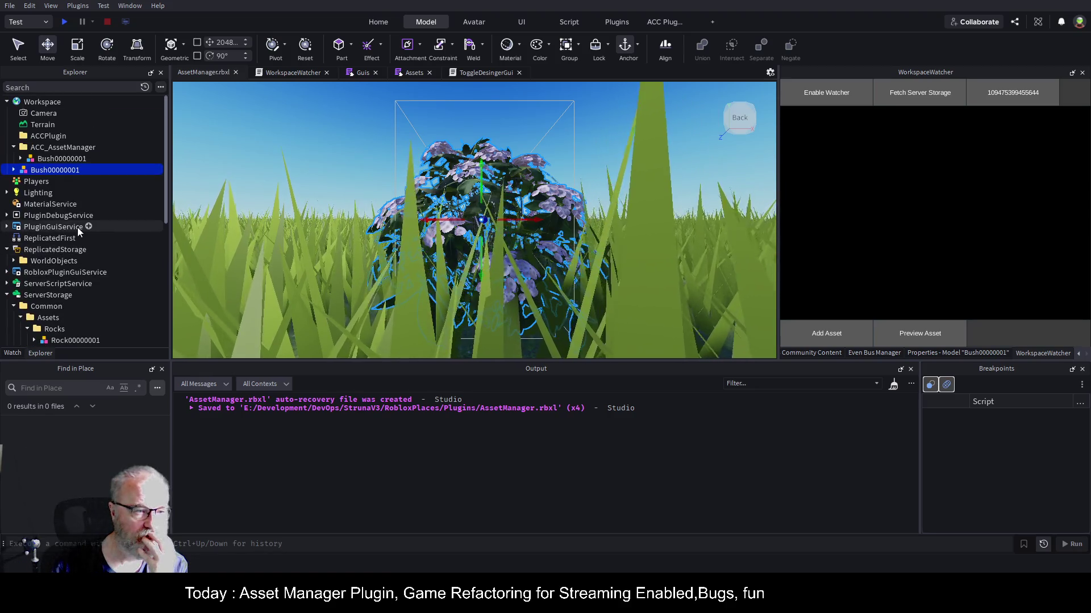
scroll(77, 227, down, 2)
scroll(77, 241, down, 2)
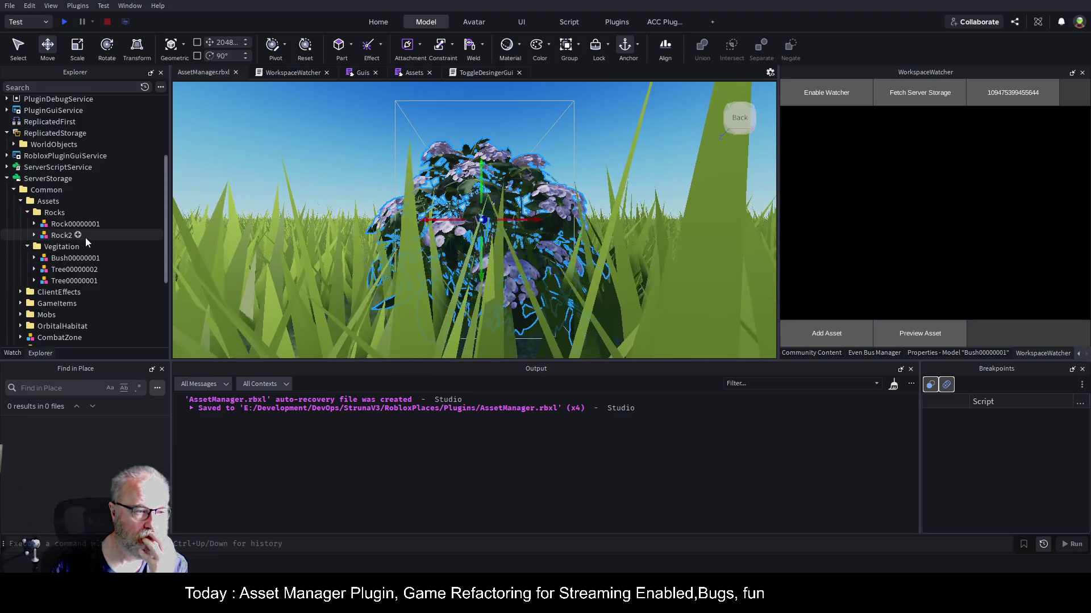
scroll(85, 238, up, 5)
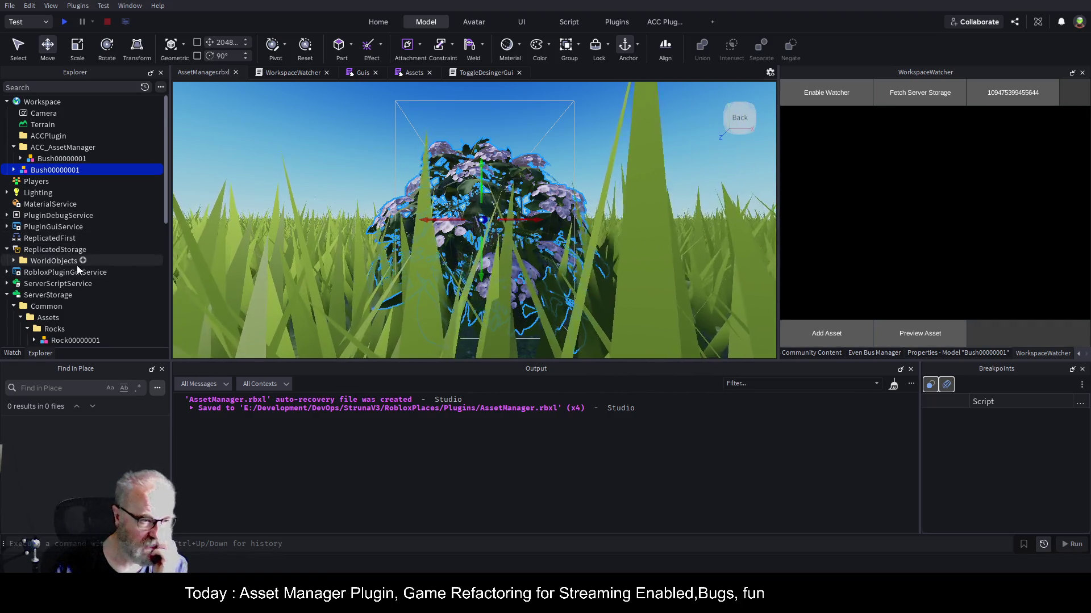
scroll(76, 265, down, 3)
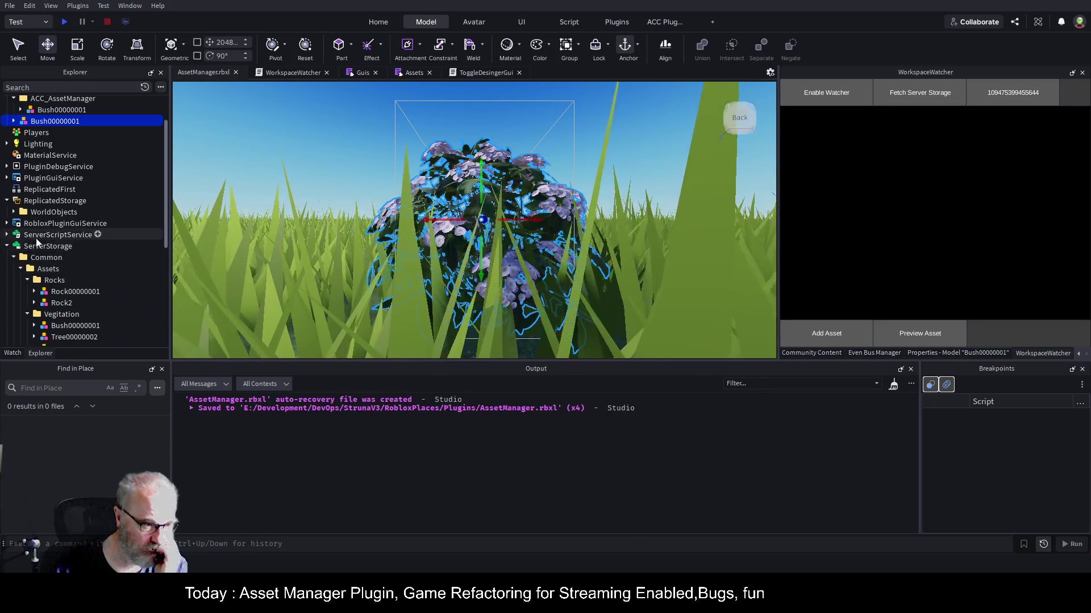
click(7, 237)
click(60, 247)
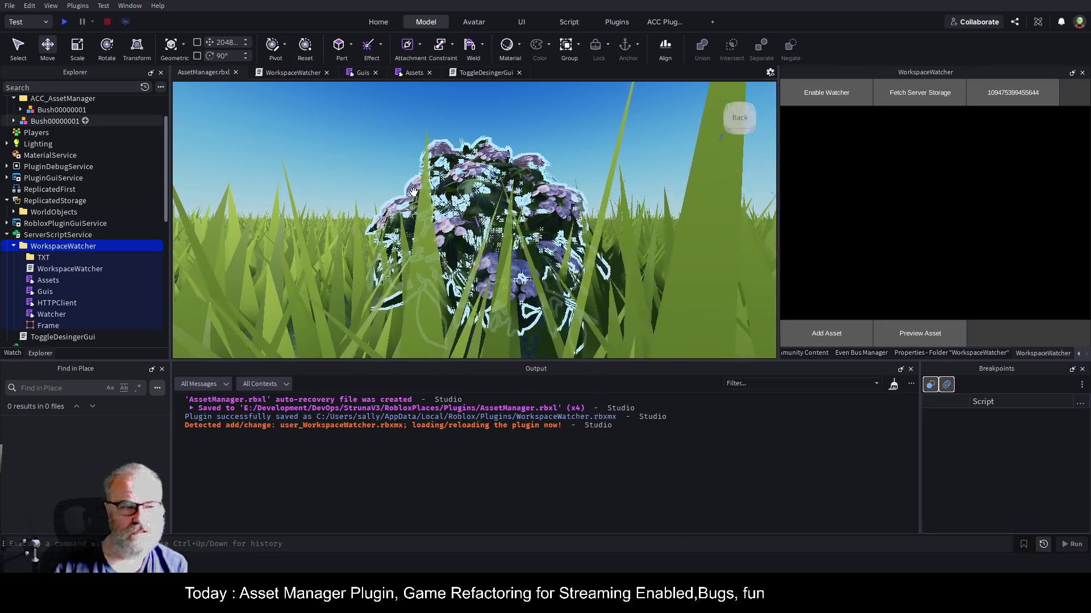
click(390, 203)
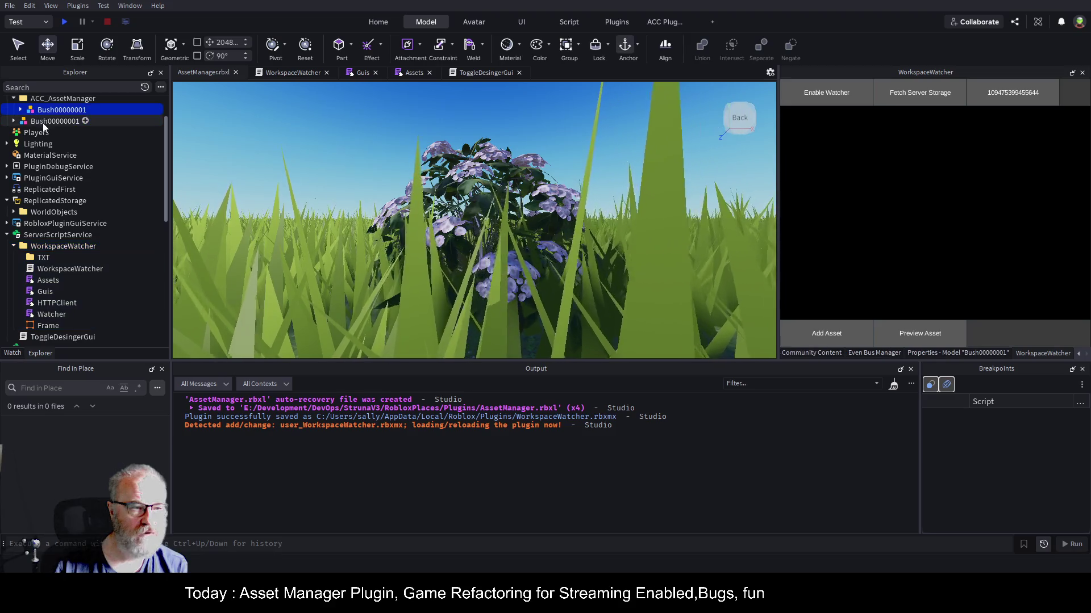
key(Delete)
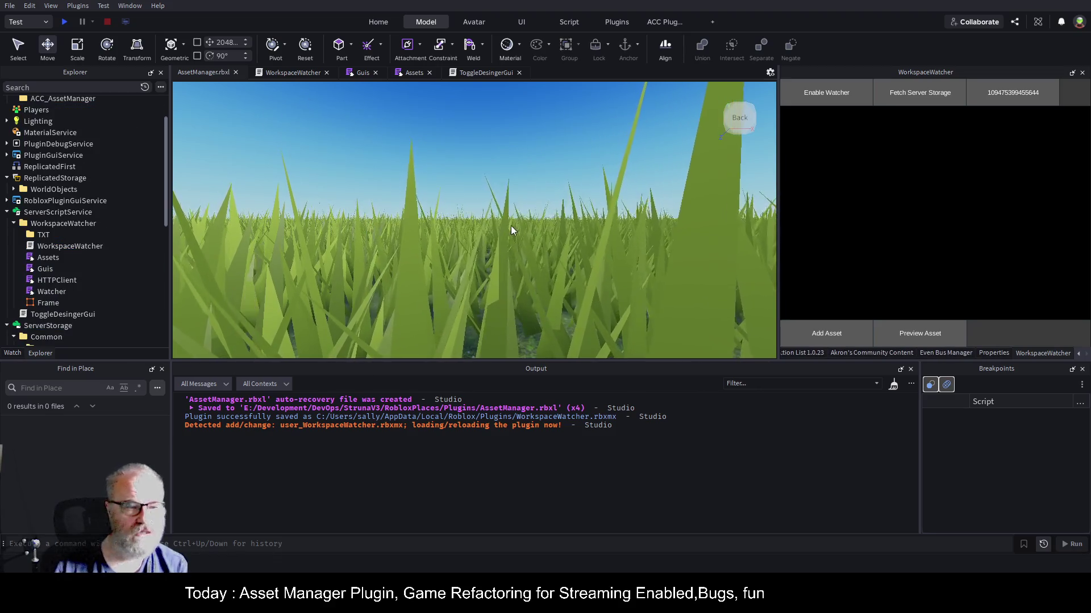
- Preview Bush00000001 from the Vegitation assets, add it to the Workspace and focus on it
scroll(558, 211, down, 5)
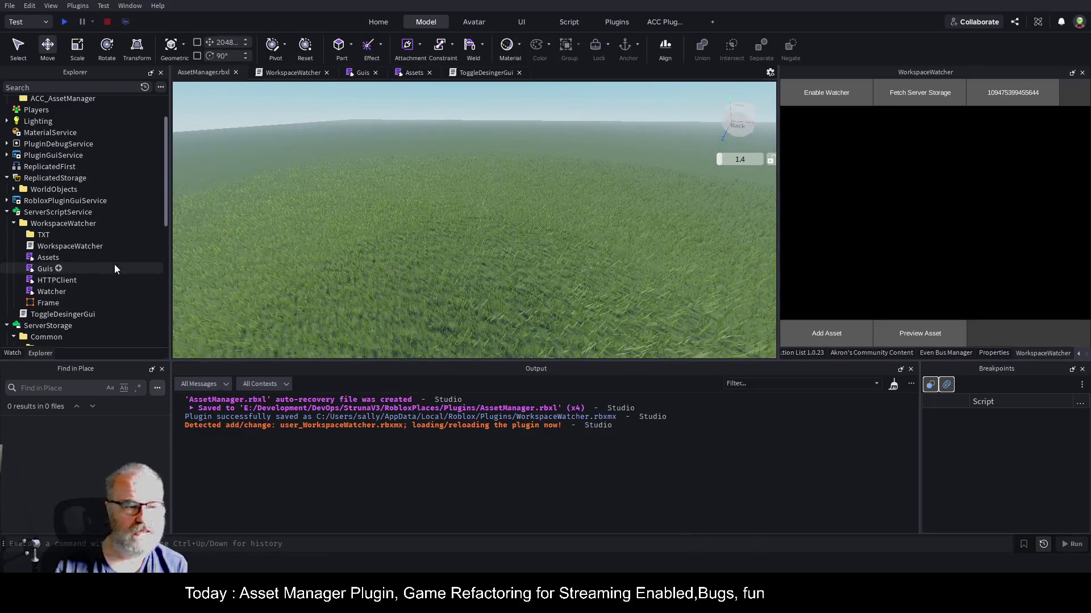
scroll(130, 237, down, 5)
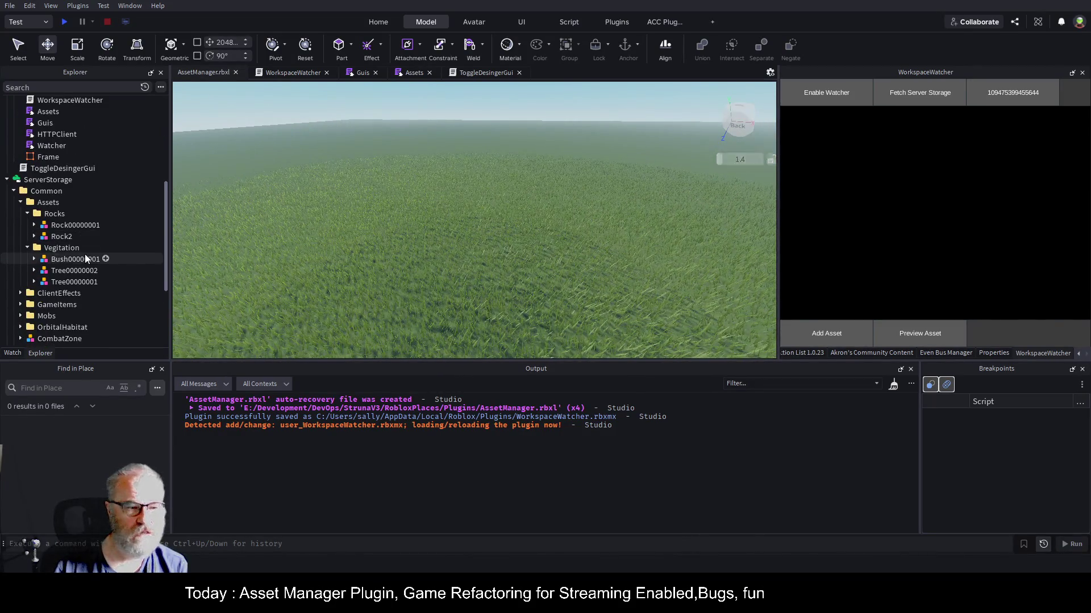
click(84, 261)
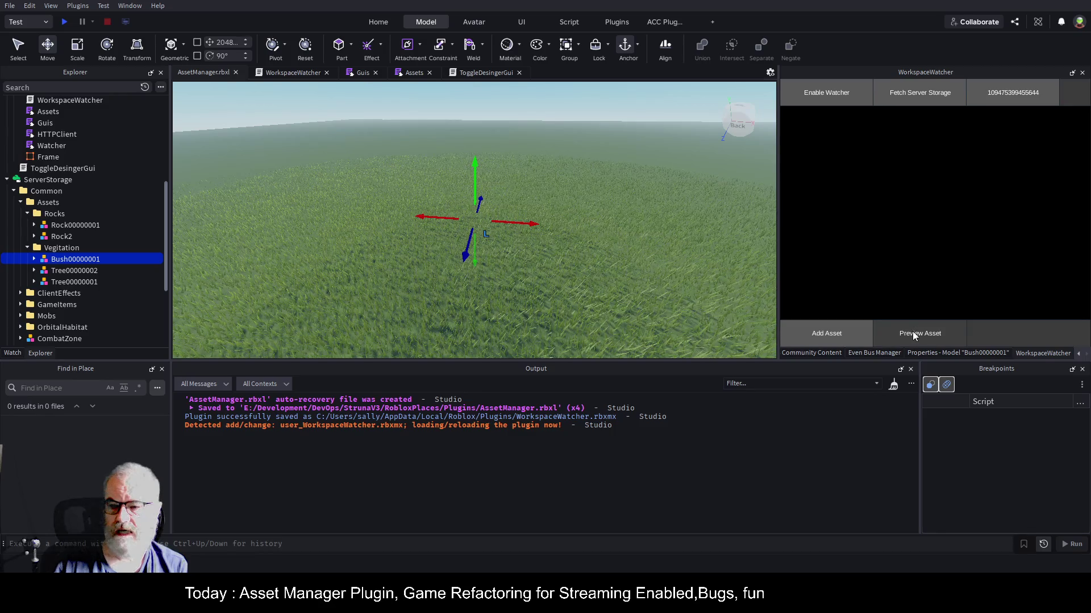
click(913, 334)
key(f)
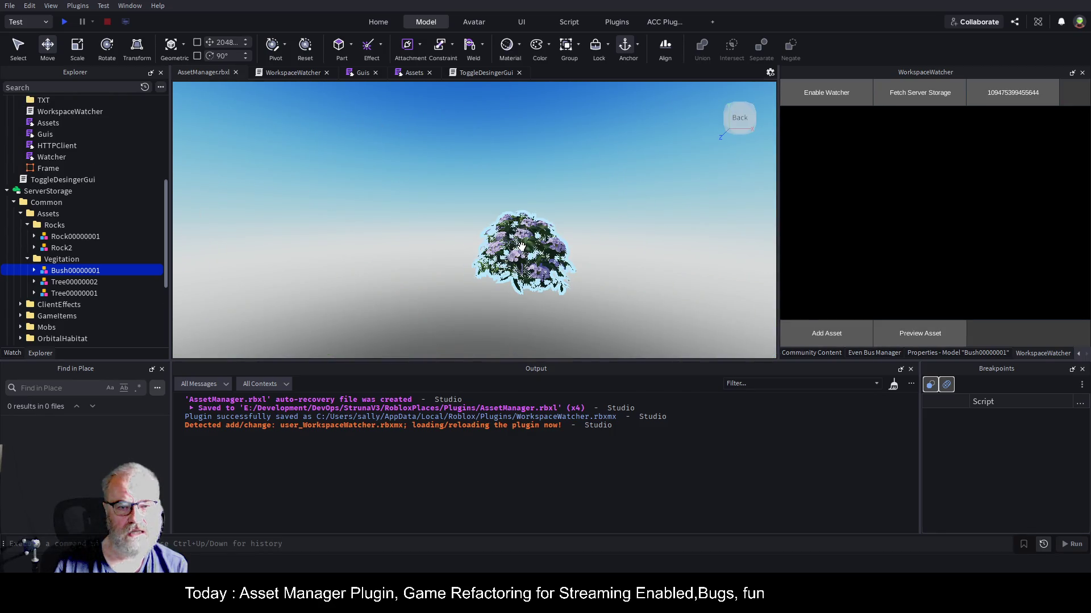
click(819, 334)
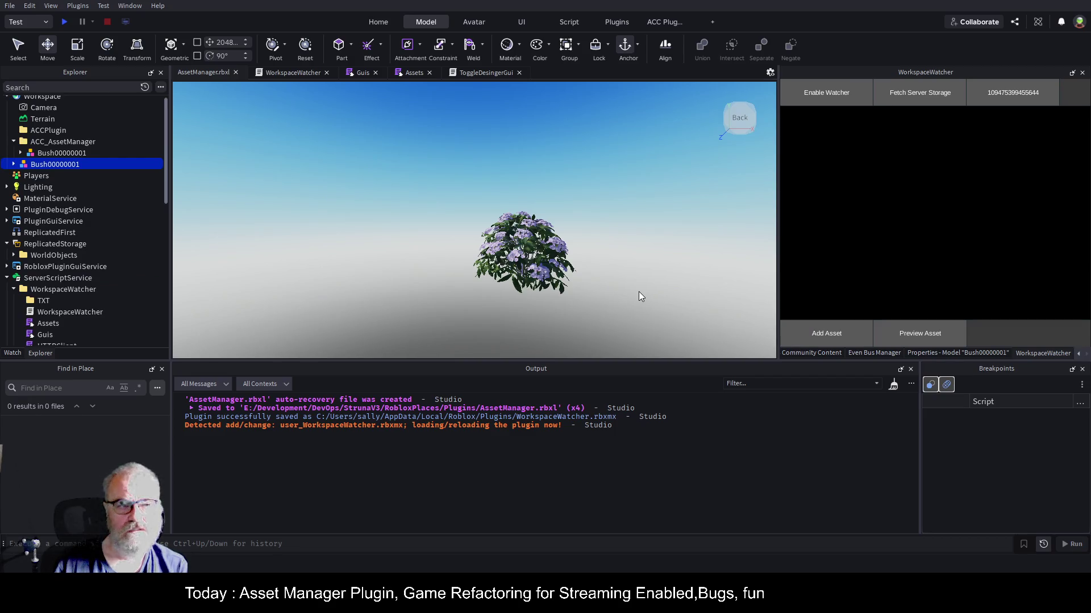
key(f)
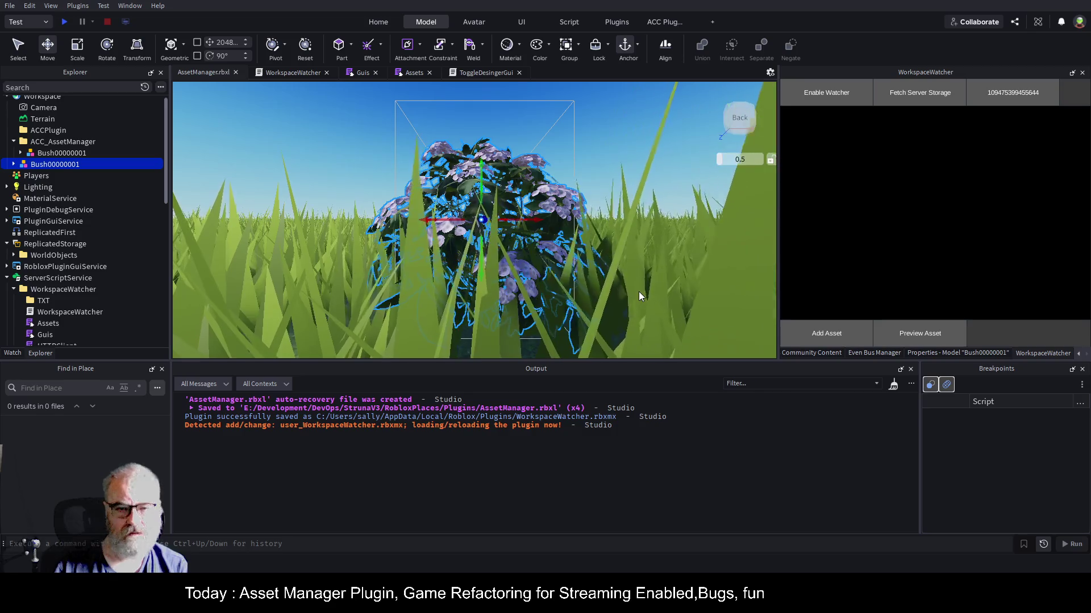
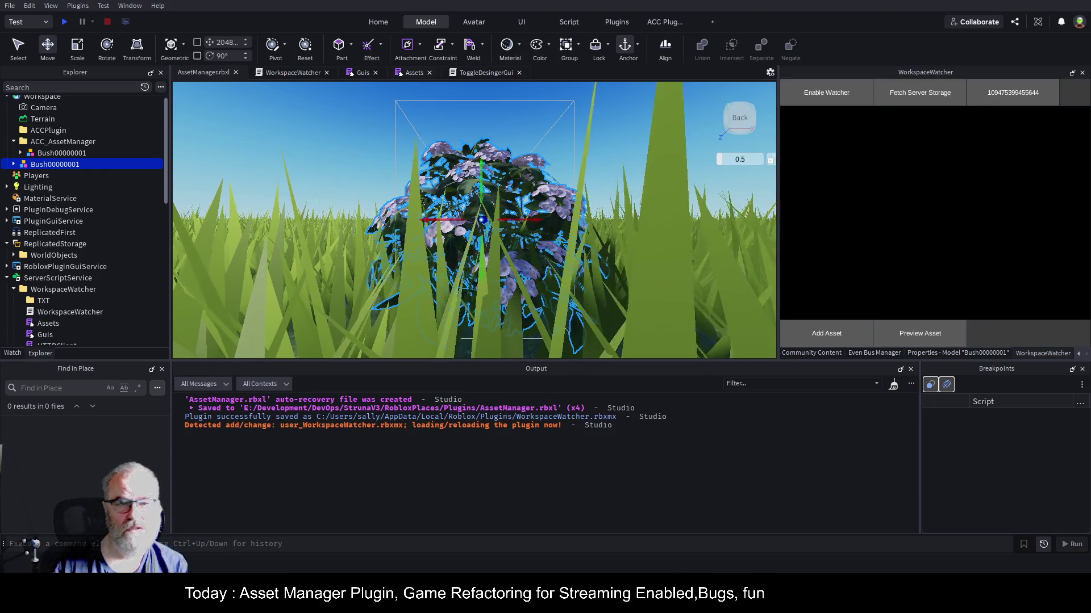
- Paste the focusCameraOn(model) function onto empty line 16 of the Assets script
click(414, 72)
scroll(430, 273, up, 6)
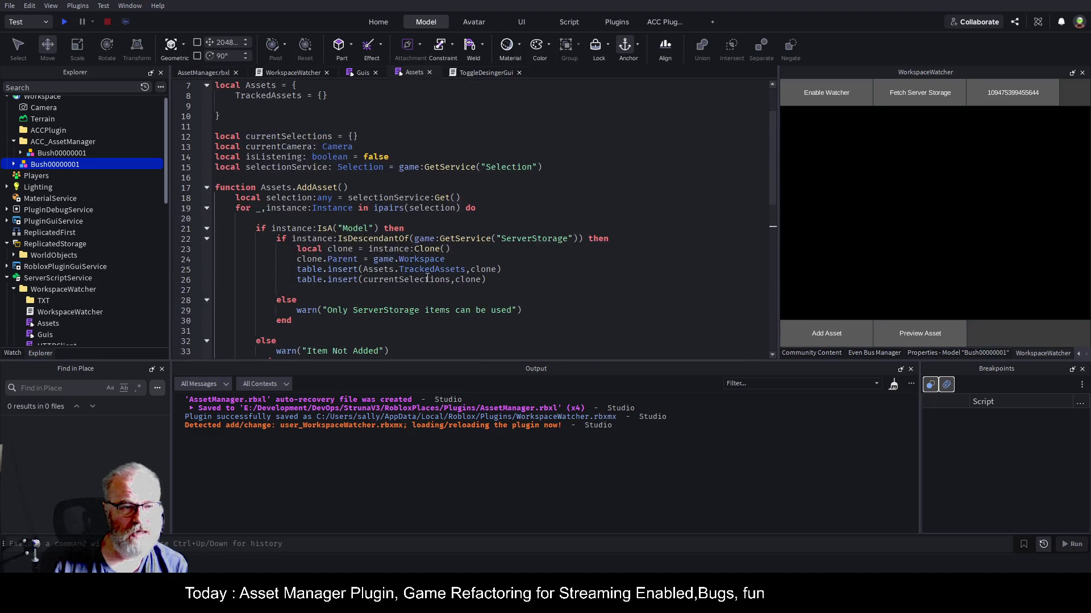
click(377, 243)
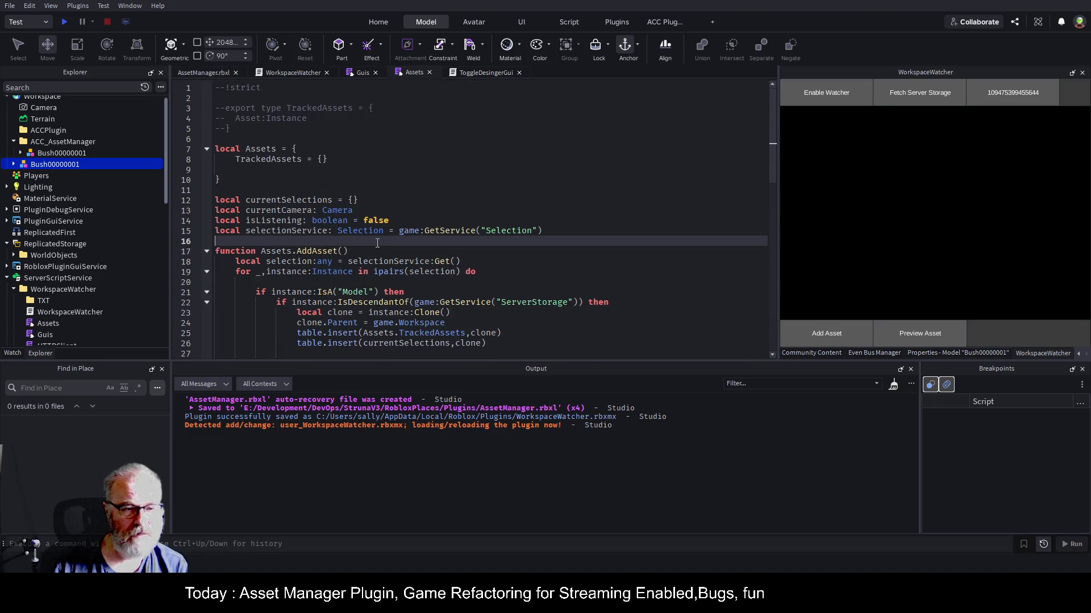
text(local function focusCameraOn(model: Model)     local cam = workspace.Camera      -- Get bounding box     local cf, size = model:GetBoundingBox()      -- Distance based on largest dimension     local maxSize = math.max(size.X, size.Y, size.Z)     local distance = maxSize * 2.5  -- tweak multiplier if needed      -- Move camera backwards along the look vector     local cameraCFrame = cf * CFrame.new(0, maxSize * 0.5, distance)      cam.CFrame = cameraCFrame     cam.Focus = cf end)
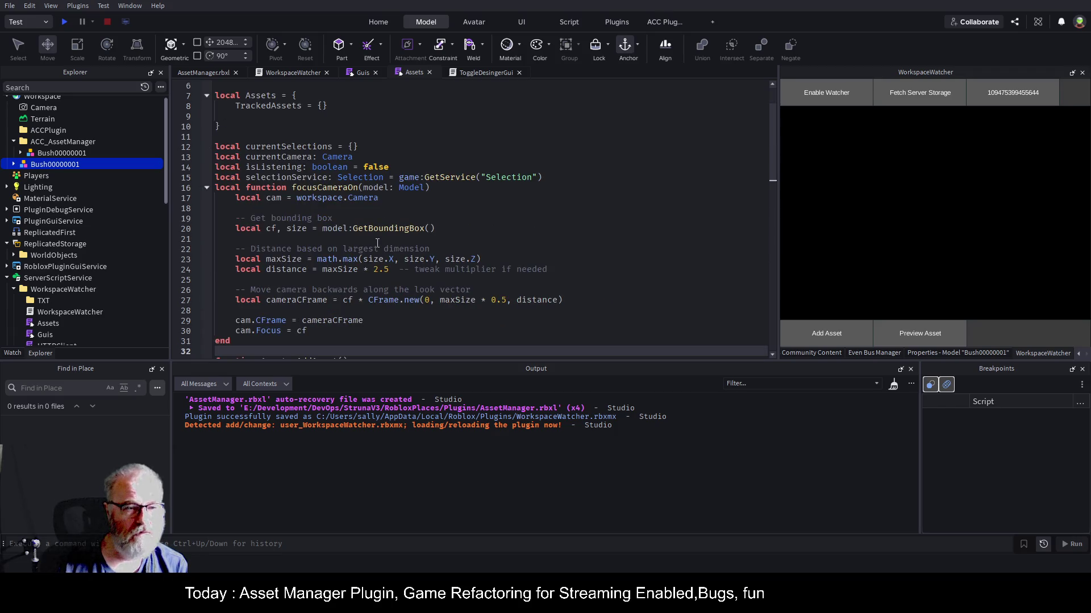
- Add a blank line above focusCameraOn, save, and inspect its GetBoundingBox() call
click(258, 188)
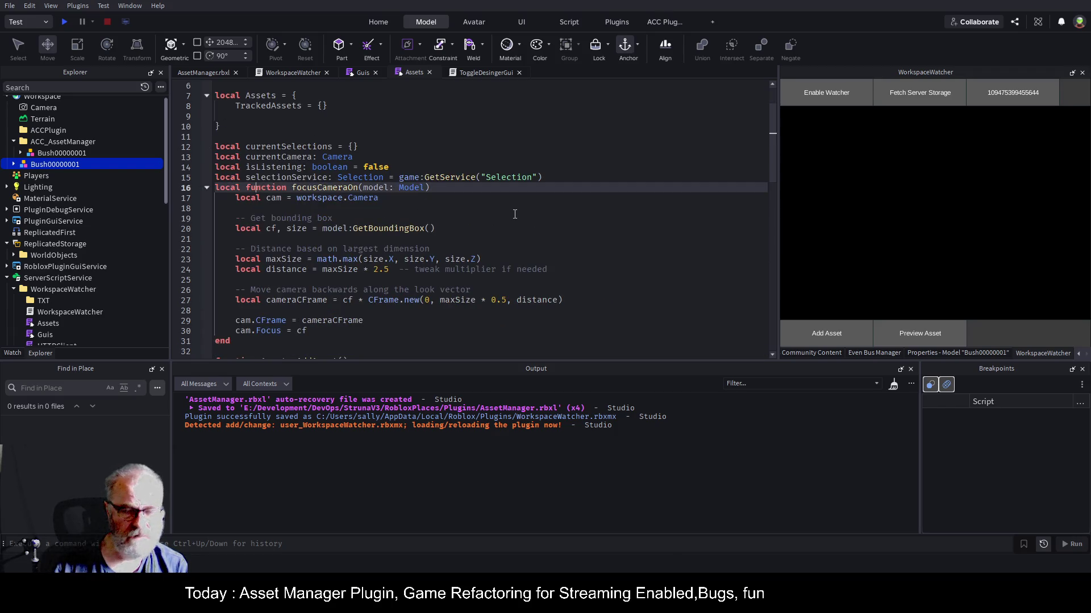
key(Return)
key(ctrl+s)
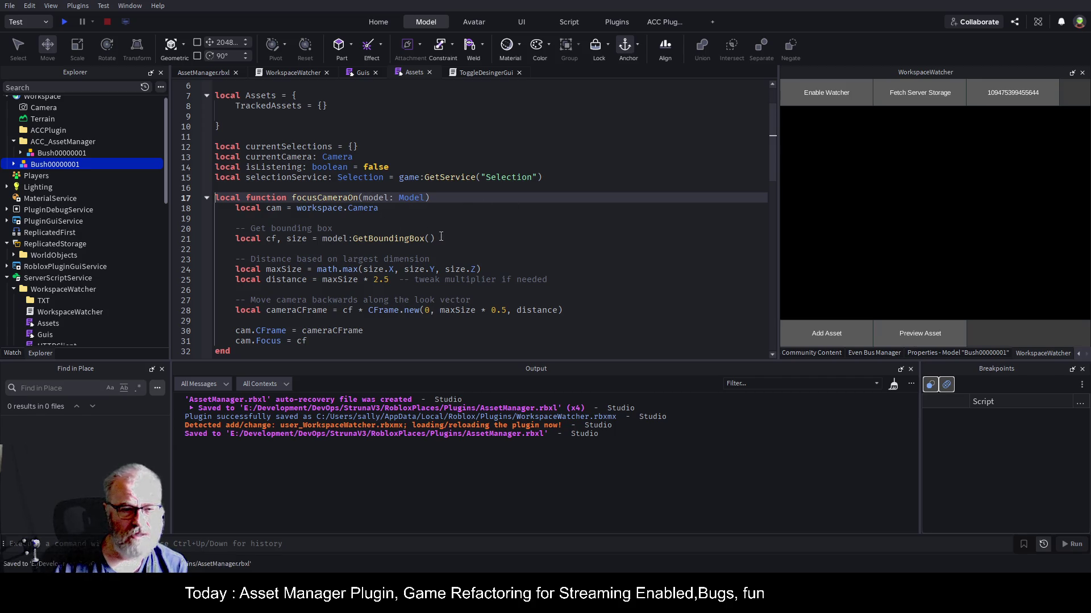
double_click(424, 240)
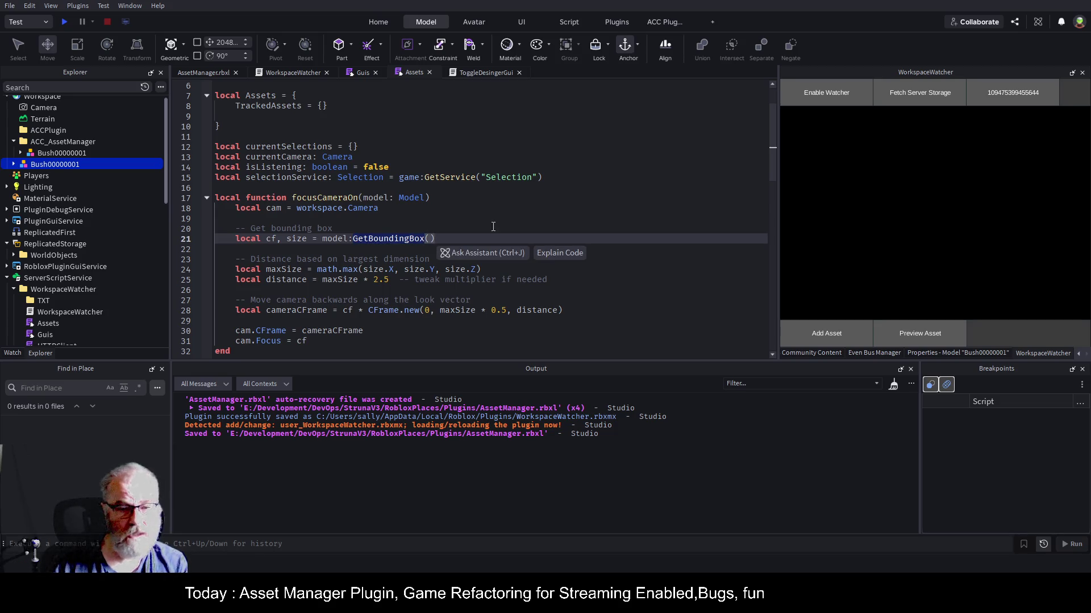
scroll(452, 244, down, 2)
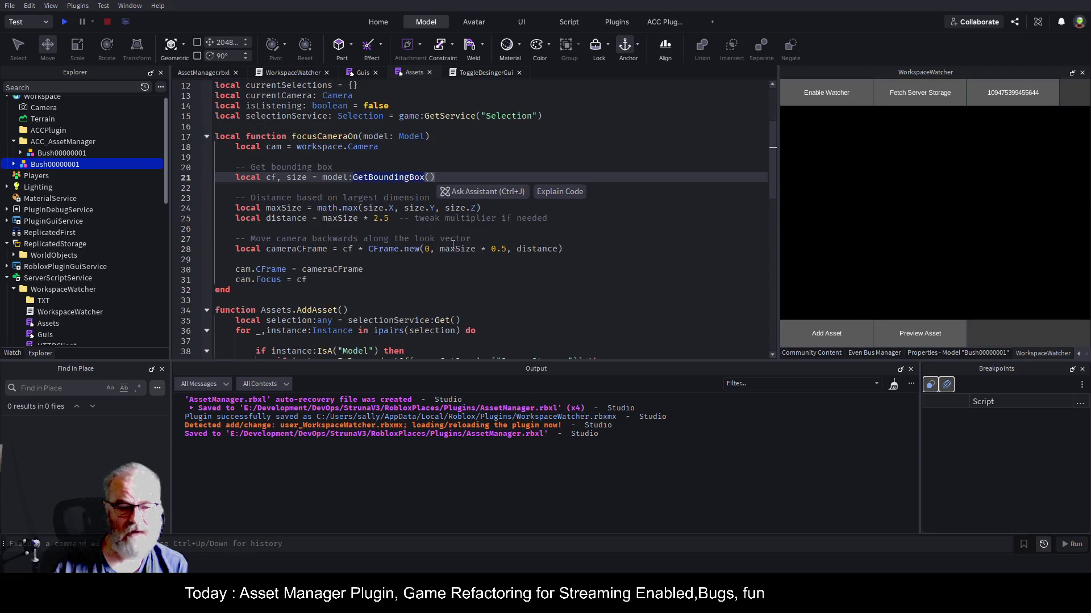
- Replace the camera.Focus statement on line 57 with focusCameraOn(primary)
key(ctrl+s)
click(321, 137)
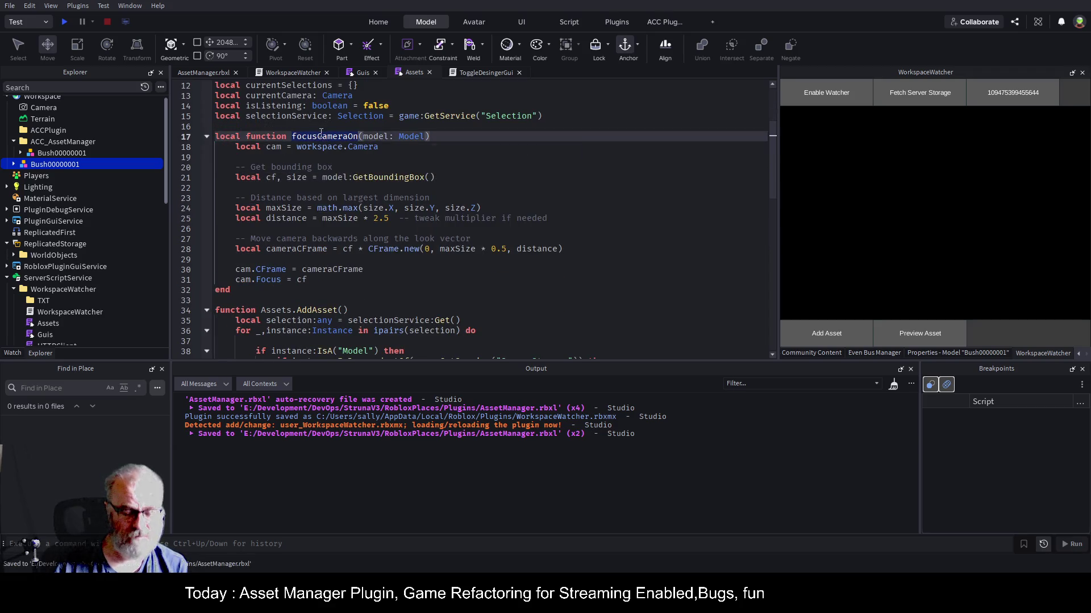
scroll(367, 224, down, 4)
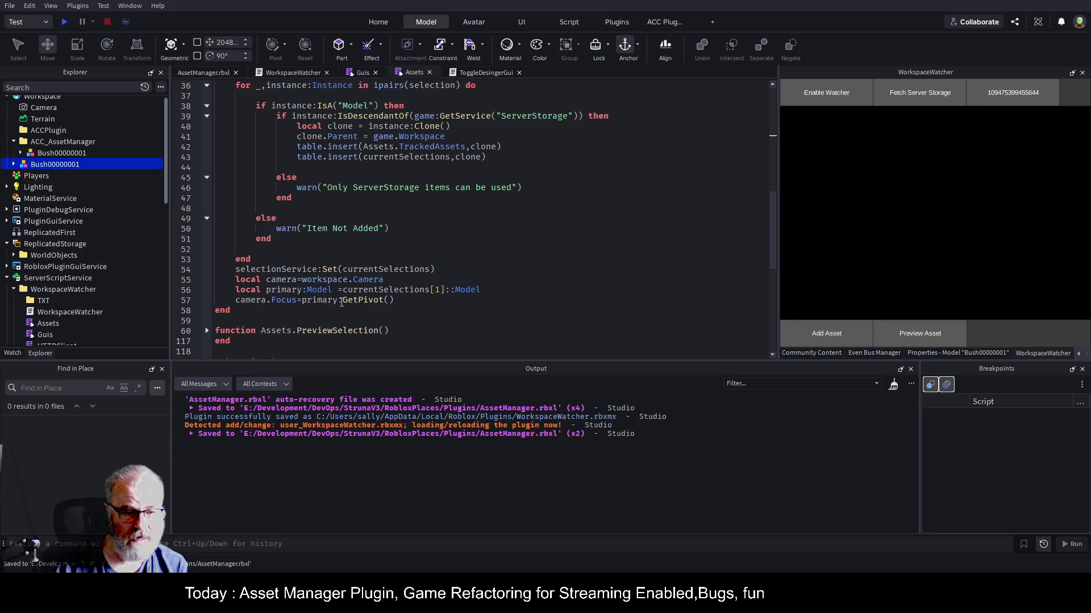
click(401, 302)
scroll(396, 174, up, 4)
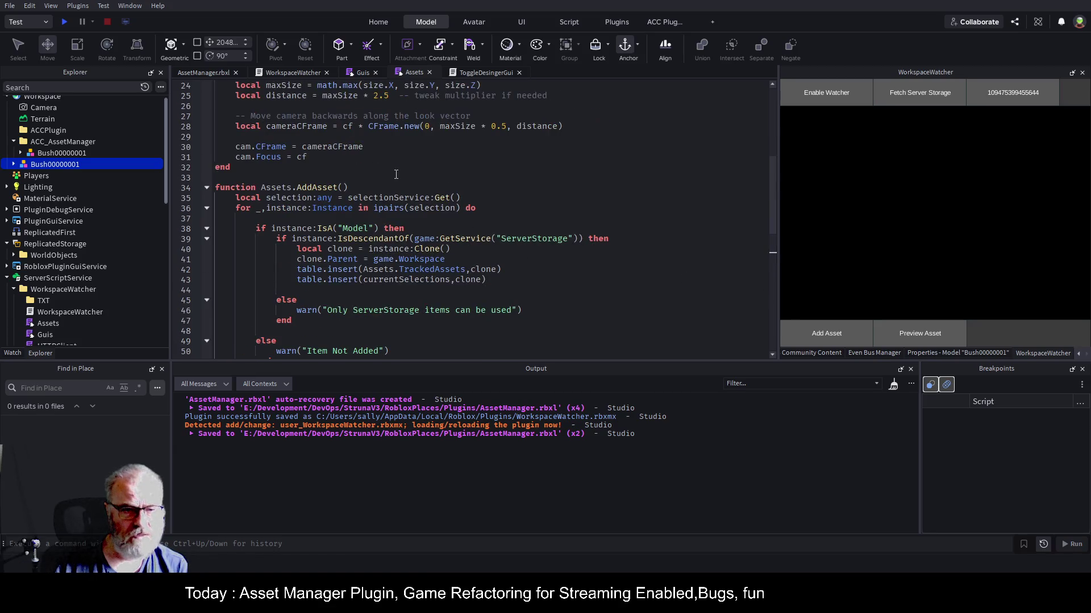
scroll(426, 148, up, 3)
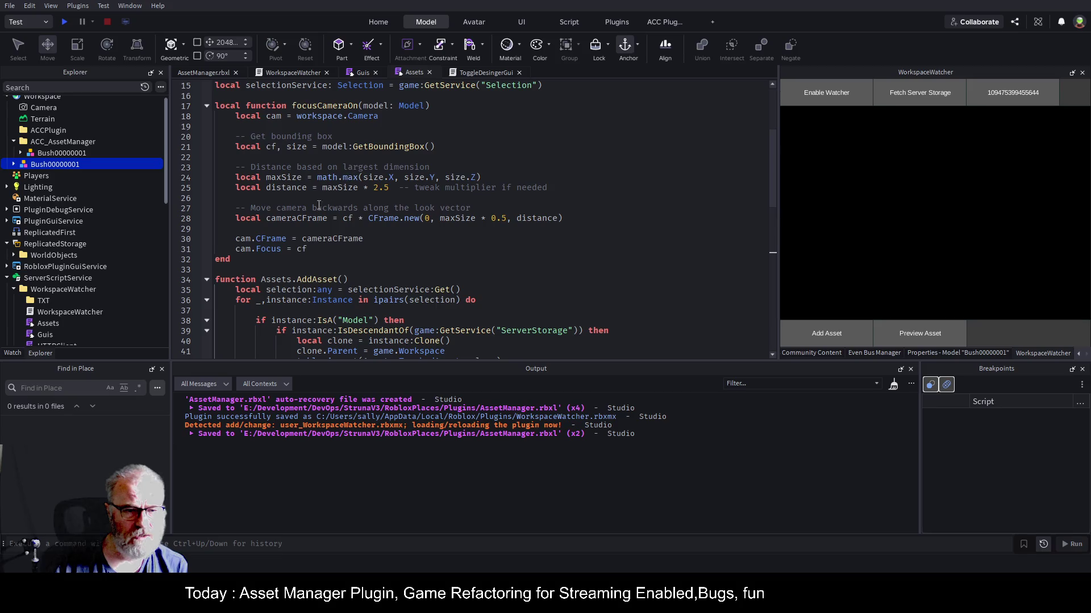
scroll(374, 239, down, 8)
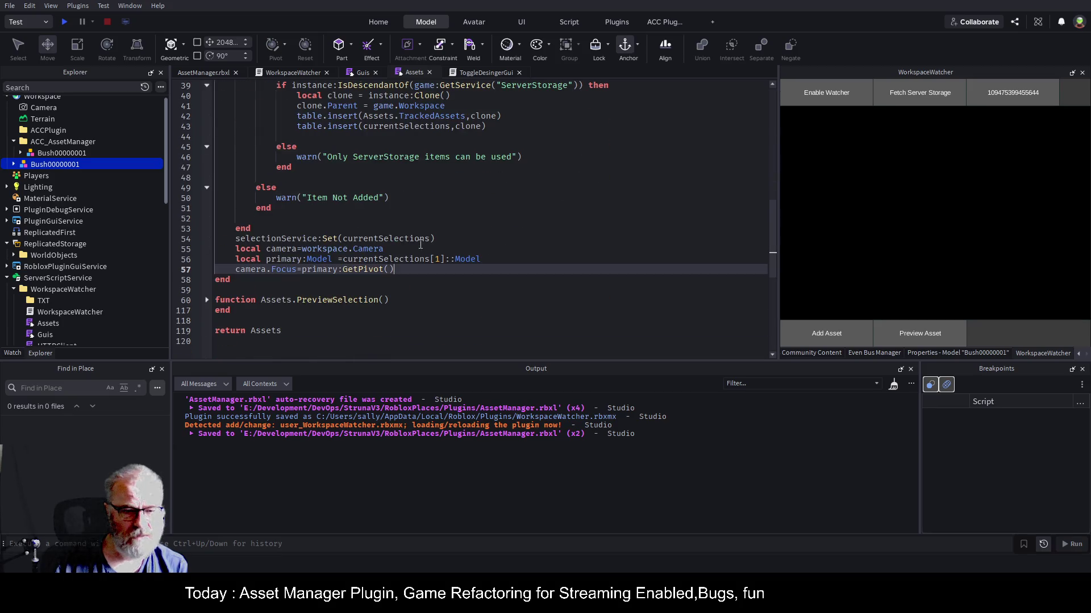
drag(233, 271, 411, 273)
text(focusCameraOn())
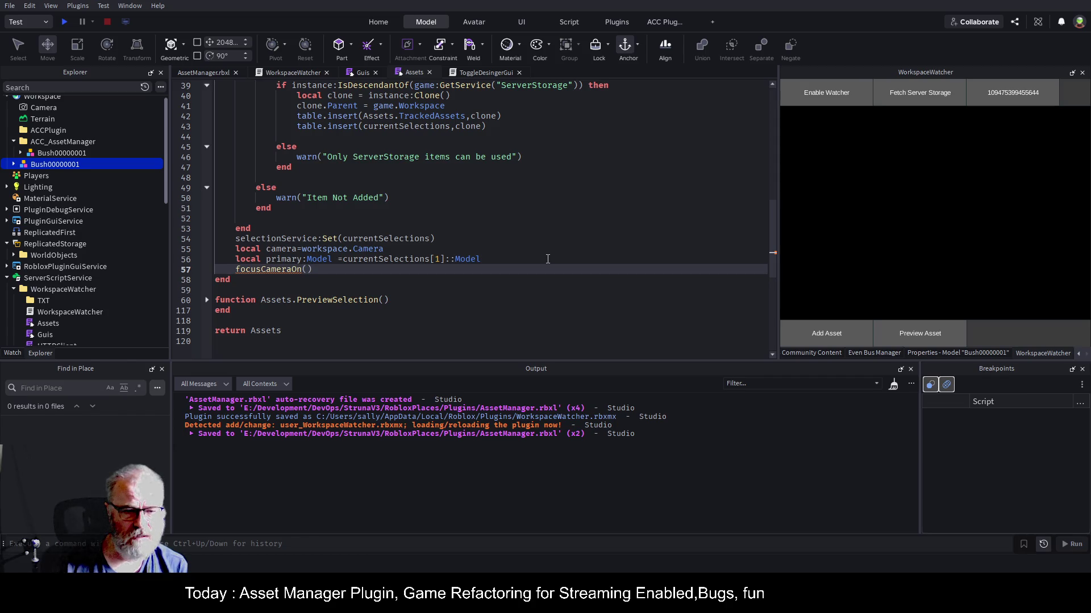
text(primary)
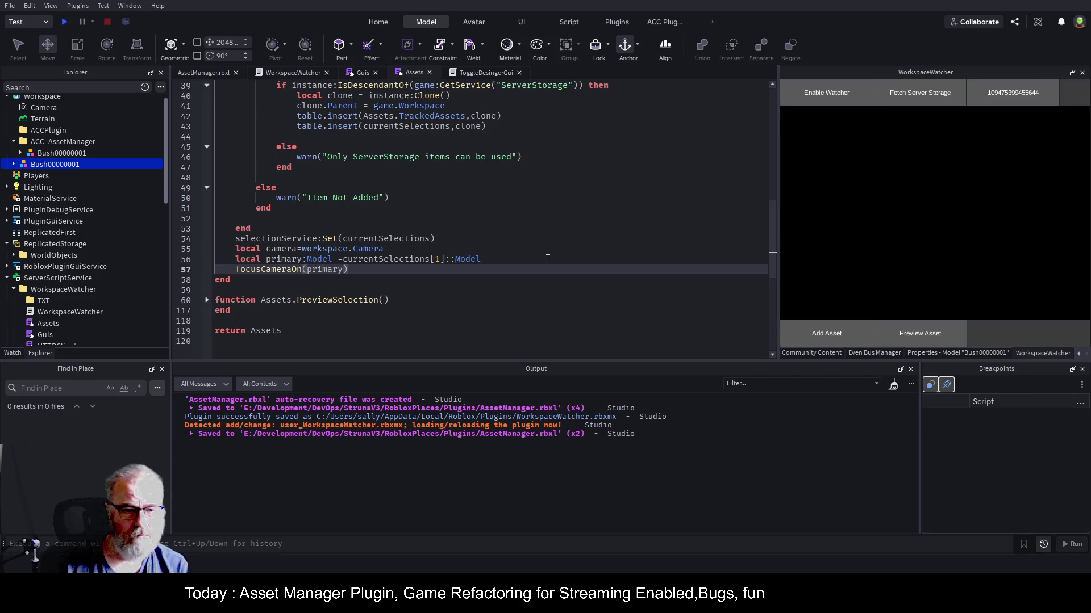
- Delete the now-unused local camera line and save the script
key(Up)
key(Up)
key(shift+Home)
key(BackSpace)
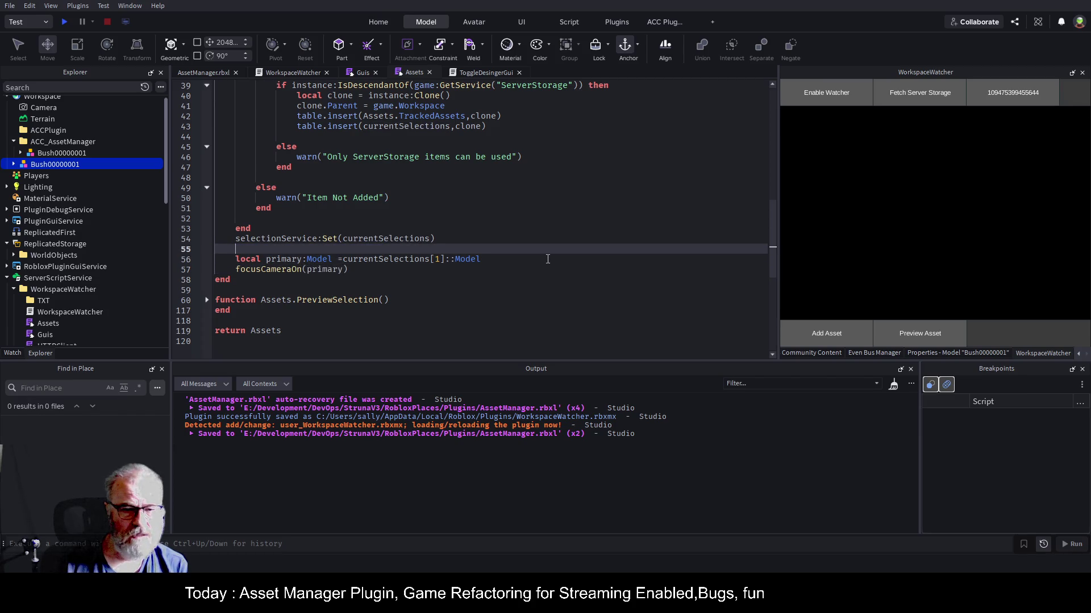
key(ctrl+s)
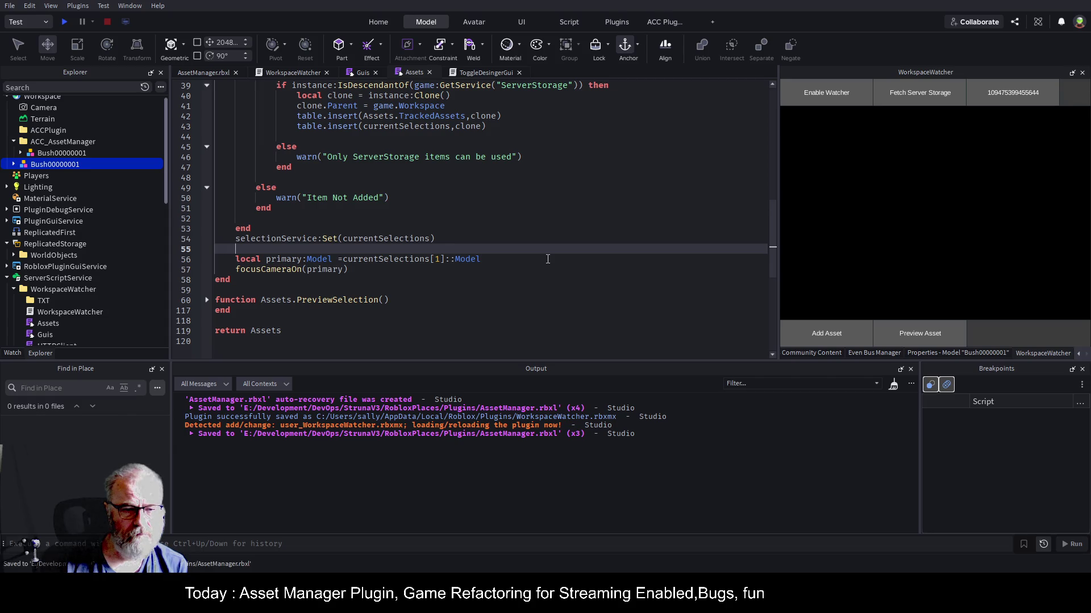
key(ctrl+s)
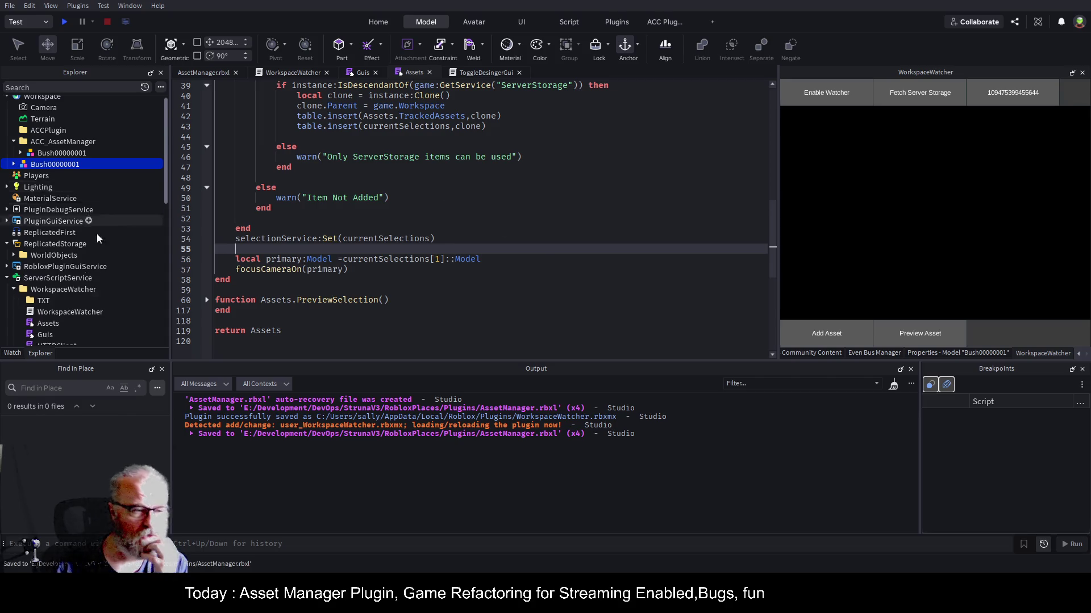
- Re-save the WorkspaceWatcher folder as a local plugin from Explorer
scroll(97, 234, down, 4)
scroll(81, 237, down, 2)
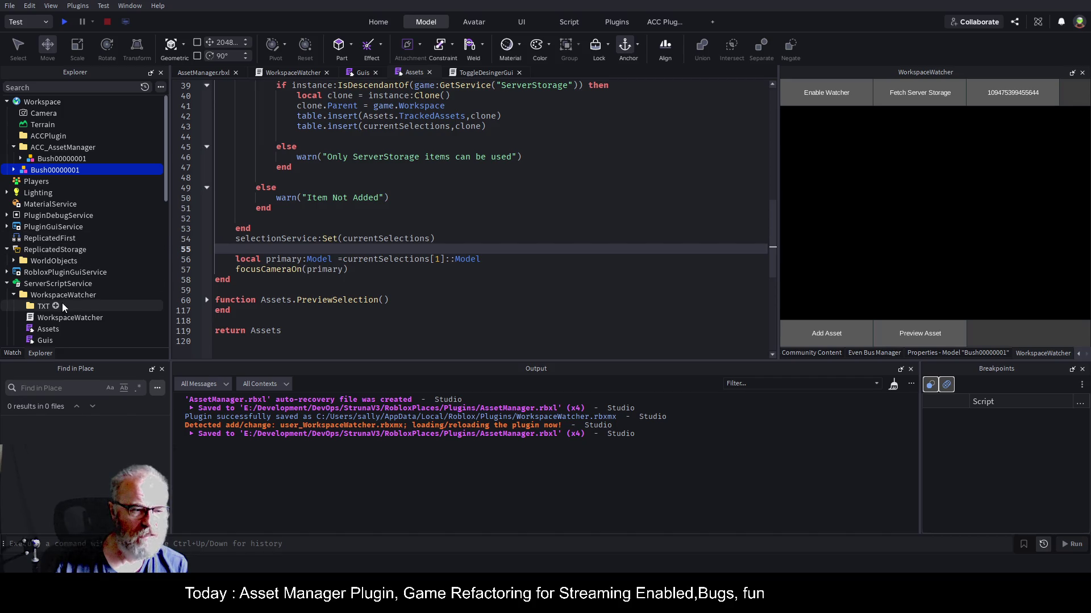
click(75, 296)
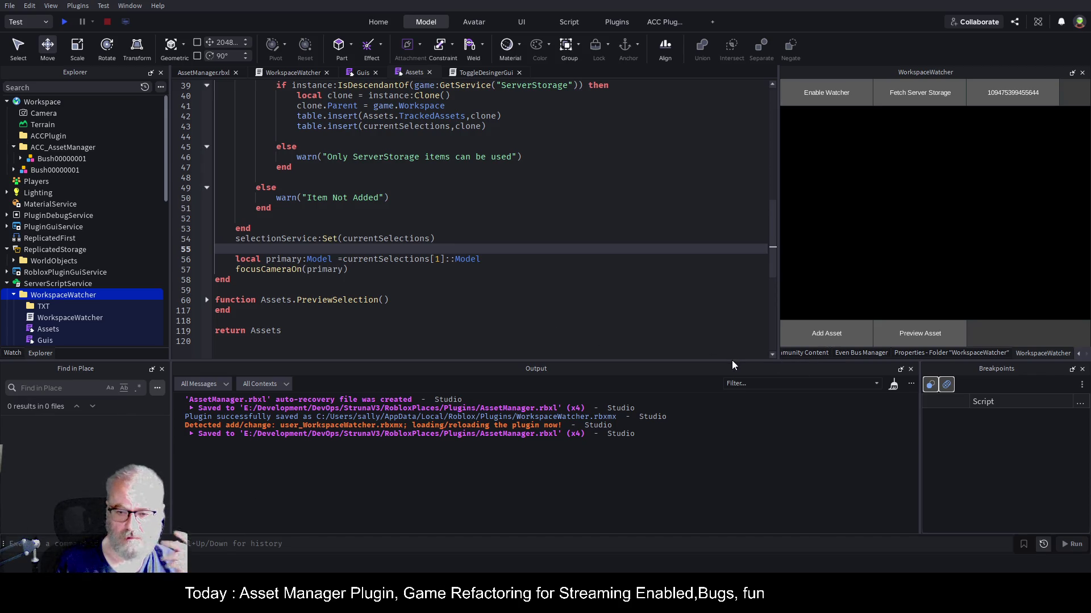
key(ctrl+s)
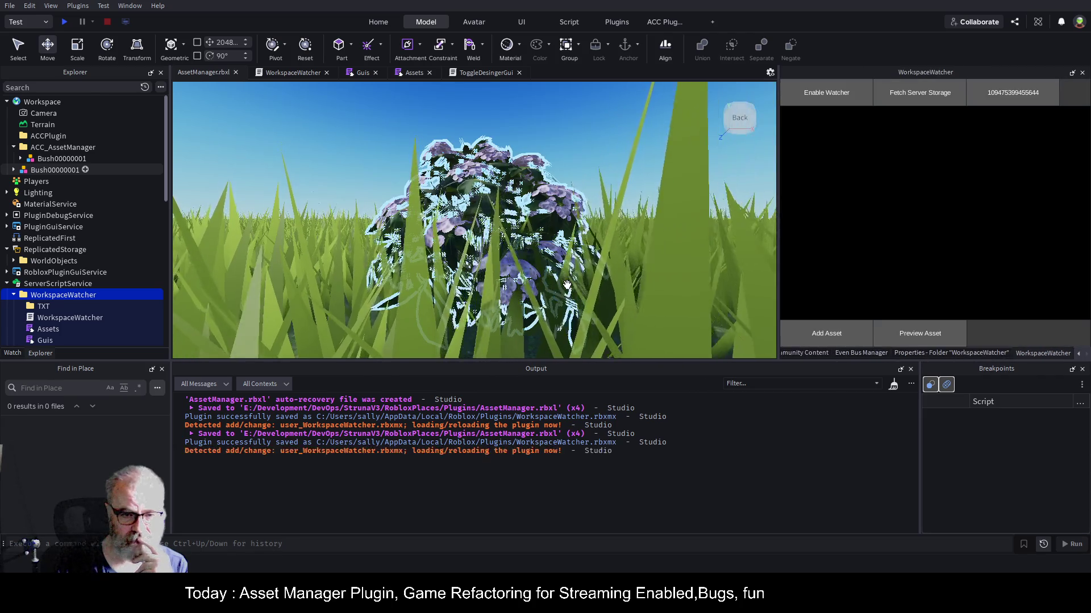
- Delete the old Workspace bush and add Bush00000001 from ServerStorage > Vegitation as a preview
click(52, 170)
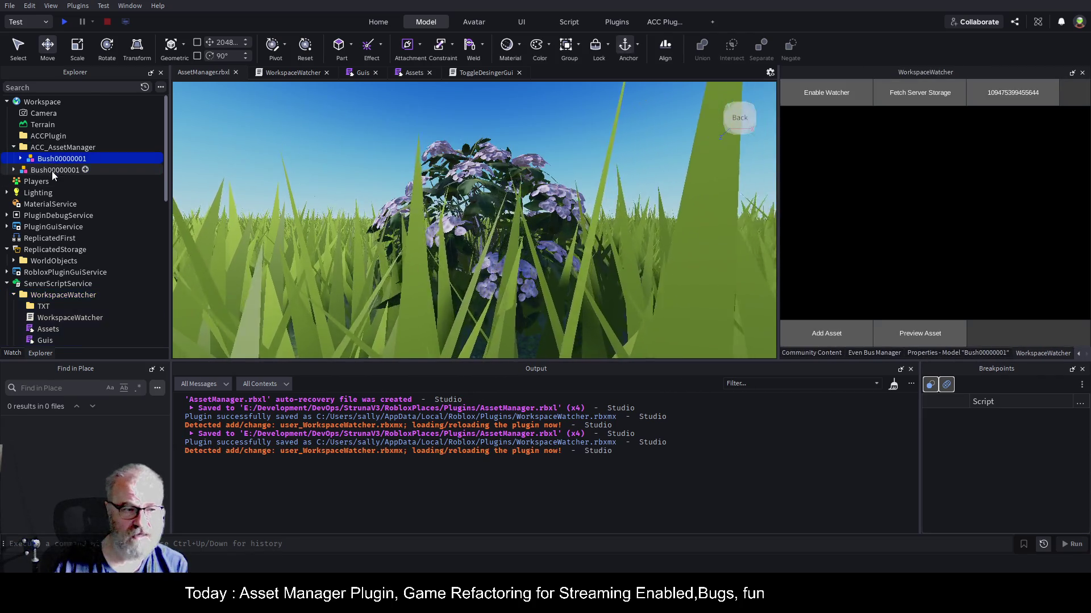
key(Delete)
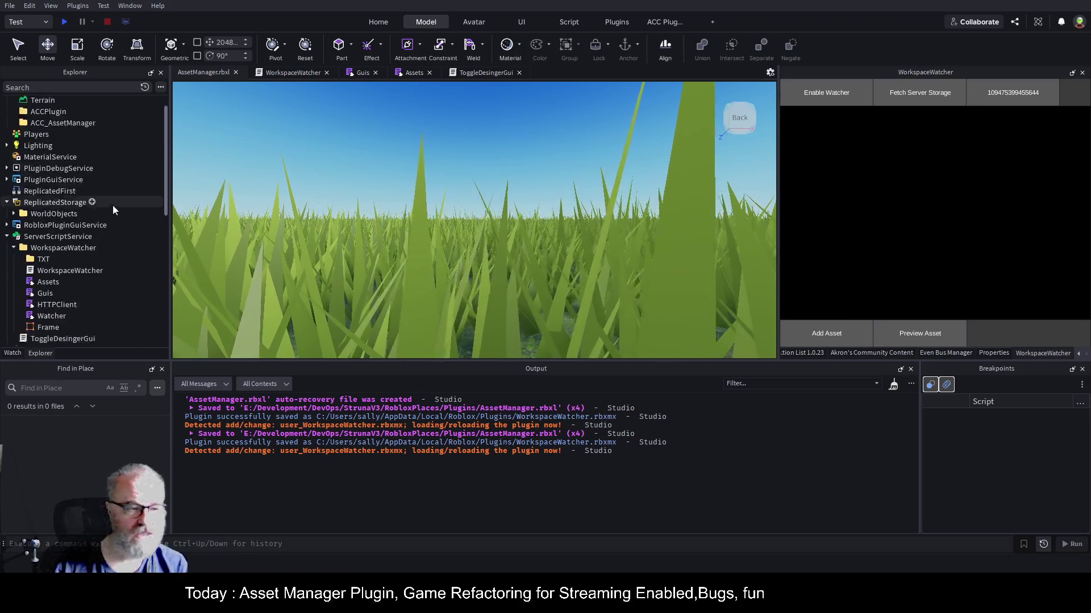
scroll(120, 227, down, 5)
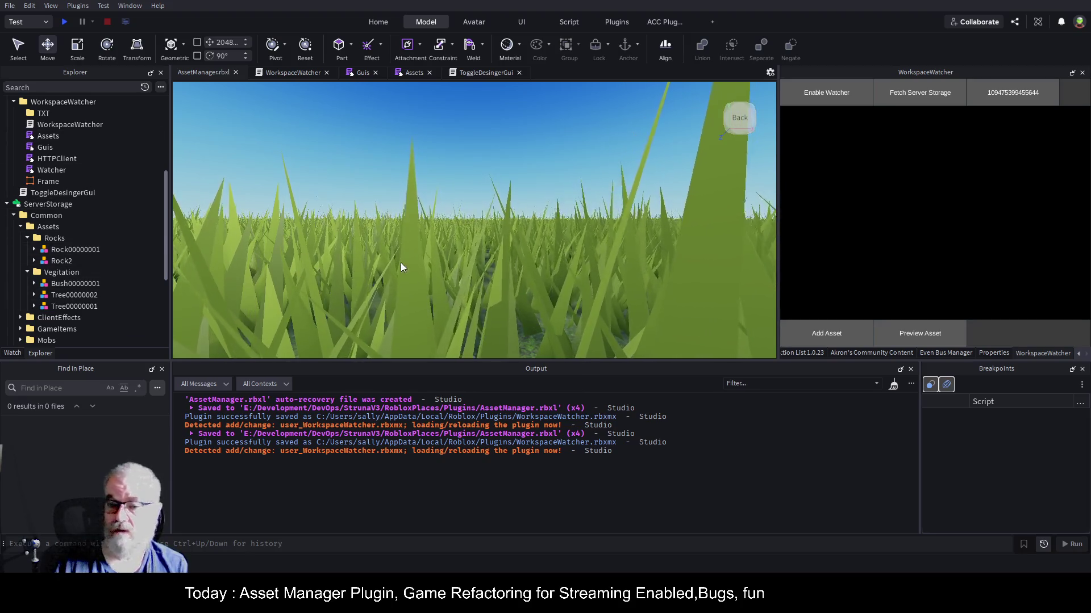
click(71, 283)
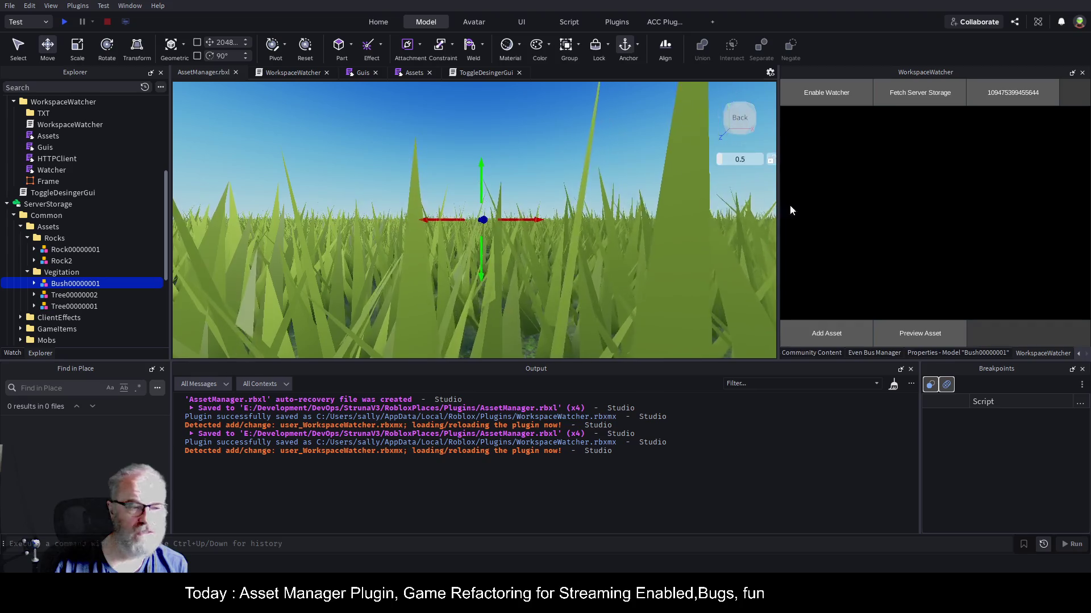
click(824, 332)
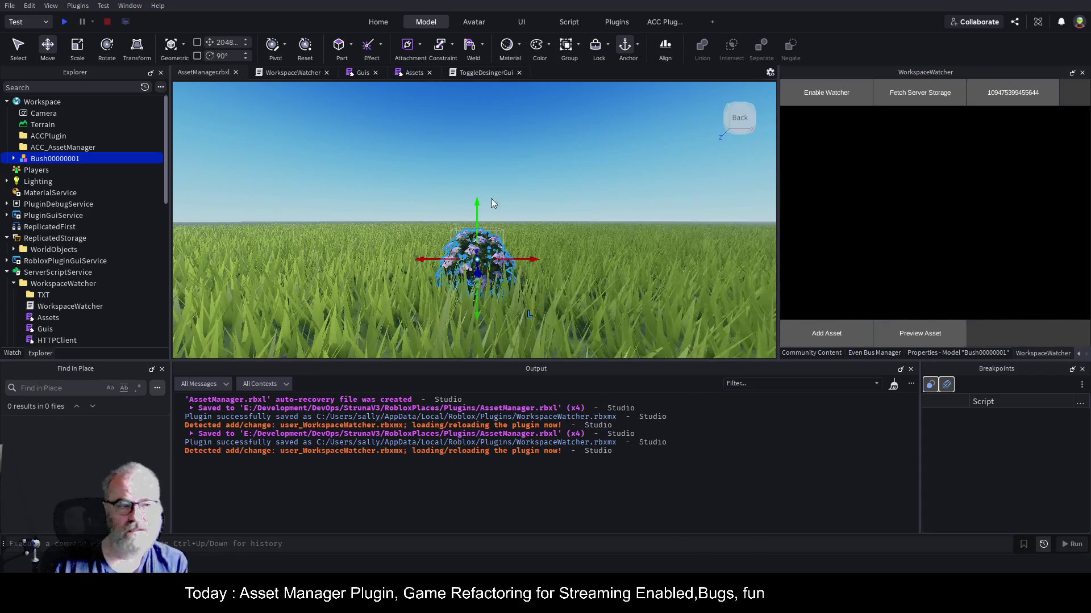
click(409, 72)
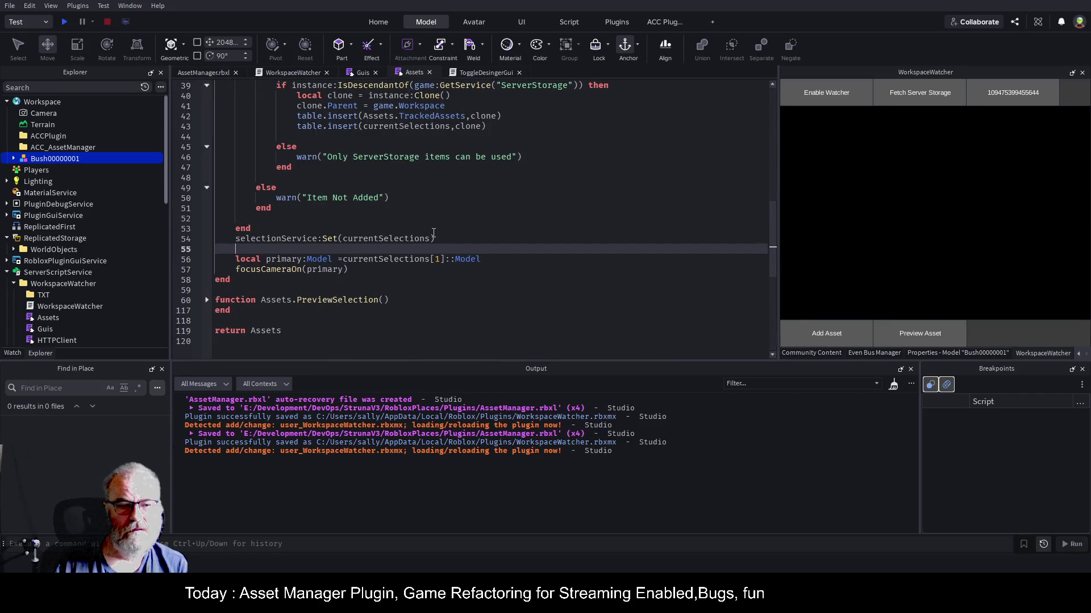
- Copy the focusCameraOn(primary) call and delete the old camera offset code in PreviewSelection
click(240, 272)
drag(347, 270, 227, 270)
key(ctrl+c)
click(208, 300)
scroll(309, 220, down, 10)
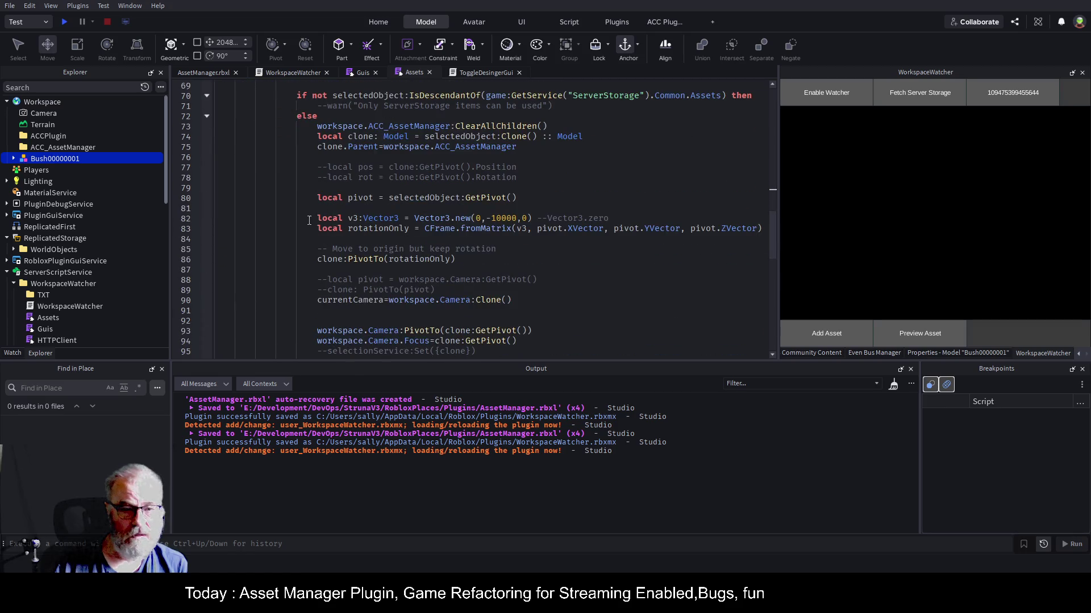
scroll(341, 237, down, 5)
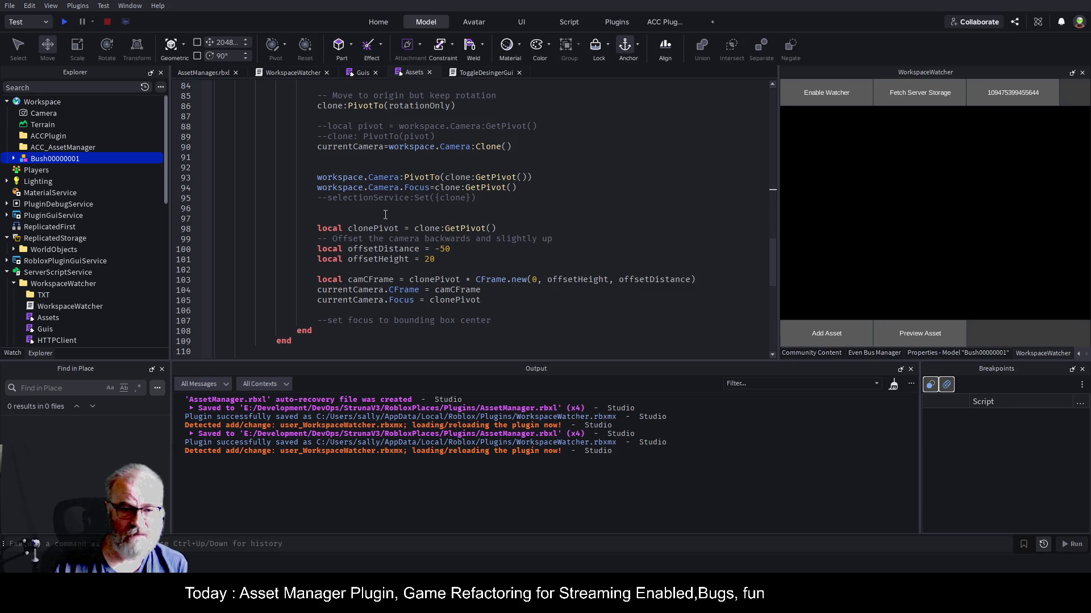
drag(335, 209, 530, 297)
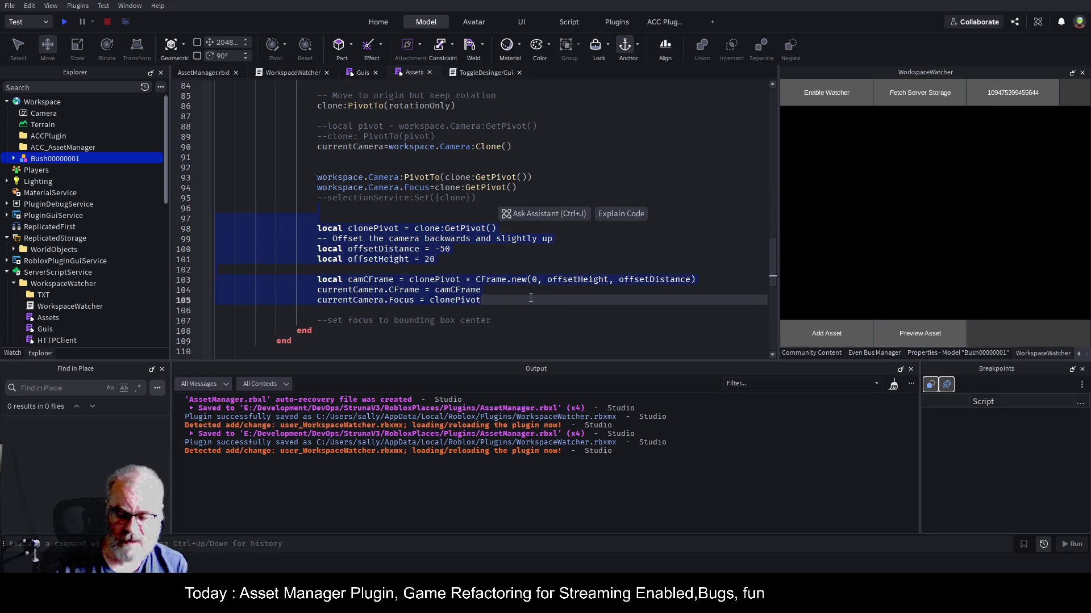
key(Delete)
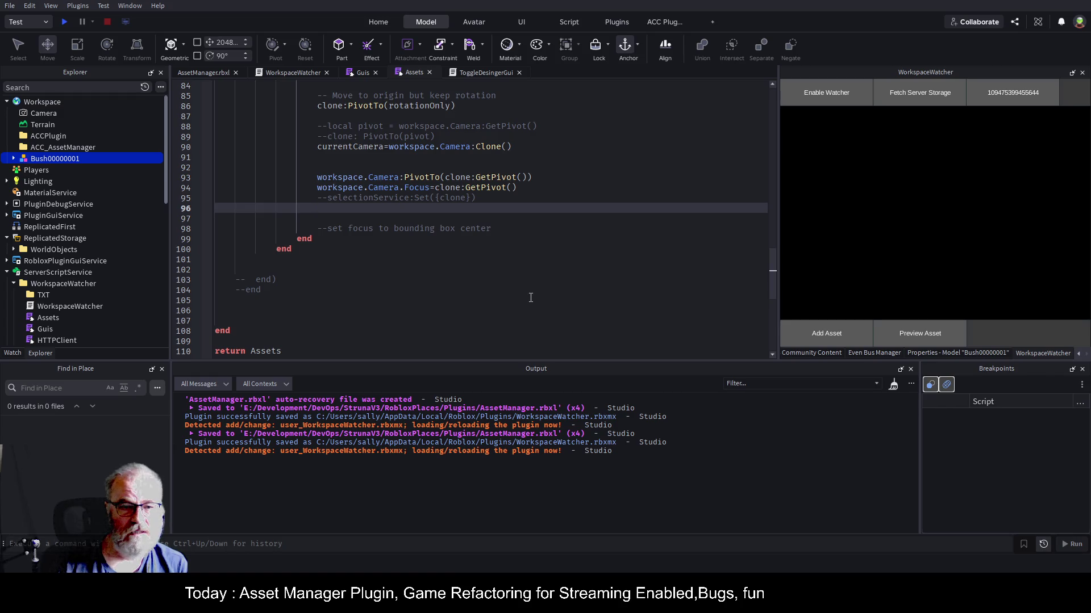
- Replace the camera pivot and focus lines 92–93 with an indented focusCameraOn(primary), then save
key(Up)
key(Up)
key(Up)
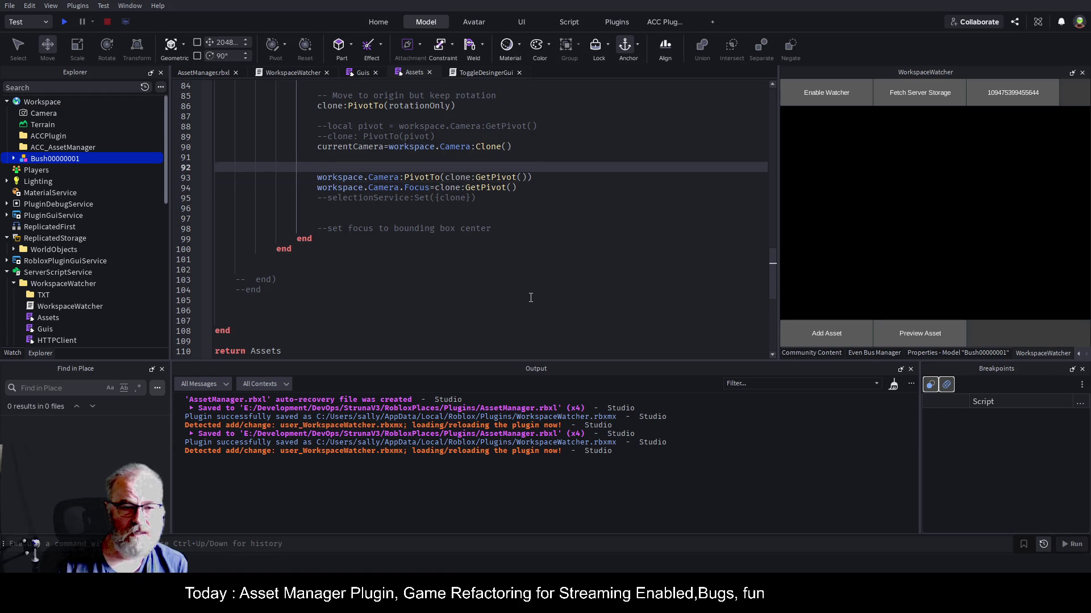
key(shift+Down)
key(shift+Down)
key(shift+End)
key(Delete)
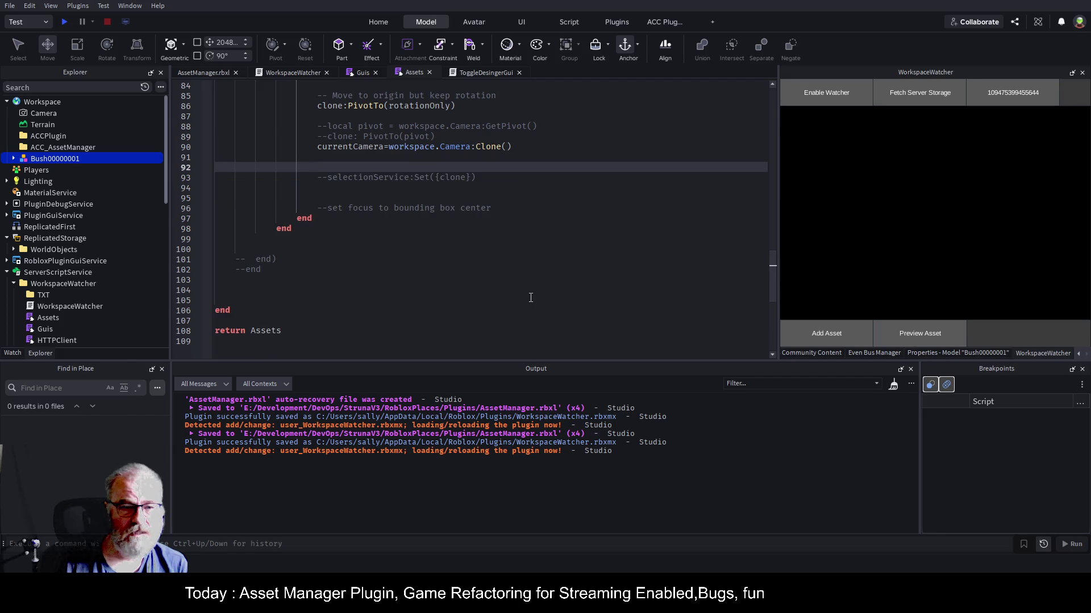
key(Down)
key(Up)
key(Up)
key(Up)
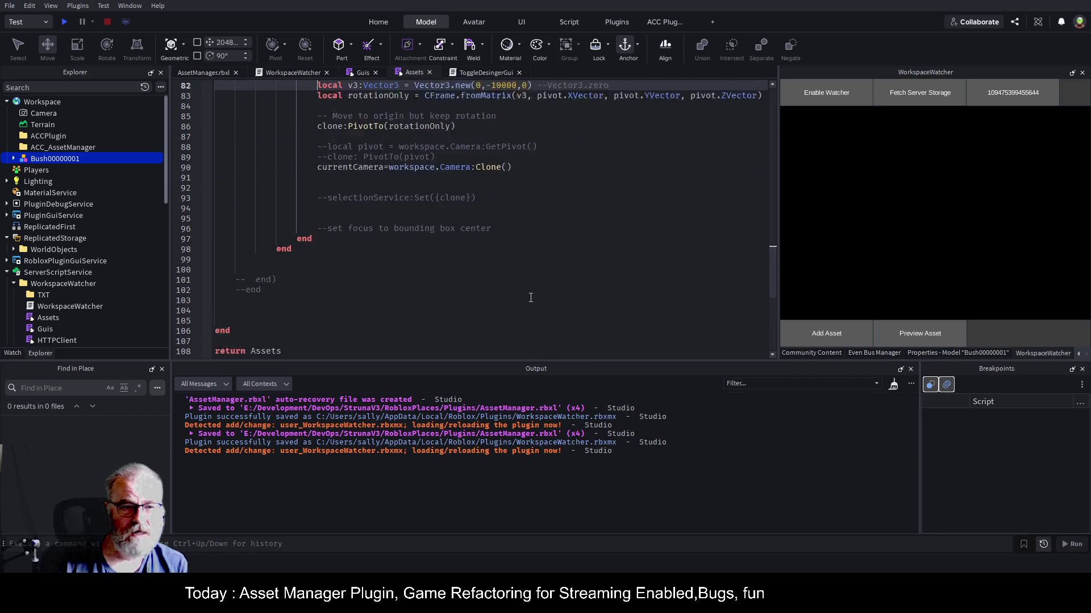
key(Down)
key(Down)
key(Down)
key(ctrl+v)
key(Home)
key(Tab)
key(Tab)
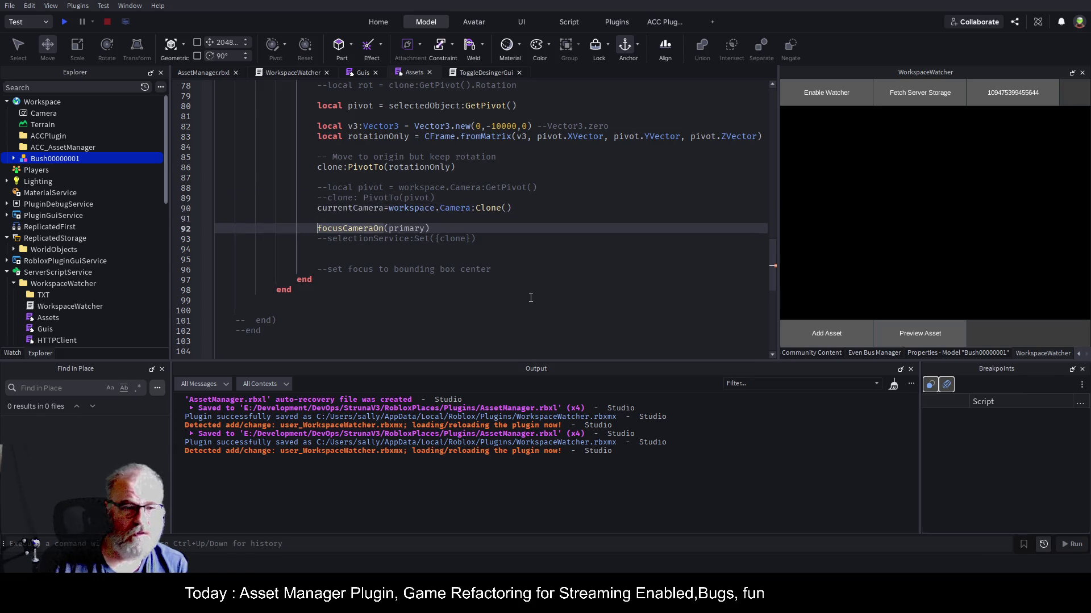
click(439, 290)
key(ctrl+s)
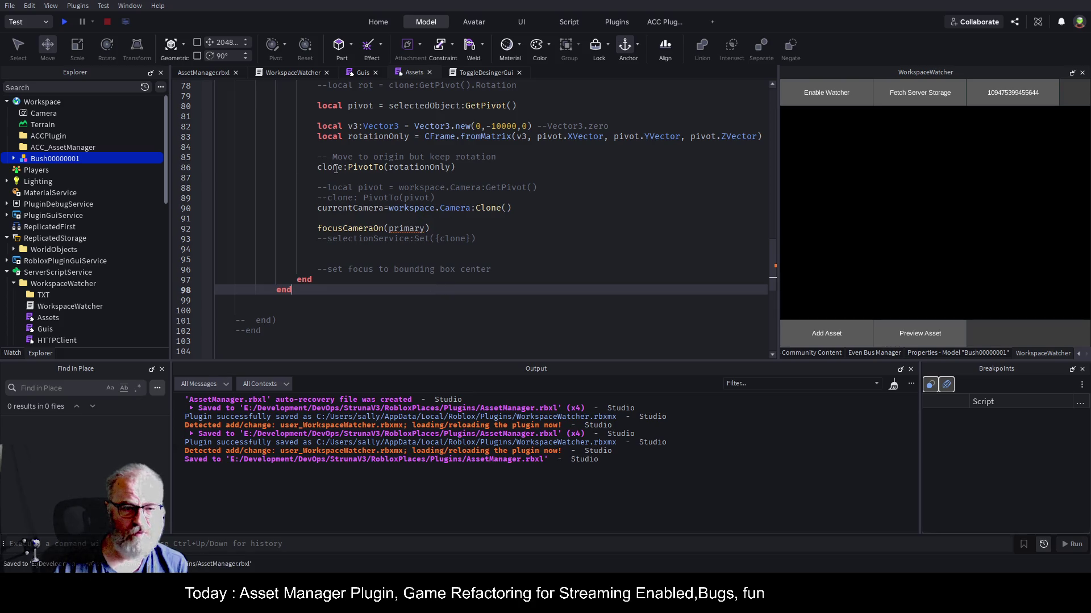
- Change focusCameraOn(primary) to focusCameraOn(clone) on line 92, save, and reformat the block
click(336, 169)
double_click(406, 229)
text(clone)
key(Down)
key(Down)
key(Down)
key(ctrl+s)
click(431, 228)
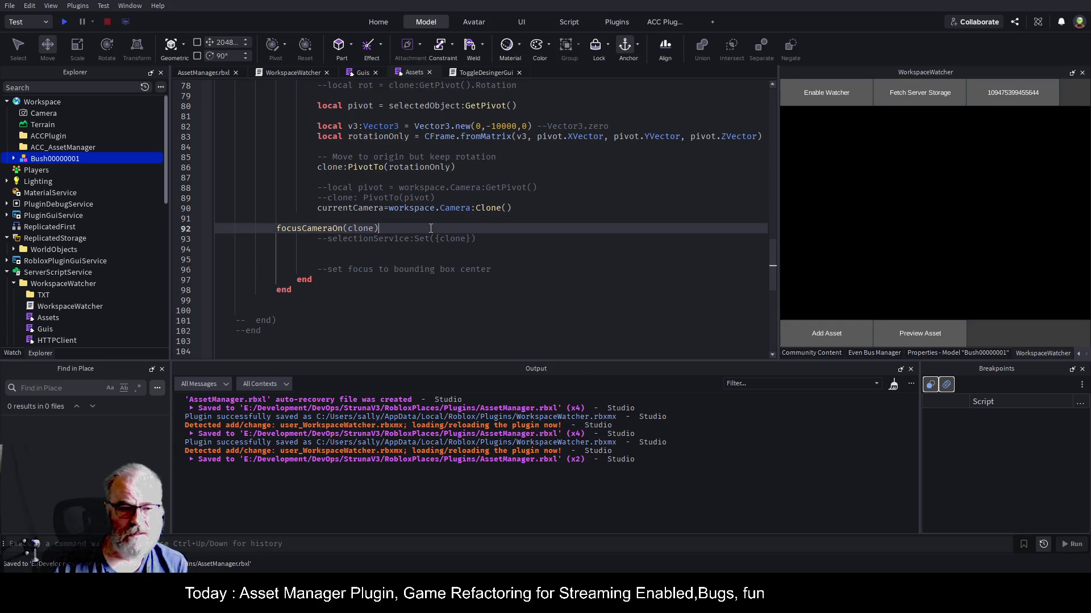
key(alt+shift+f)
- Add a task.spawn function containing task.wait(3) after focusCameraOn(clone)
click(357, 208)
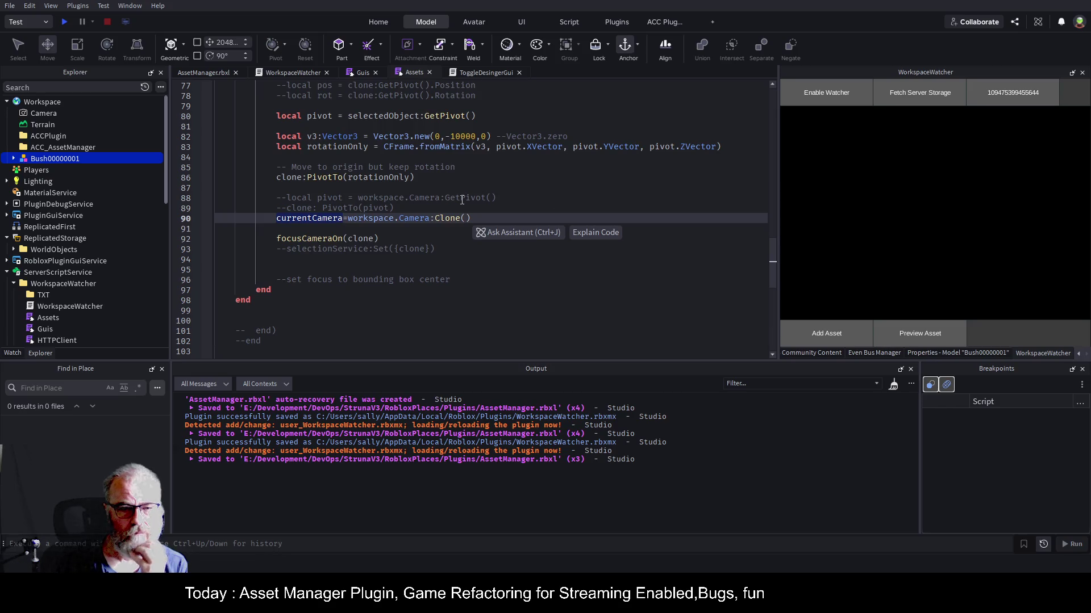
click(403, 239)
key(Return)
text(task.sp)
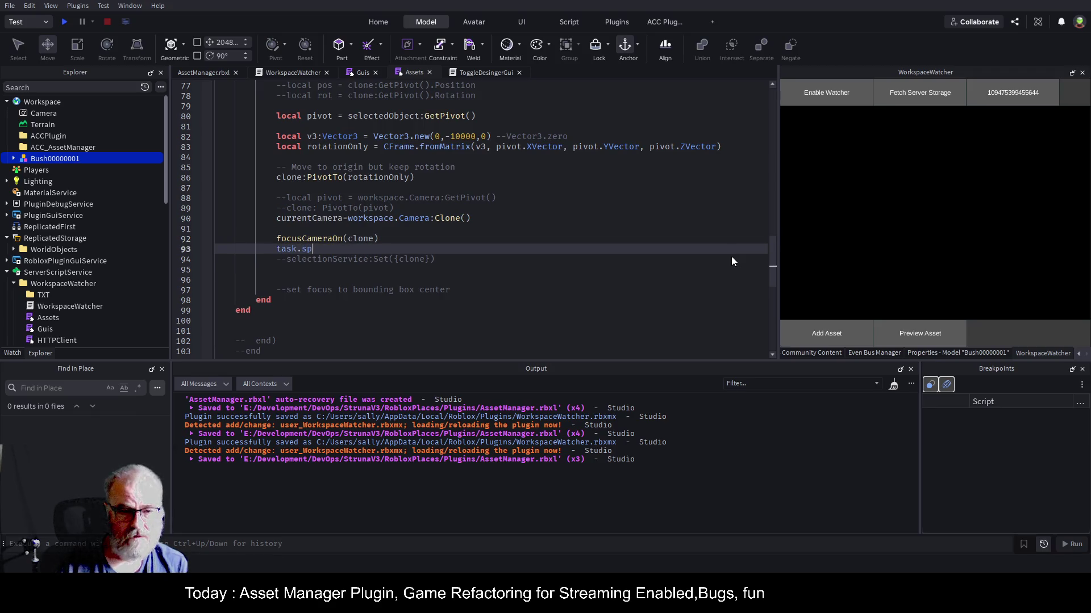
text(awn())
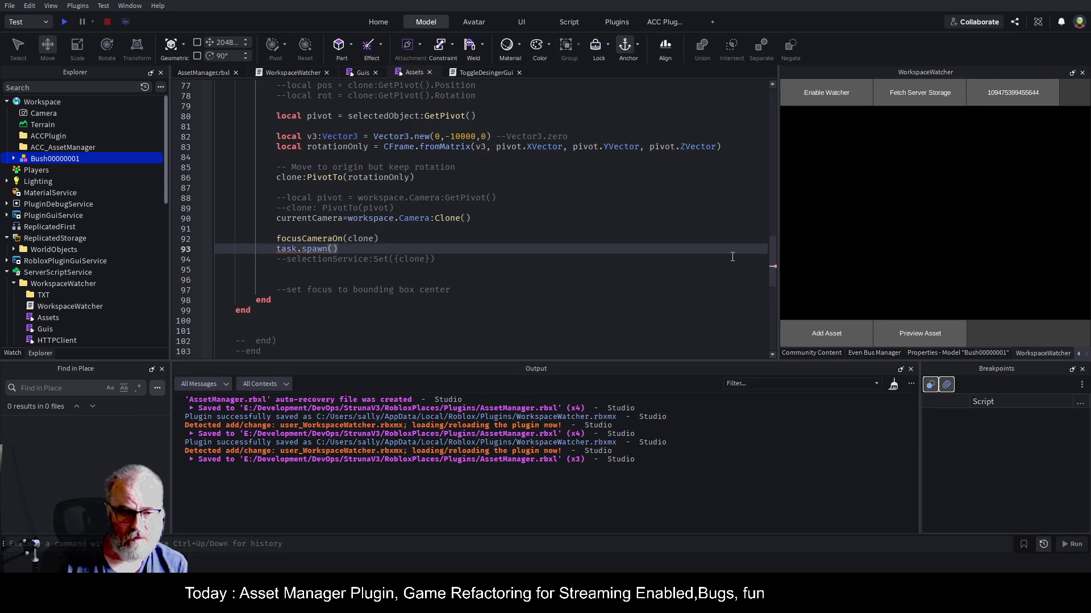
text(function())
key(Return)
text(ta)
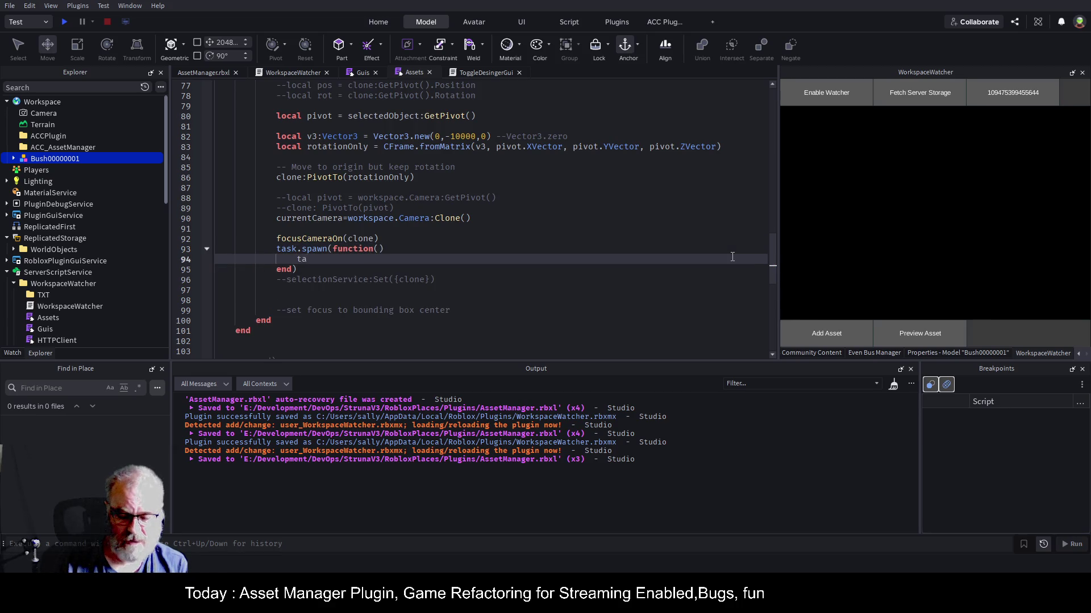
text(sk.wait(3)
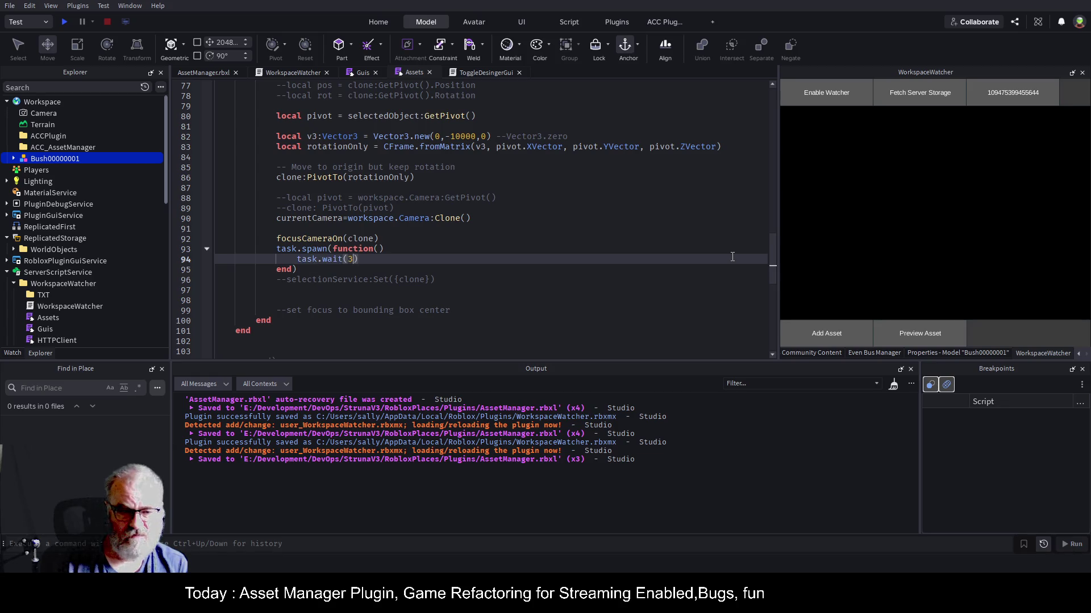
key(Return)
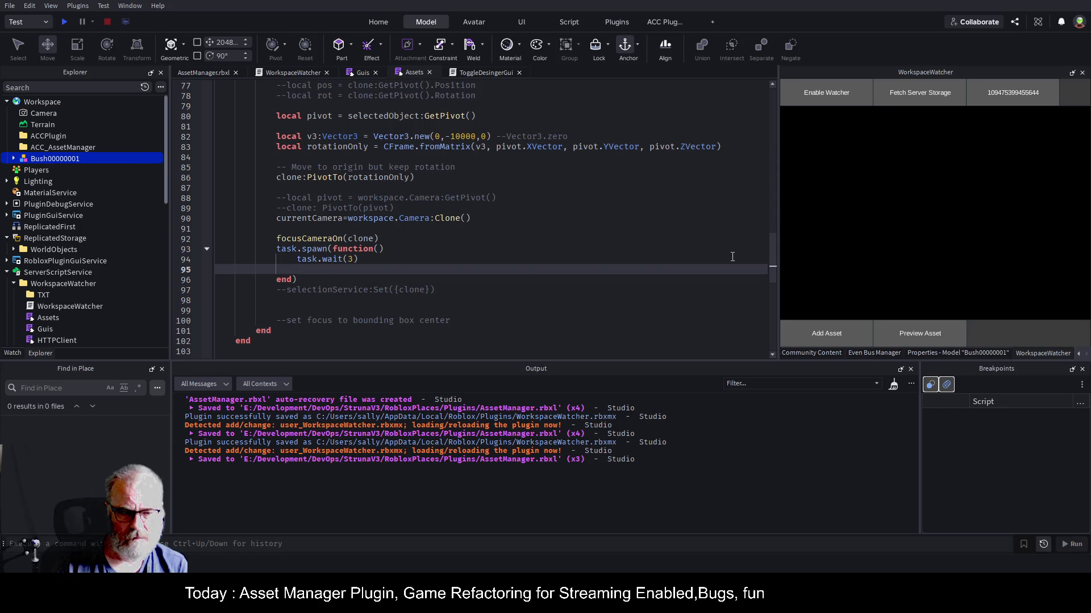
- Inside it, restore the camera with workspace.Camera:PivotTo(currentCamera:GetPivot()) and save
text(workspace.c)
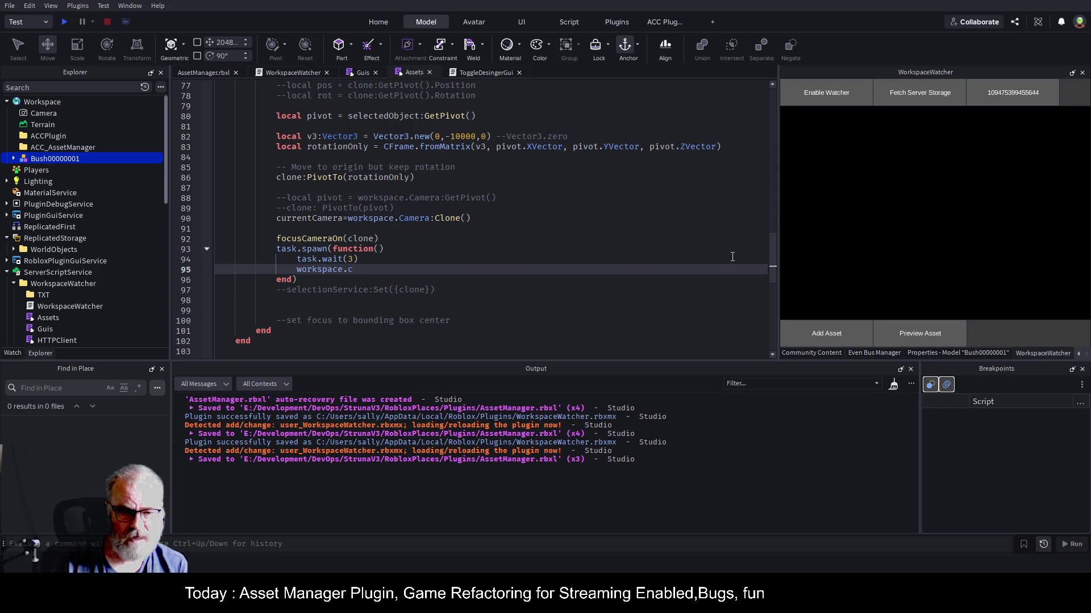
key(Tab)
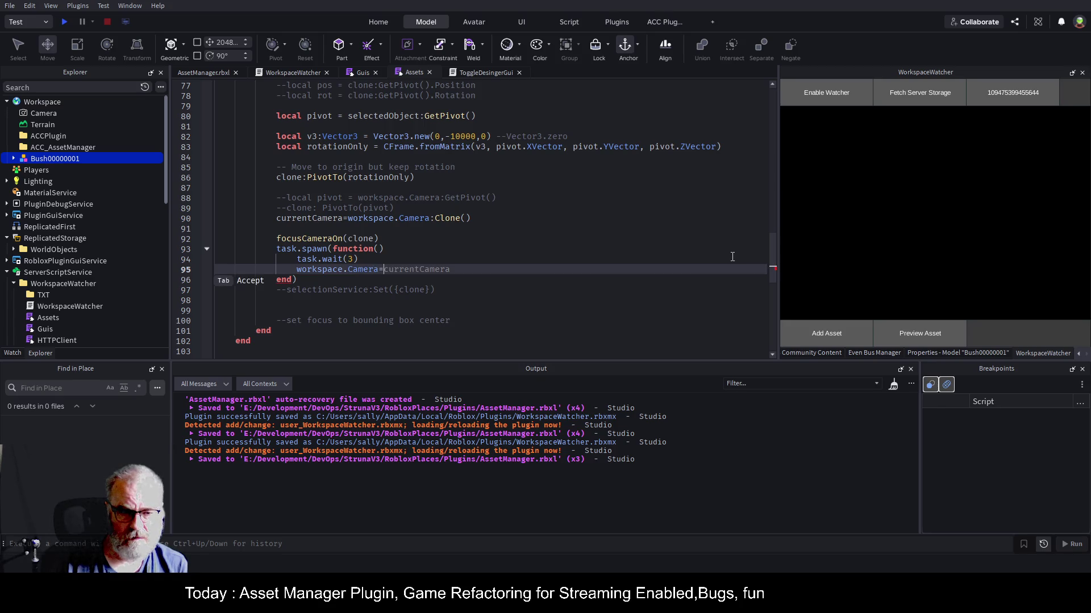
text(:P)
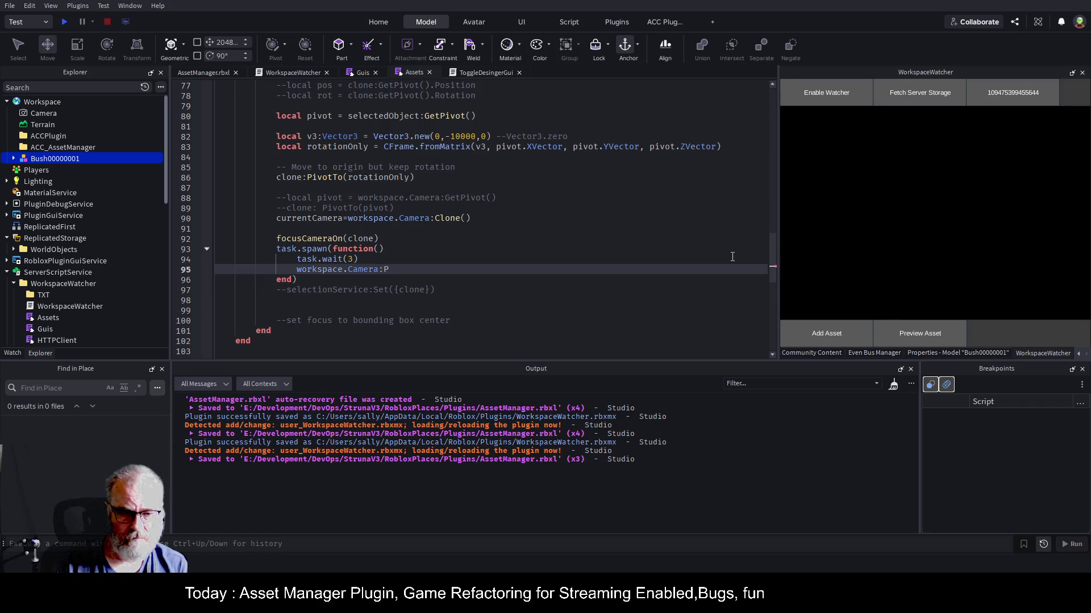
key(Tab)
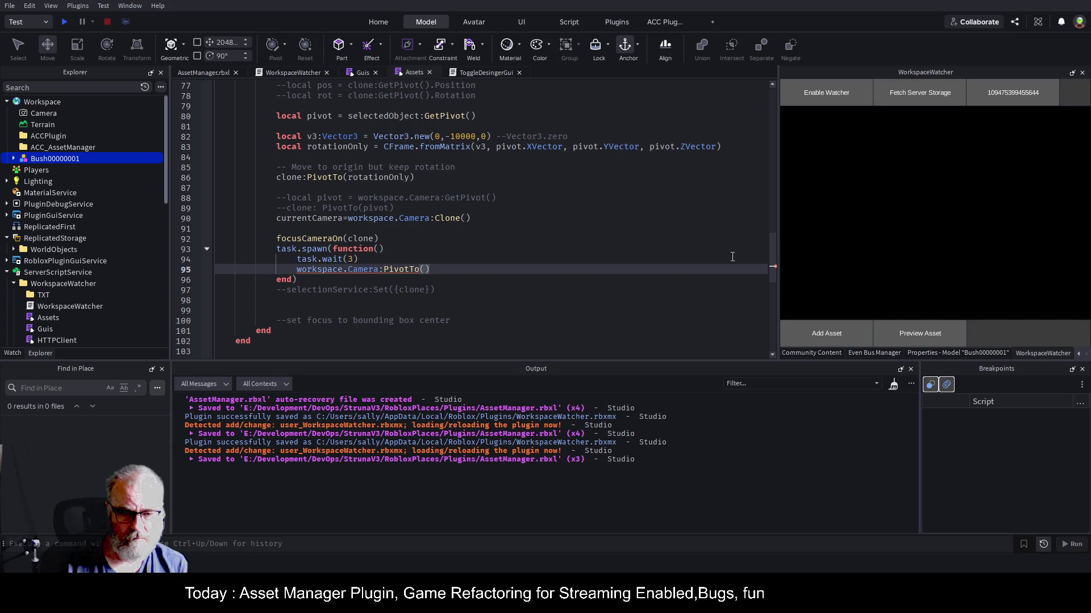
text(cur)
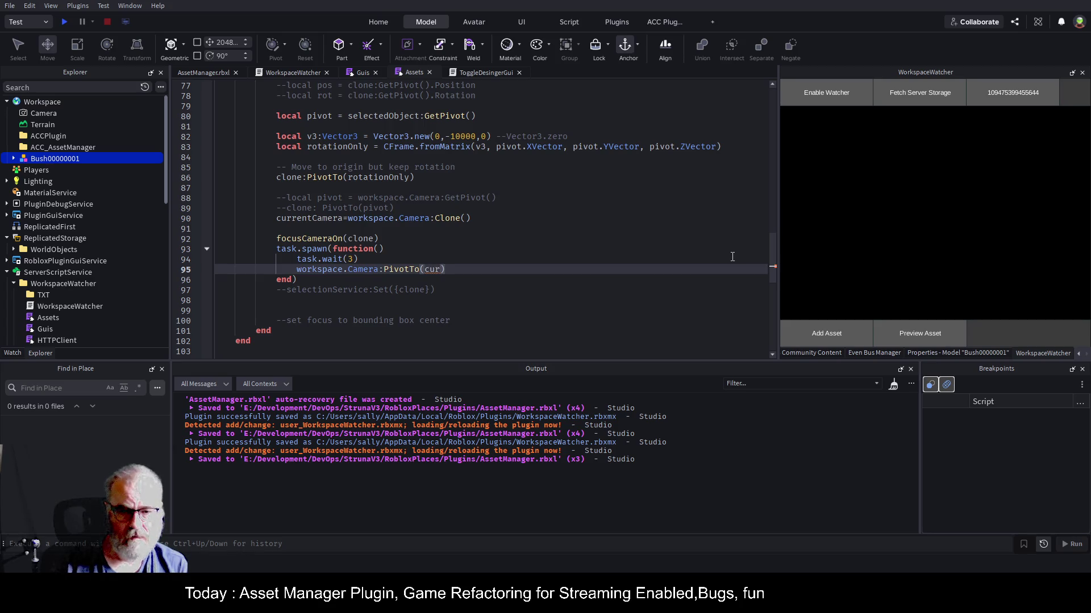
key(Tab)
key(ctrl+s)
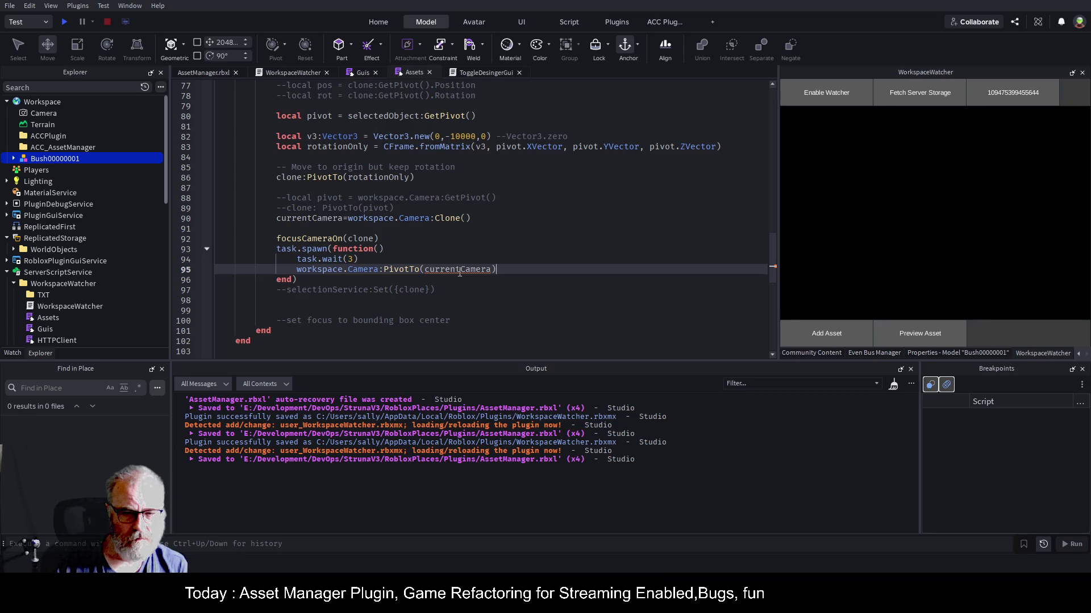
key(Left)
text(:GET)
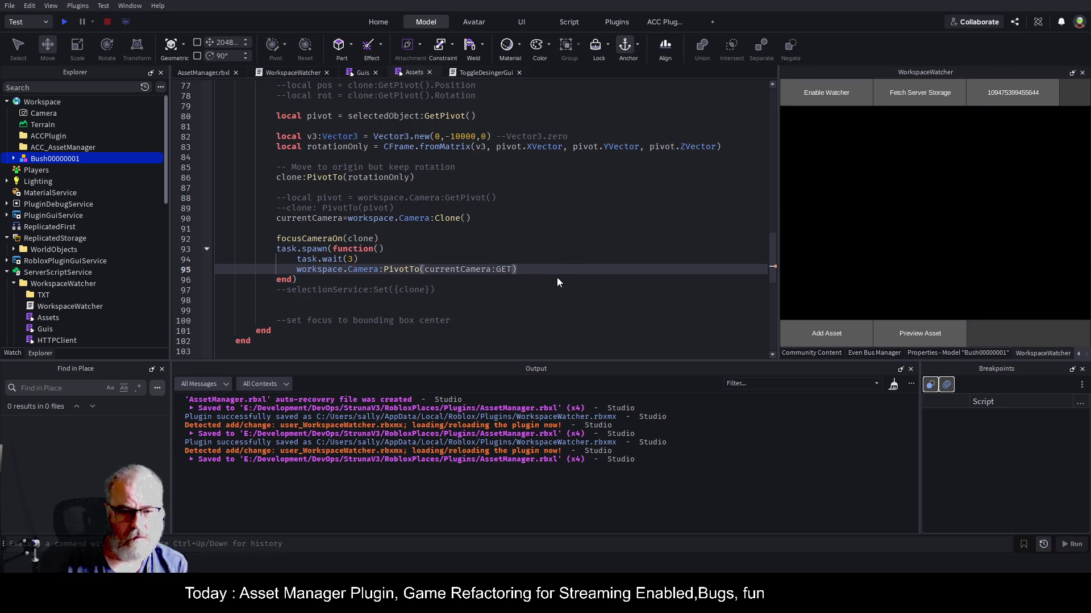
key(Tab)
key(ctrl+s)
- Select the WorkspaceWatcher folder in Explorer
key(Up)
key(Up)
scroll(111, 208, down, 1)
click(85, 263)
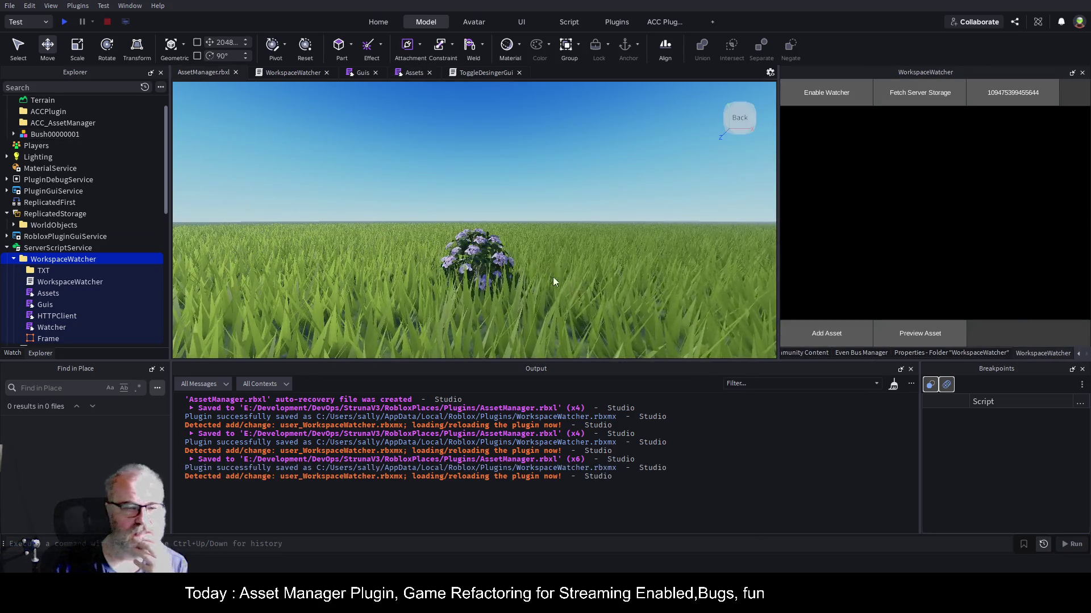
- Delete Bush00000001 from the Workspace and preview the Rock2 asset
click(66, 135)
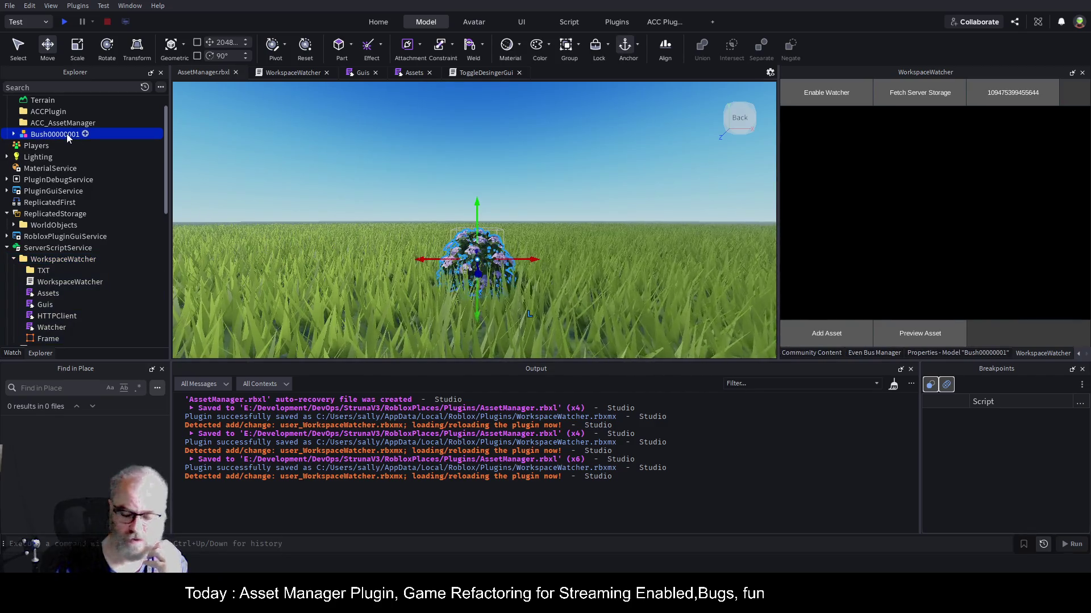
key(Delete)
scroll(89, 292, down, 5)
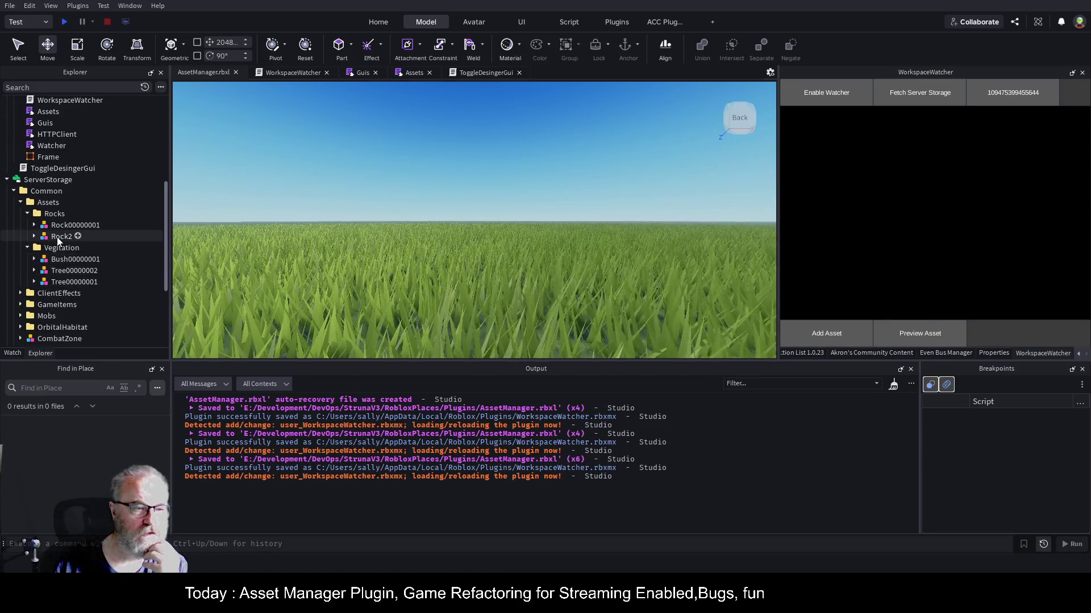
click(56, 237)
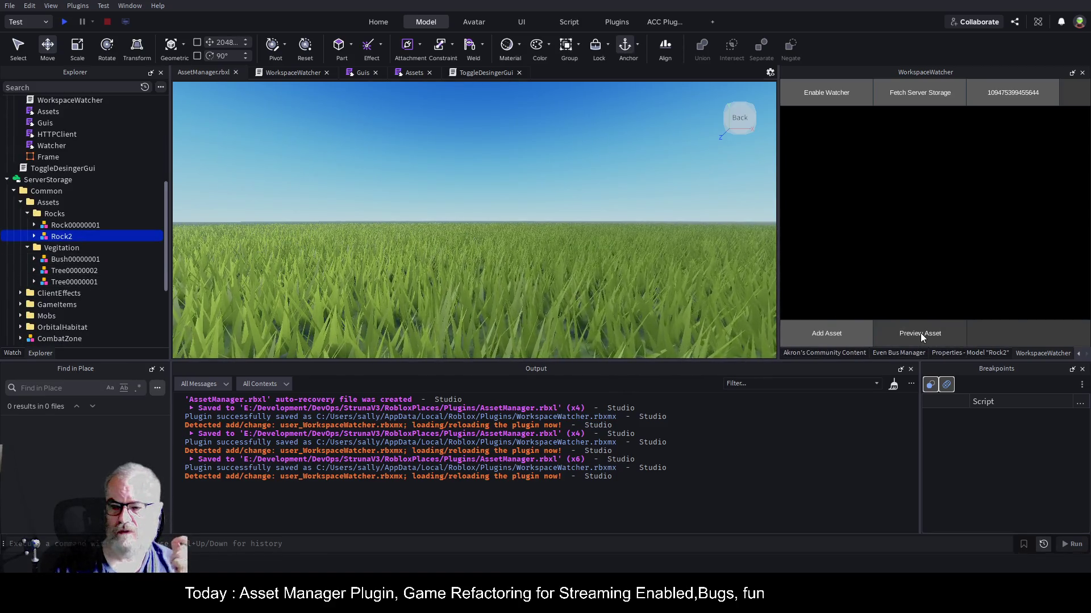
click(920, 334)
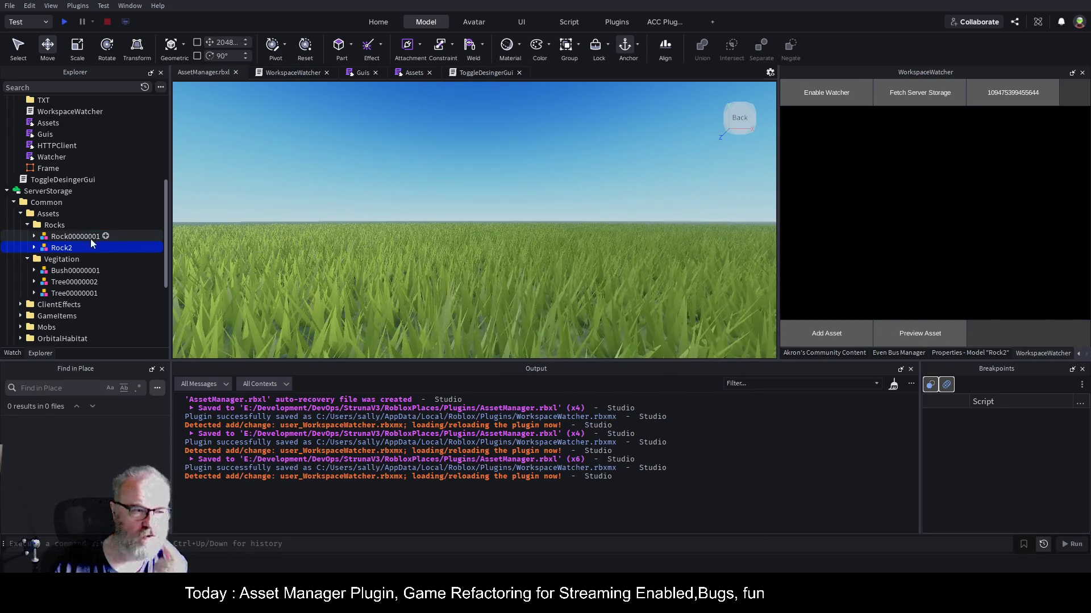
- Preview the Tree00000002 and Tree00000001 assets from ServerStorage
click(75, 237)
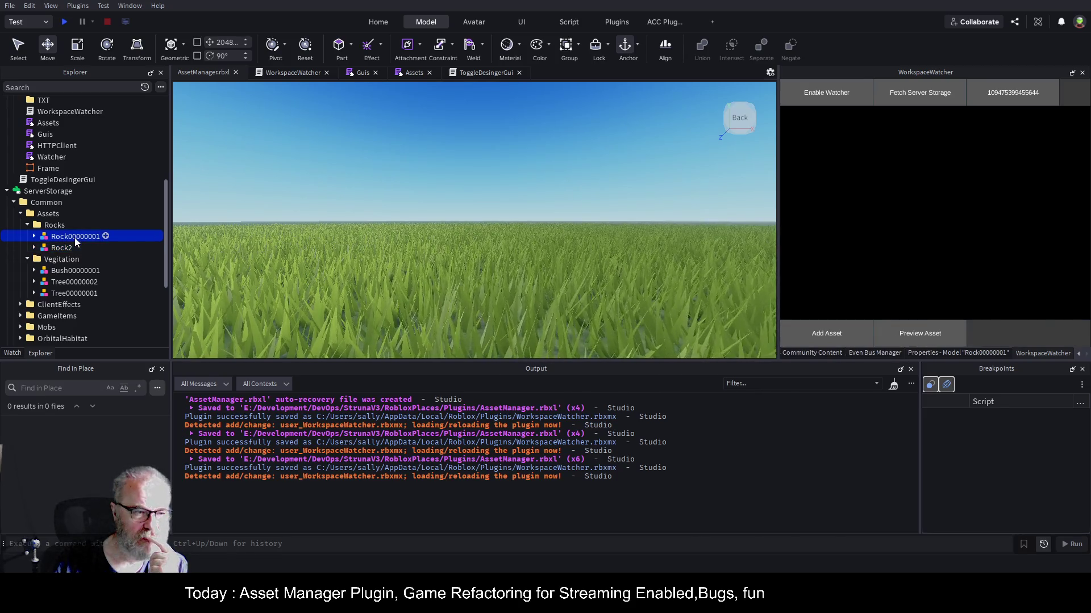
click(73, 280)
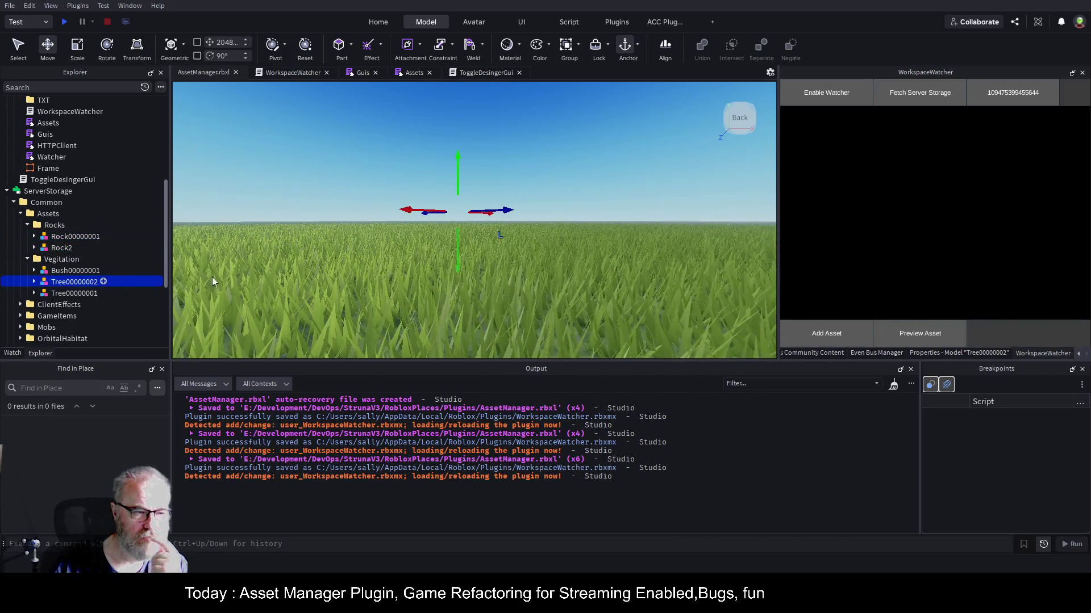
click(940, 335)
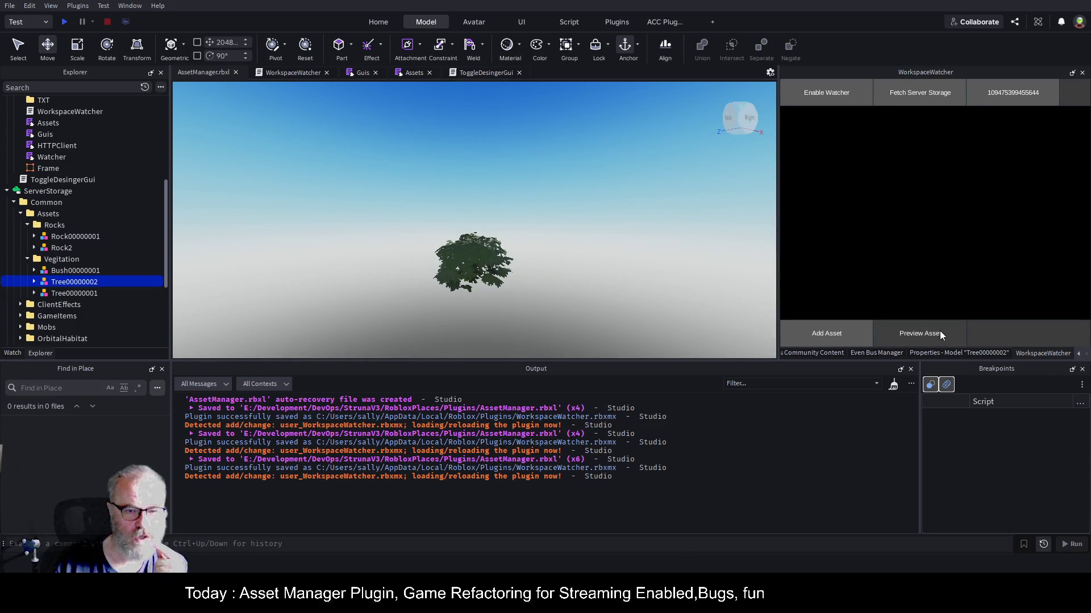
click(932, 330)
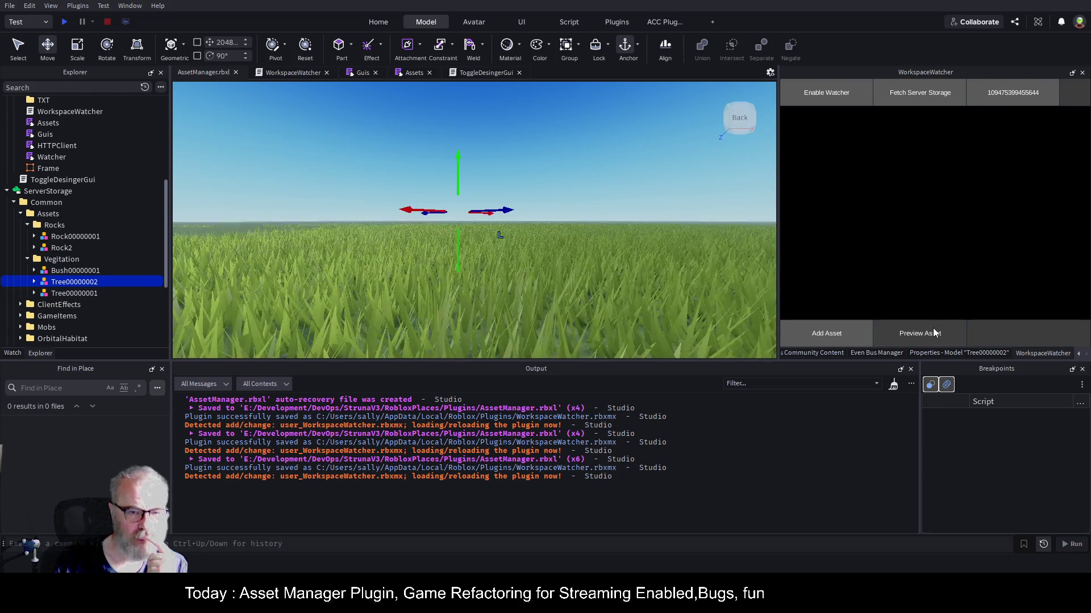
click(68, 295)
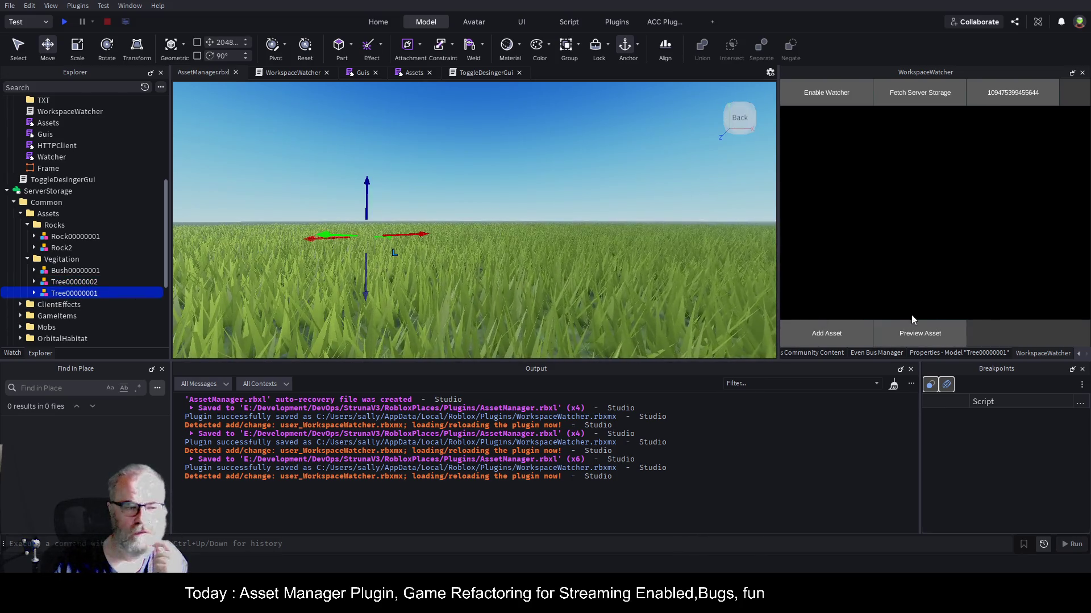
click(929, 341)
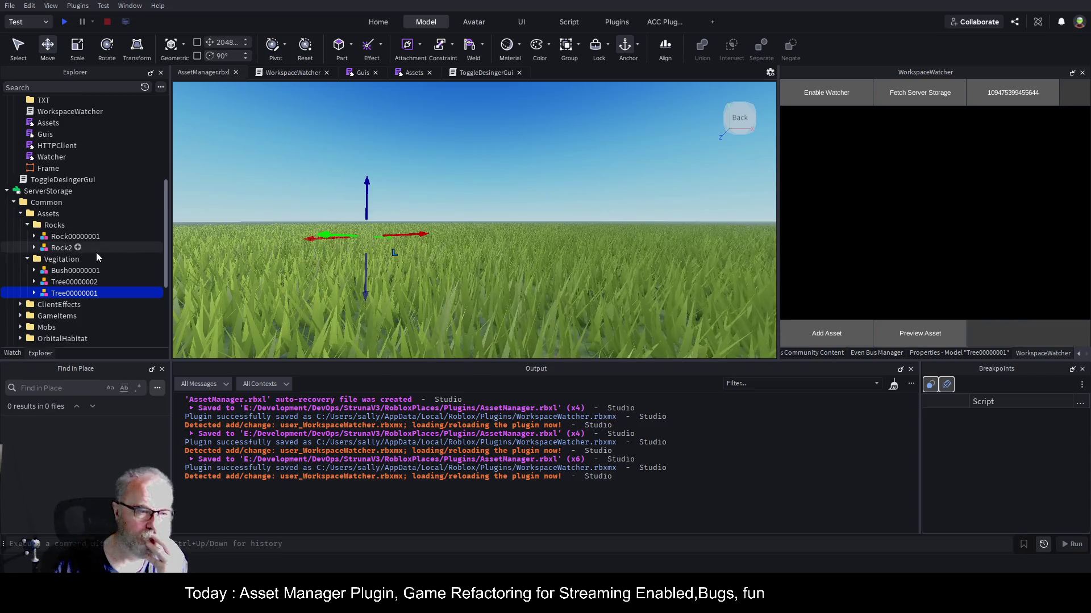
- Focus the view on the Tree00000001 preview model in ACC_AssetManager
scroll(85, 150, up, 3)
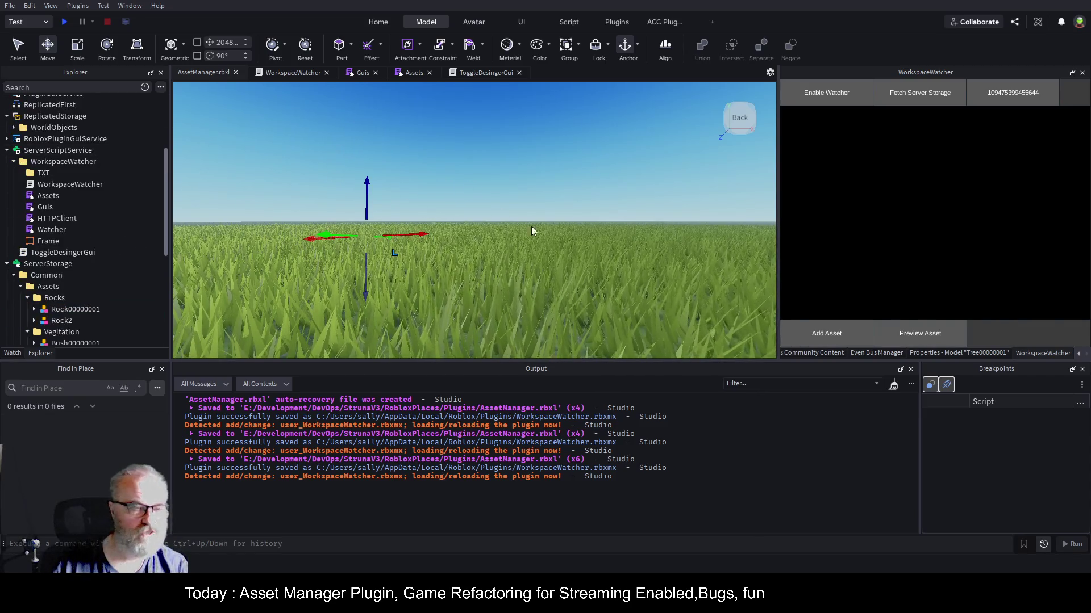
click(475, 282)
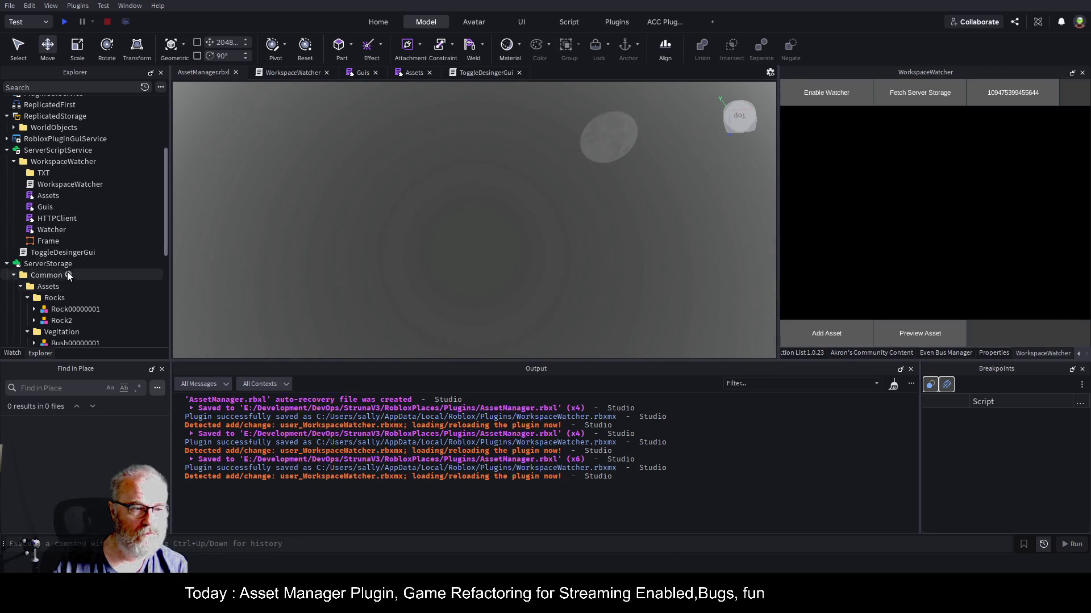
scroll(110, 134, up, 1)
scroll(110, 134, up, 4)
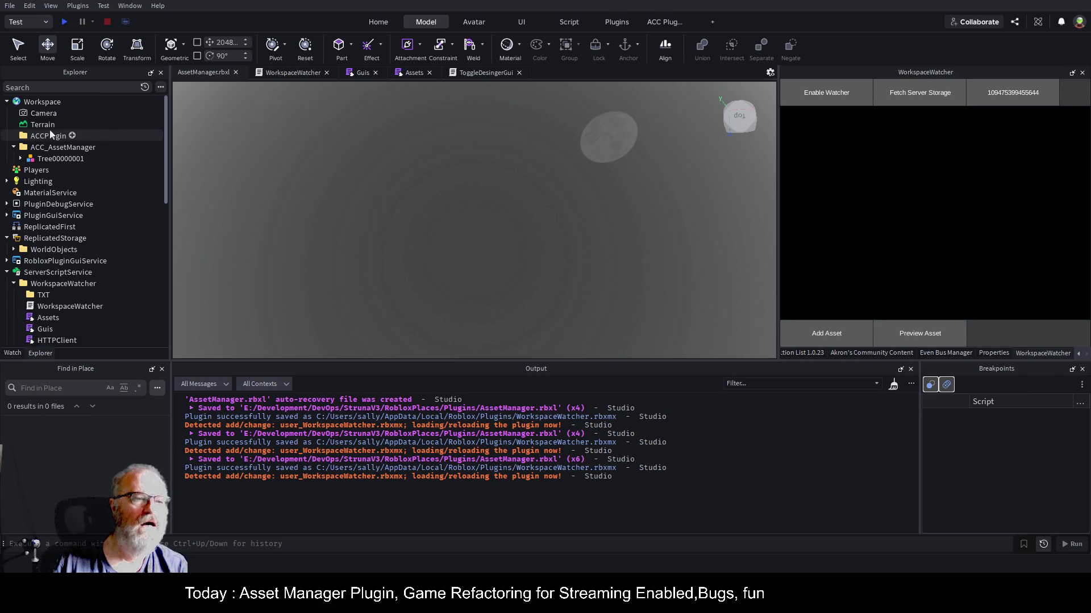
click(43, 158)
key(f)
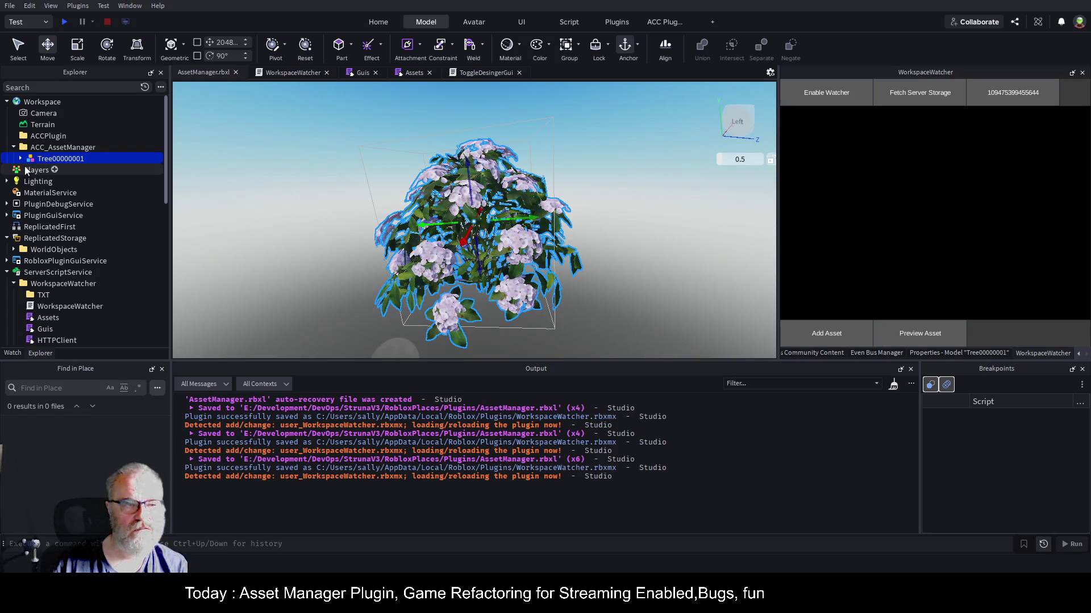
- Frame the grassy Terrain in the view and insert a new Part
click(41, 124)
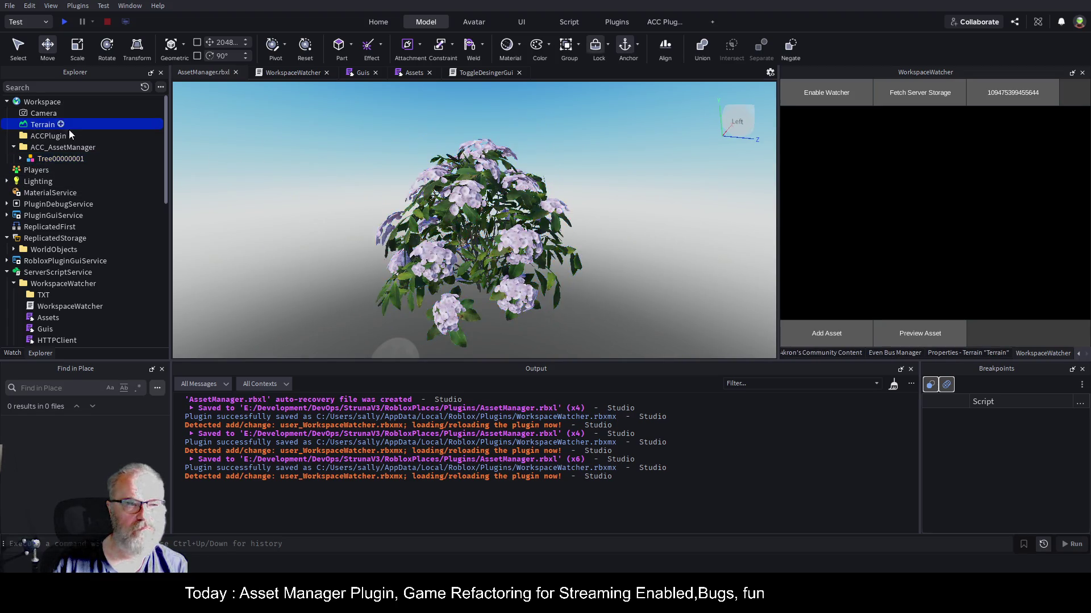
key(f)
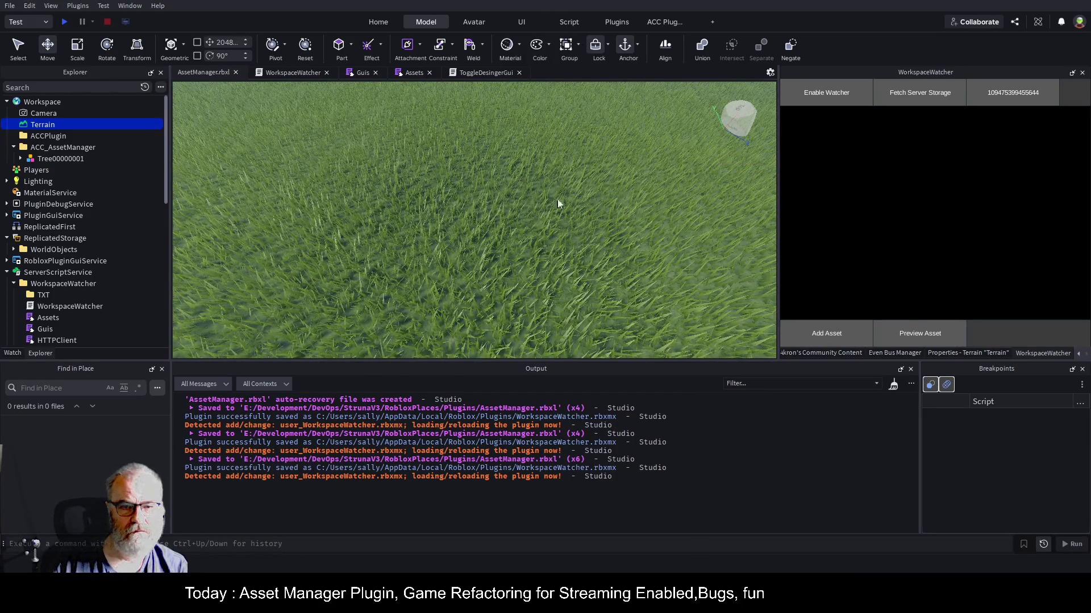
click(338, 45)
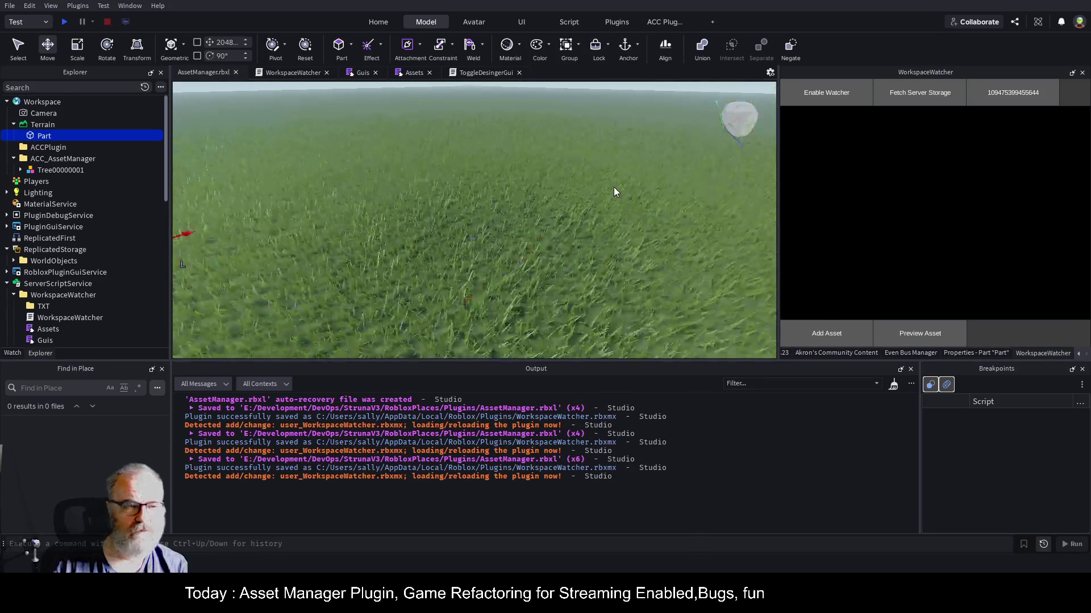
- Frame the new Part and scale it out along its red axis into a wide, flat slab
key(f)
scroll(613, 187, down, 5)
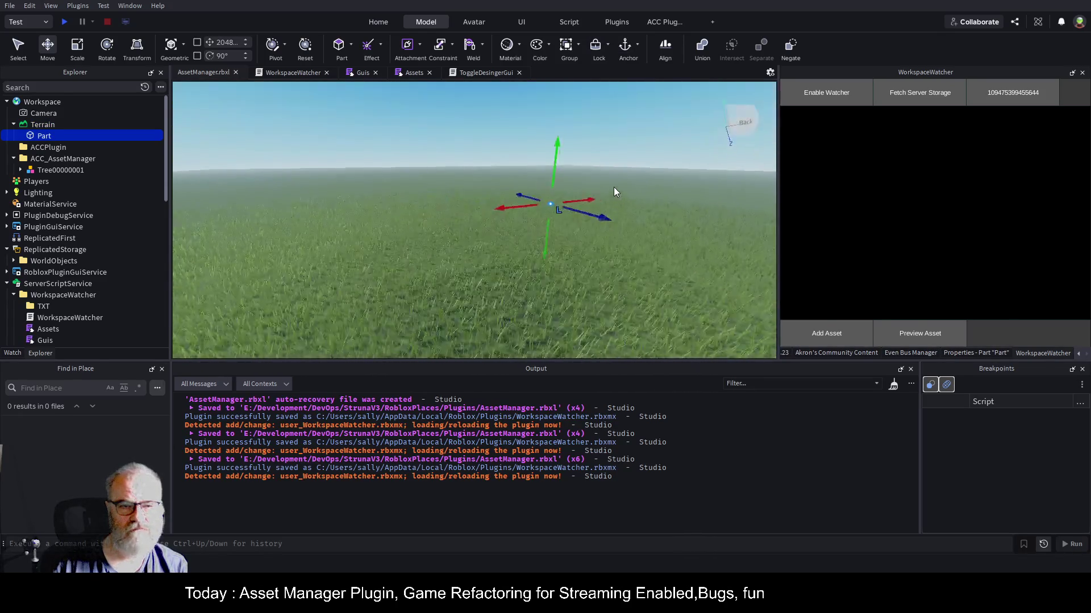
scroll(614, 187, up, 5)
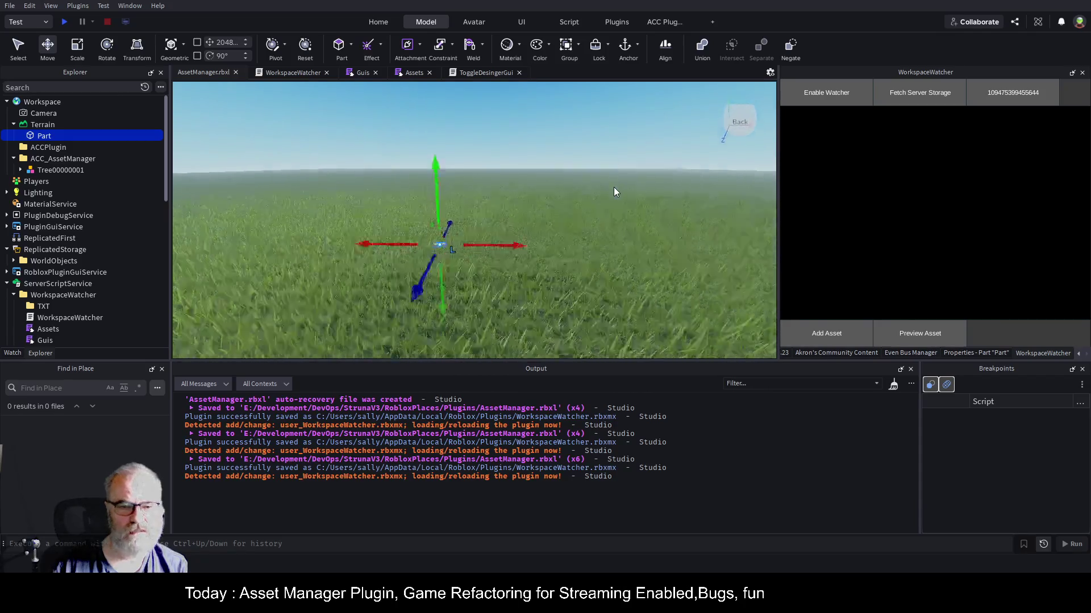
scroll(613, 192, up, 3)
scroll(618, 192, up, 2)
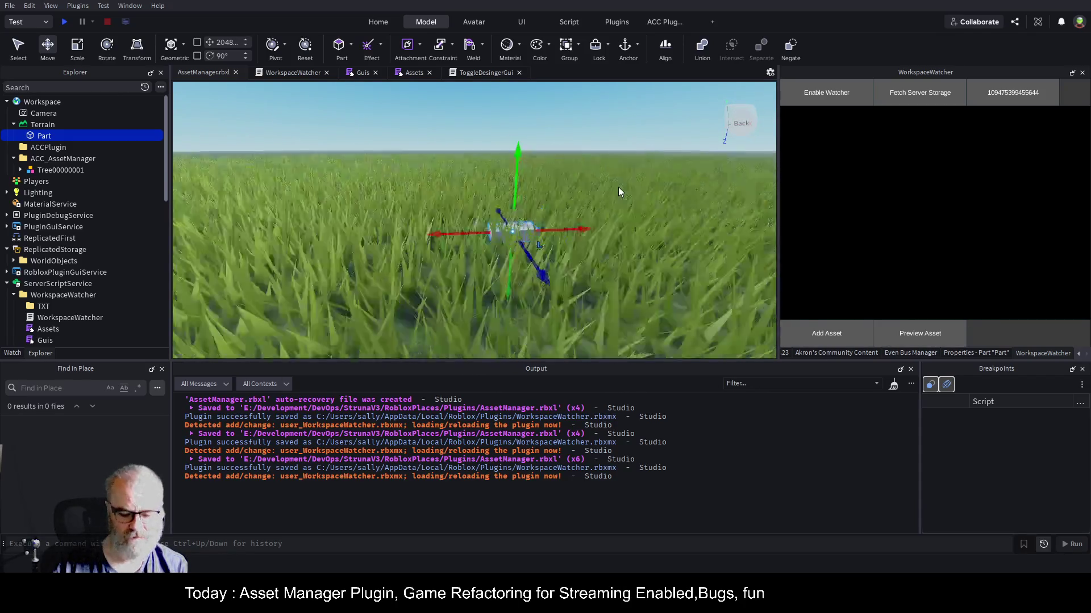
key(f)
scroll(618, 176, down, 5)
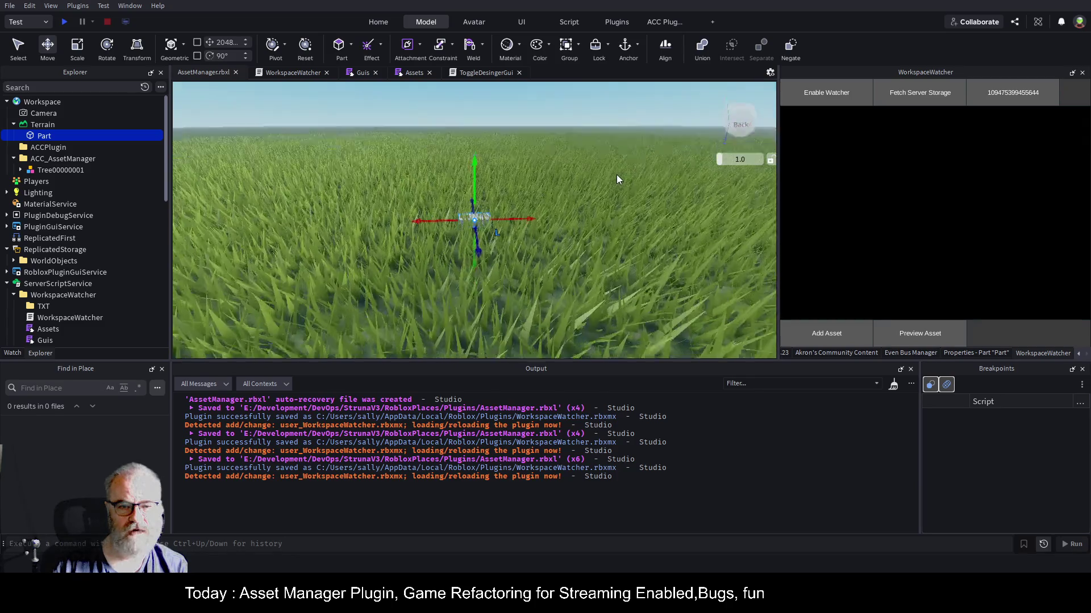
key(ctrl+3)
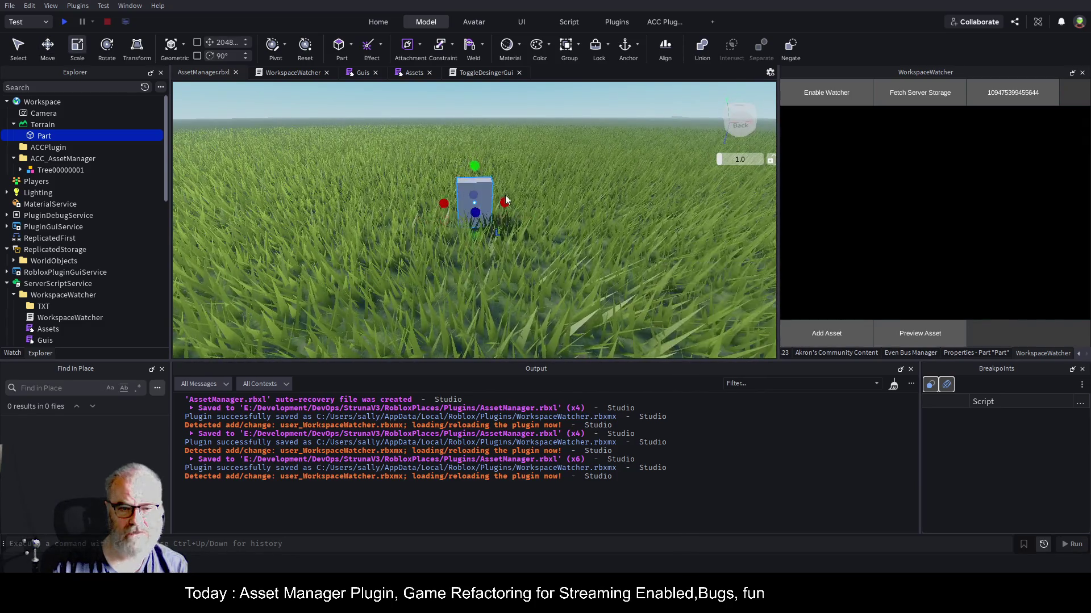
mouse_move(504, 202)
mouse_down()
mouse_move(584, 203)
mouse_move(551, 204)
mouse_up()
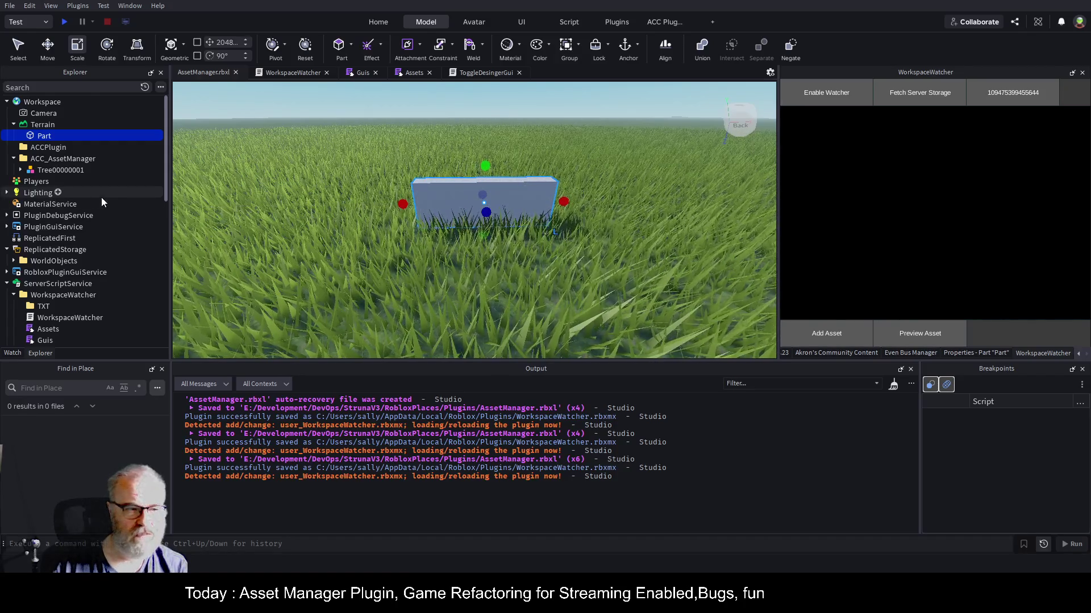
scroll(137, 212, down, 3)
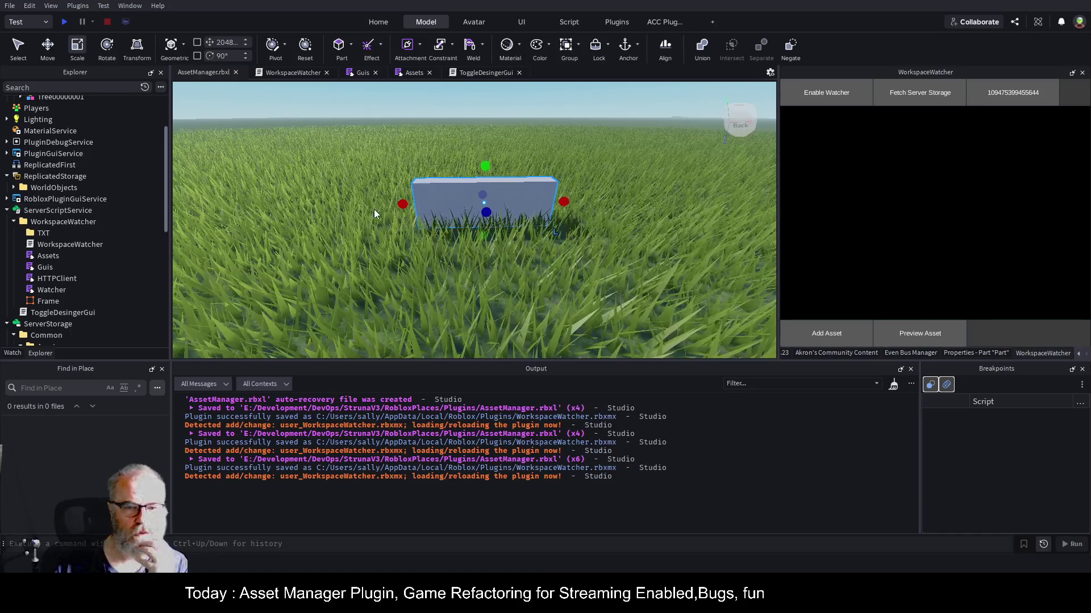
scroll(97, 227, down, 4)
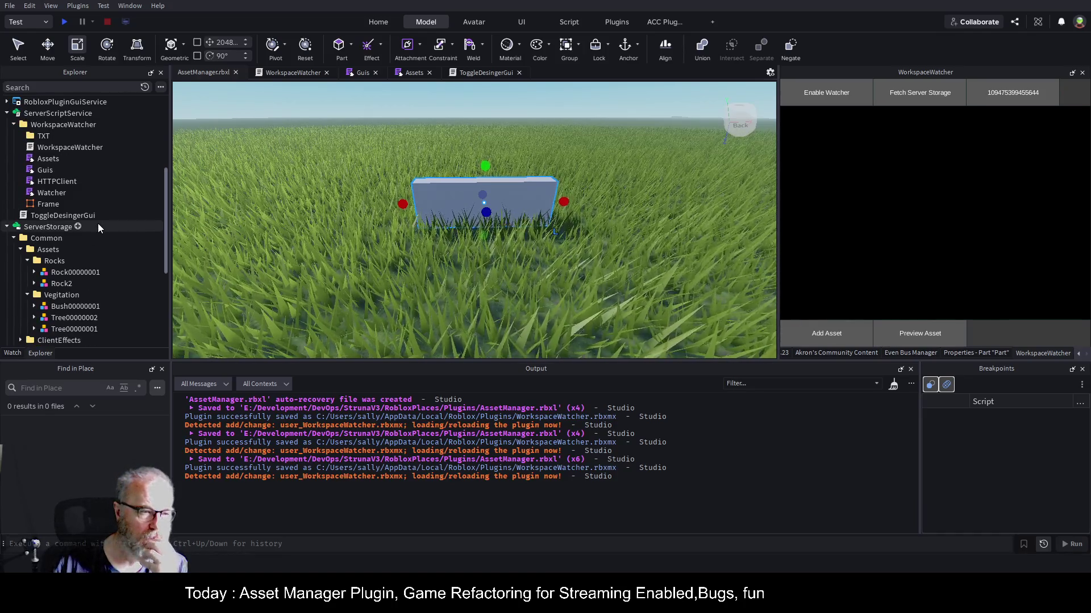
scroll(91, 223, down, 2)
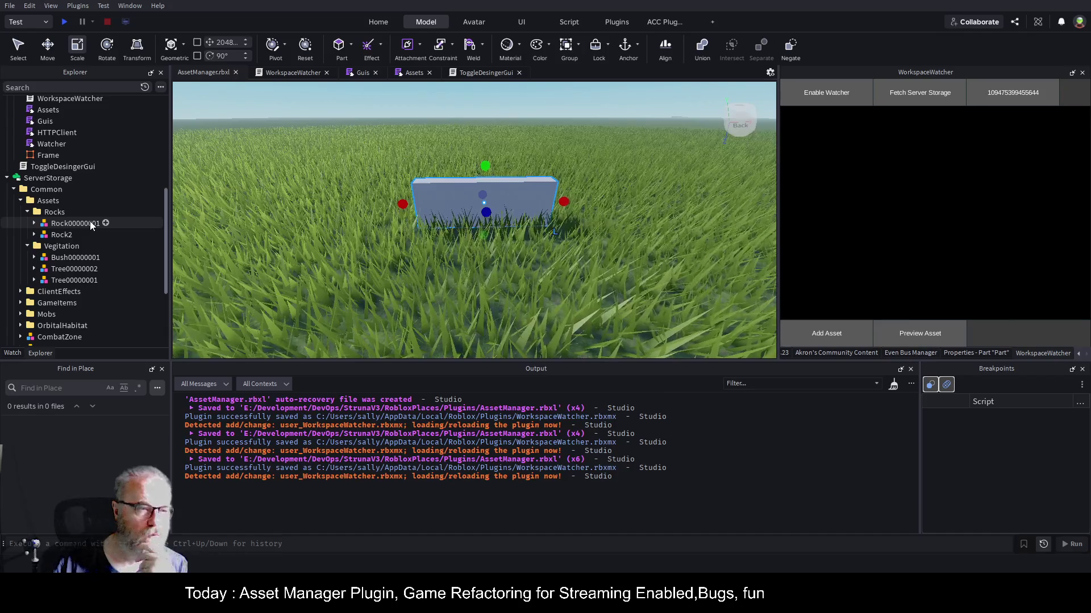
- Add Rock2 from ServerStorage into the workspace beside the slab, then select Bush00000001
click(52, 234)
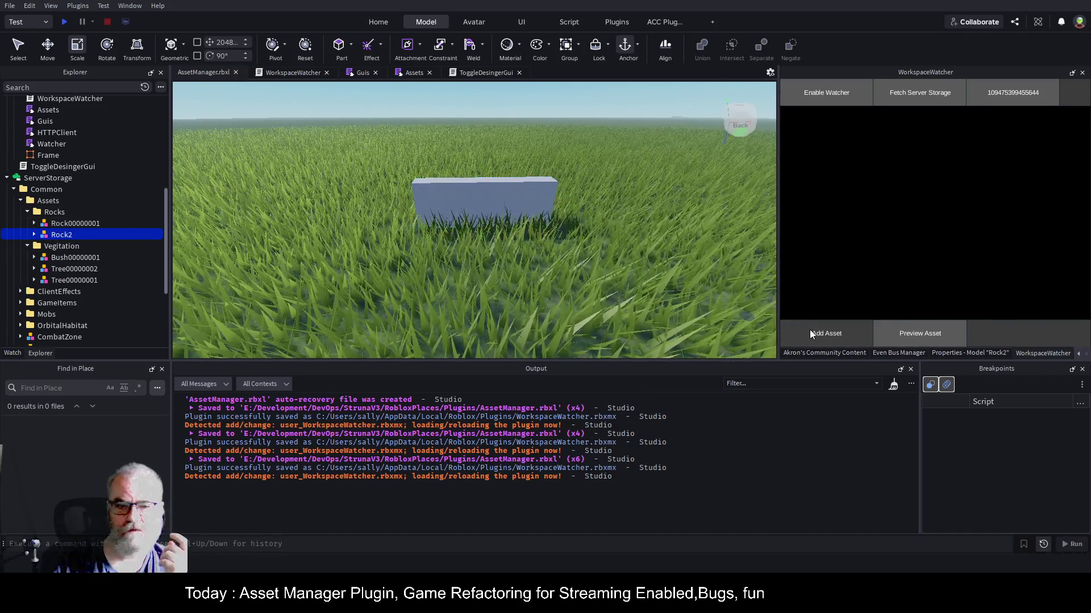
click(810, 331)
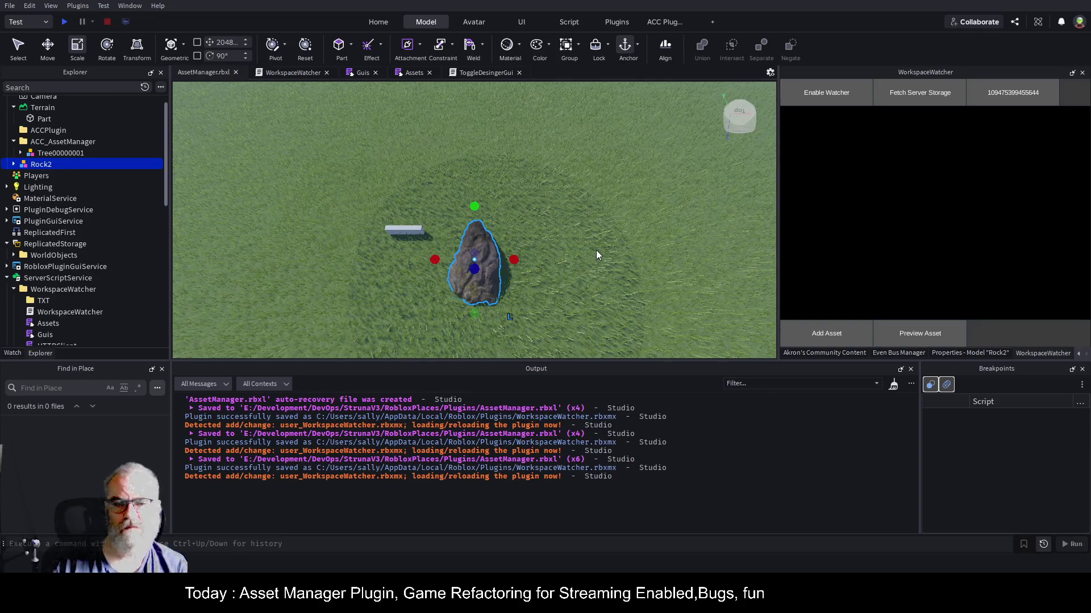
key(f)
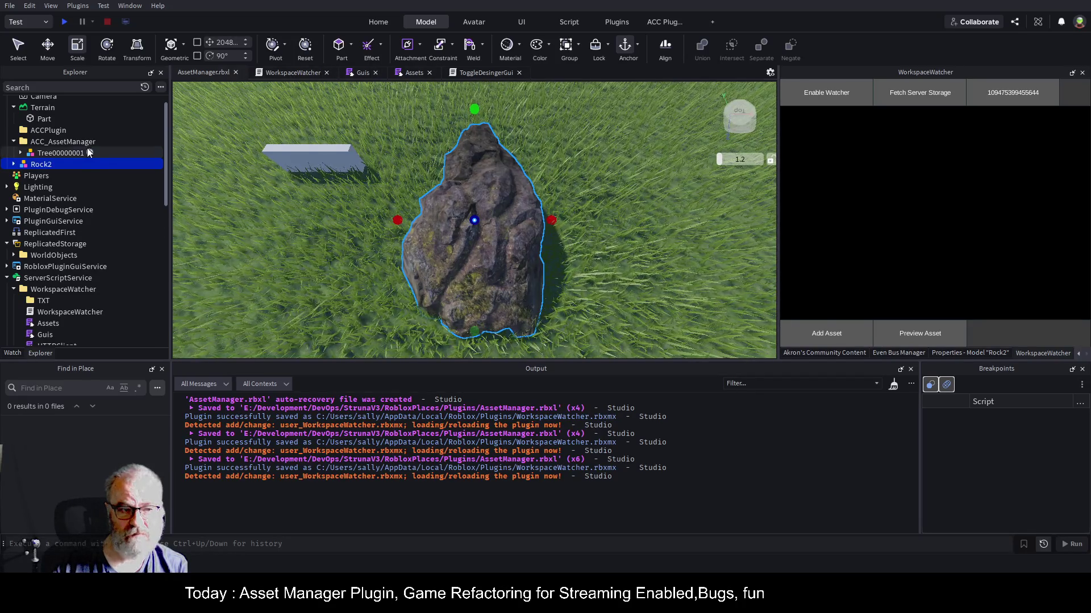
scroll(101, 250, down, 5)
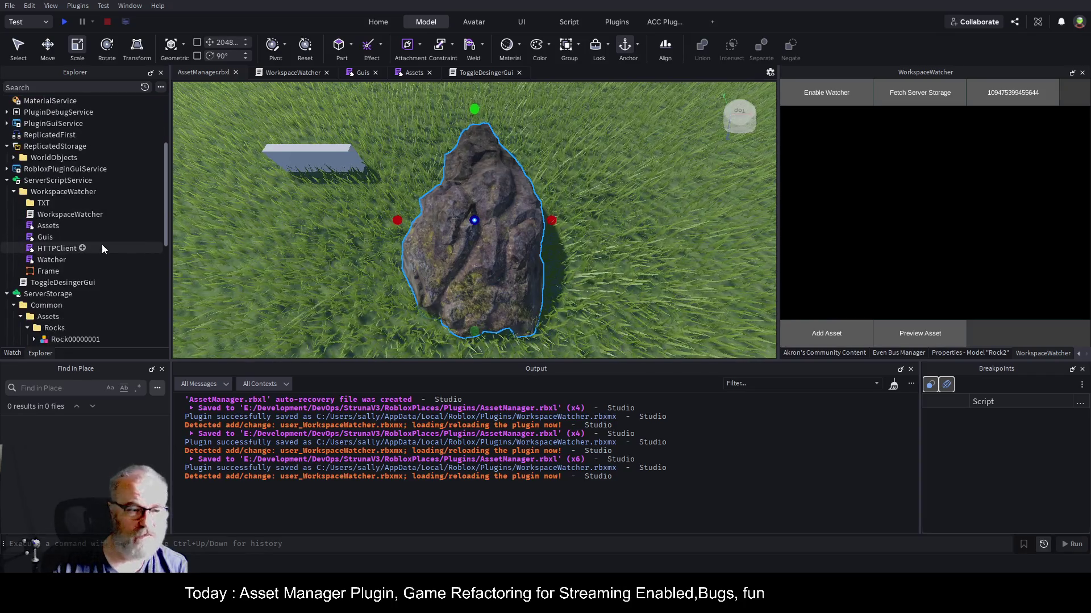
click(89, 324)
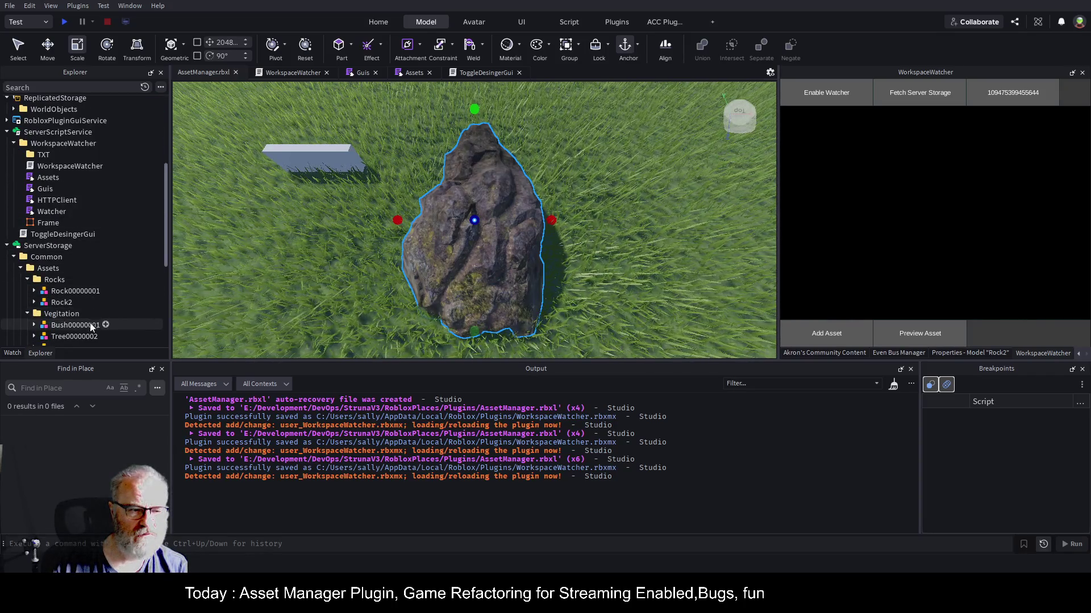
click(907, 333)
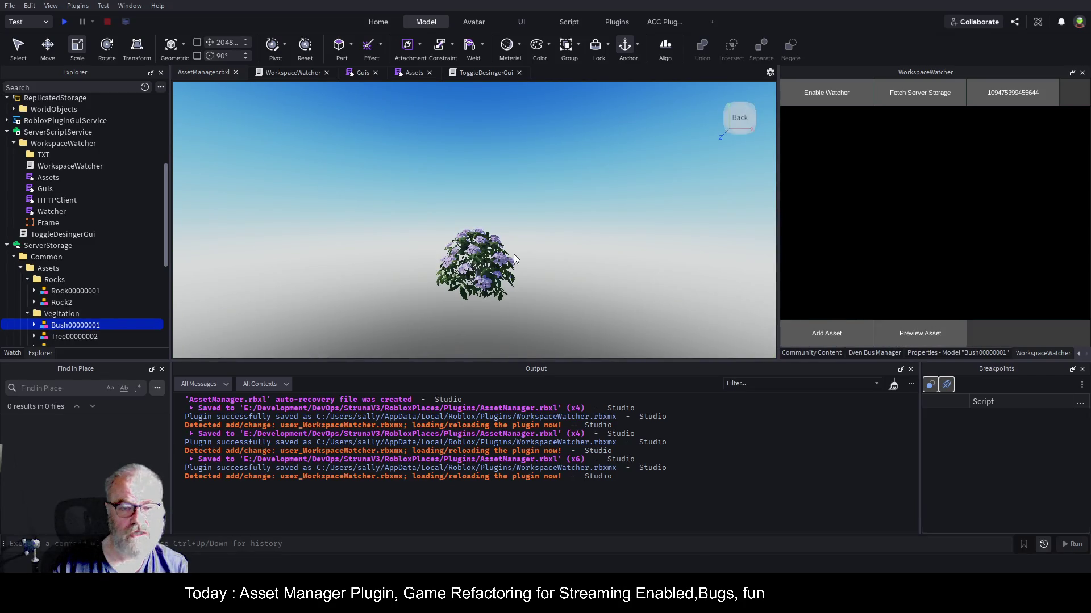
click(514, 254)
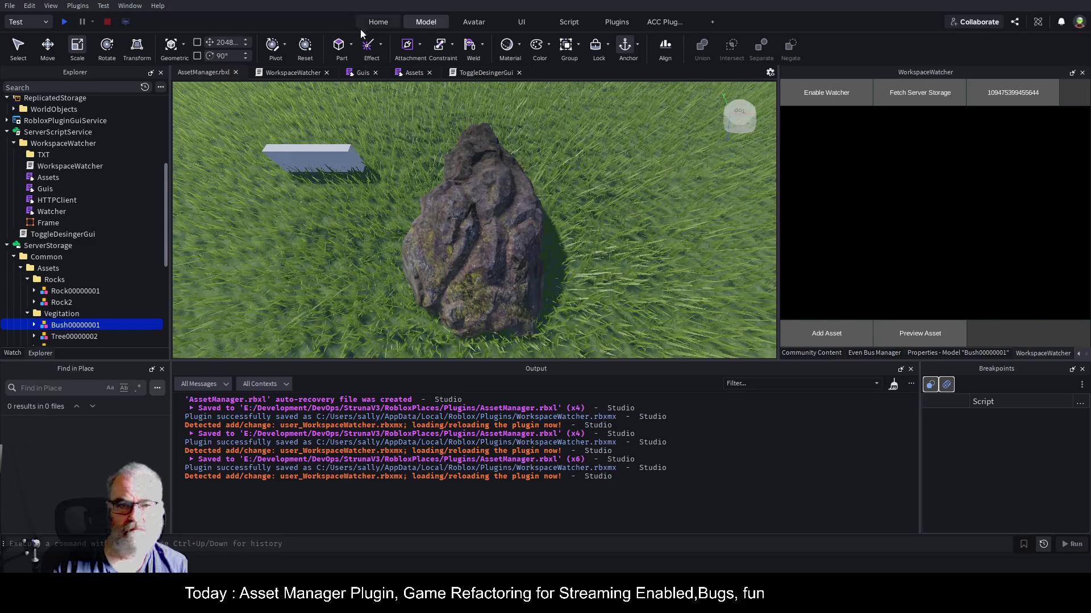
click(368, 71)
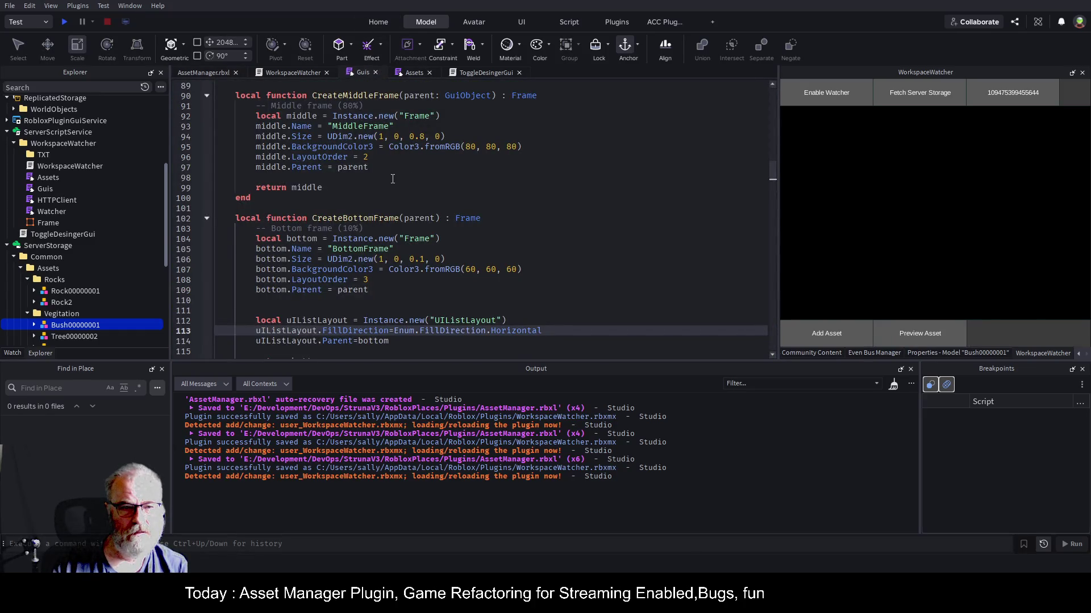
- Fold CreateToggleButton and select the whole CreatePreviewButton function in the Guis script
scroll(392, 179, down, 16)
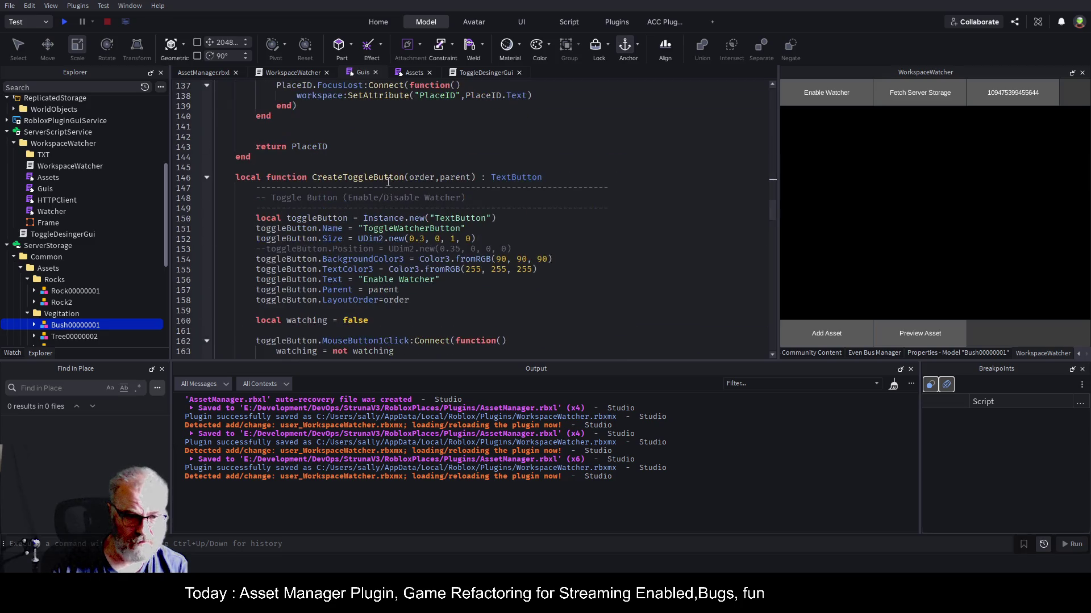
click(206, 177)
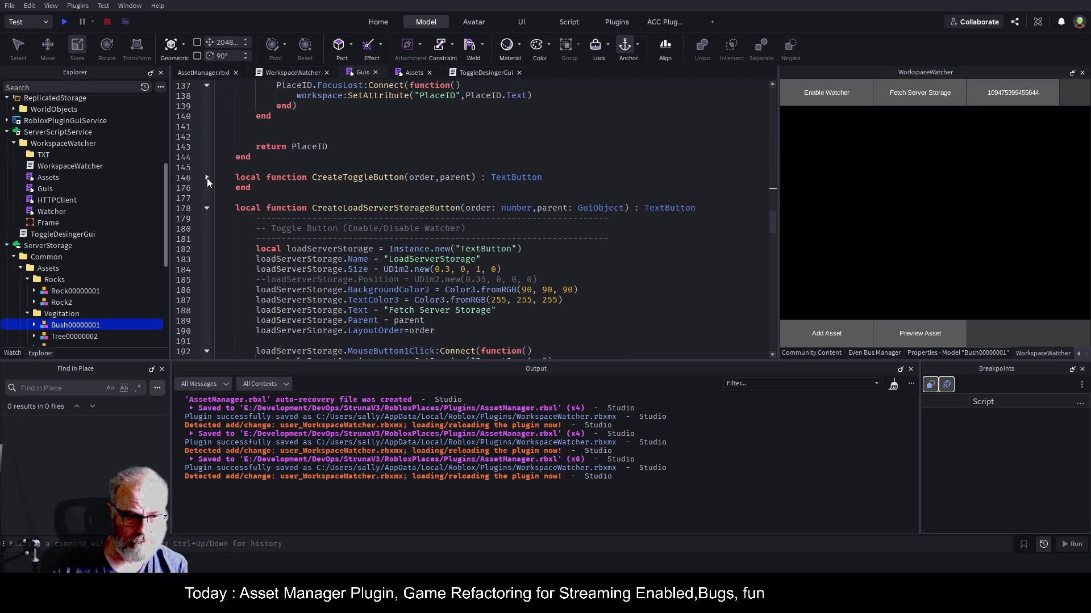
scroll(384, 163, down, 11)
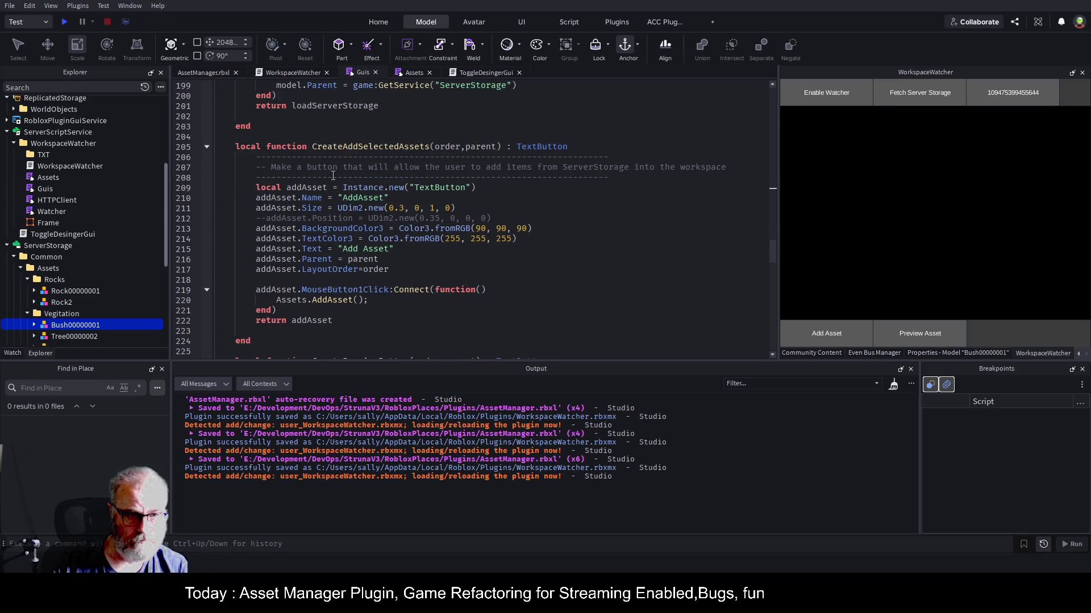
scroll(352, 176, down, 5)
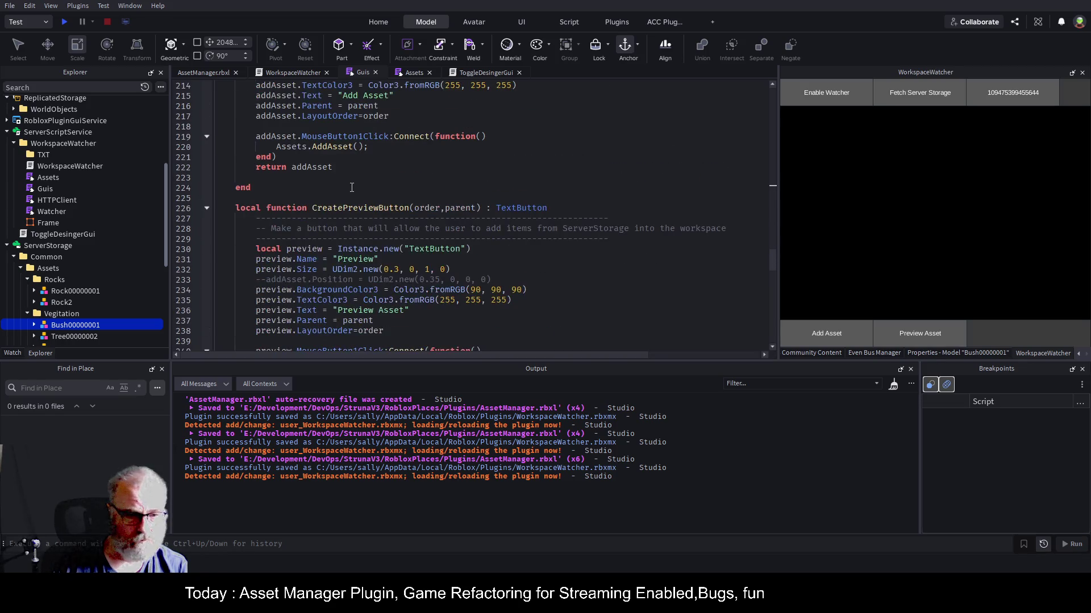
scroll(393, 175, down, 3)
mouse_move(245, 117)
mouse_down()
mouse_move(284, 204)
mouse_move(295, 279)
mouse_move(251, 310)
mouse_up()
key(ctrl+c)
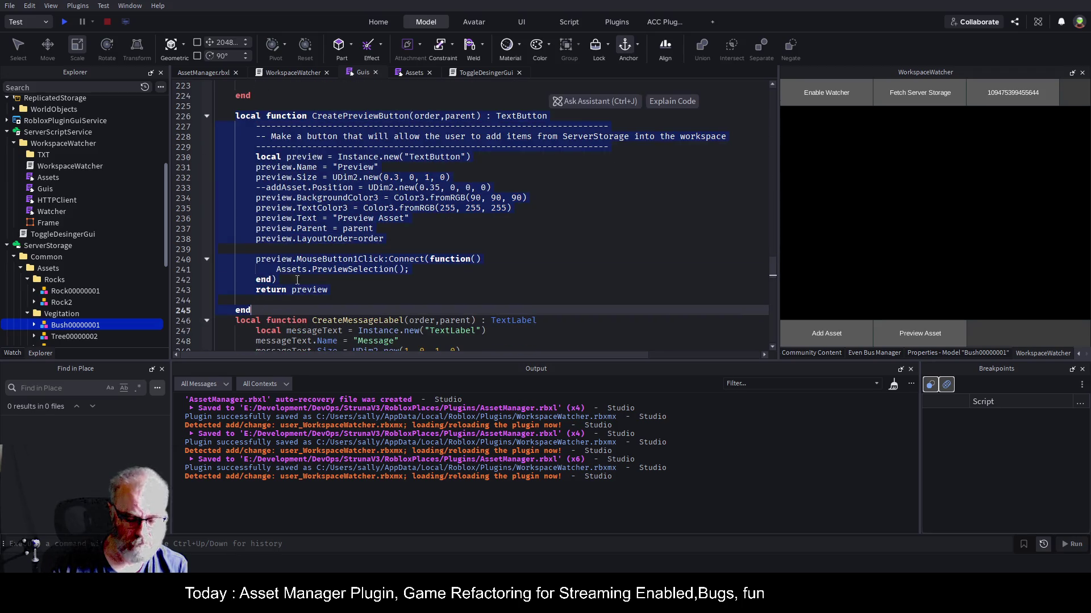
- Paste a copy as CreateCancelPreviewButton, with Name CancelPreview and Text 'Cancel Preview'
click(277, 308)
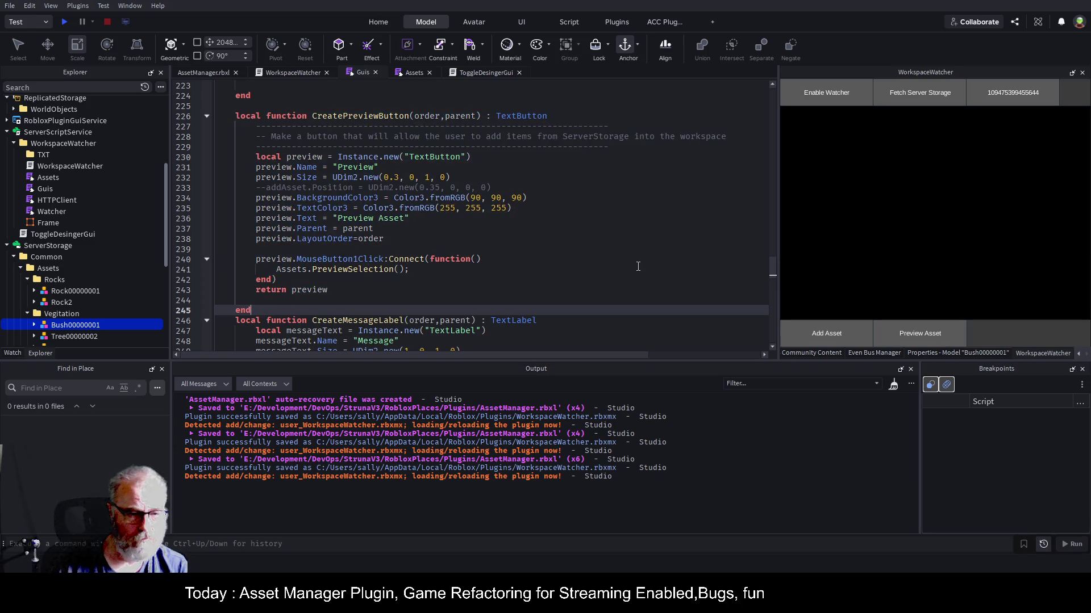
key(ctrl+v)
key(Up)
key(Up)
key(Up)
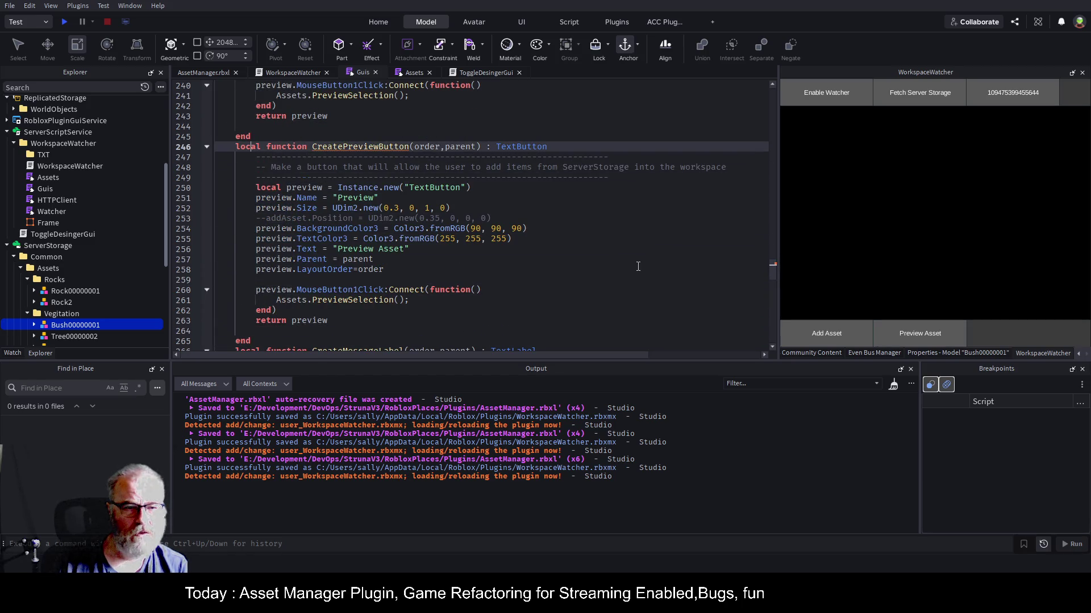
key(ctrl+Left)
key(ctrl+Left)
key(ctrl+Left)
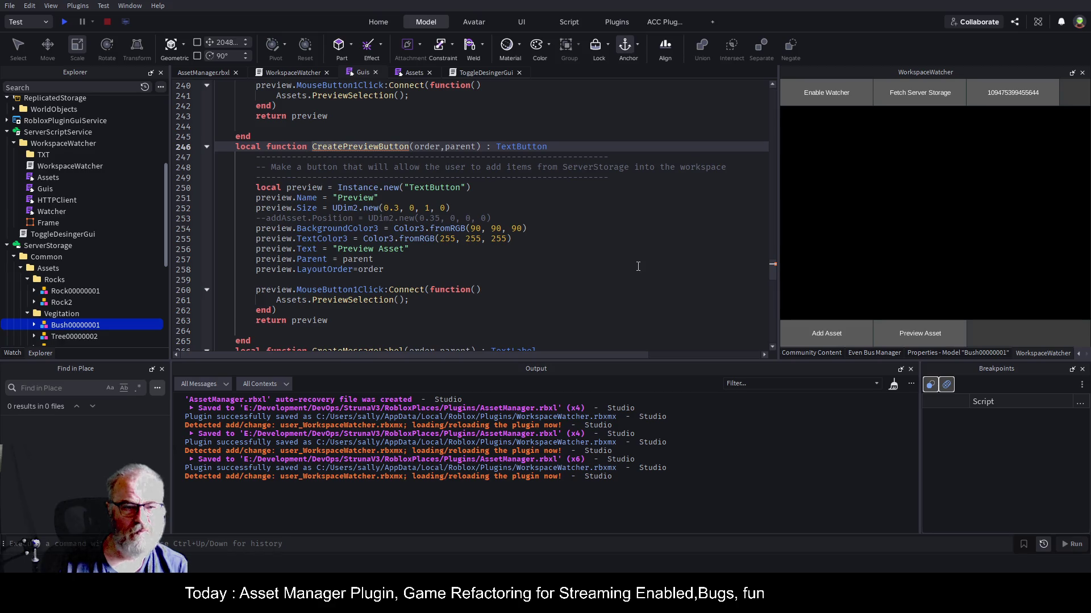
text(Cancel)
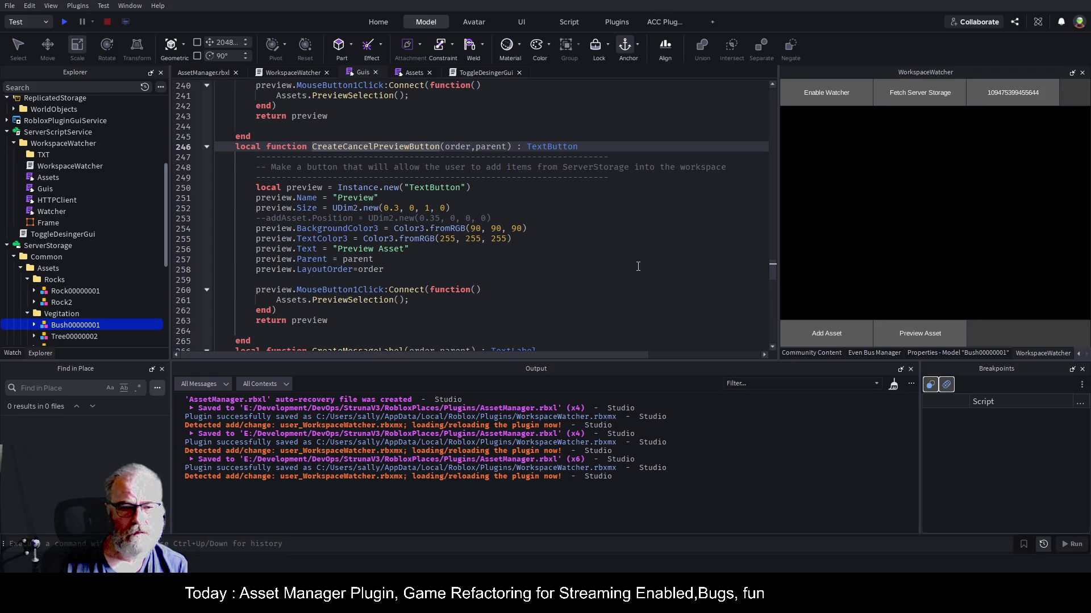
key(Down)
key(Down)
key(Down)
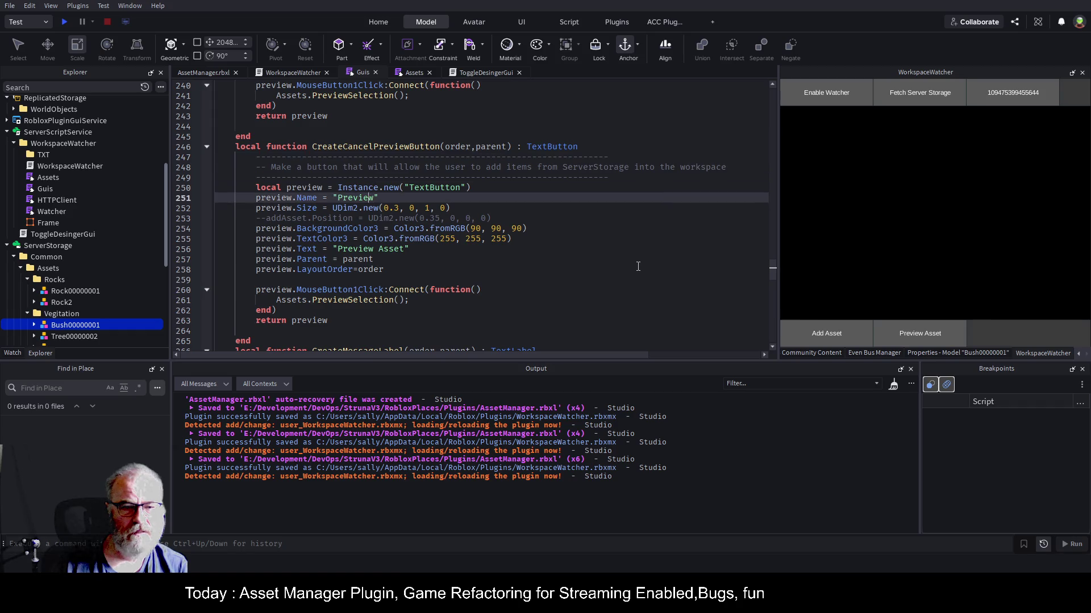
text(Can)
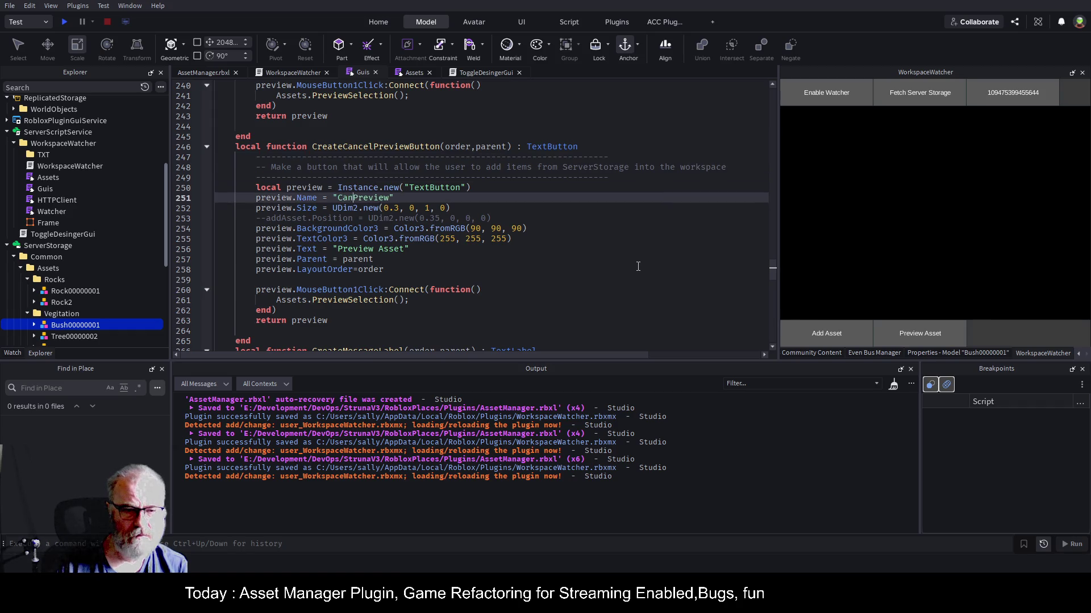
text(cel)
key(Down)
key(Down)
key(Down)
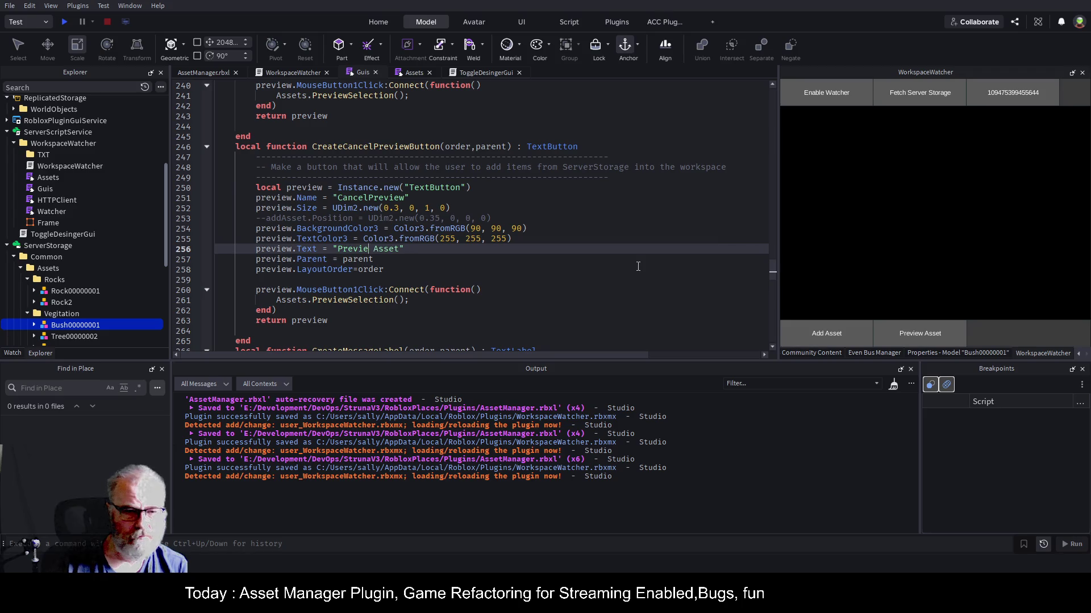
key(BackSpace)
key(BackSpace)
key(BackSpace)
text(Cancel)
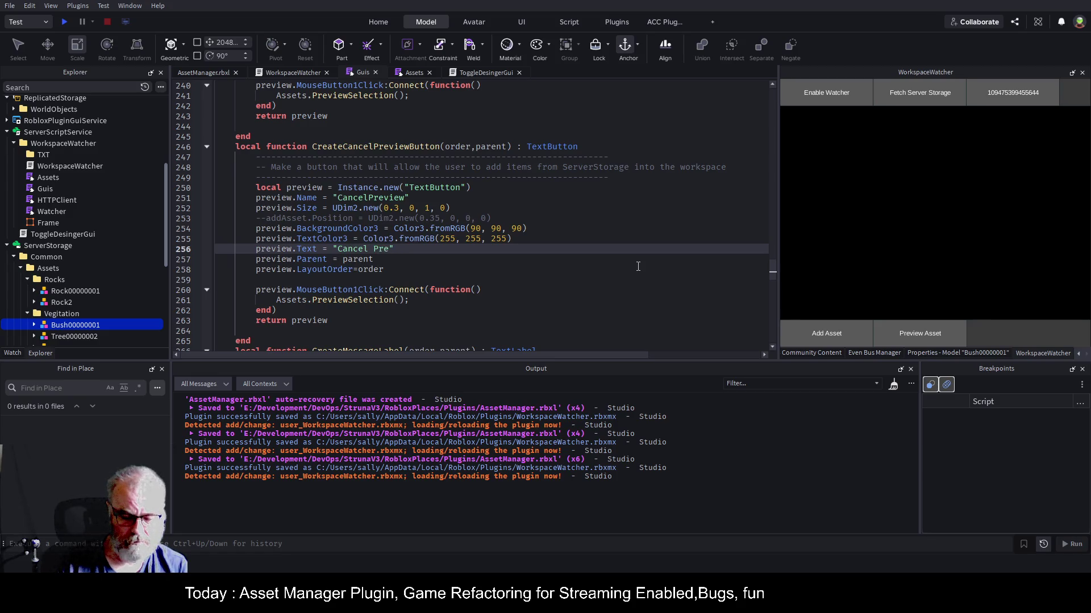
- Make the copied button's click call Assets.CancelPreviewSelection(), save, and switch to the Assets script
key(ctrl+s)
key(Down)
key(Down)
key(Down)
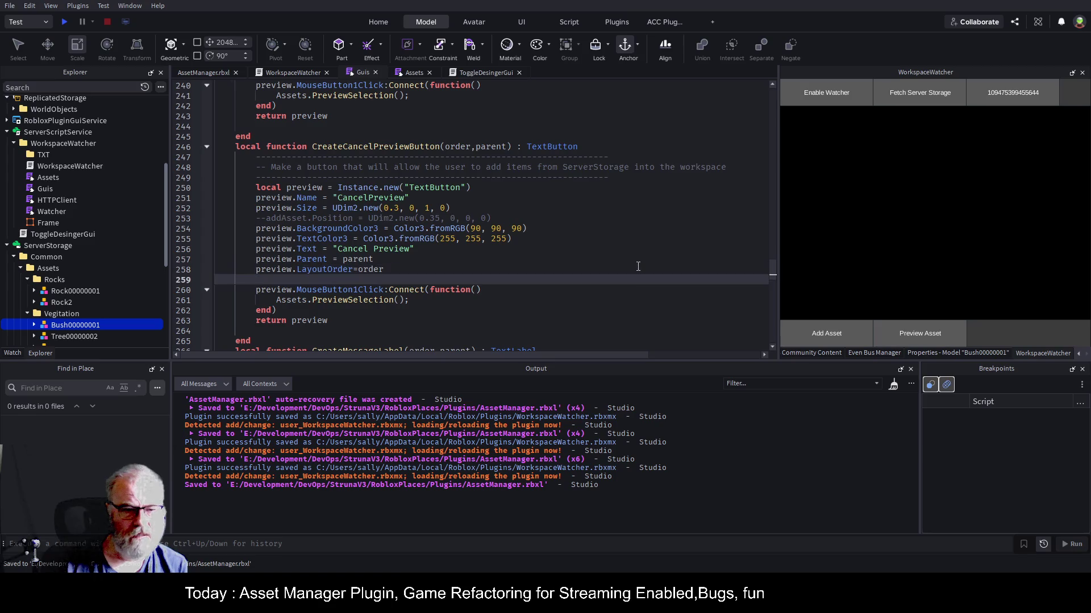
click(312, 301)
text(Cancel)
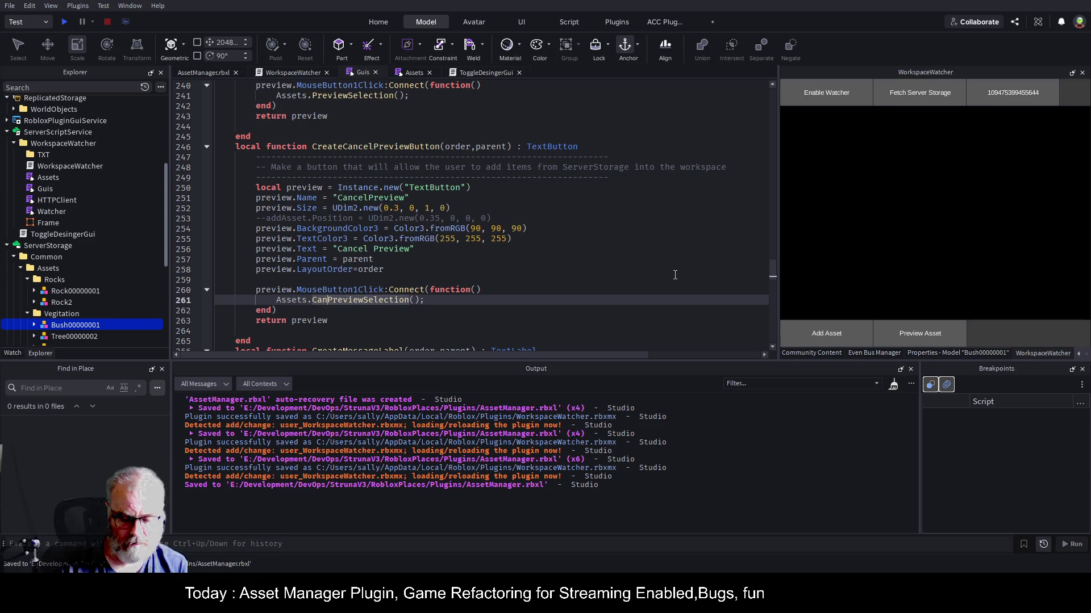
key(ctrl+s)
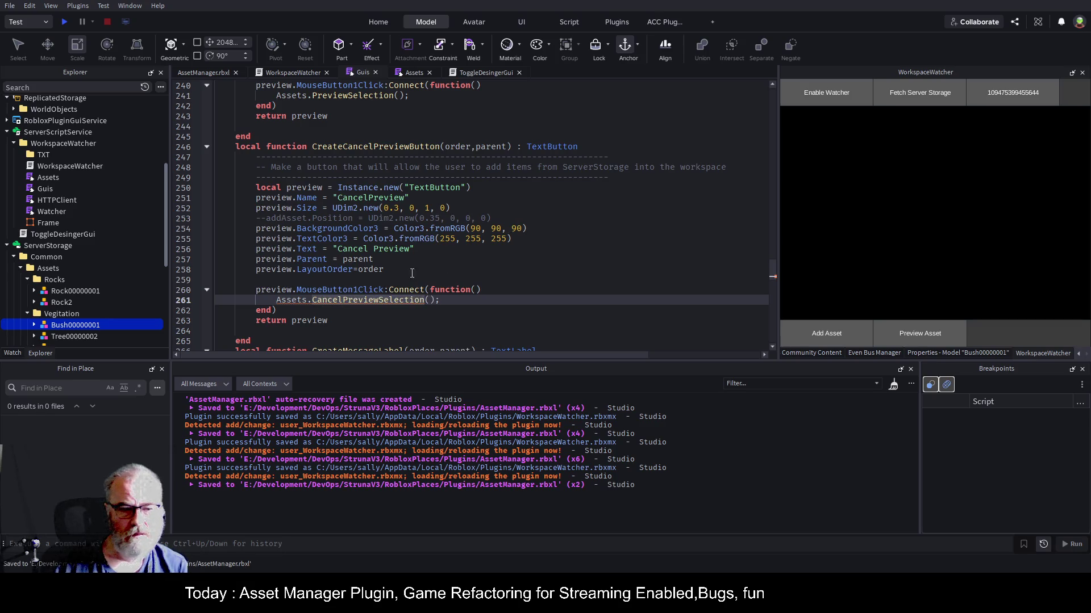
key(Up)
key(Up)
click(412, 73)
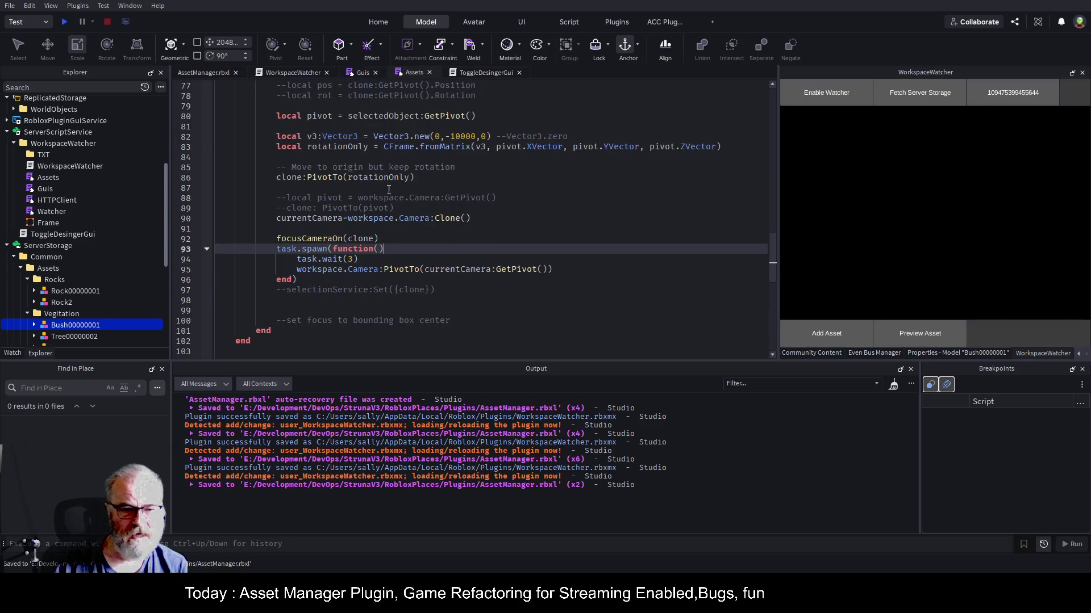
- Duplicate PreviewSelection below itself and rename the copy Assets.CancelPreviewSelection
scroll(355, 150, up, 4)
scroll(334, 120, up, 3)
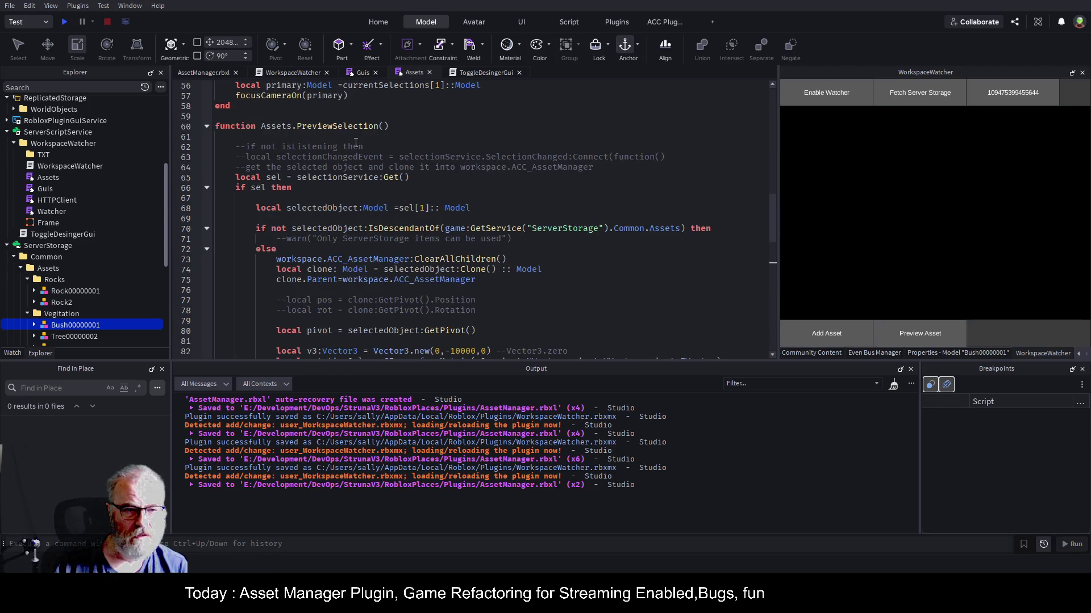
click(206, 126)
triple_click(280, 126)
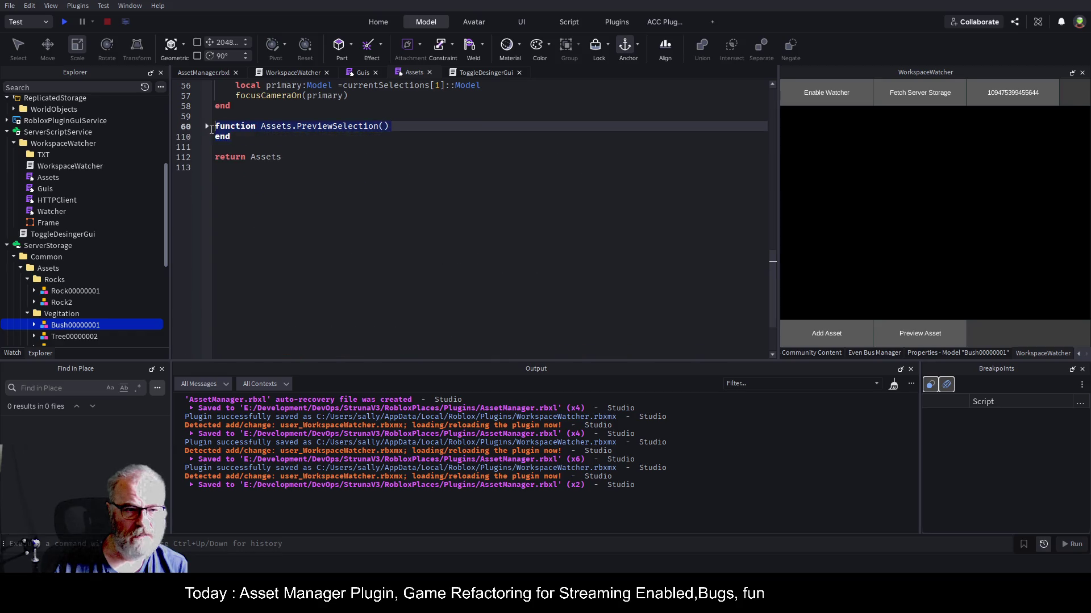
key(Down)
key(Down)
key(Return)
key(ctrl+v)
key(Up)
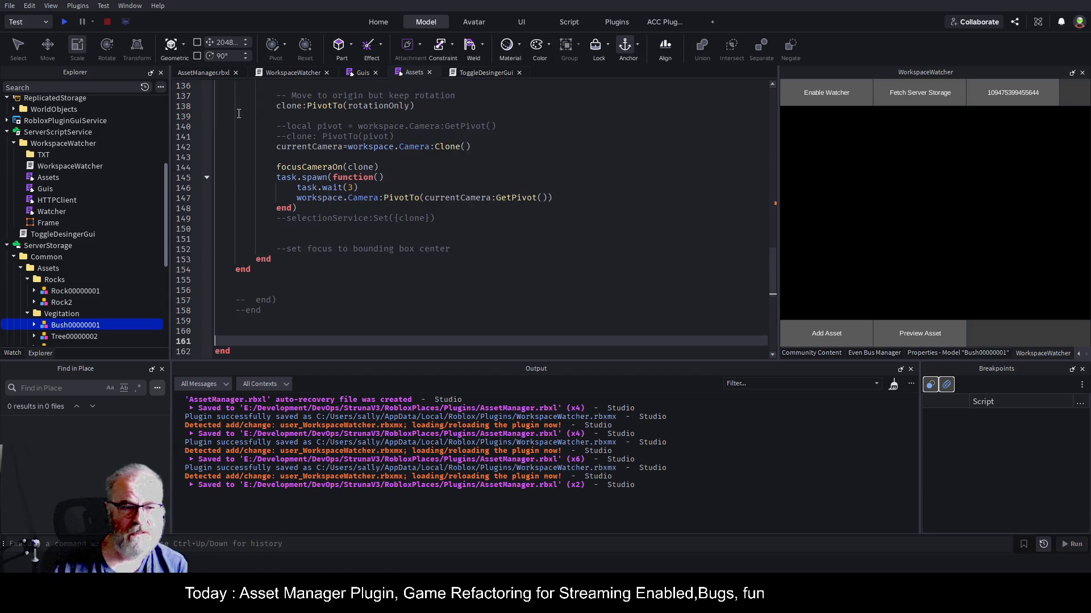
scroll(238, 113, up, 9)
click(302, 117)
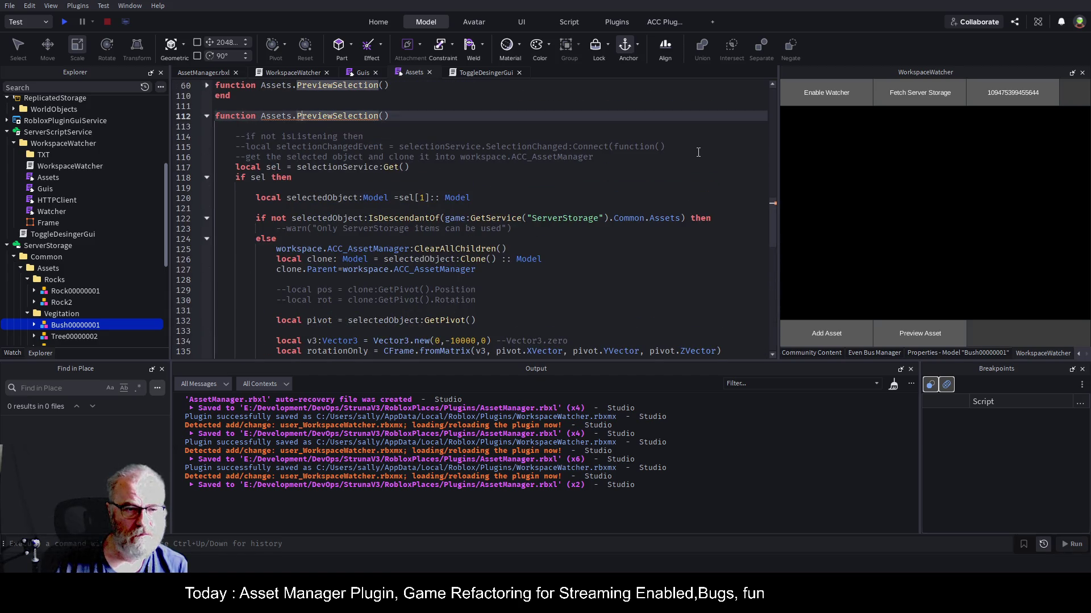
text(Cancel)
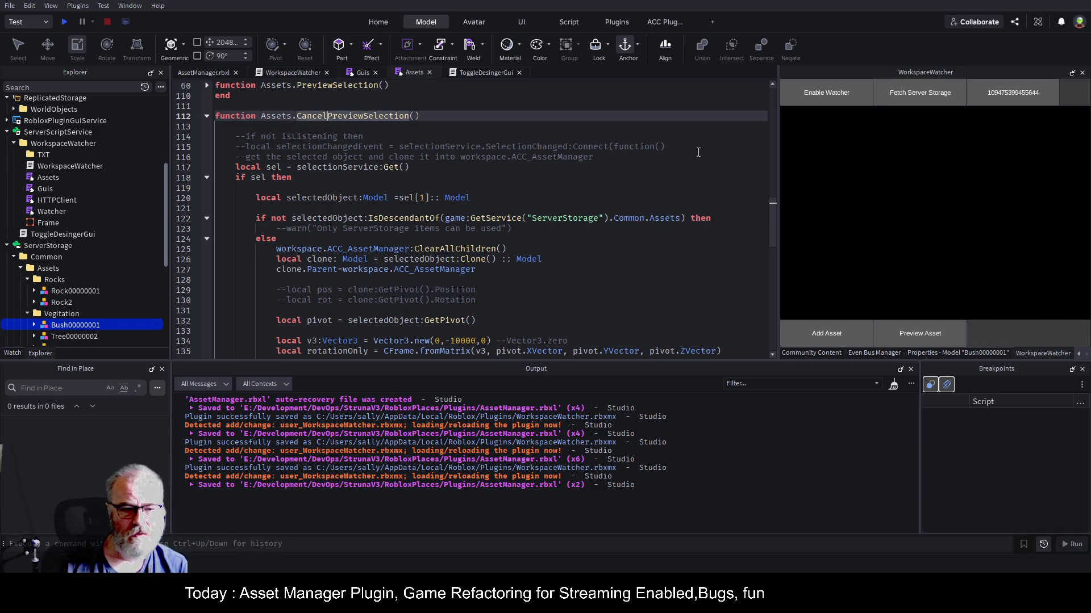
key(Down)
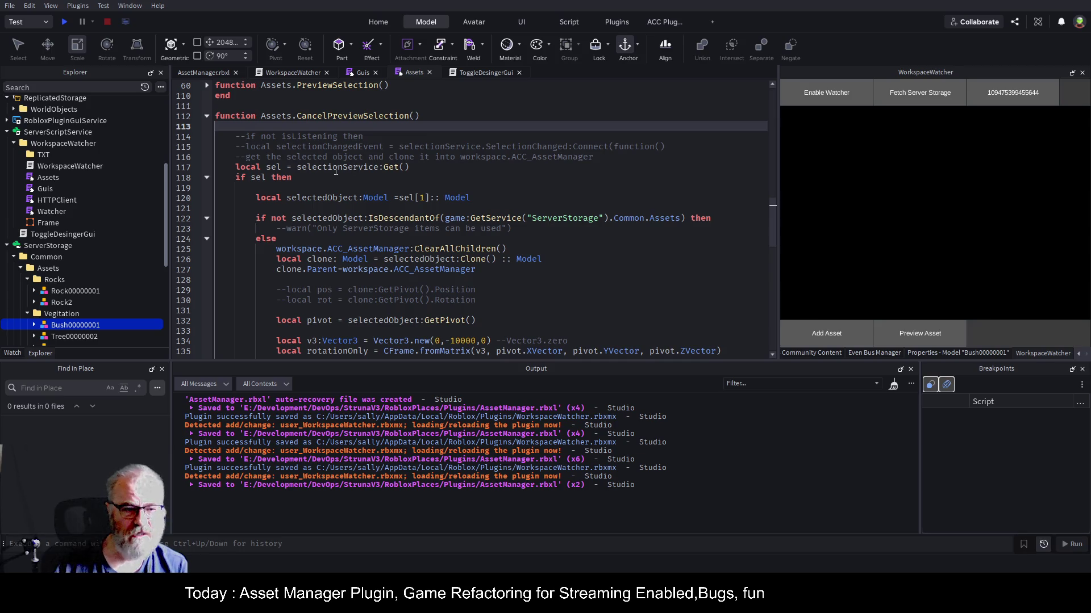
- Cut the camera-restoring PivotTo line from the copy and select the rest of its body
scroll(335, 171, down, 7)
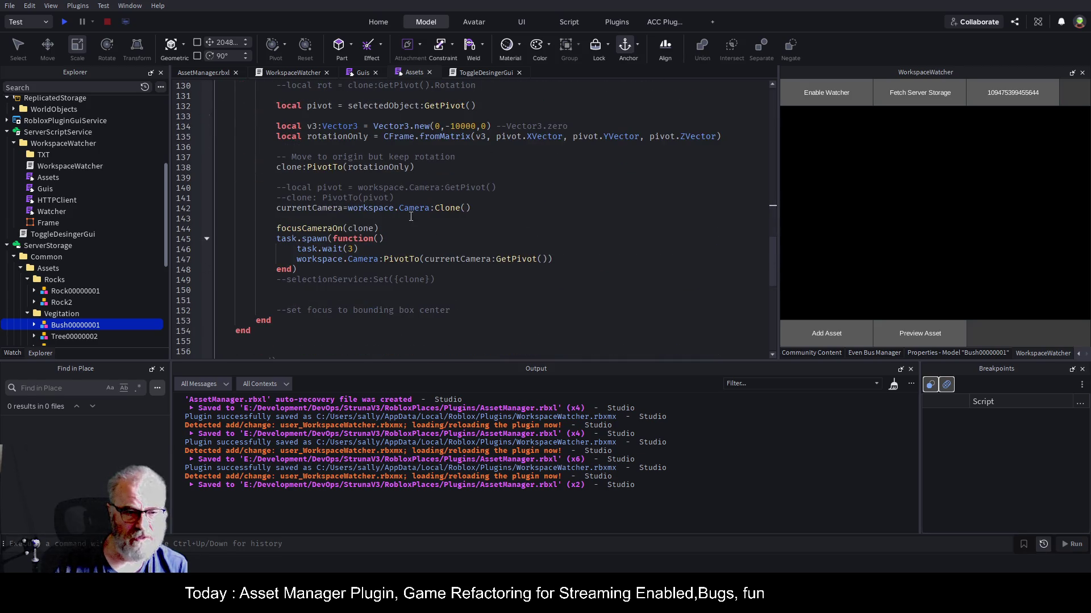
click(343, 208)
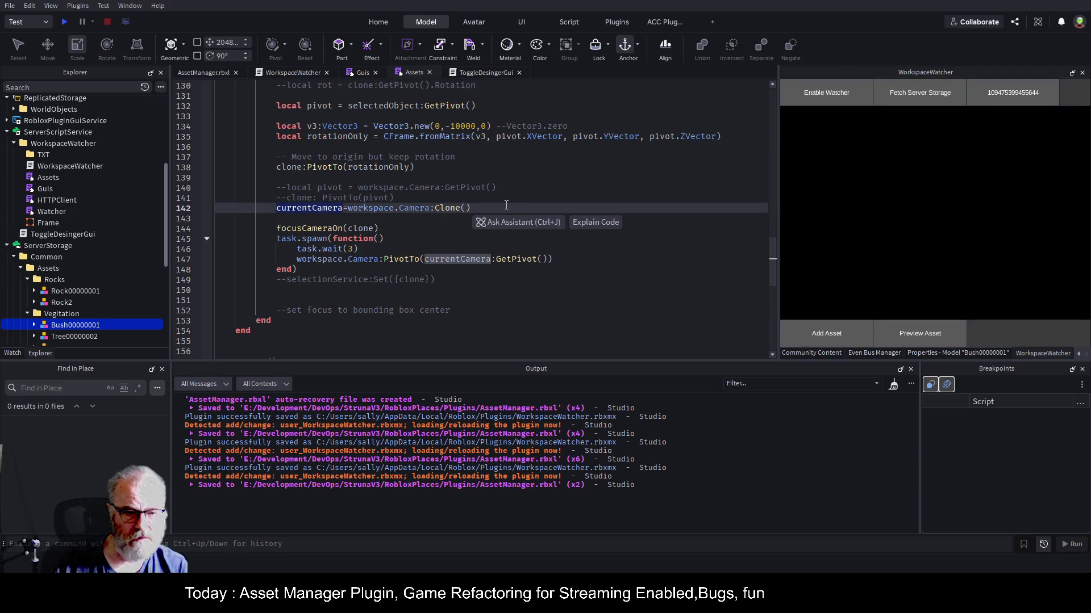
drag(293, 257, 549, 267)
key(ctrl+x)
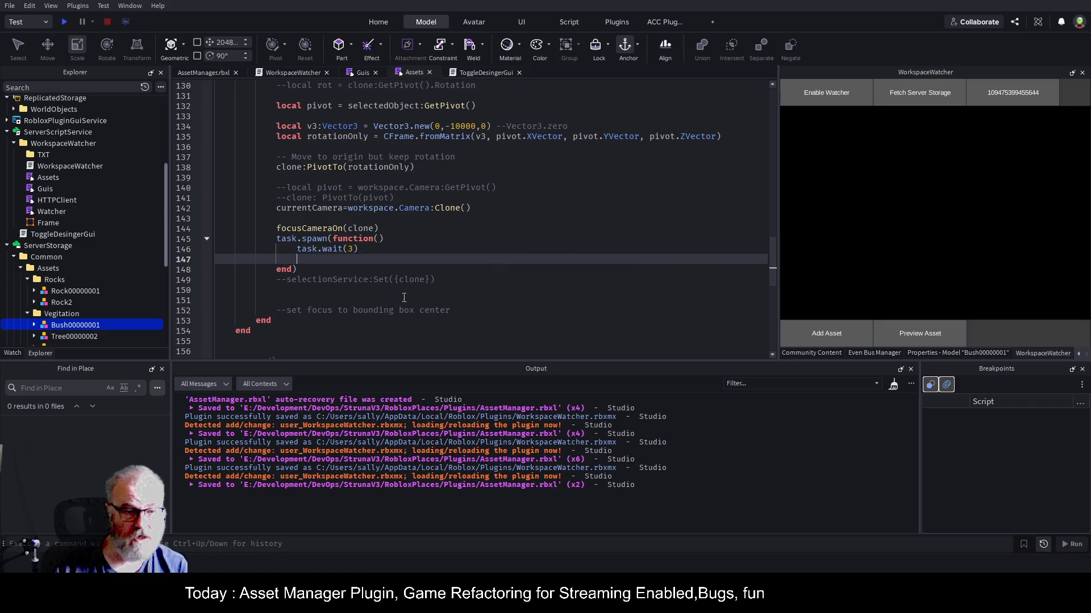
scroll(281, 210, up, 5)
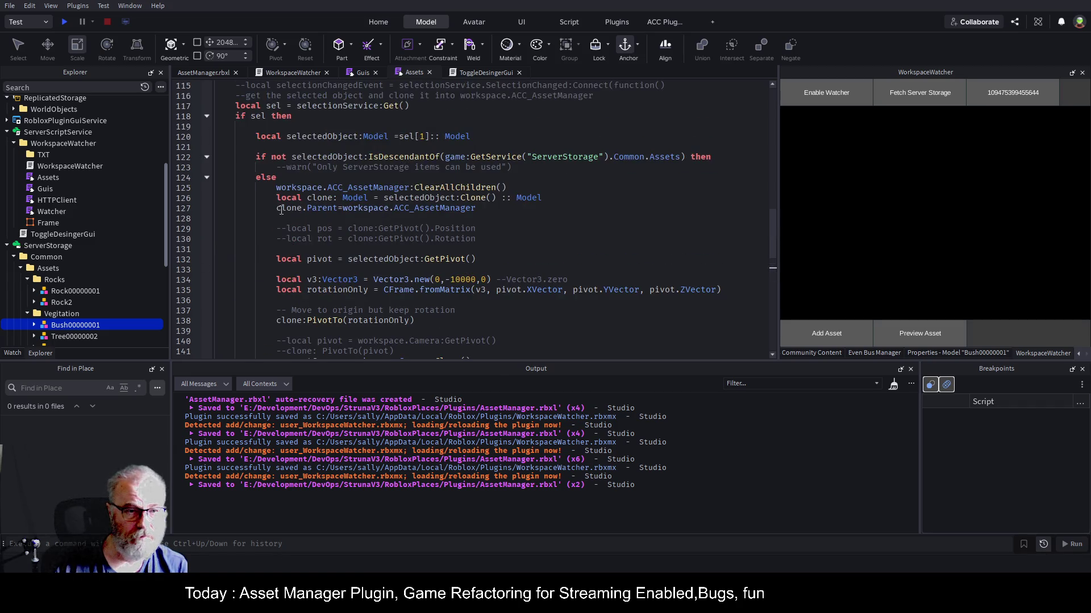
click(207, 117)
scroll(339, 178, up, 3)
mouse_move(238, 168)
mouse_down()
mouse_move(306, 239)
mouse_move(305, 275)
mouse_move(279, 279)
mouse_up()
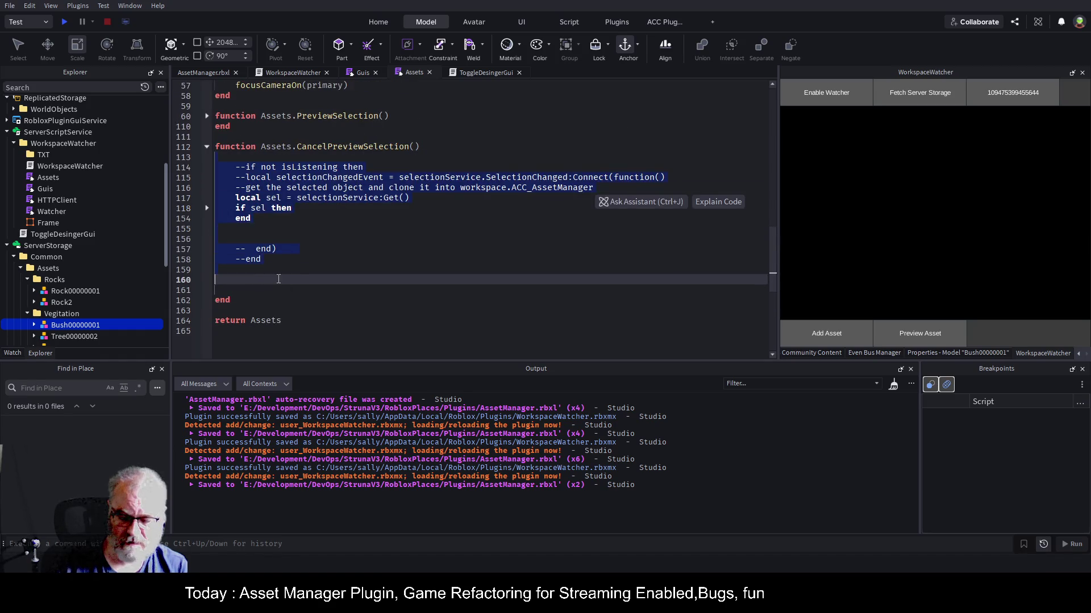
- Replace CancelPreviewSelection's body with the PivotTo(currentCamera:GetPivot()) line and save the script
key(Delete)
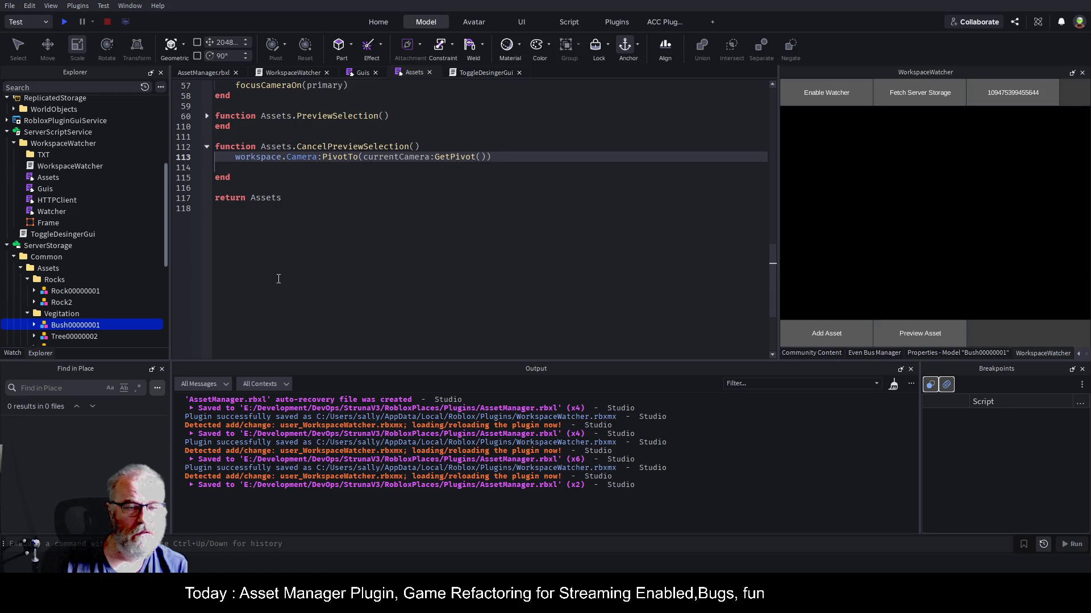
click(460, 187)
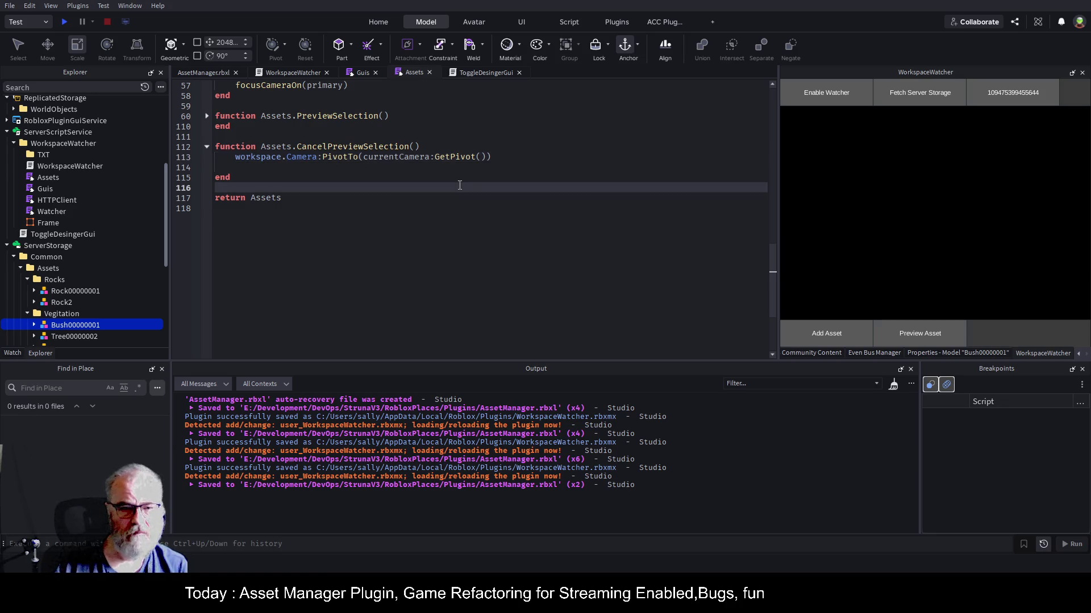
key(ctrl+s)
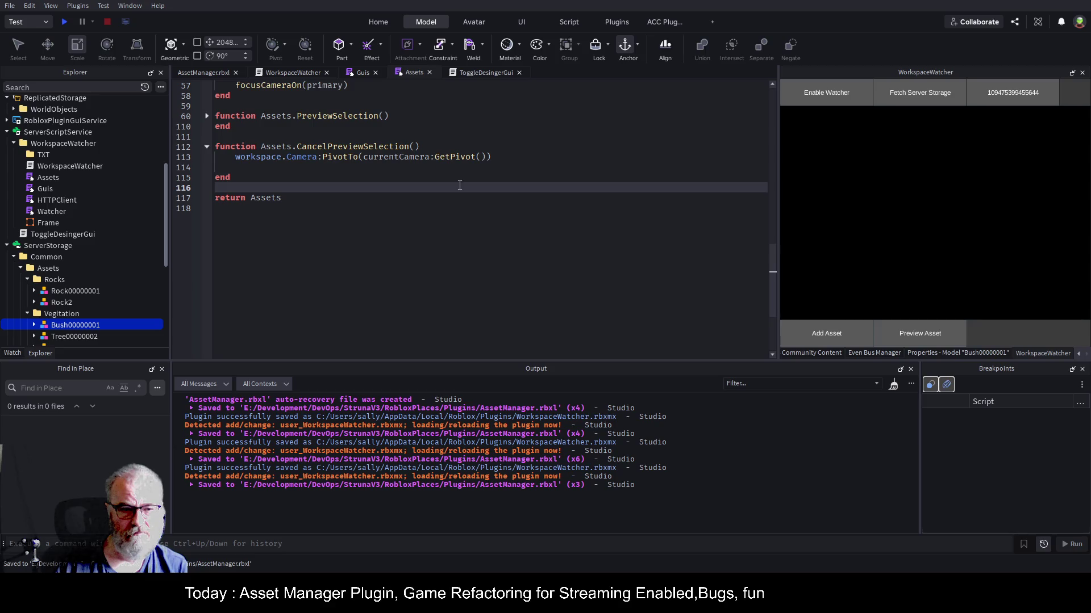
click(501, 159)
scroll(97, 166, up, 5)
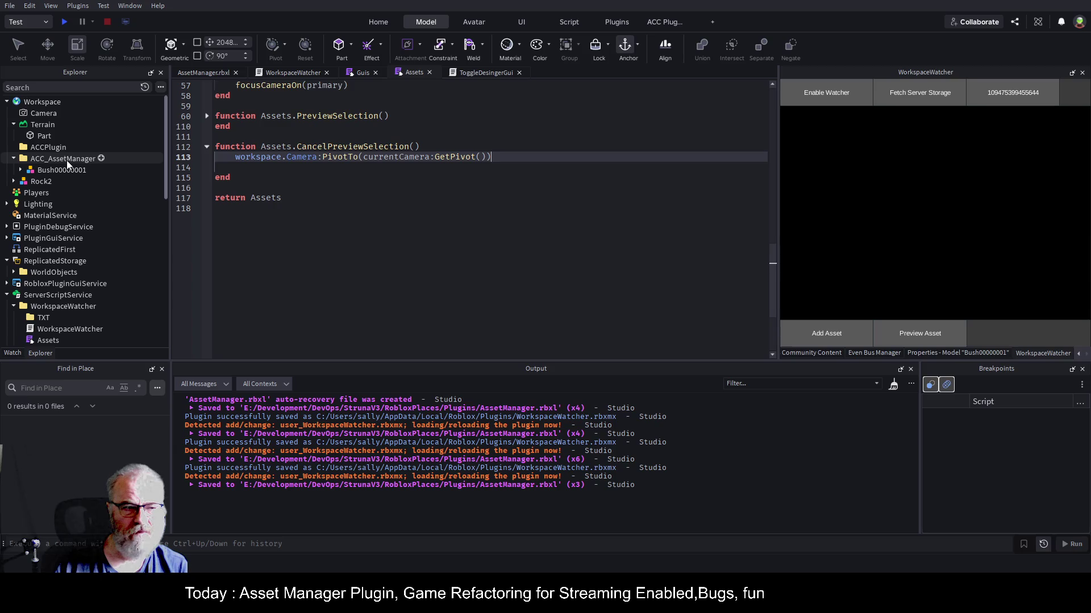
- Add workspace.ACC_AssetManager:ClearAllChildren() to CancelPreviewSelection and save
click(67, 160)
click(502, 157)
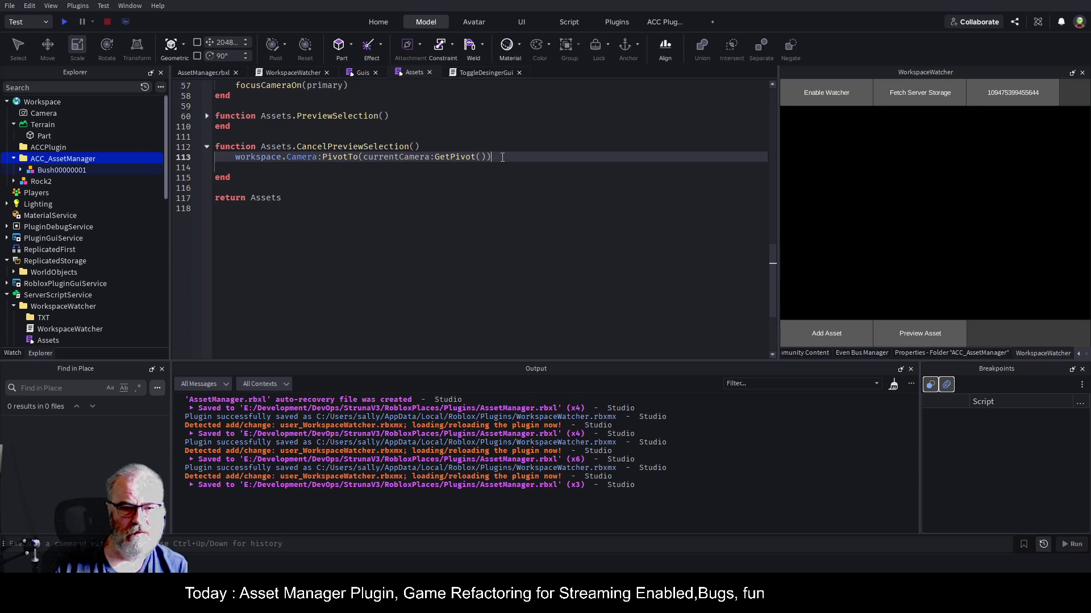
key(Return)
text(workspace.acc)
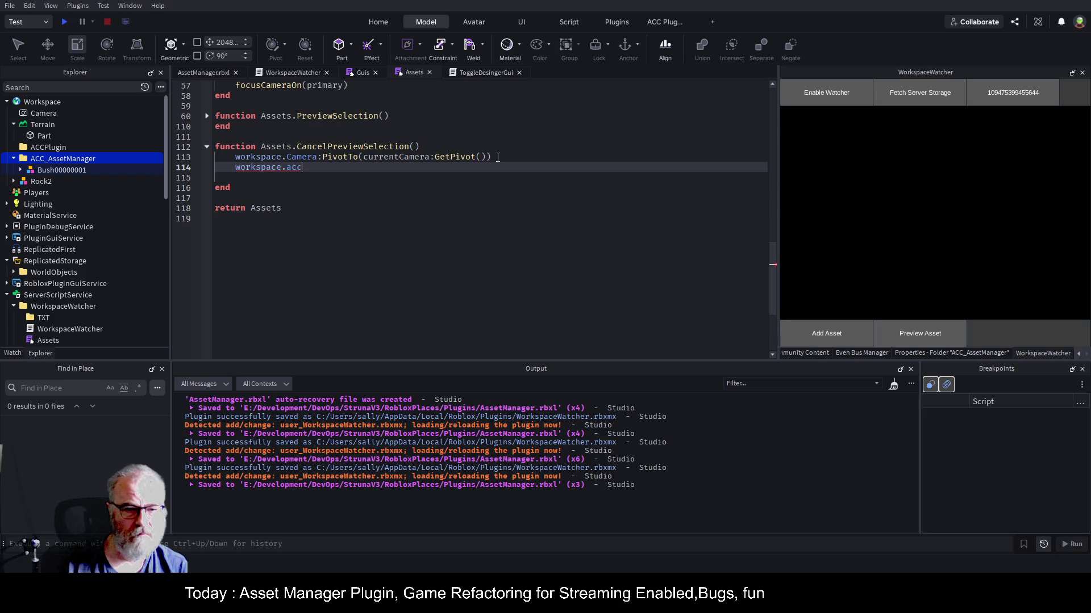
key(Tab)
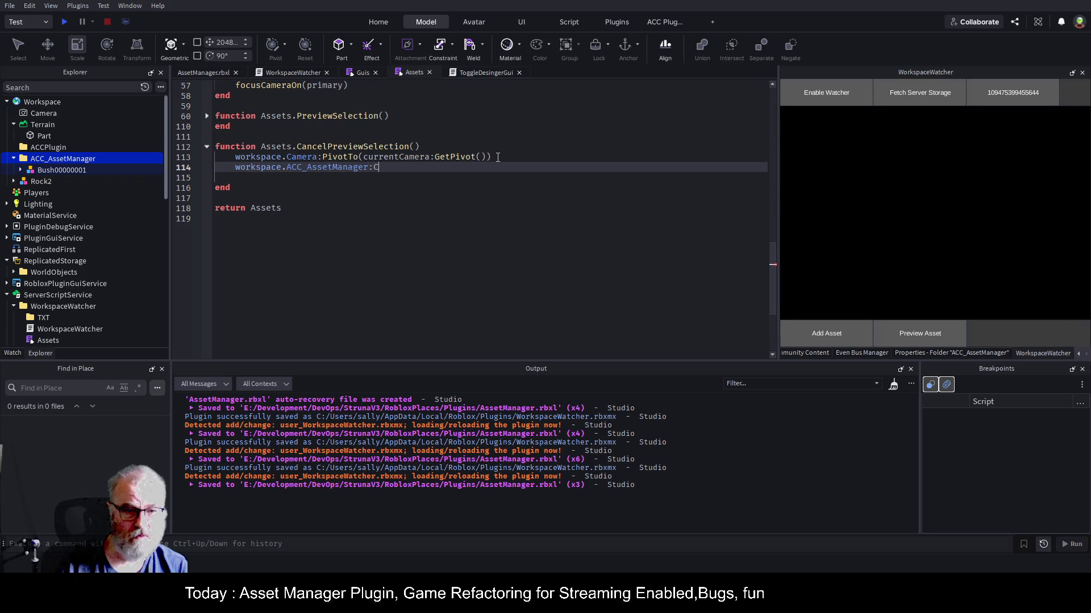
key(Tab)
key(ctrl+s)
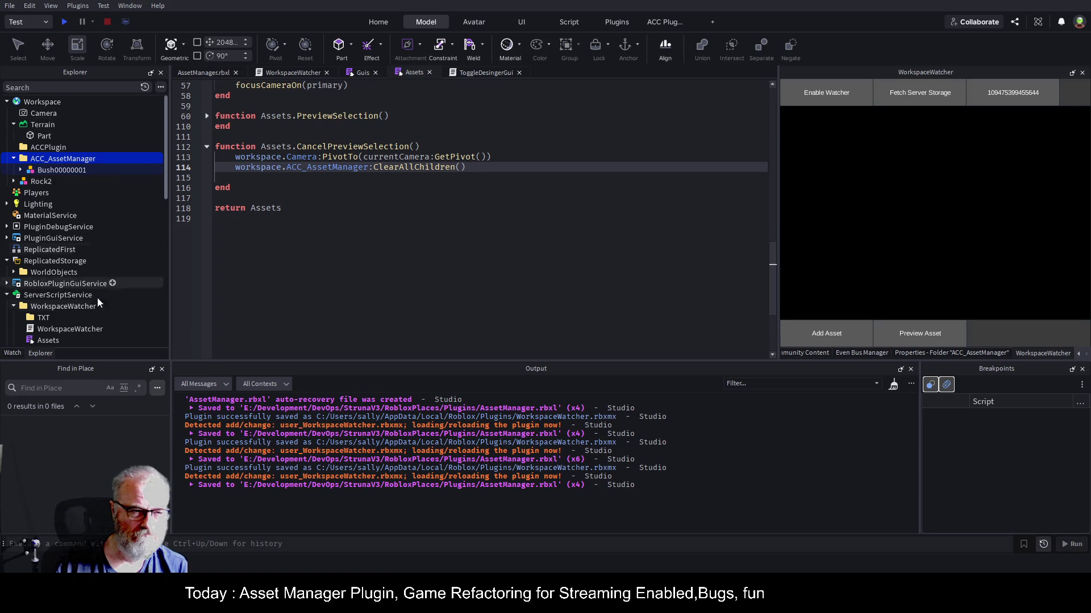
- Delete PreviewSelection's task.spawn camera-reset block and leftover comments, then save the plugin
scroll(121, 267, down, 4)
scroll(121, 267, down, 7)
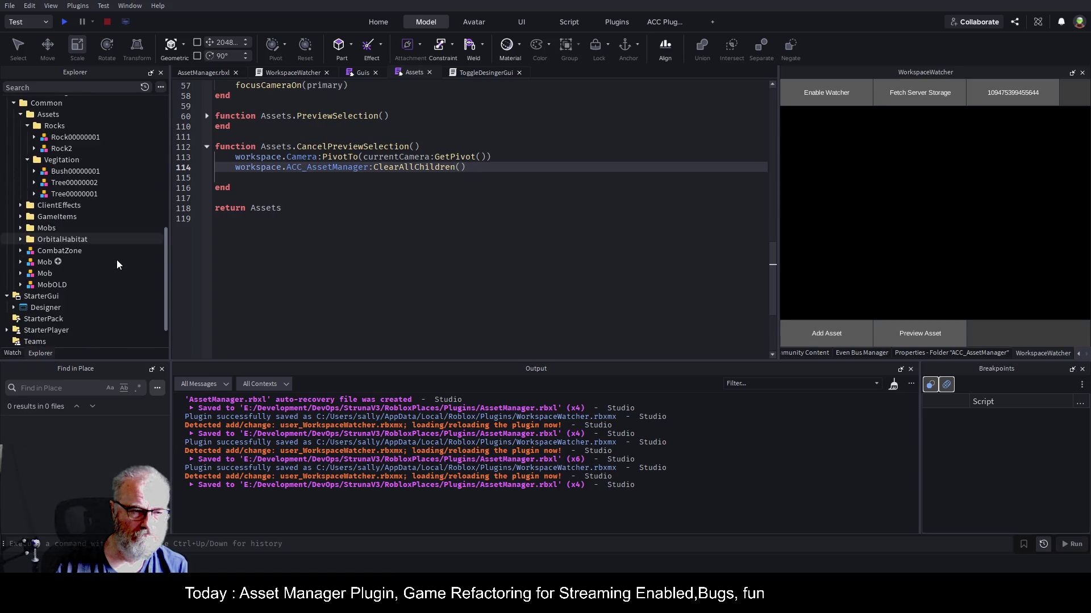
scroll(116, 260, up, 7)
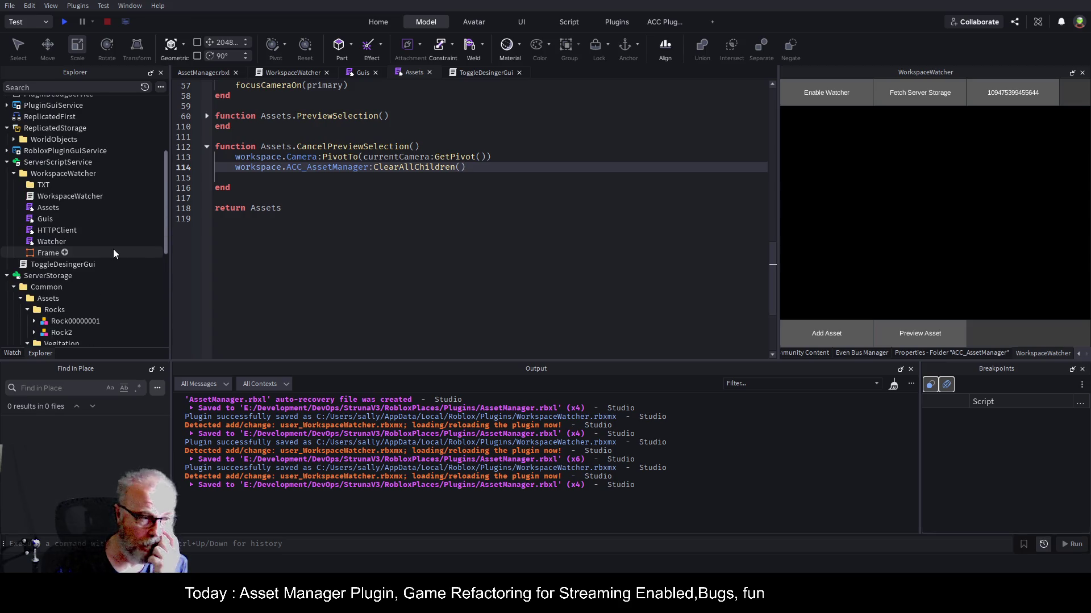
click(76, 174)
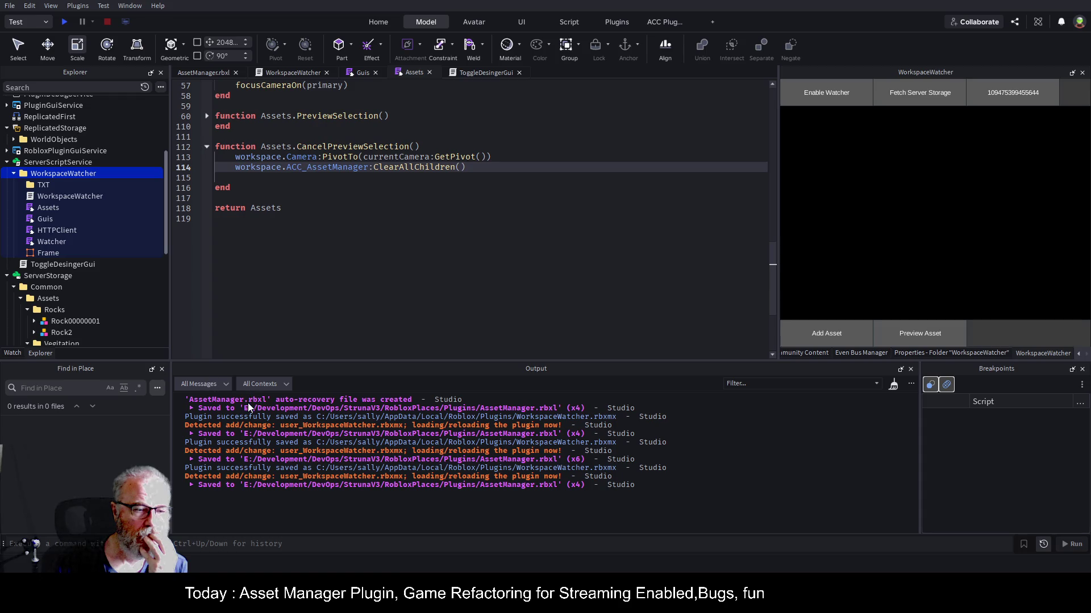
click(406, 257)
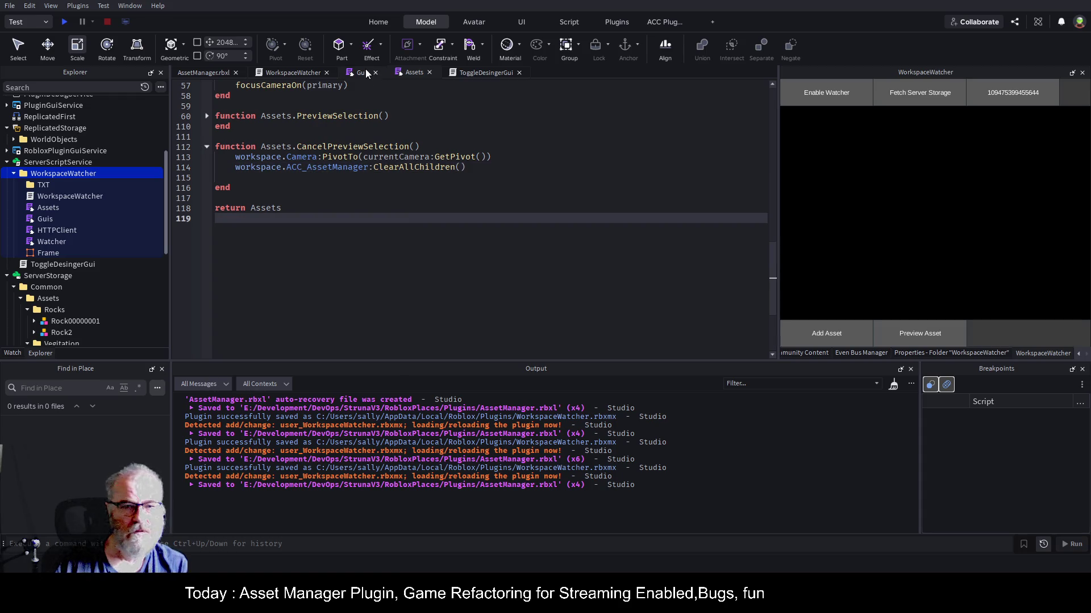
scroll(447, 199, up, 3)
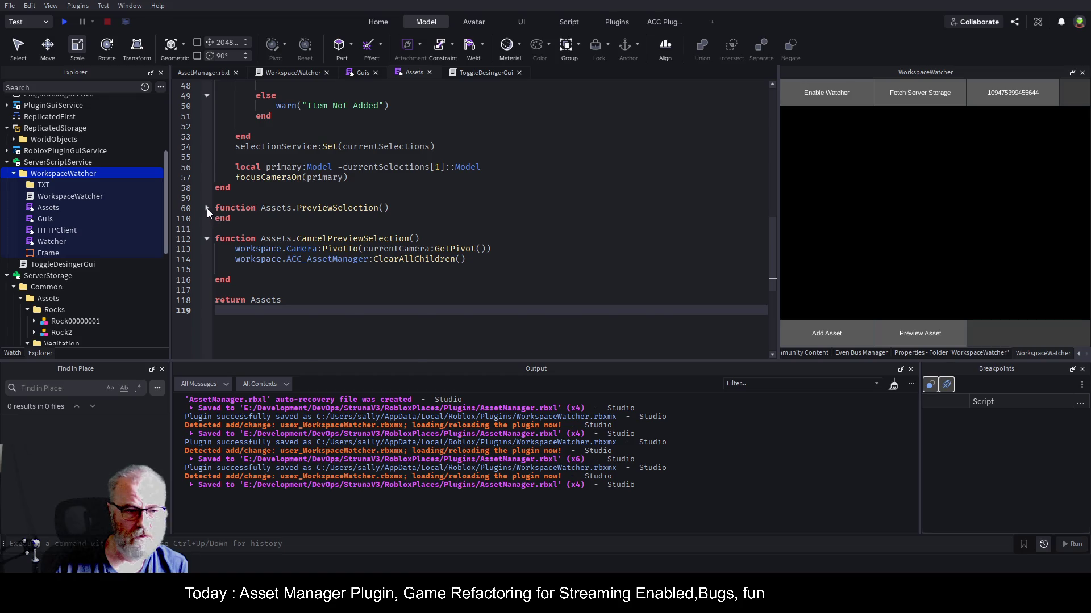
click(207, 208)
scroll(317, 172, down, 13)
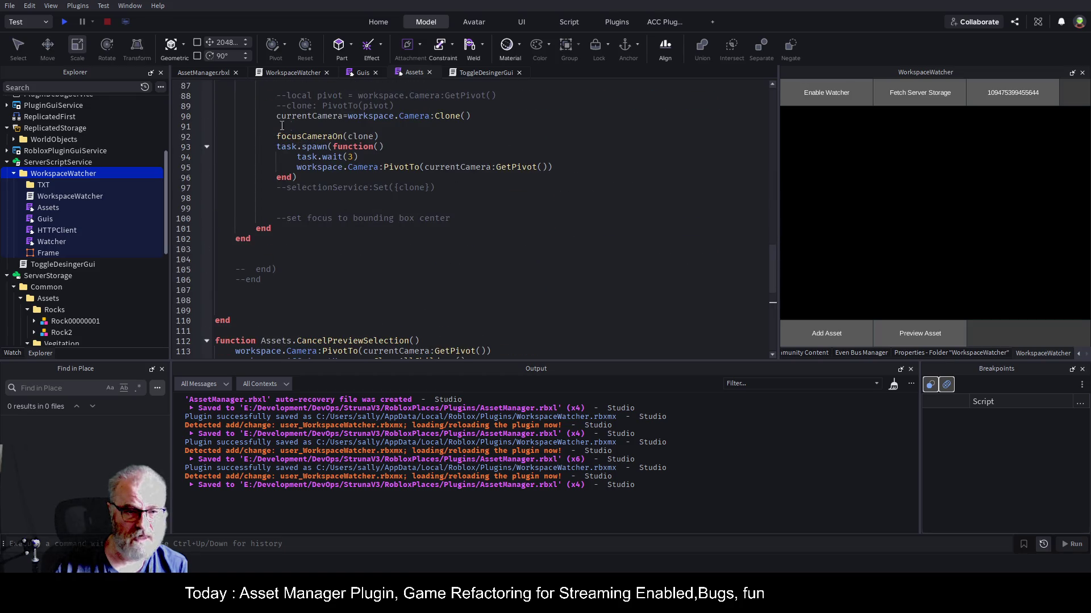
drag(266, 147, 373, 178)
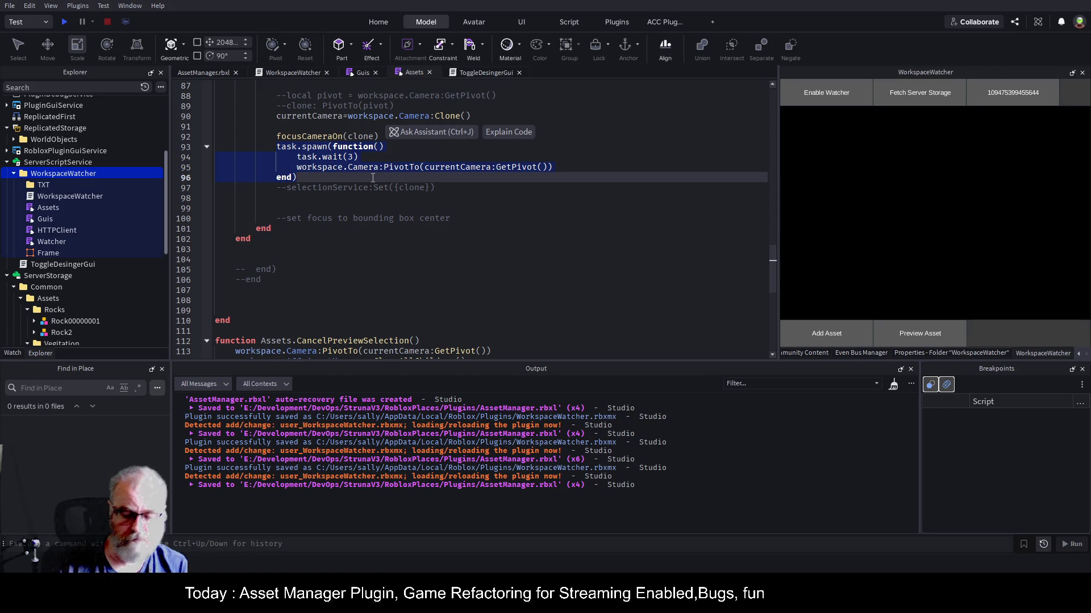
key(BackSpace)
key(shift+Down)
key(shift+Down)
key(shift+Down)
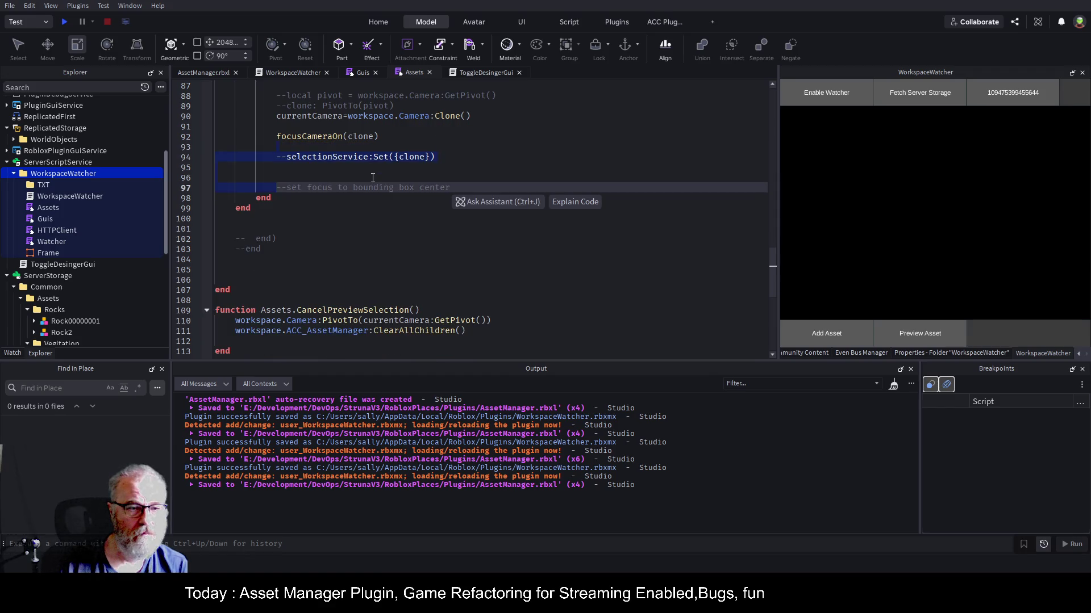
key(BackSpace)
key(ctrl+s)
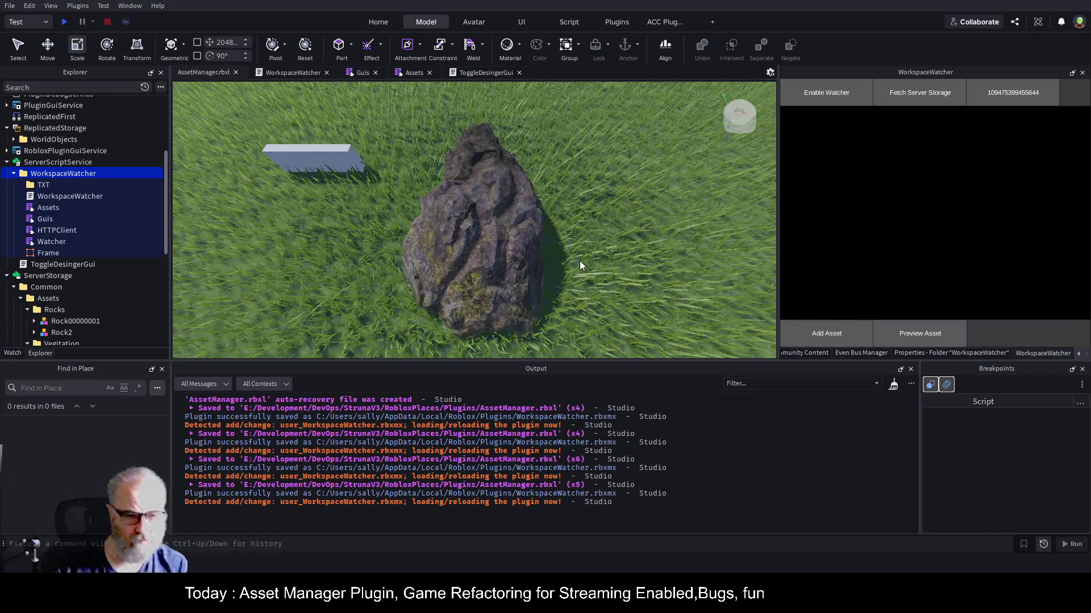
- Delete the grey part, undo to restore it, and clear the Output log
click(313, 166)
key(Delete)
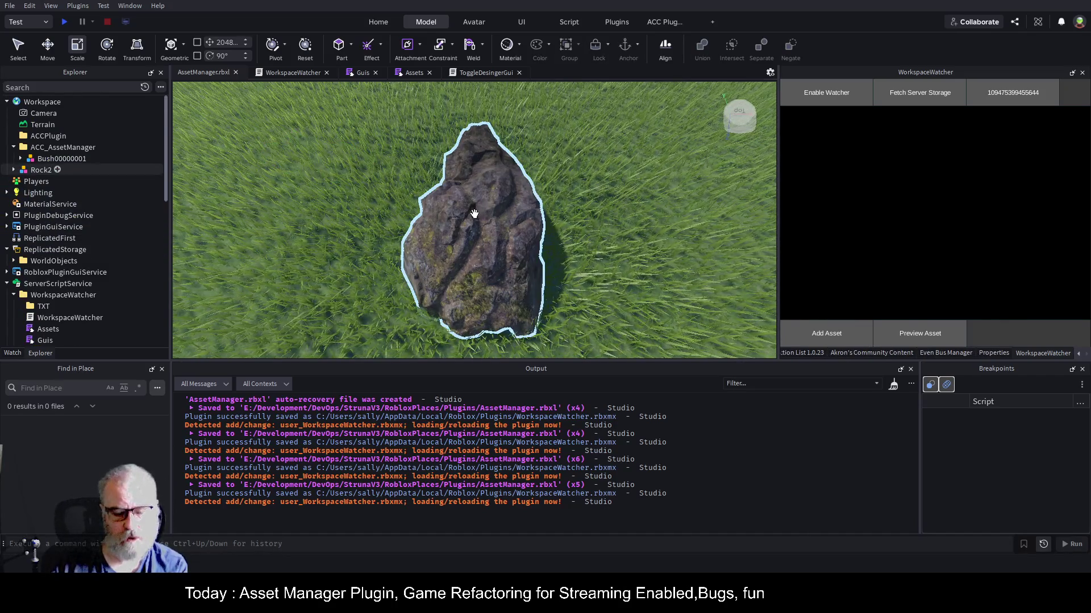
key(ctrl+z)
click(455, 209)
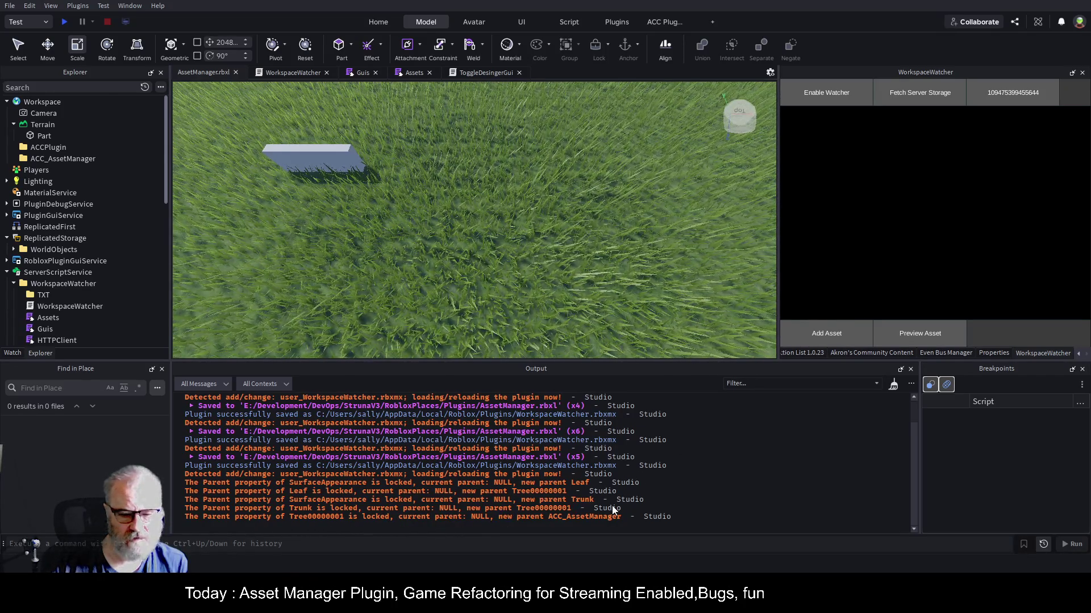
click(888, 387)
key(s)
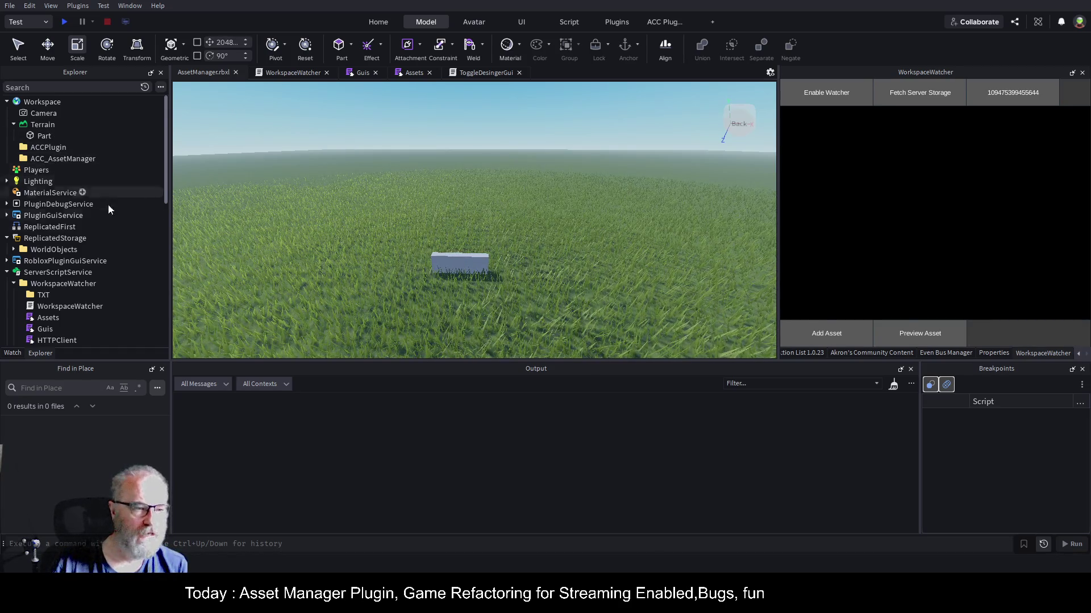
- Inspect the grey part, Bush00000001 and the WorkspaceWatcher folder, then return to the Guis script
scroll(103, 258, down, 4)
scroll(103, 258, down, 4)
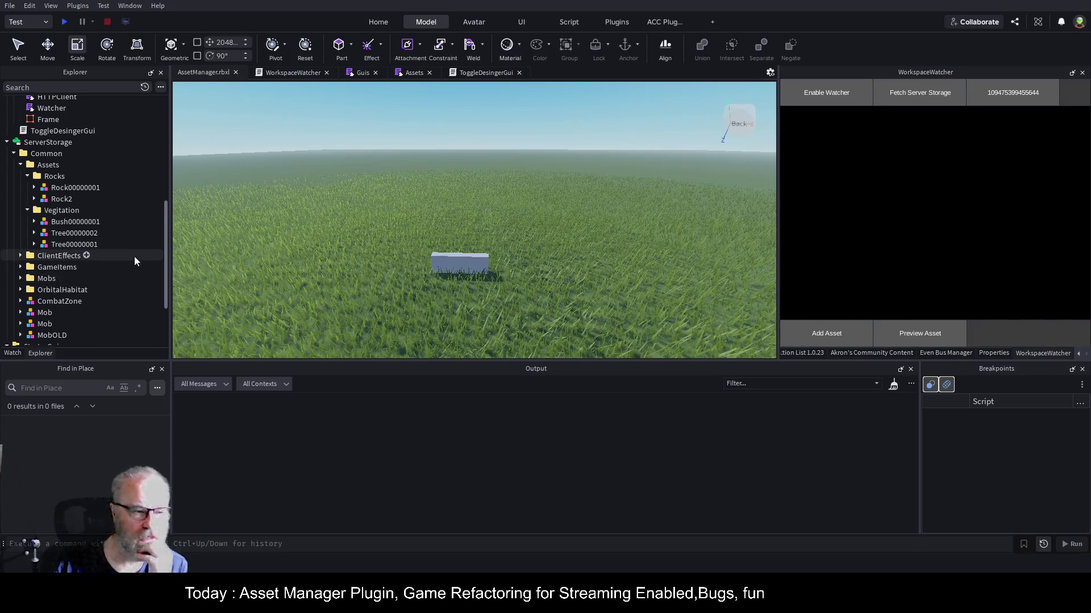
click(459, 262)
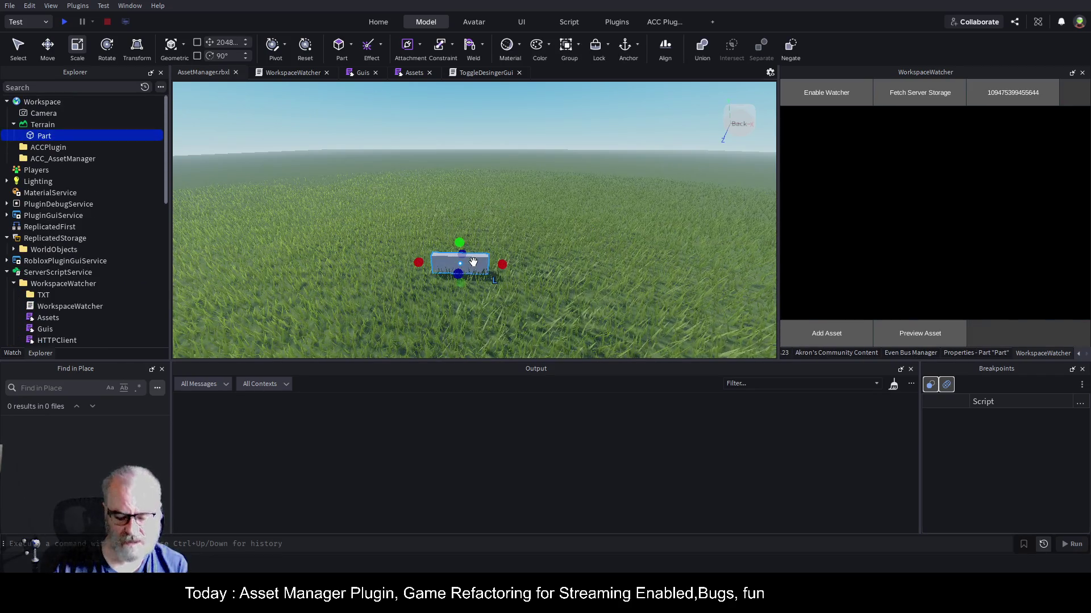
scroll(473, 262, up, 5)
scroll(473, 262, down, 5)
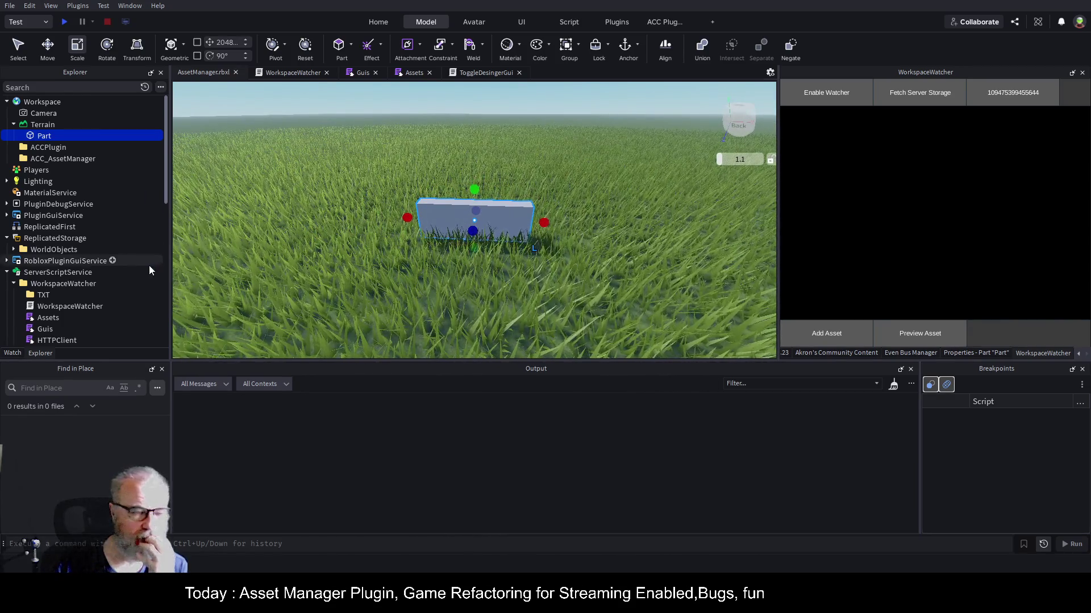
scroll(141, 271, down, 5)
scroll(139, 268, down, 1)
click(77, 294)
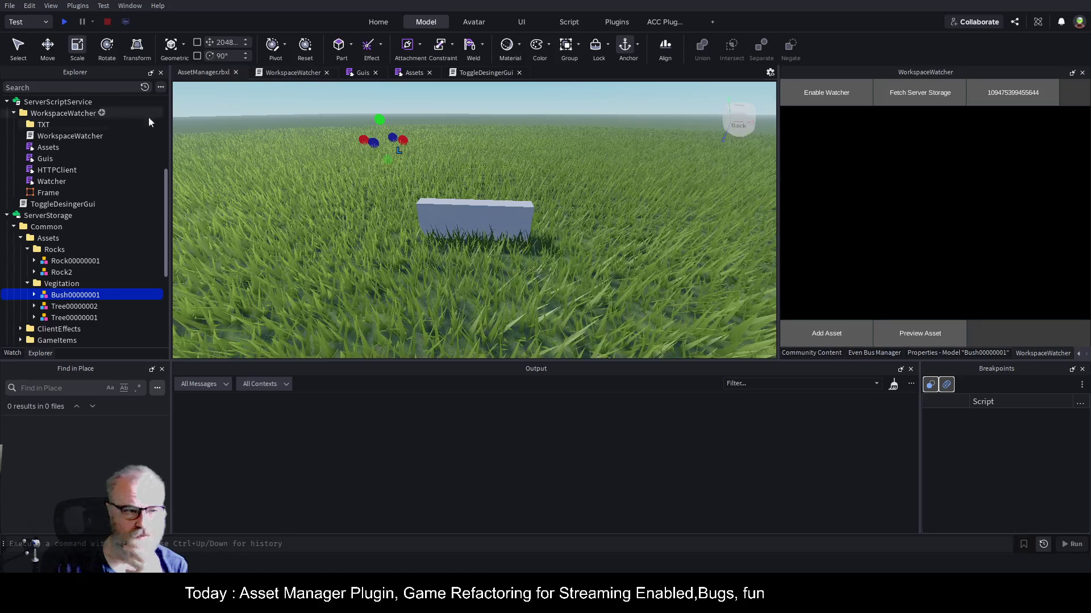
click(80, 113)
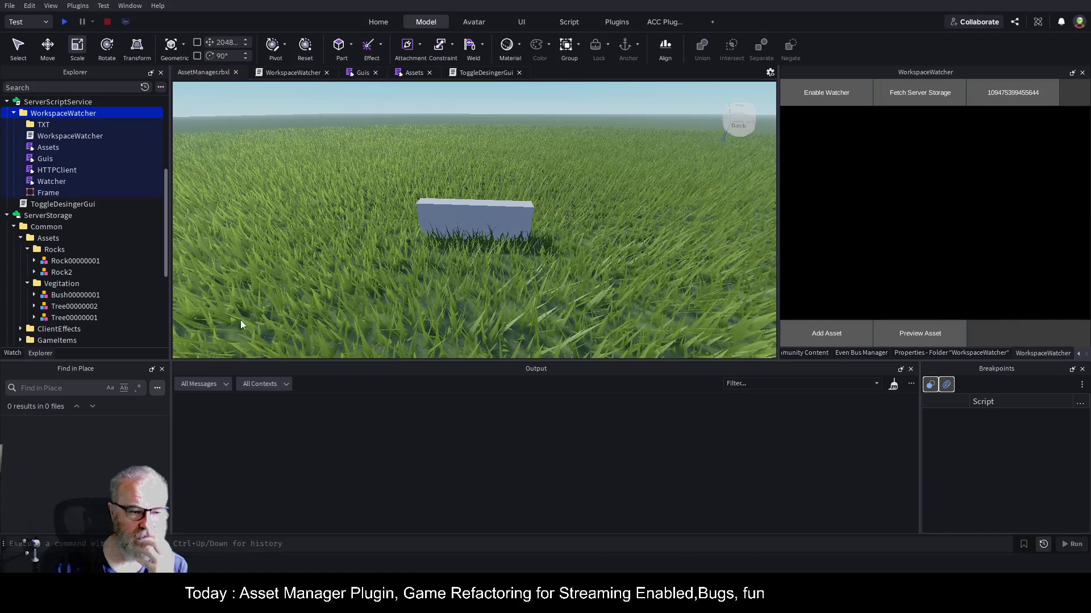
click(362, 72)
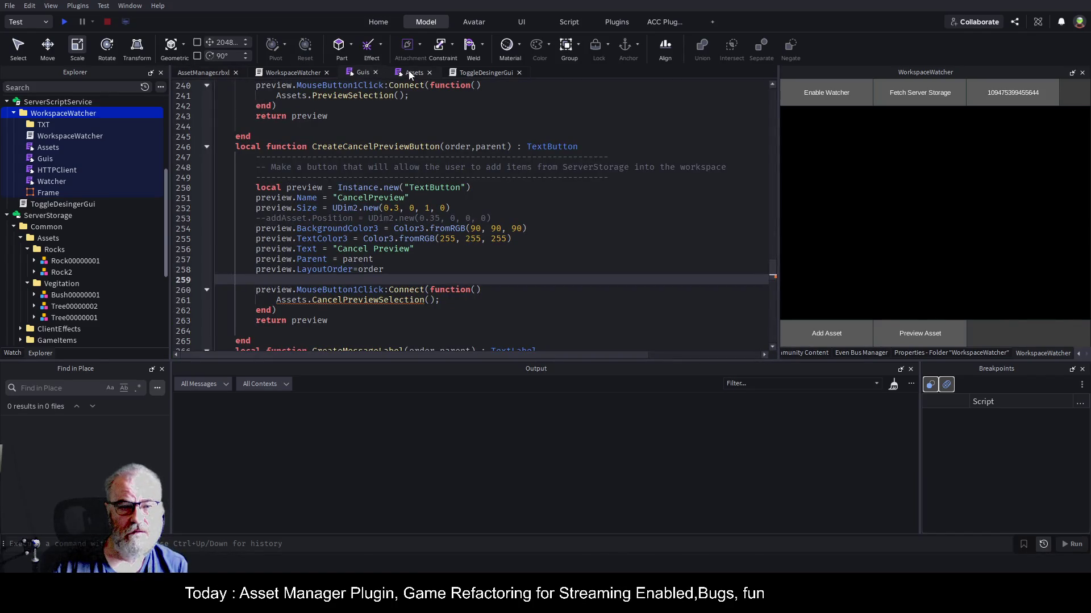
- Check the CancelPreviewSelection call and its definition in the Assets script, then save the place
double_click(367, 147)
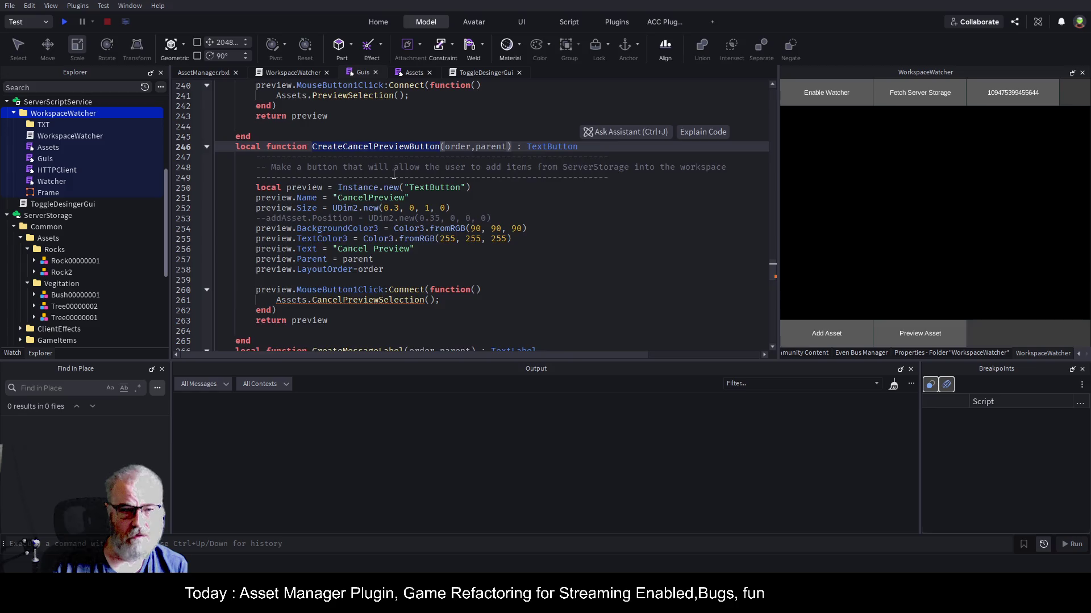
scroll(394, 174, down, 5)
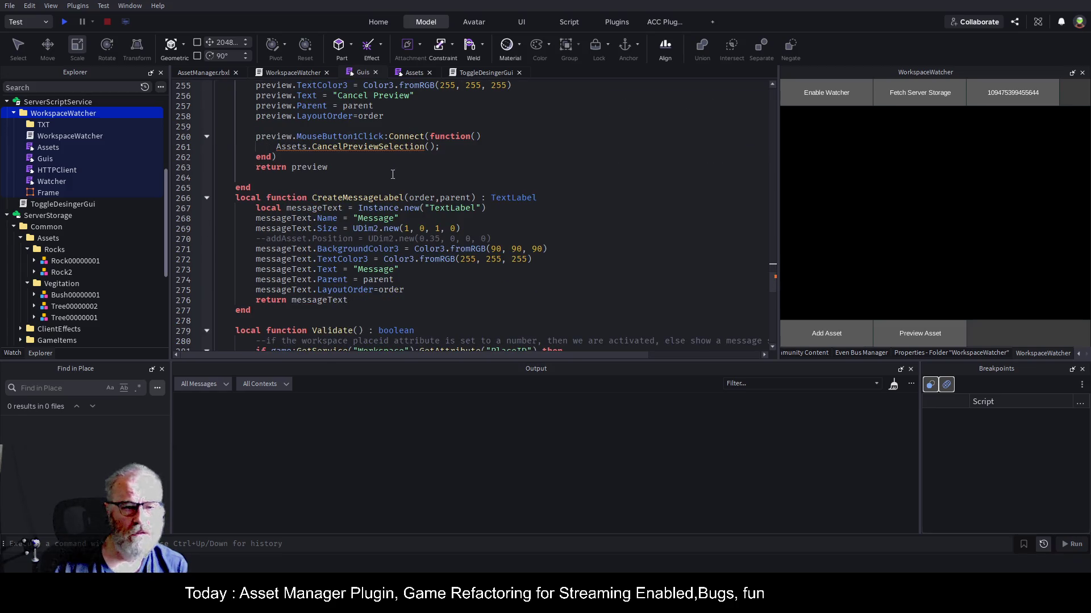
scroll(393, 174, up, 3)
scroll(391, 173, up, 2)
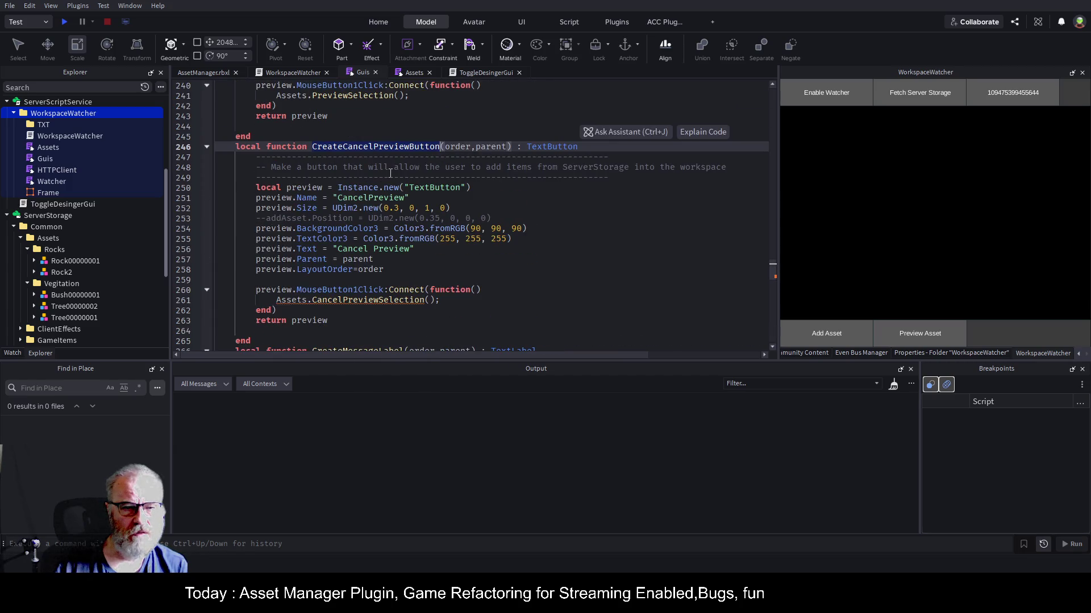
click(389, 303)
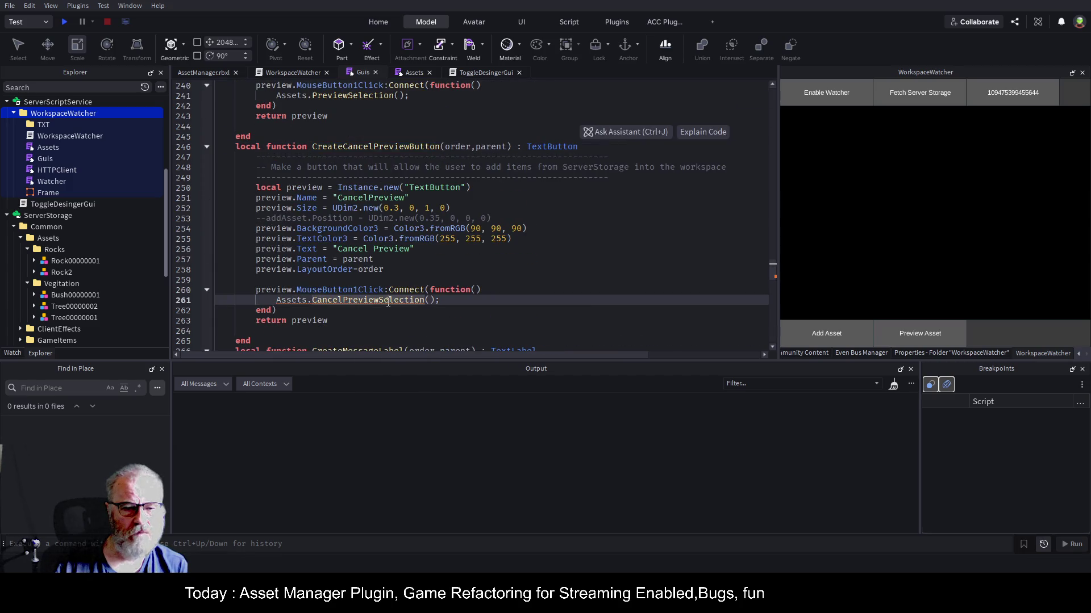
click(406, 73)
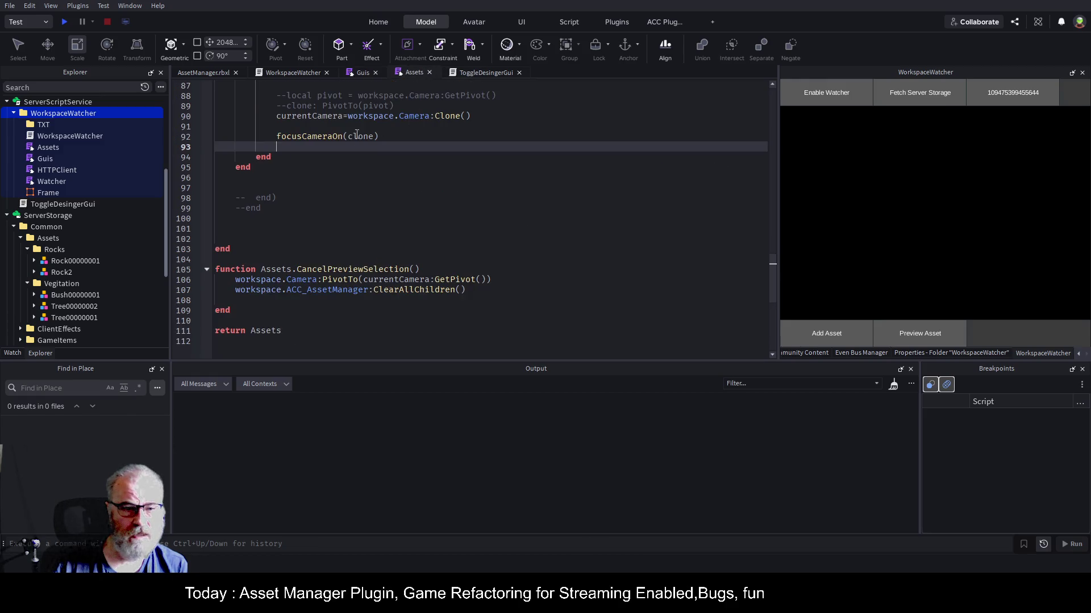
double_click(361, 269)
key(Right)
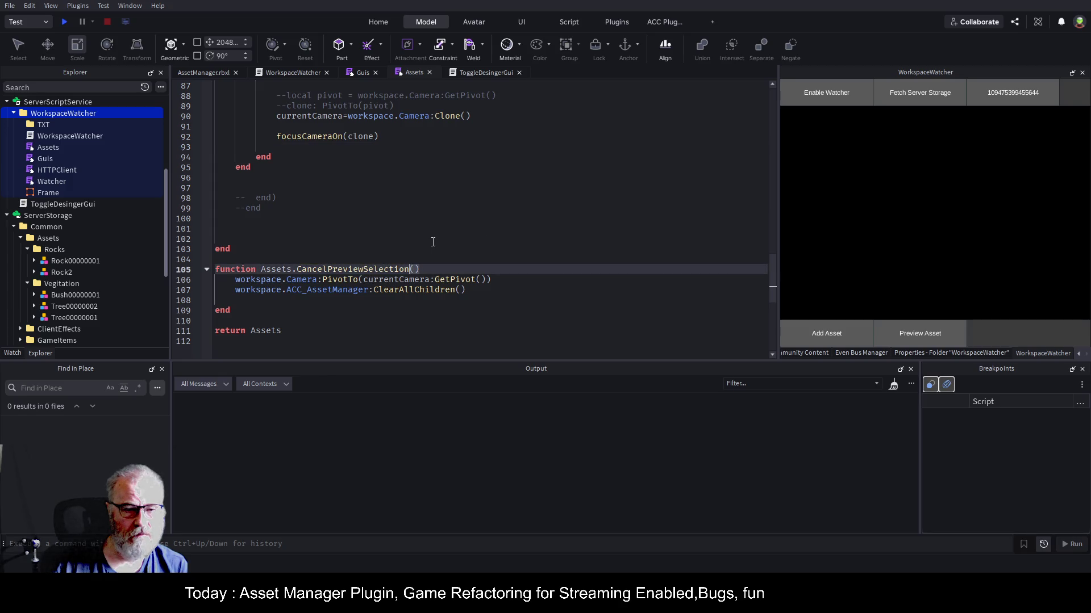
key(ctrl+s)
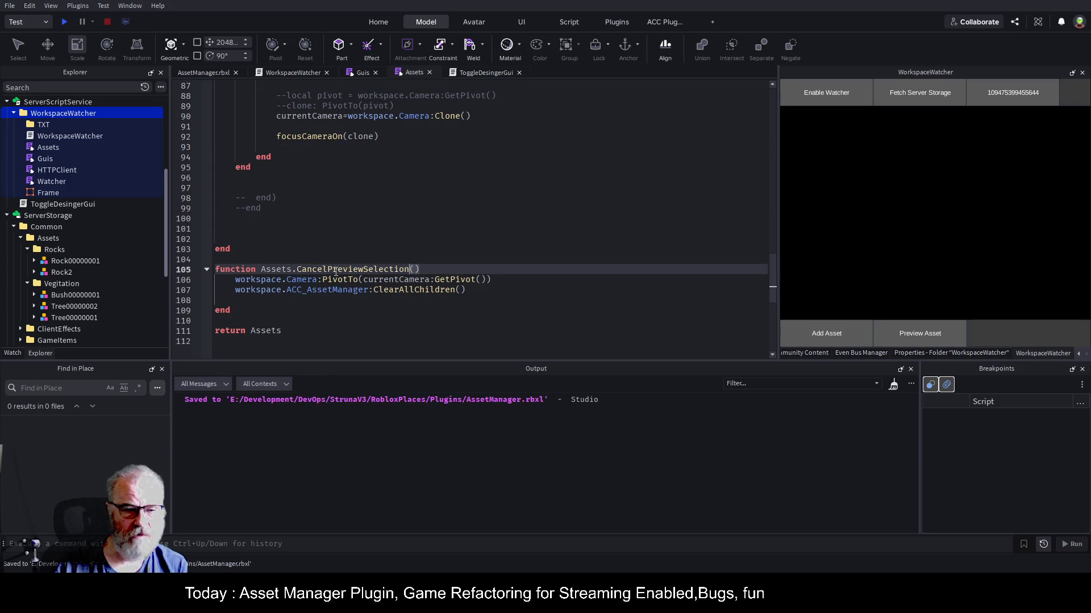
- Jump from the cancel button's call to its definition with F12, then go to the Guis script's end
click(377, 74)
click(379, 311)
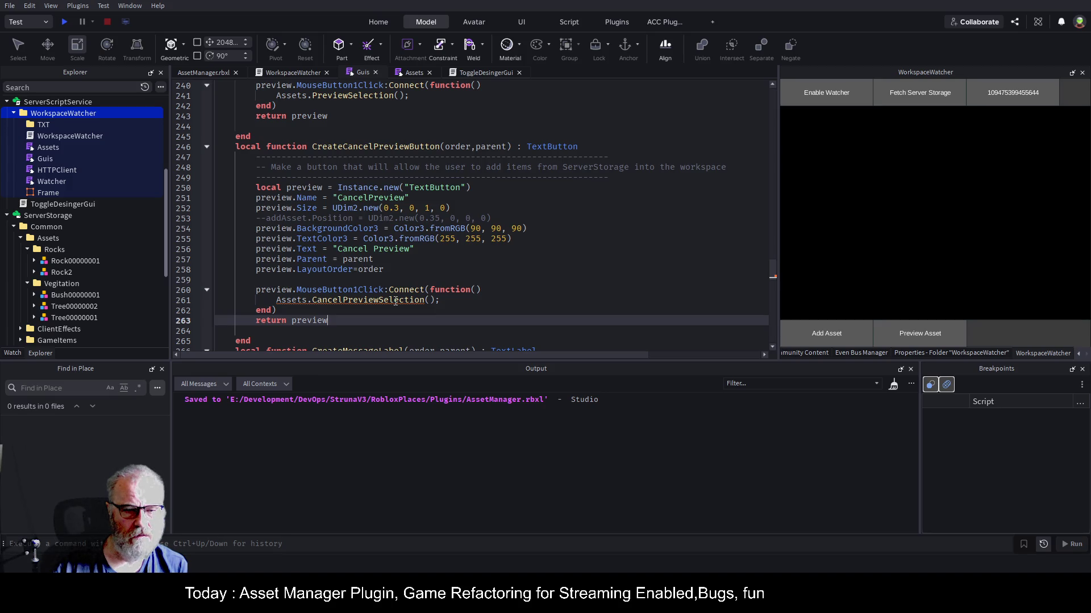
click(396, 301)
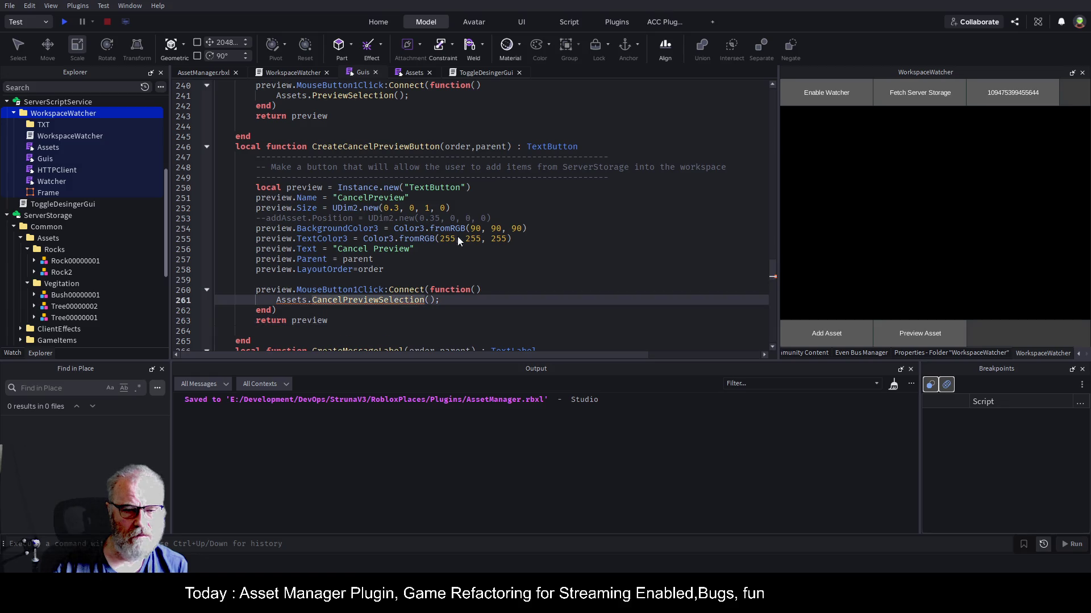
key(F12)
click(373, 178)
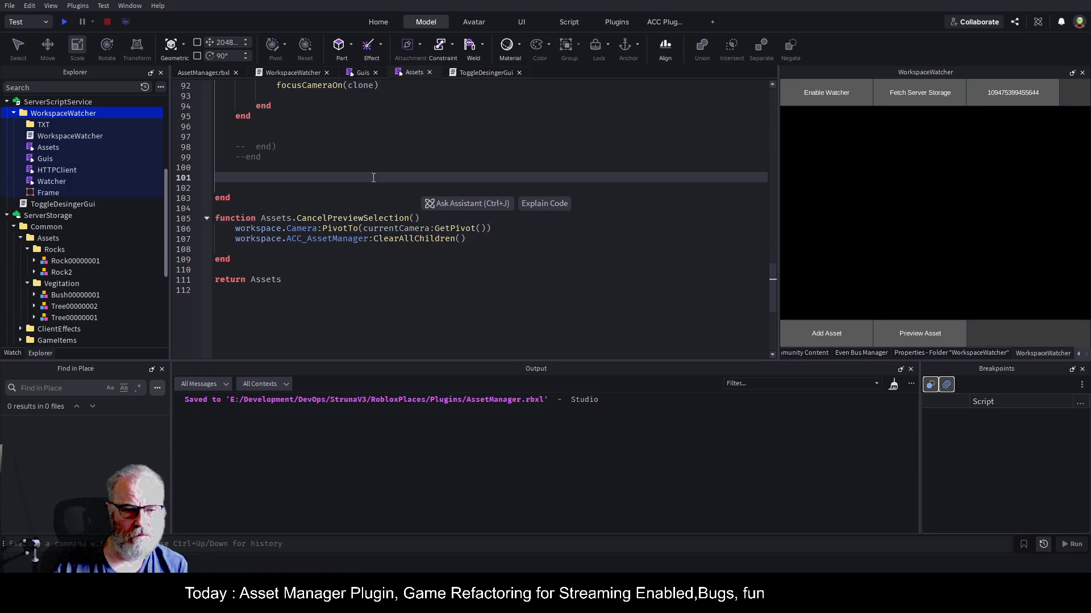
click(363, 74)
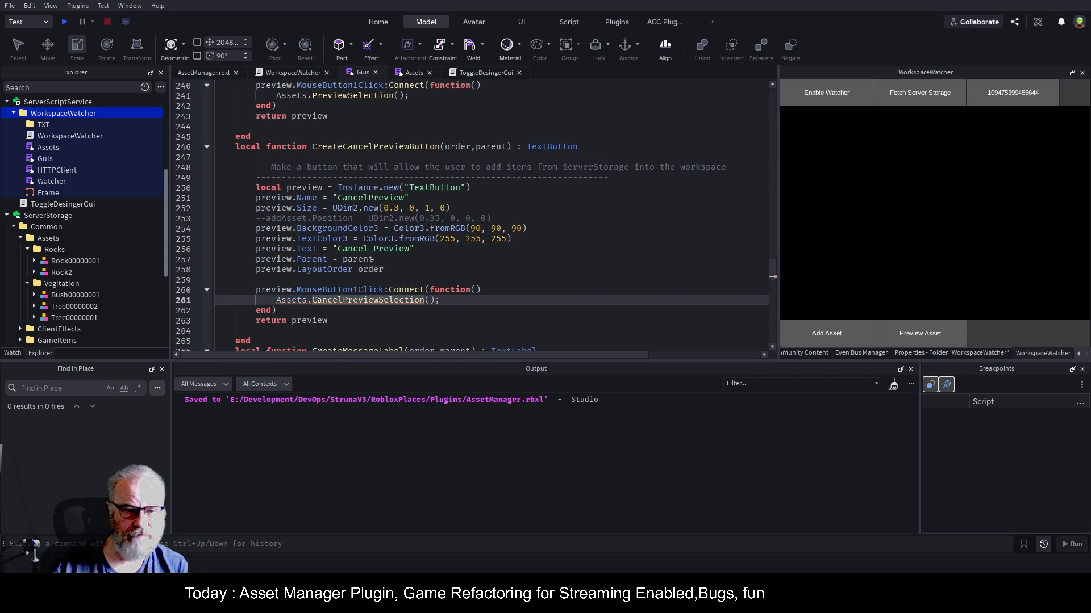
double_click(370, 146)
key(ctrl+End)
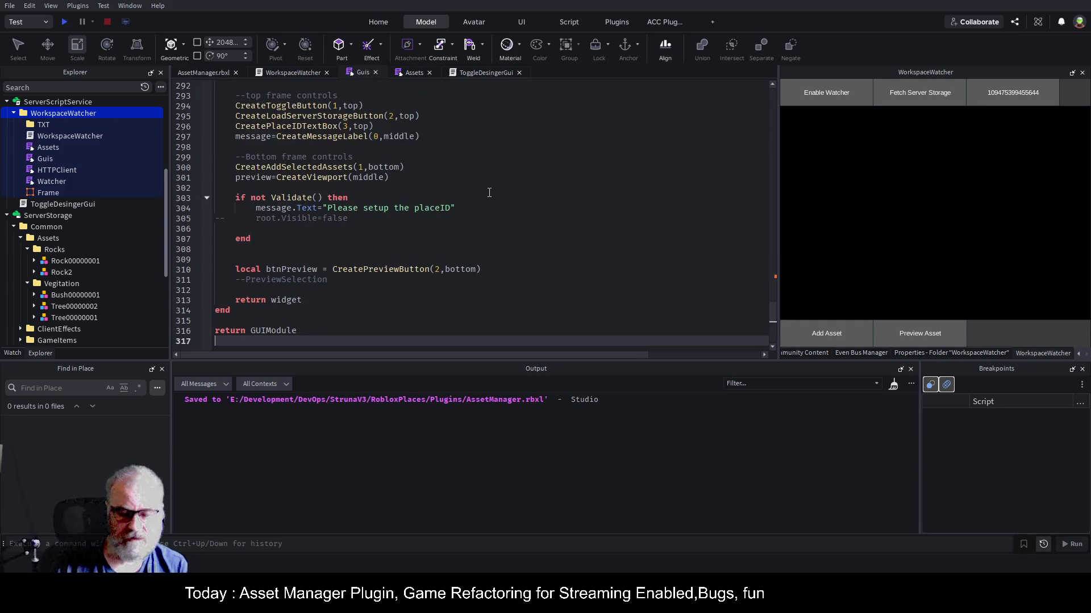
- Add CreateCancelPreviewButton(3,bottom) below the preview button line, save, and reload WorkspaceWatcher
click(485, 165)
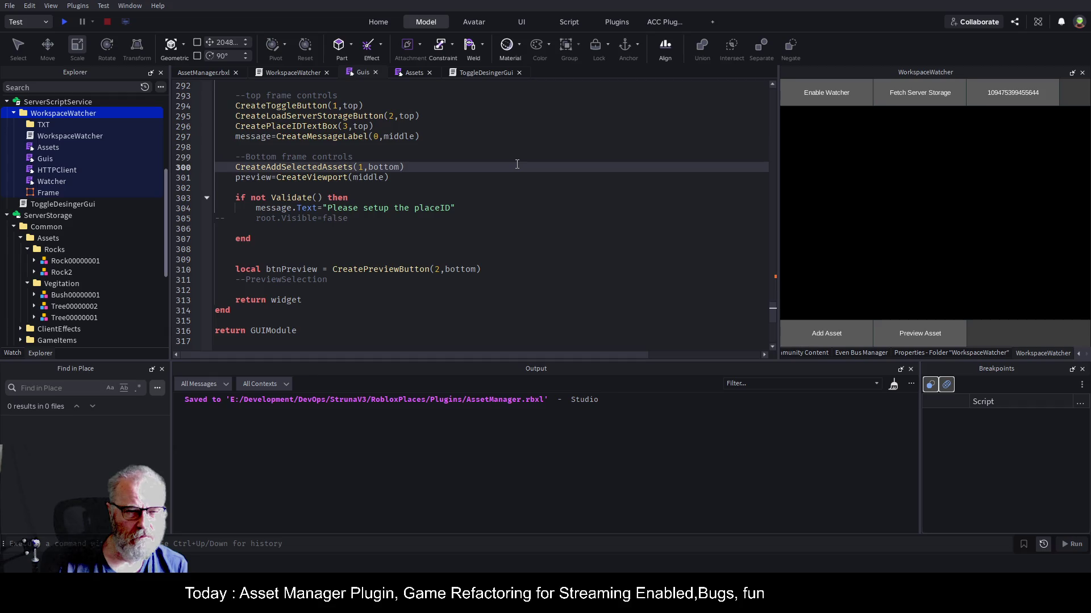
key(Down)
key(Down)
key(Down)
key(End)
key(Return)
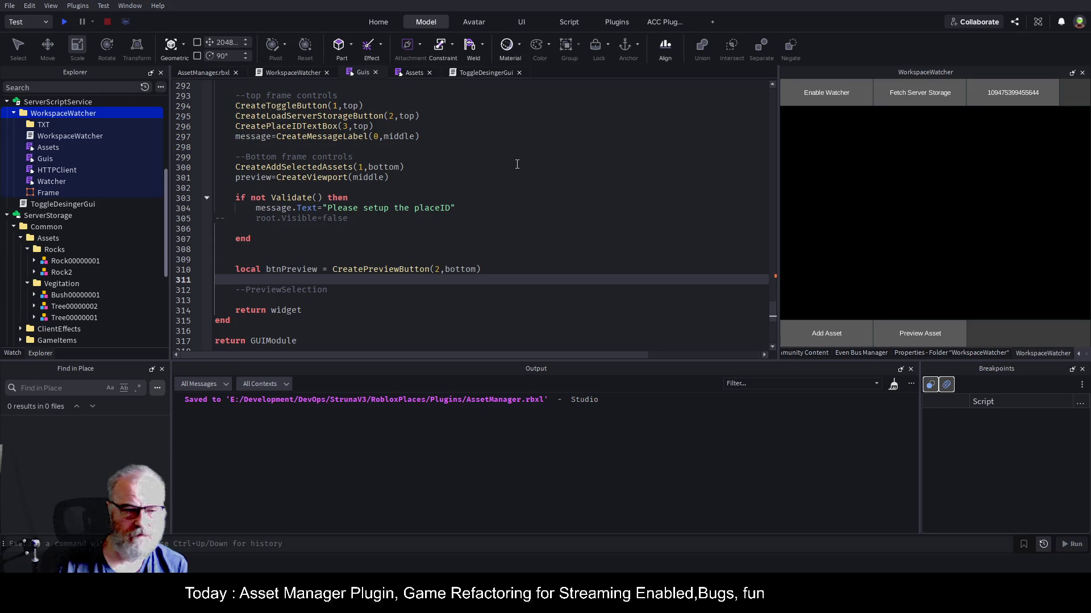
text(locao)
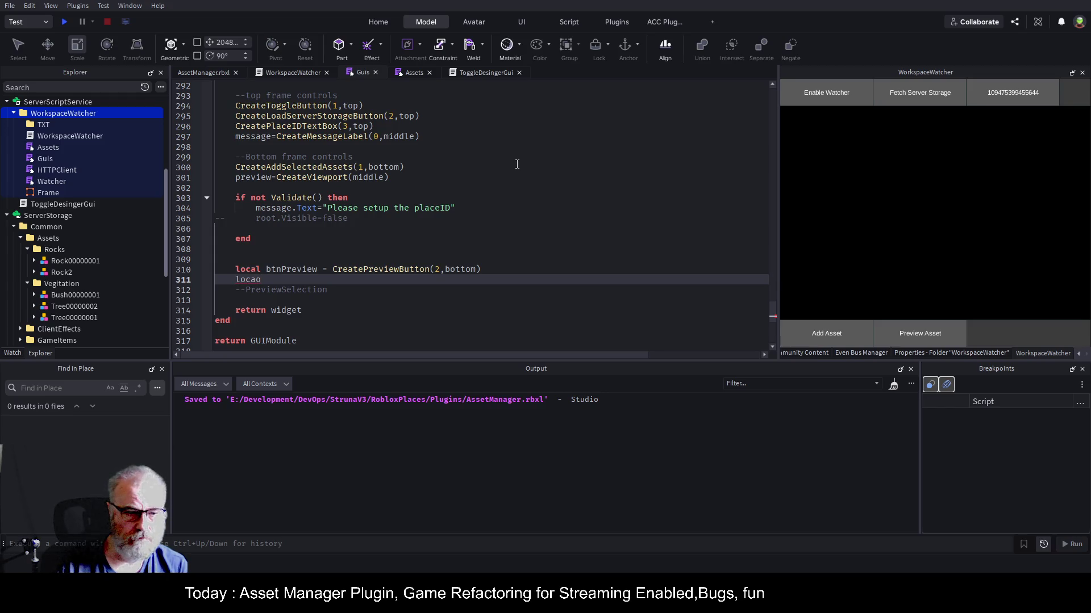
text(alcelPrevie)
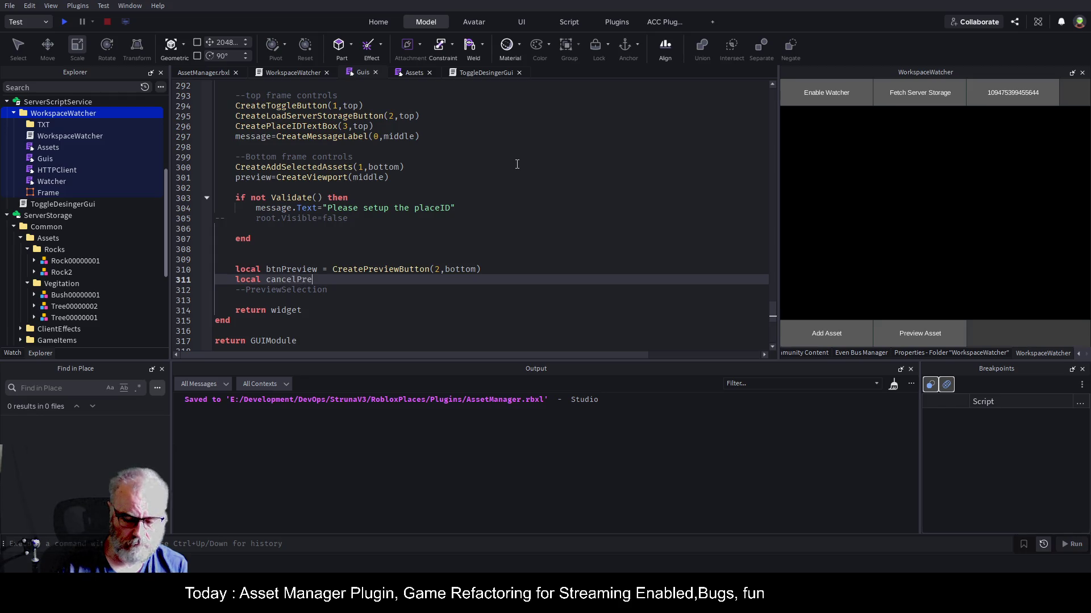
text(CreateCancelPreviewButton(3,btt)
key(BackSpace)
key(BackSpace)
text(ottom)
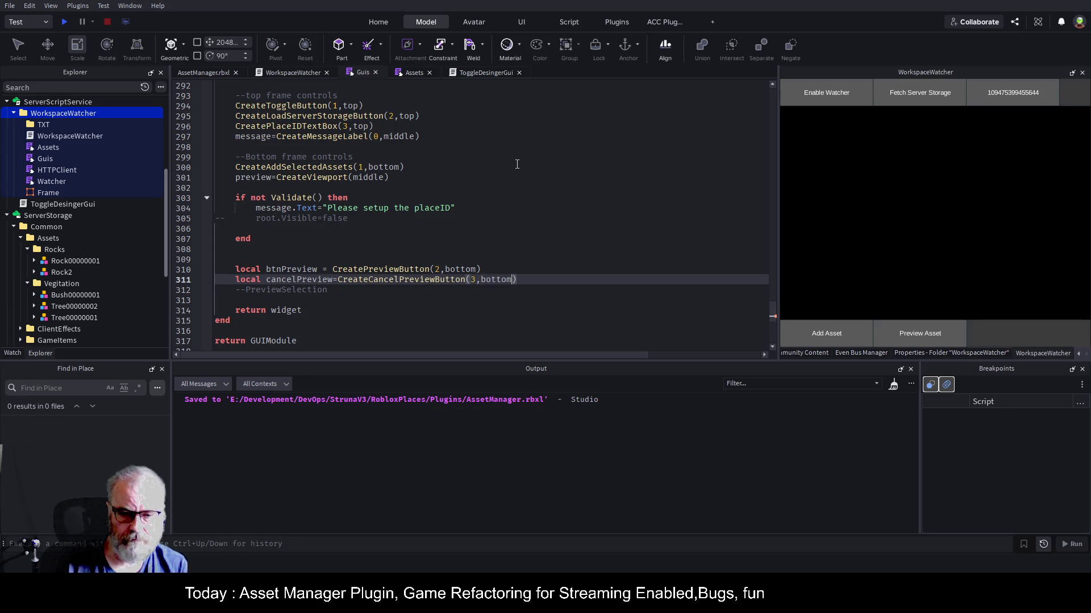
key(ctrl+s)
click(84, 114)
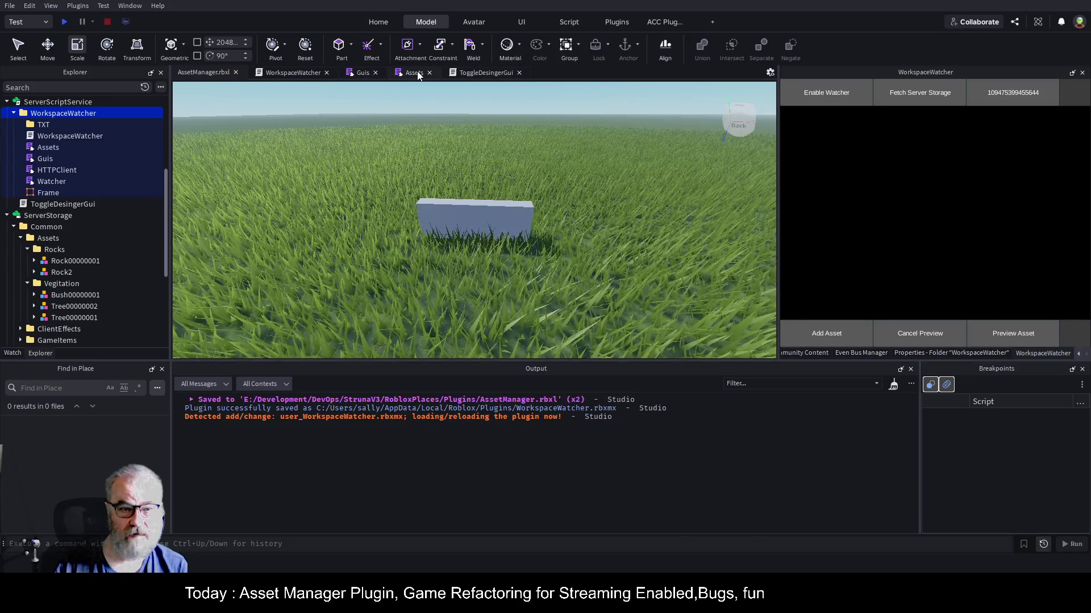
- Jump from the cancel preview line to CreateCancelPreviewButton with F12, then scroll up to CreateBottomFrame
click(358, 73)
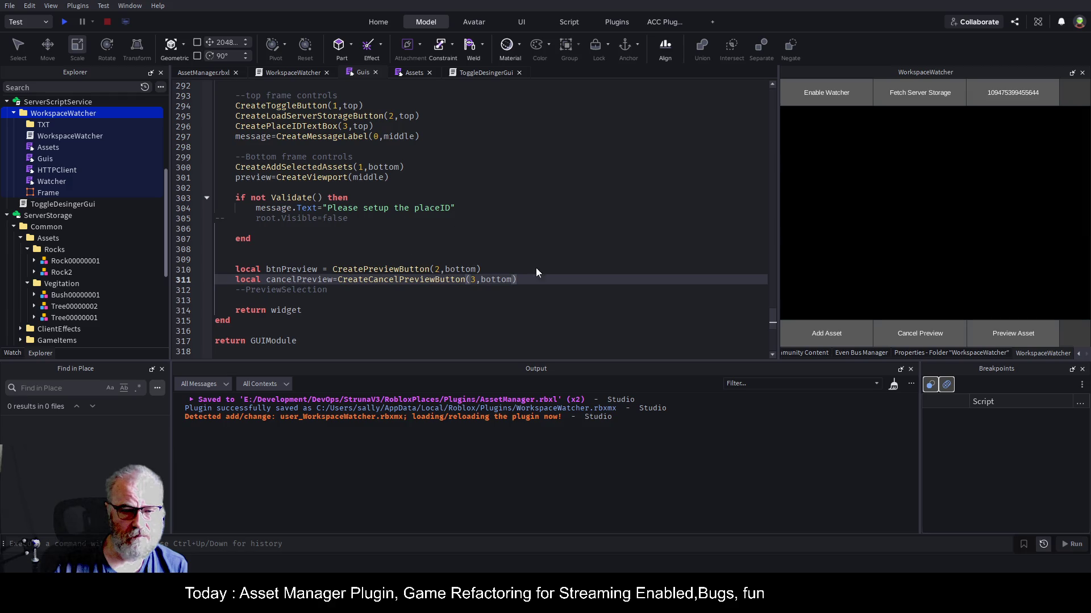
click(531, 332)
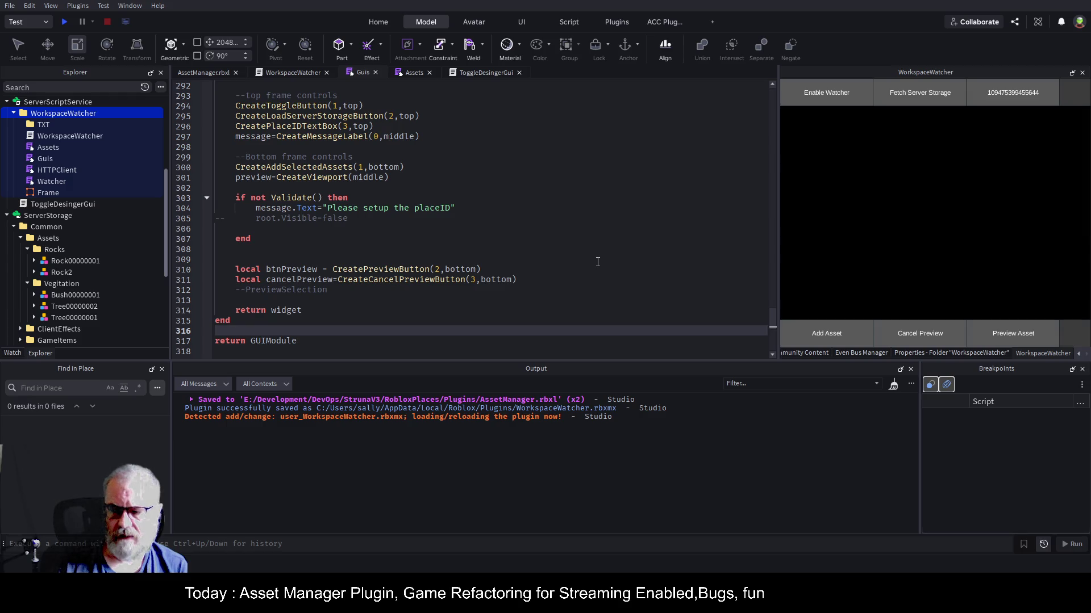
key(Up)
key(Up)
key(Up)
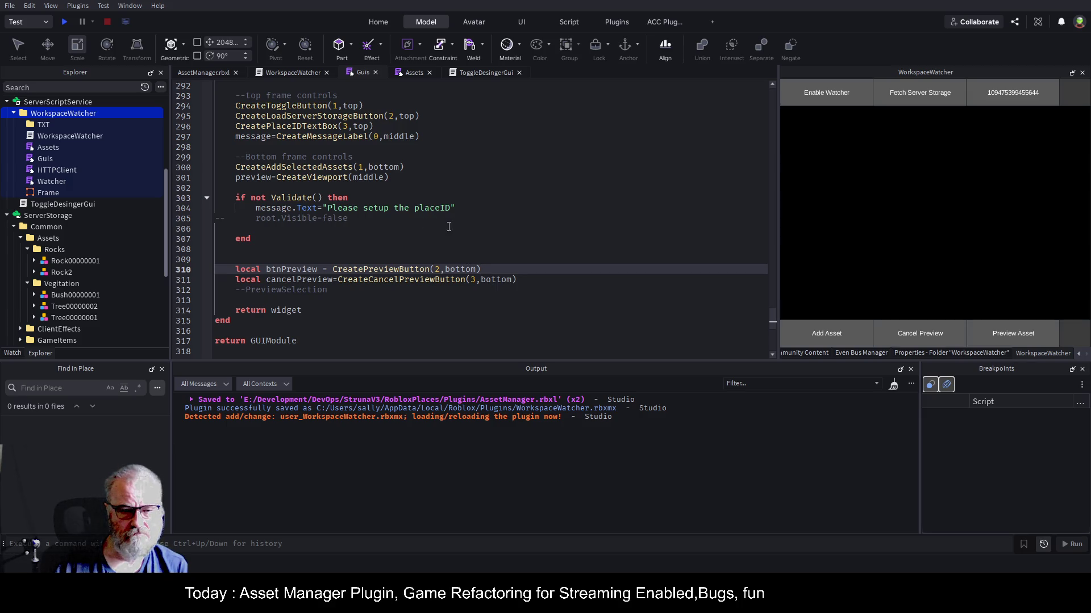
click(420, 282)
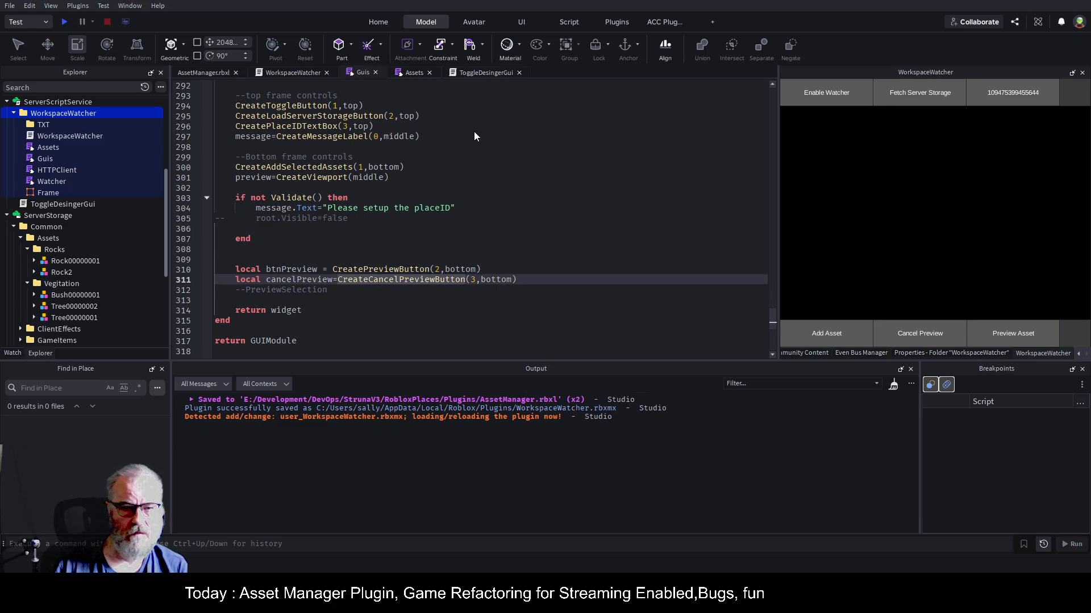
key(F12)
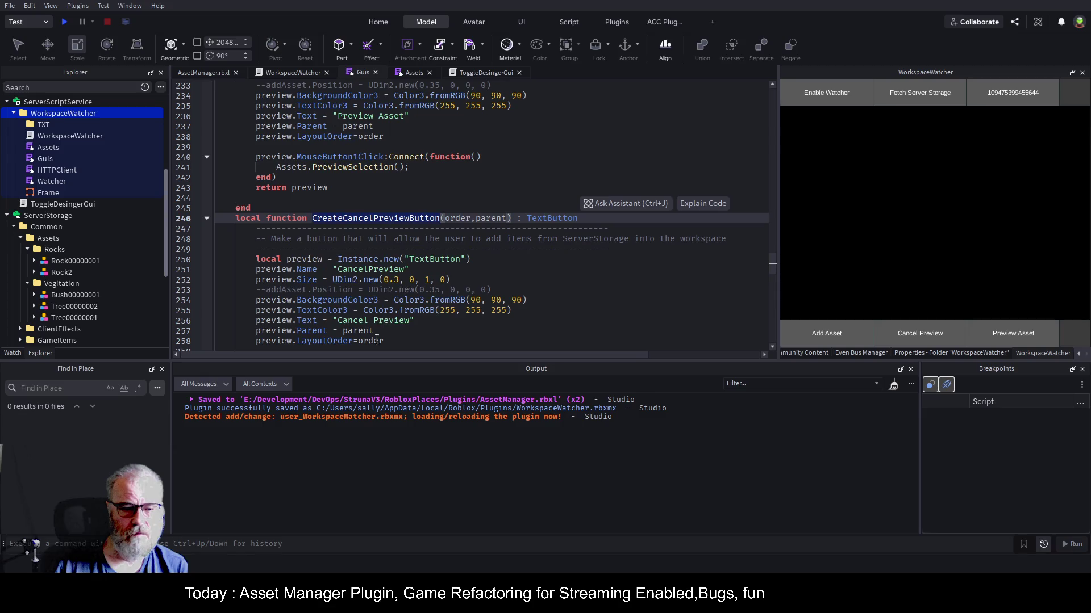
scroll(507, 263, up, 9)
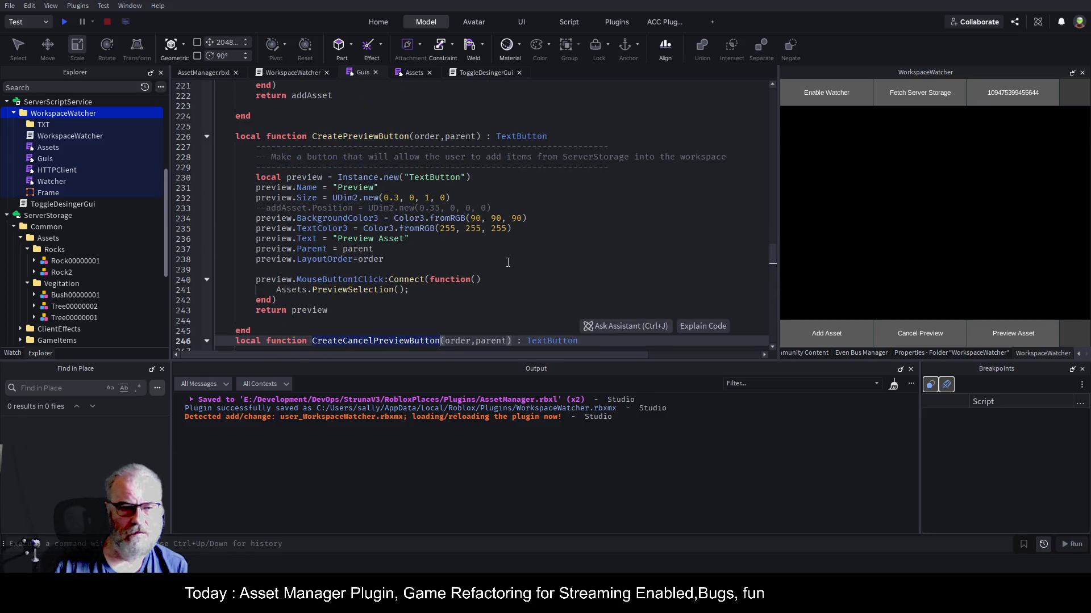
scroll(507, 262, up, 20)
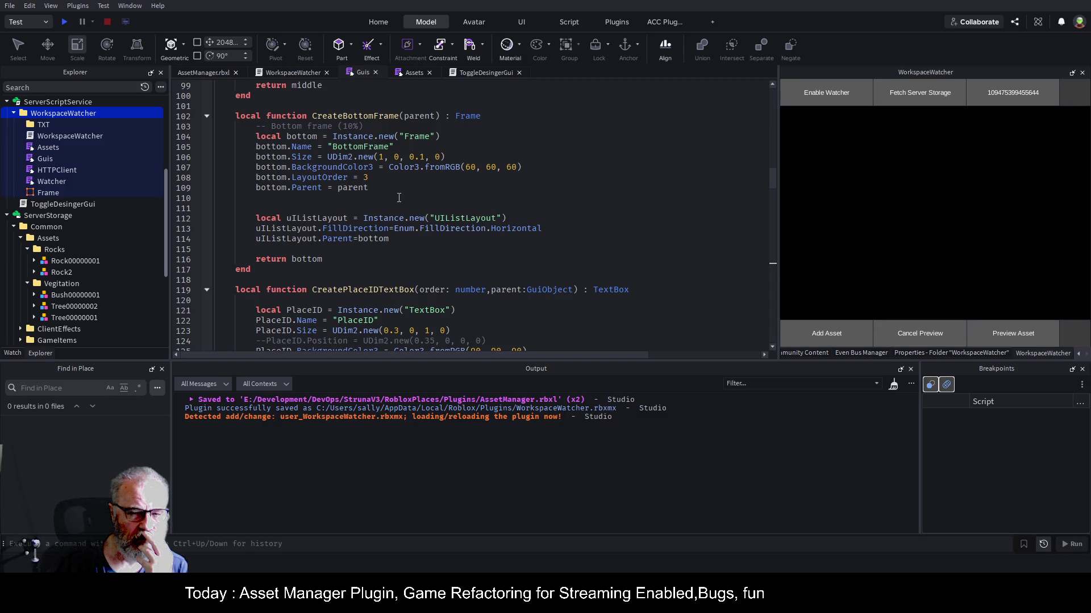
- Start an extra uIListLayout line below the layout's parent line
click(406, 238)
key(Return)
text(ui)
key(Tab)
key(BackSpace)
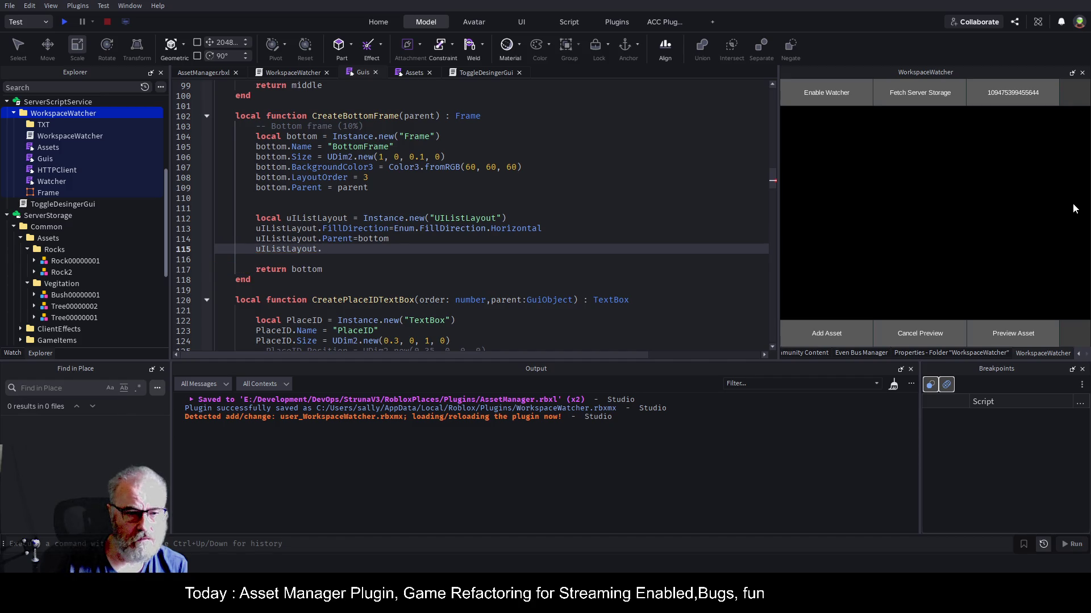
text(La)
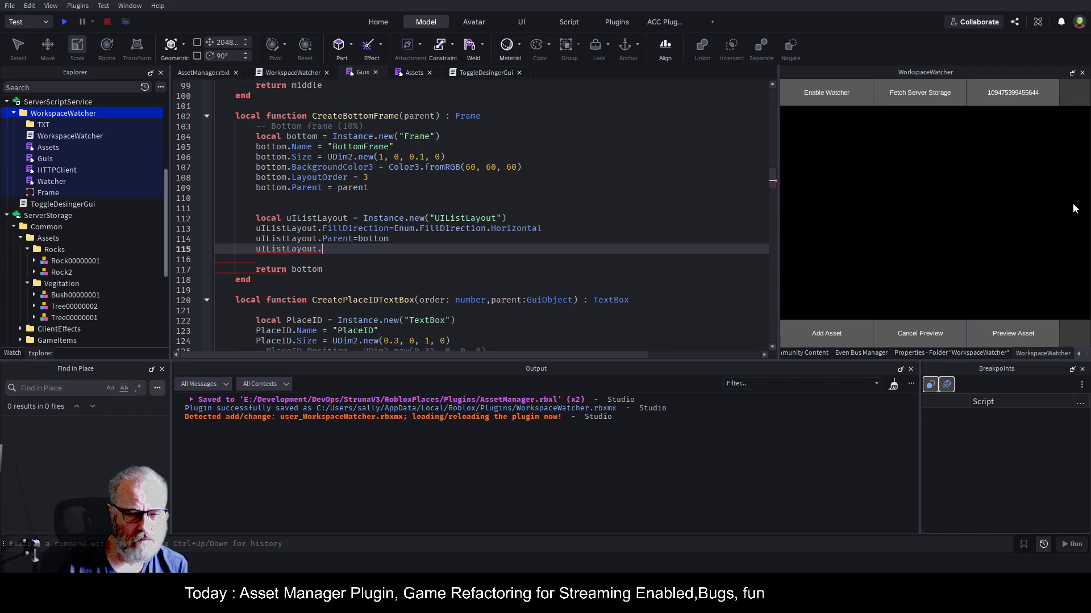
key(BackSpace)
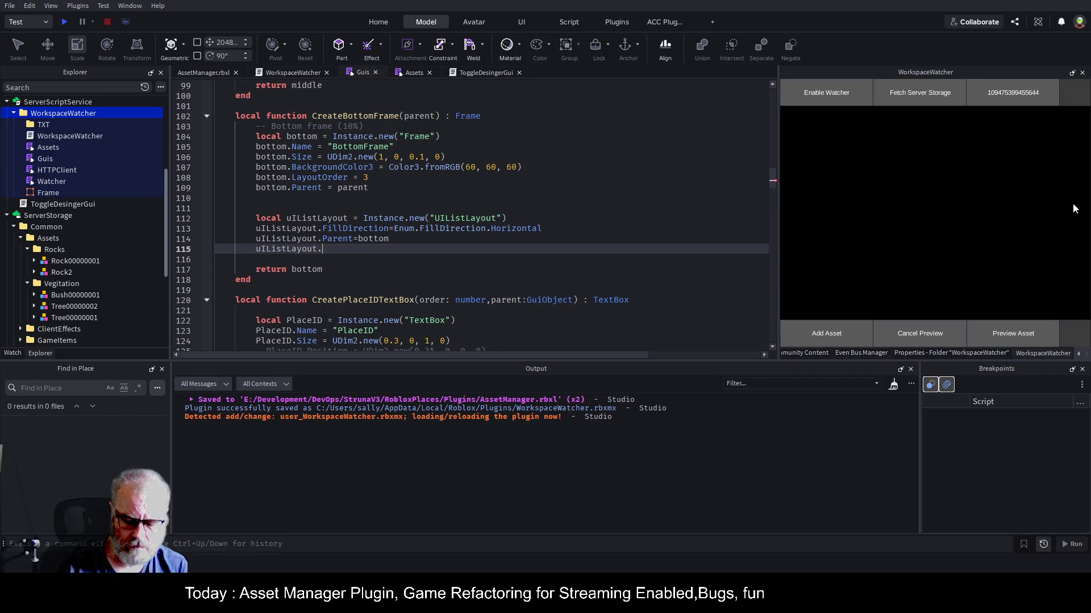
text(or)
key(BackSpace)
key(BackSpace)
key(BackSpace)
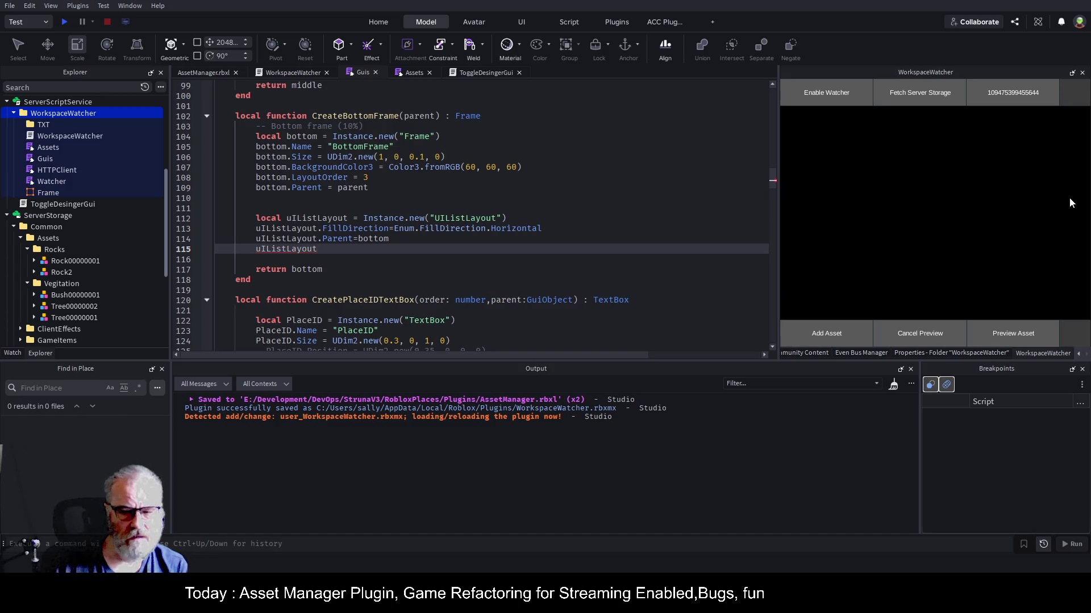
text(.)
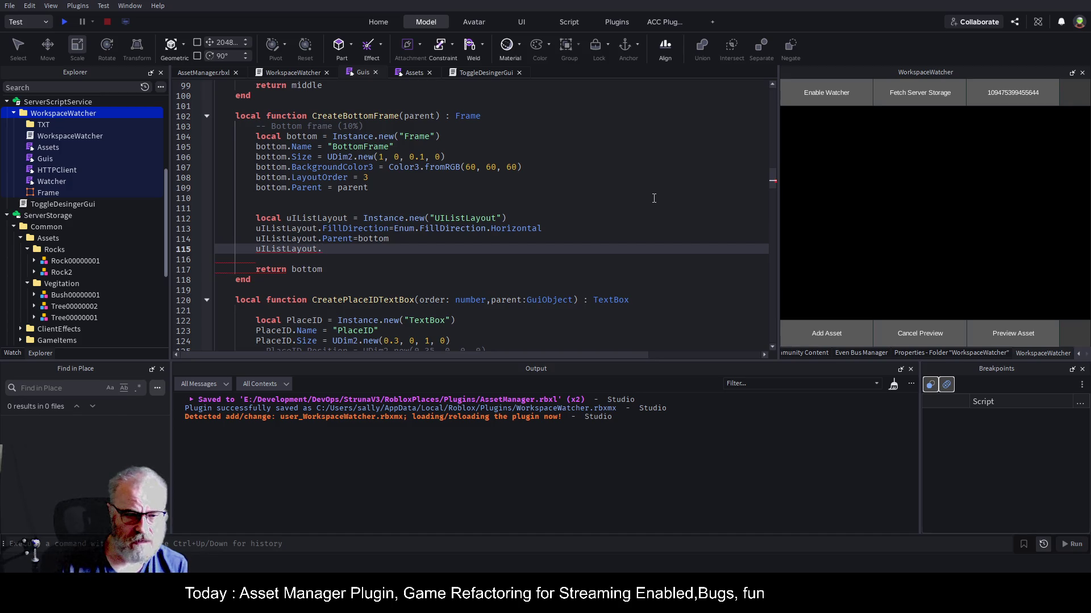
- Annotate the uIListLayout declaration on line 112 with ': UIListLayout'
key(Up)
key(Up)
key(Up)
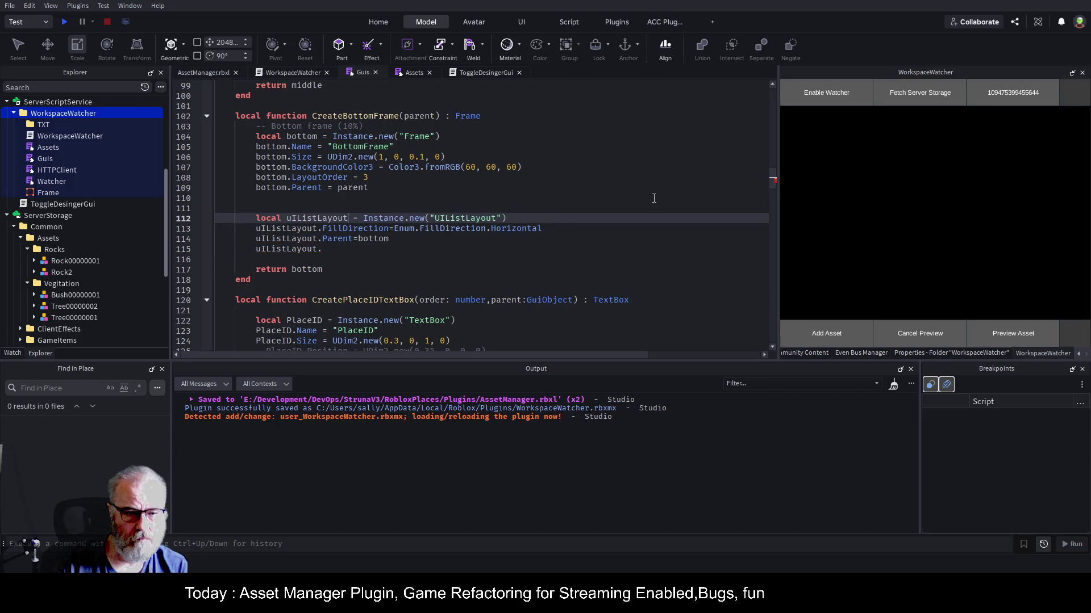
text(: UI)
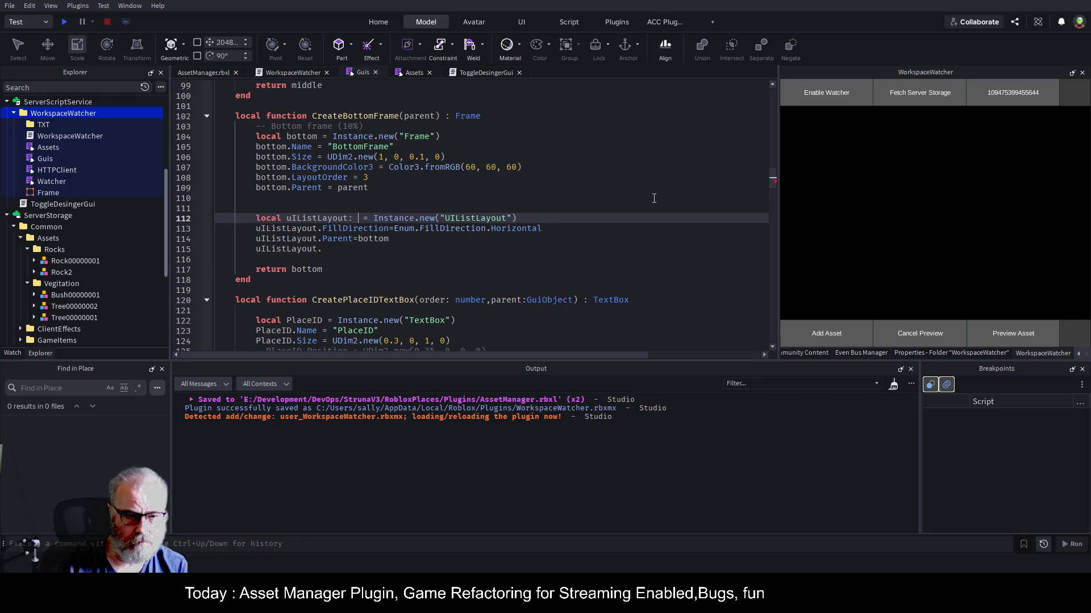
text(Li)
key(Tab)
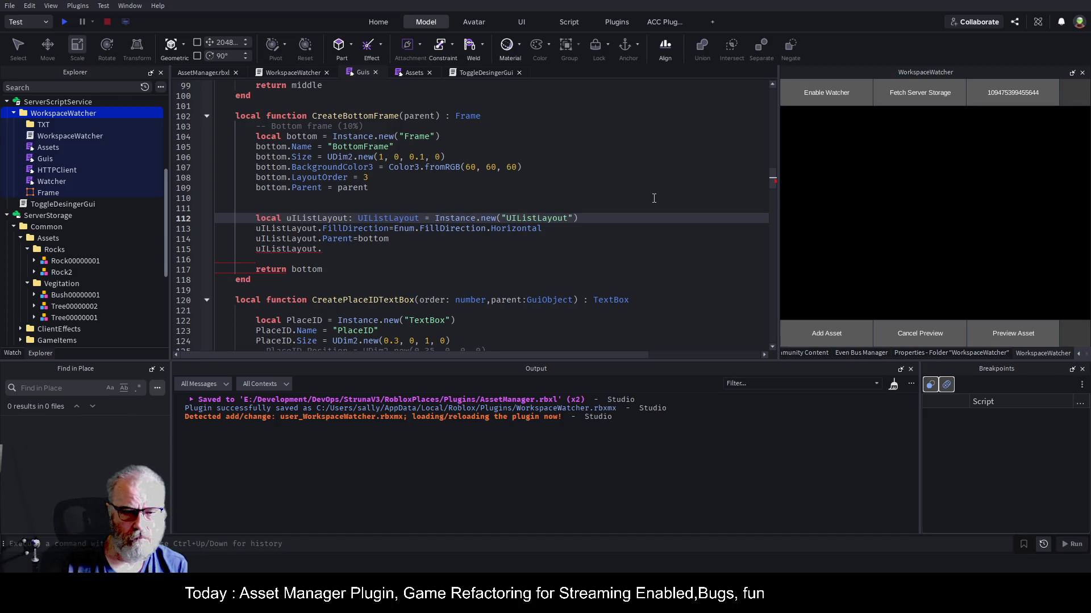
key(Down)
key(Down)
key(Down)
key(BackSpace)
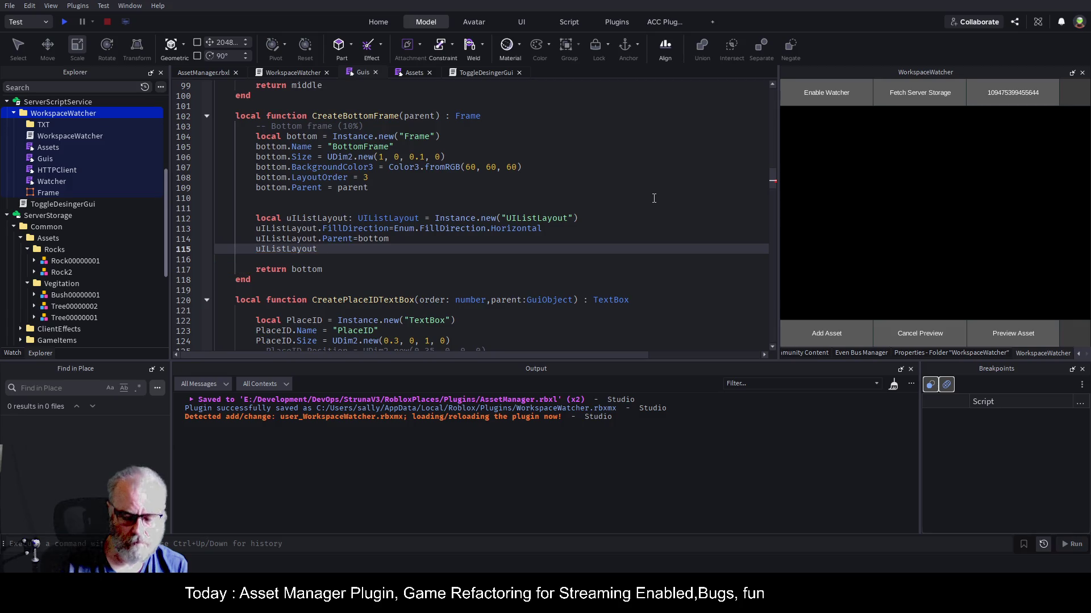
text(la)
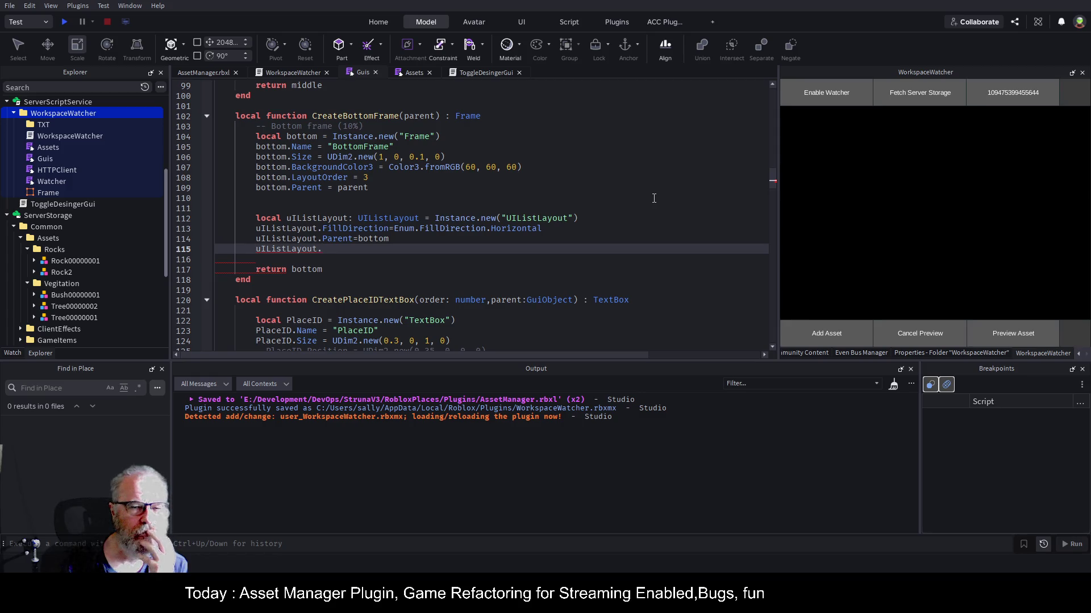
- Delete the unfinished line 115, save, and reload the WorkspaceWatcher plugin
key(Delete)
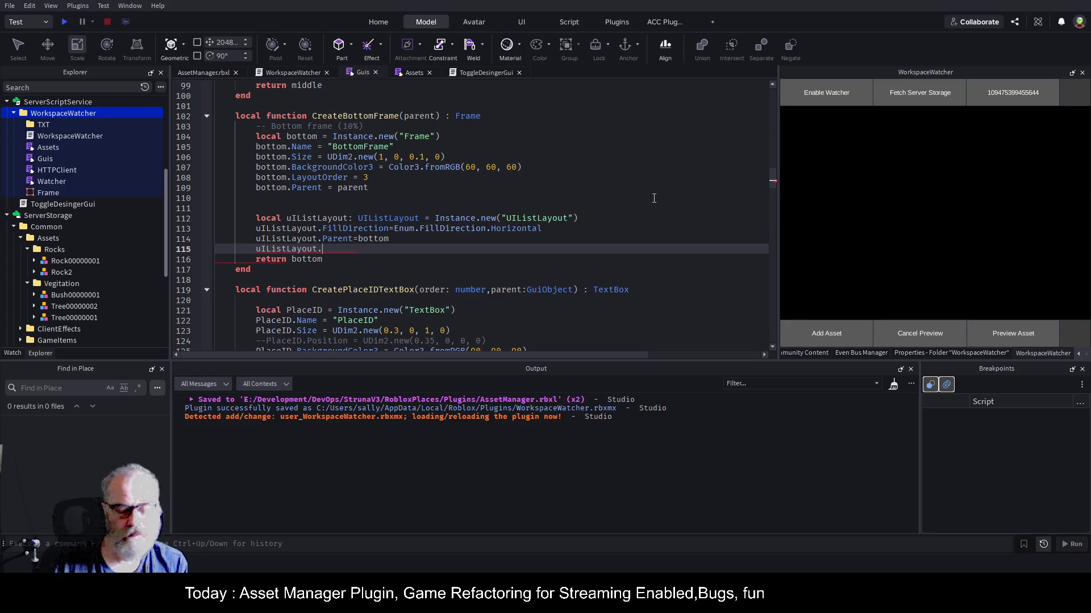
key(BackSpace)
key(BackSpace)
key(BackSpace)
key(ctrl+s)
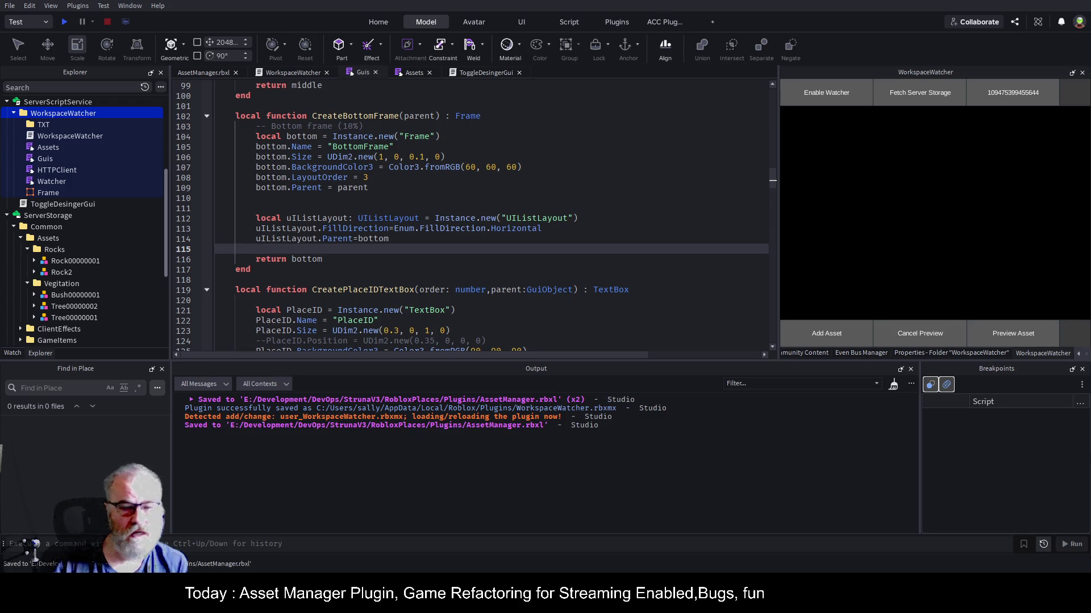
click(53, 115)
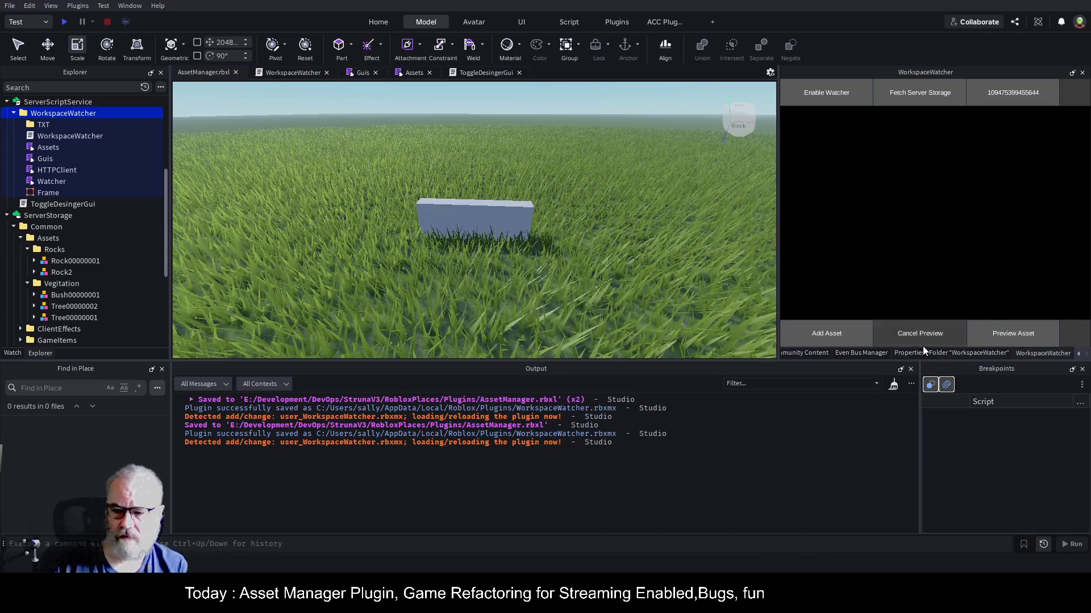
- Clear the output log, select Bush00000001 in ServerStorage, preview it alone, then cancel
click(893, 385)
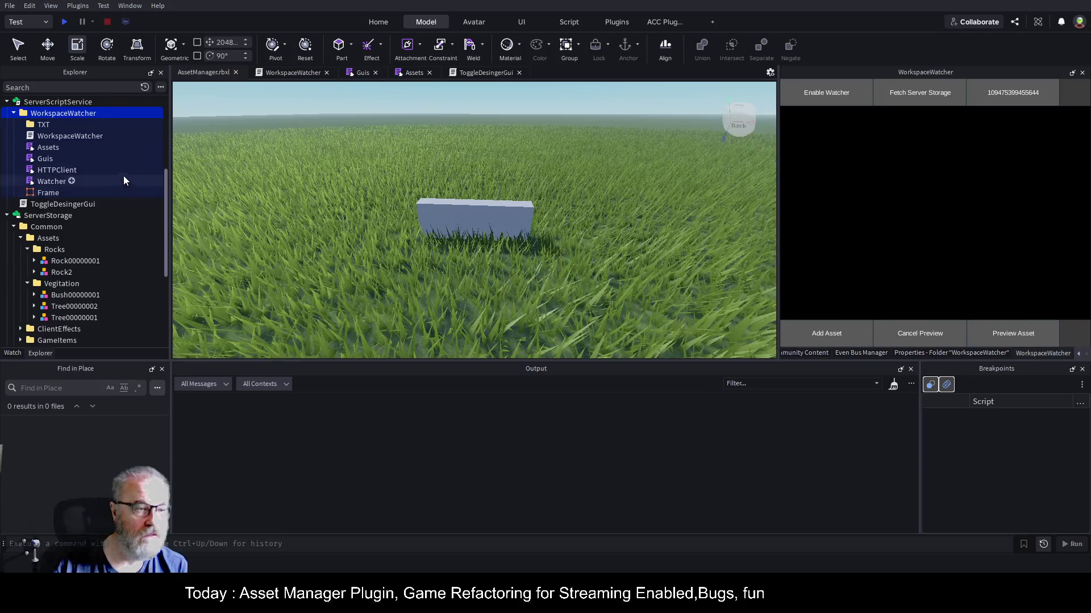
scroll(142, 267, up, 3)
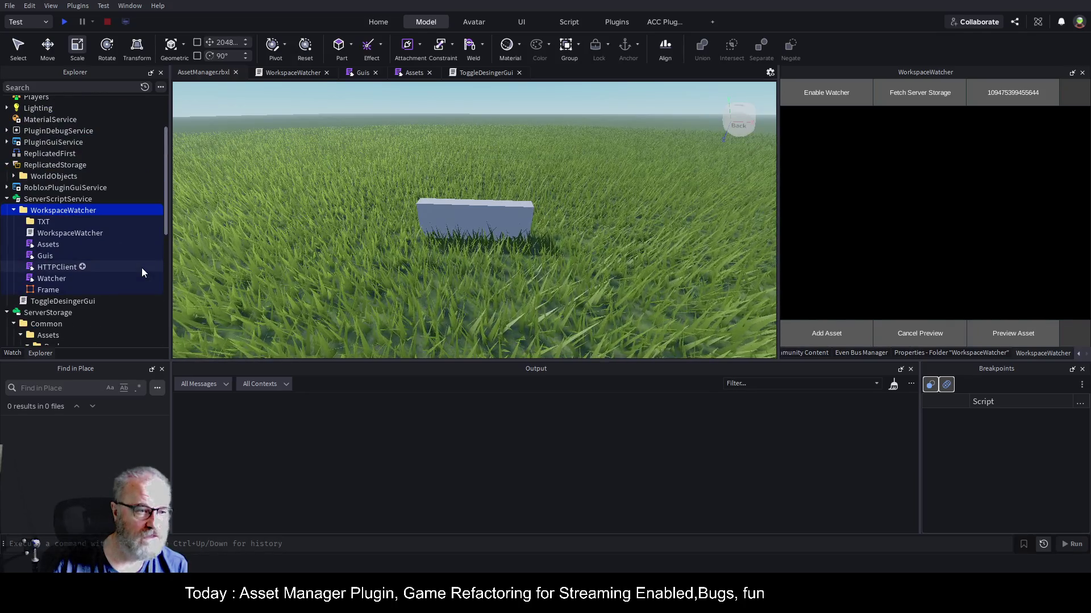
scroll(141, 268, down, 3)
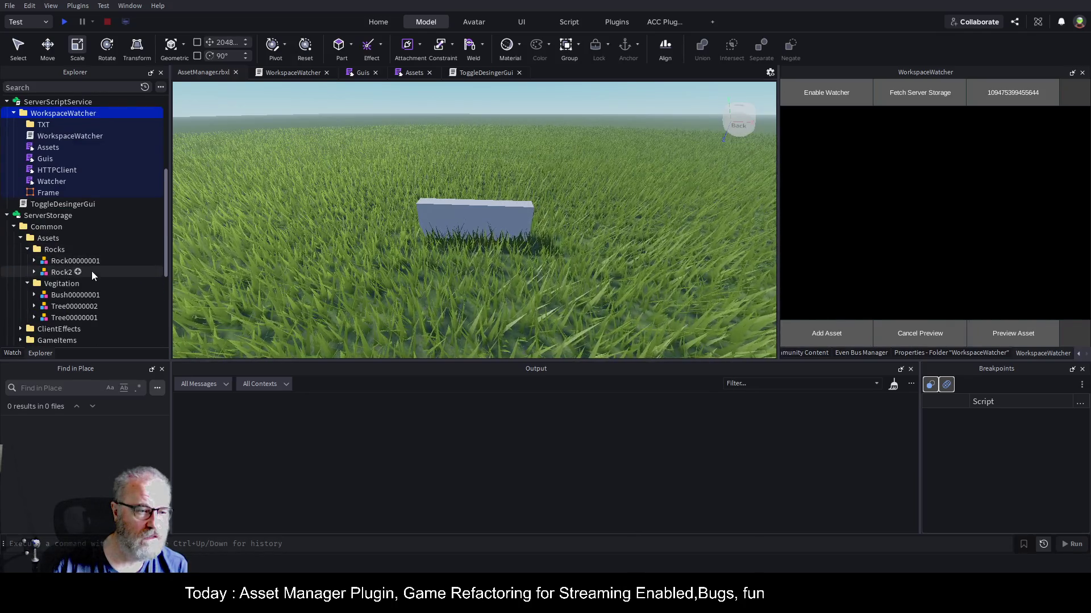
click(84, 295)
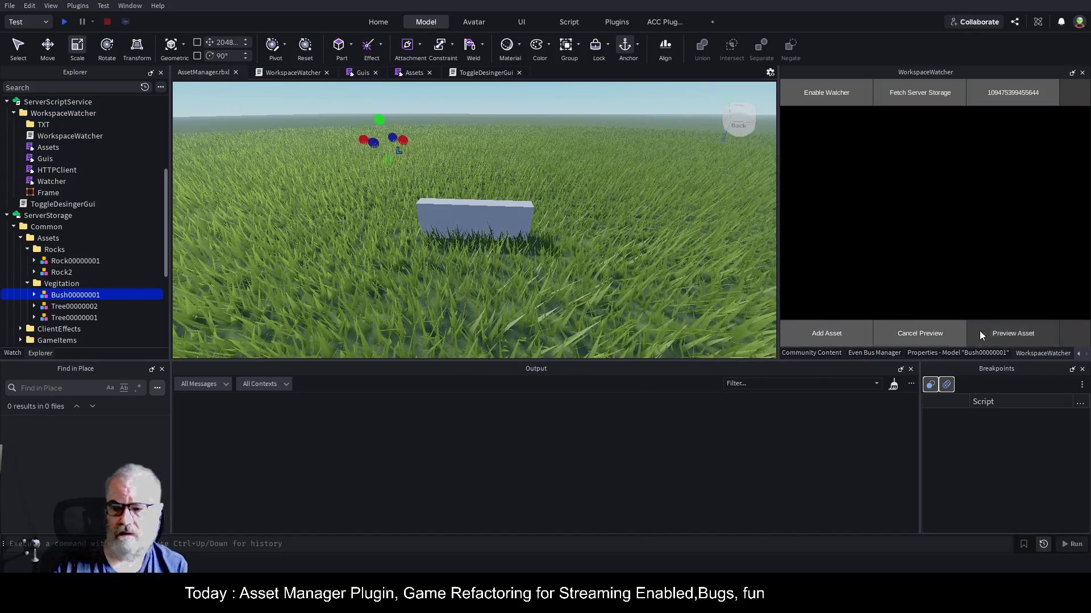
click(1002, 333)
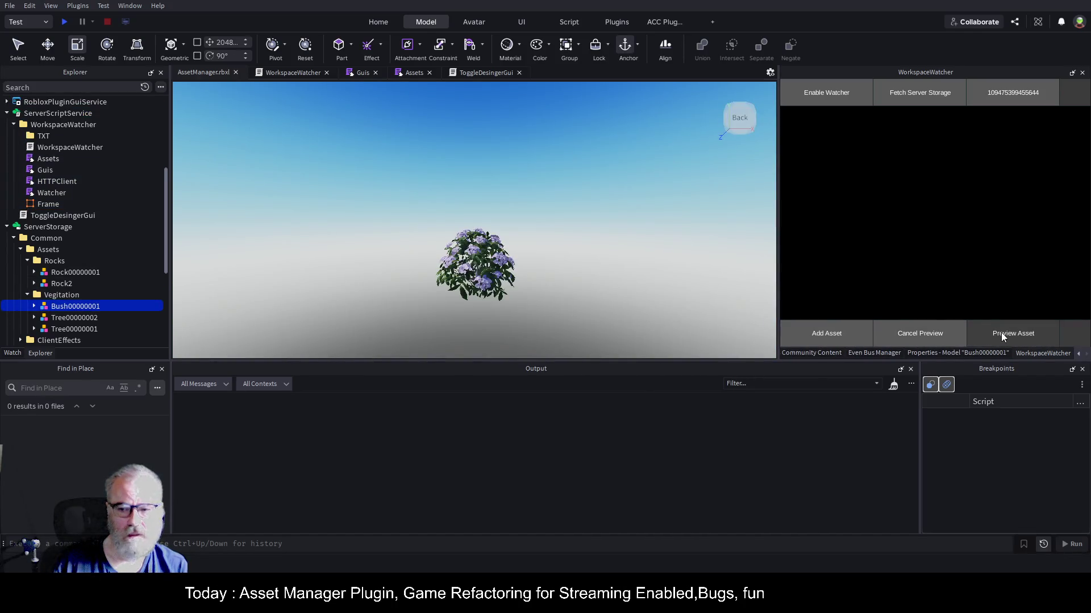
click(919, 335)
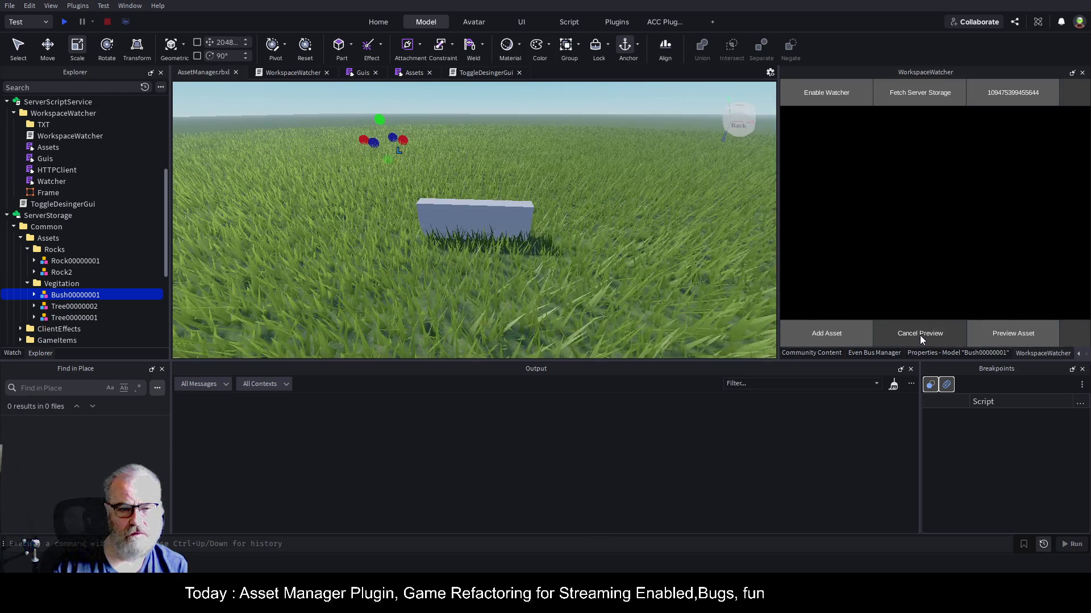
- Preview the Bush00000001 asset again and cancel back to the scene
scroll(145, 213, up, 5)
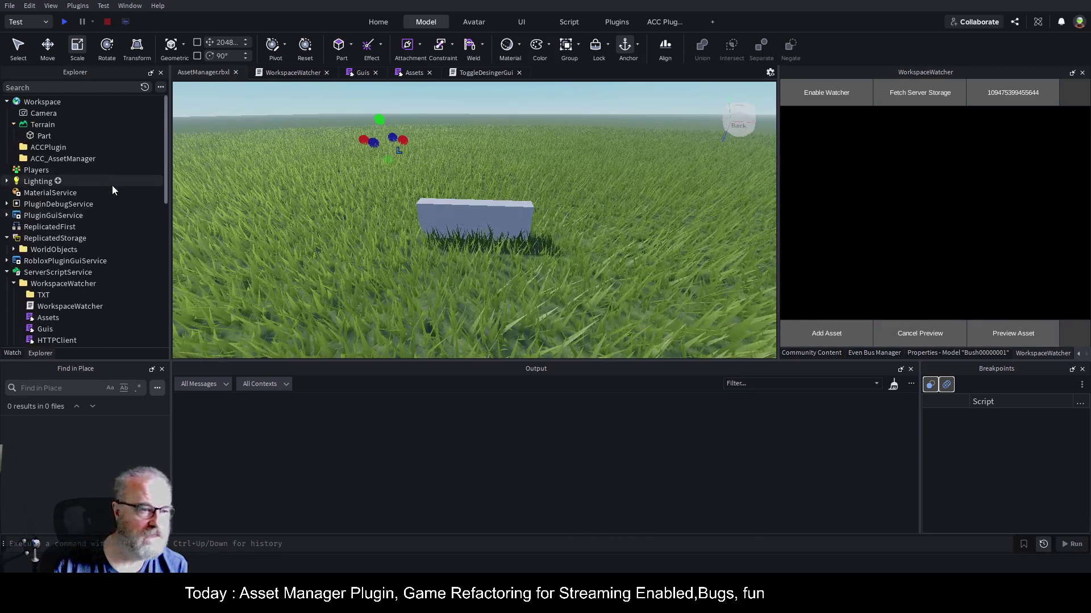
click(1024, 336)
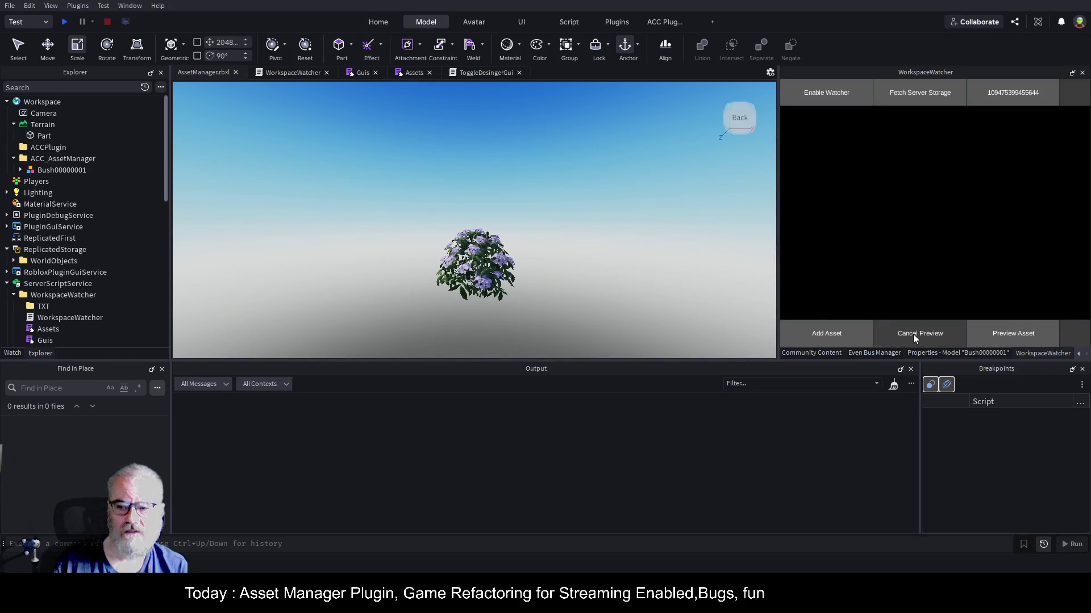
click(914, 337)
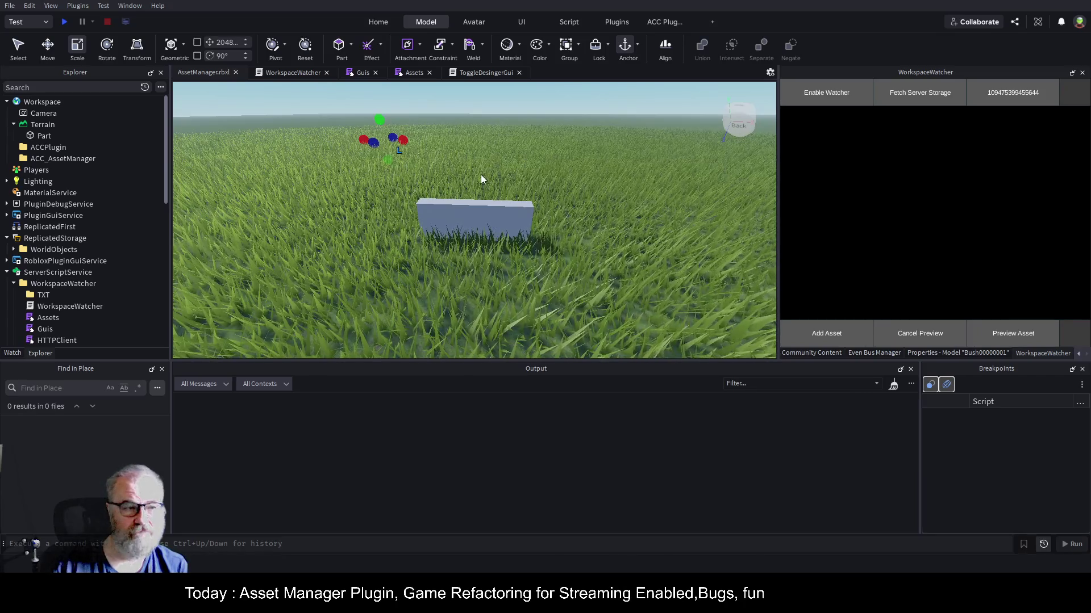
- Select the grey block, reselect Bush00000001 in ServerStorage, then clear the selection
click(514, 214)
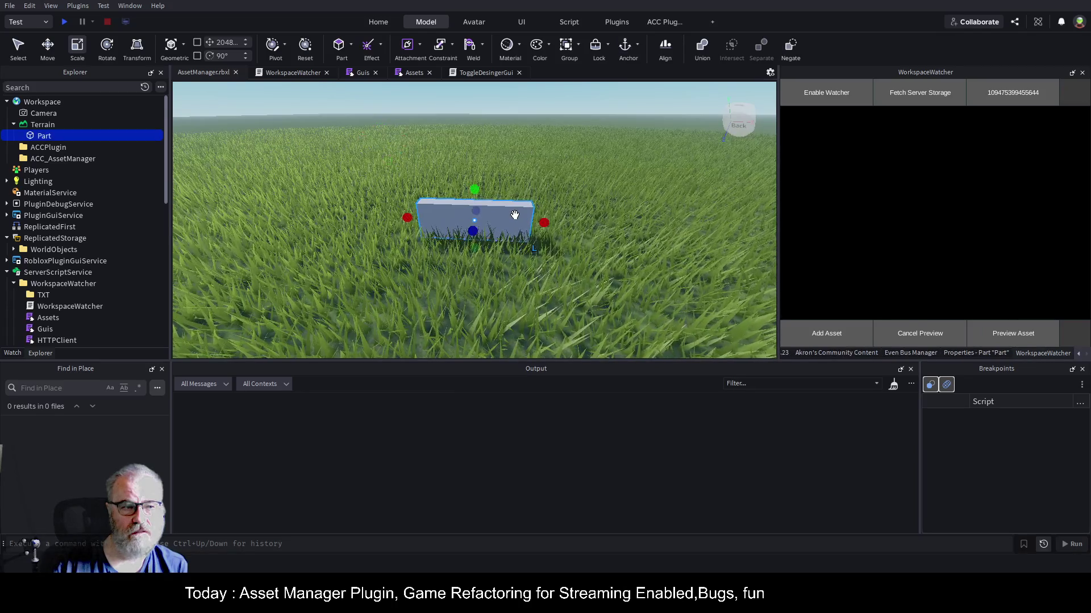
scroll(42, 259, down, 3)
scroll(43, 258, down, 5)
click(64, 223)
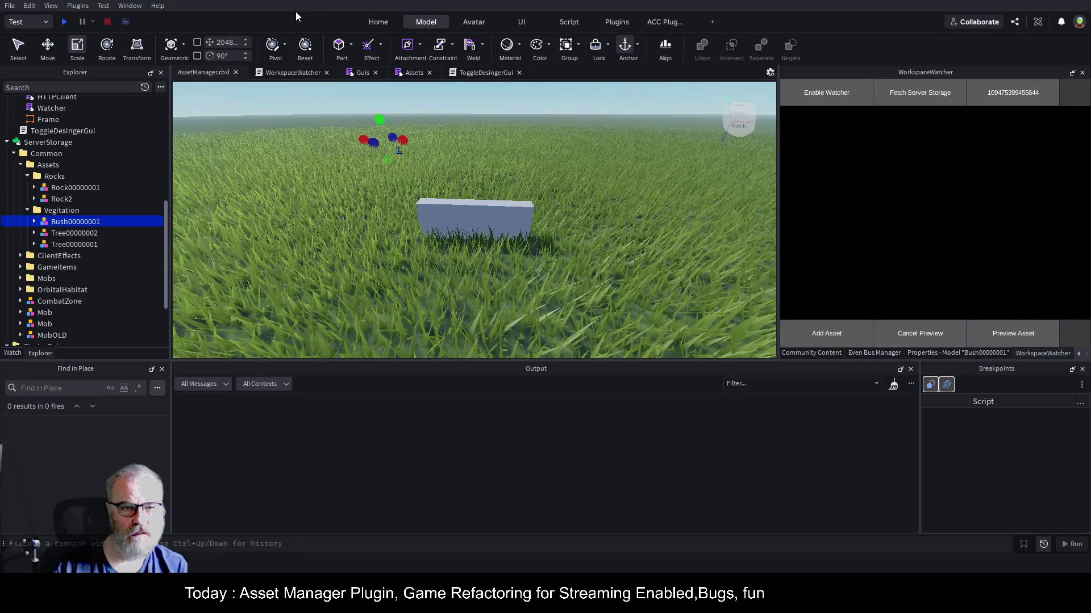
click(562, 96)
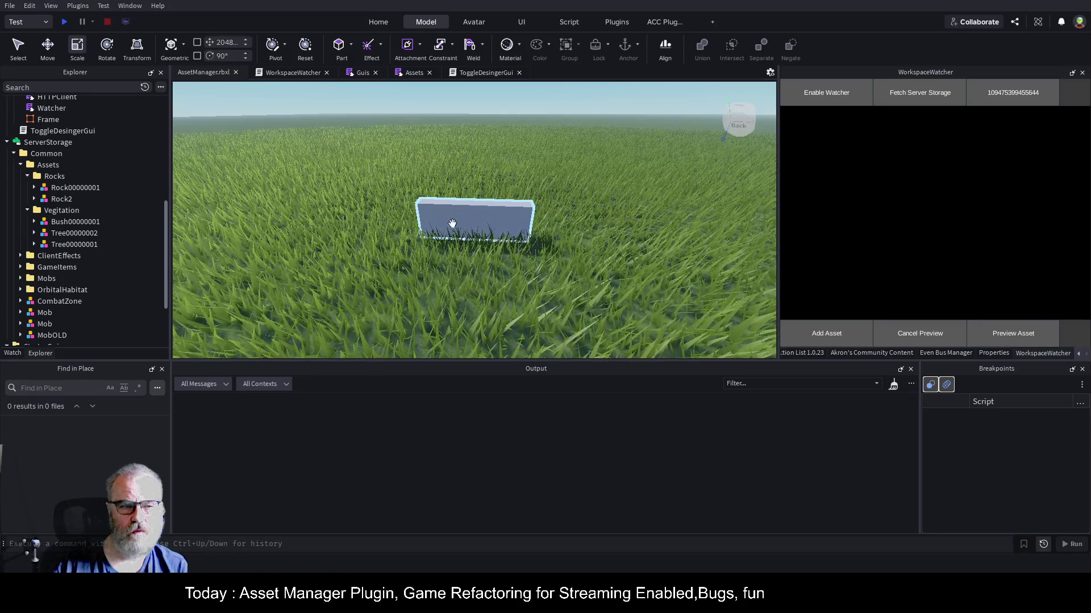
- Preview Tree00000002, cancel, add a copy to the Workspace, and return to the Assets script
click(77, 231)
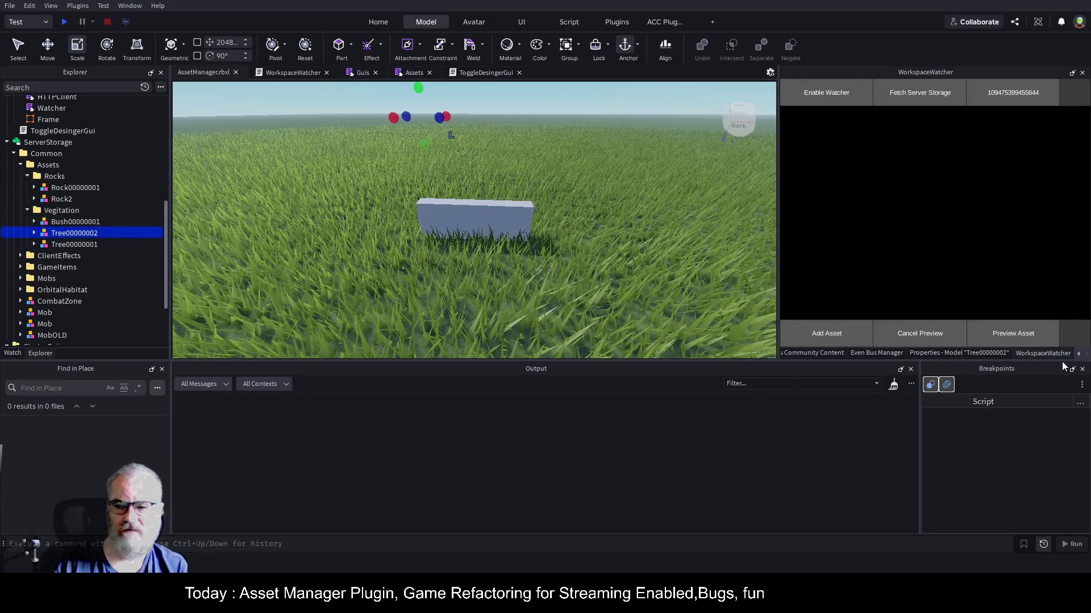
click(1029, 334)
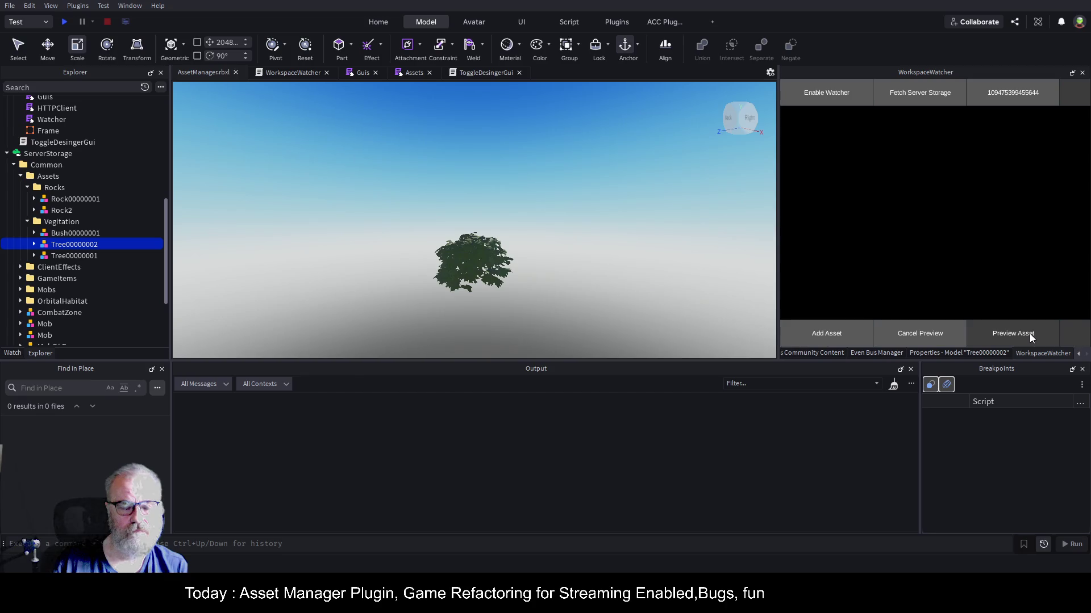
click(908, 331)
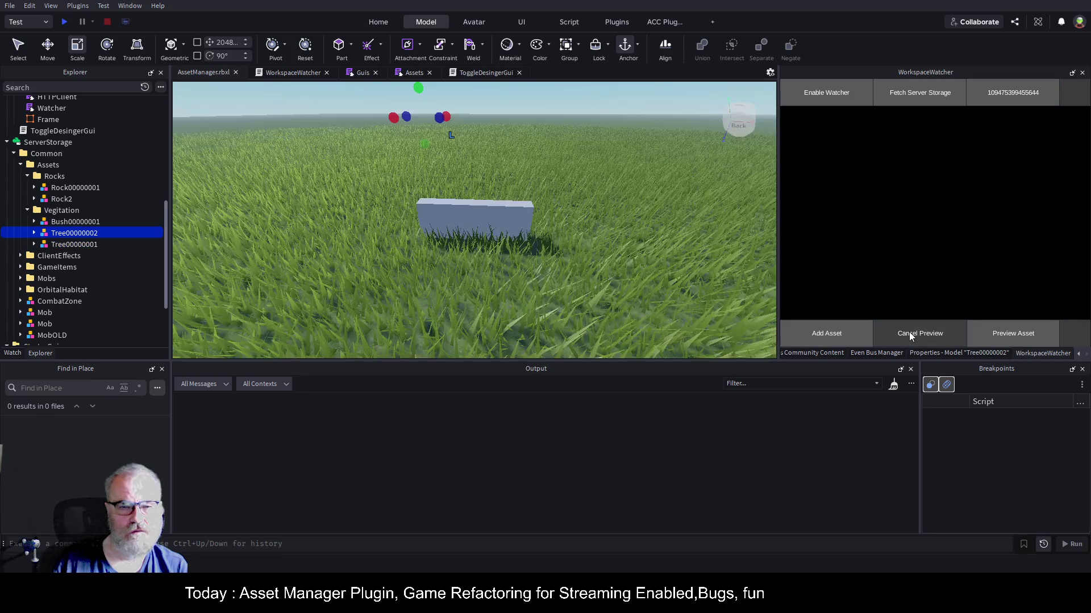
click(827, 336)
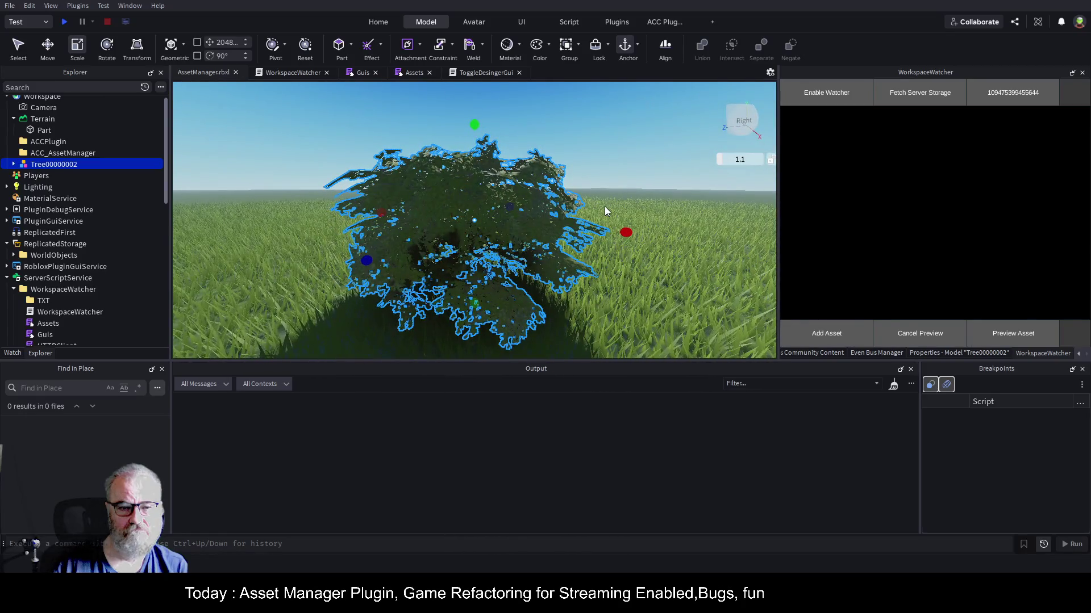
scroll(100, 181, up, 1)
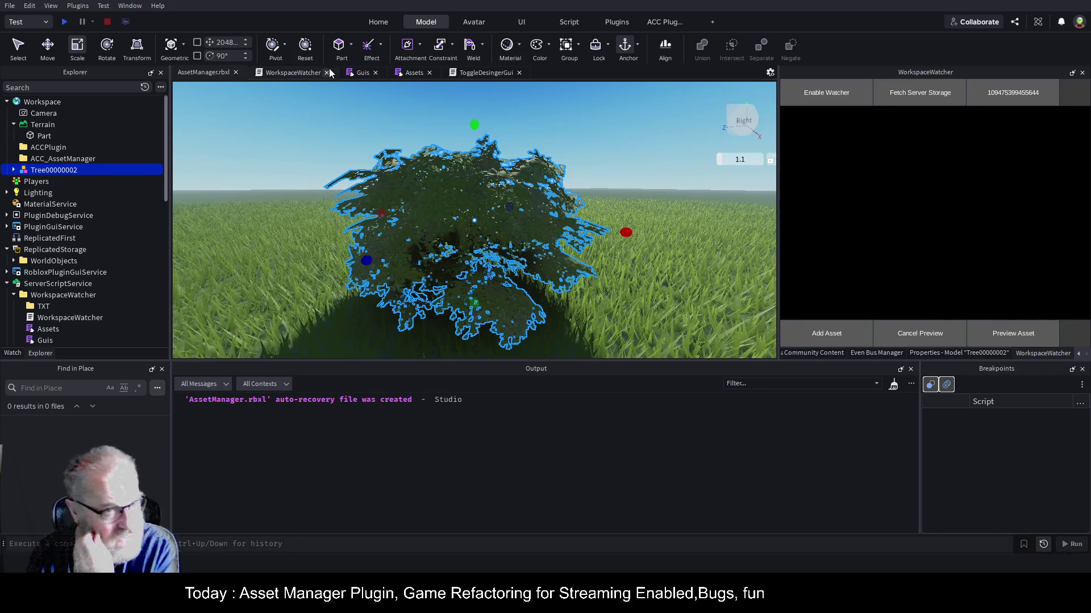
click(417, 73)
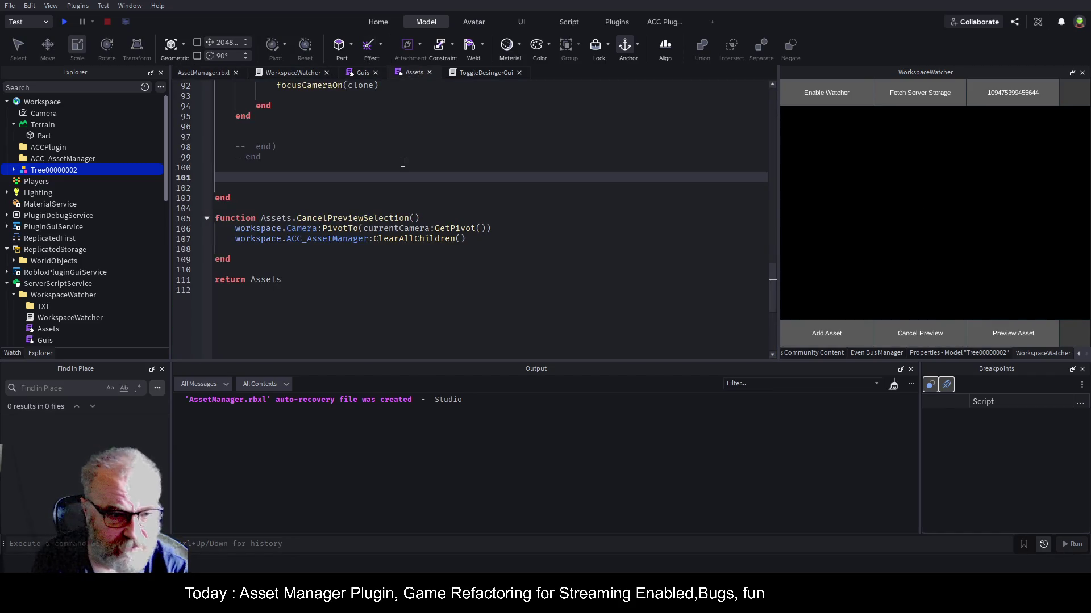
scroll(403, 162, up, 2)
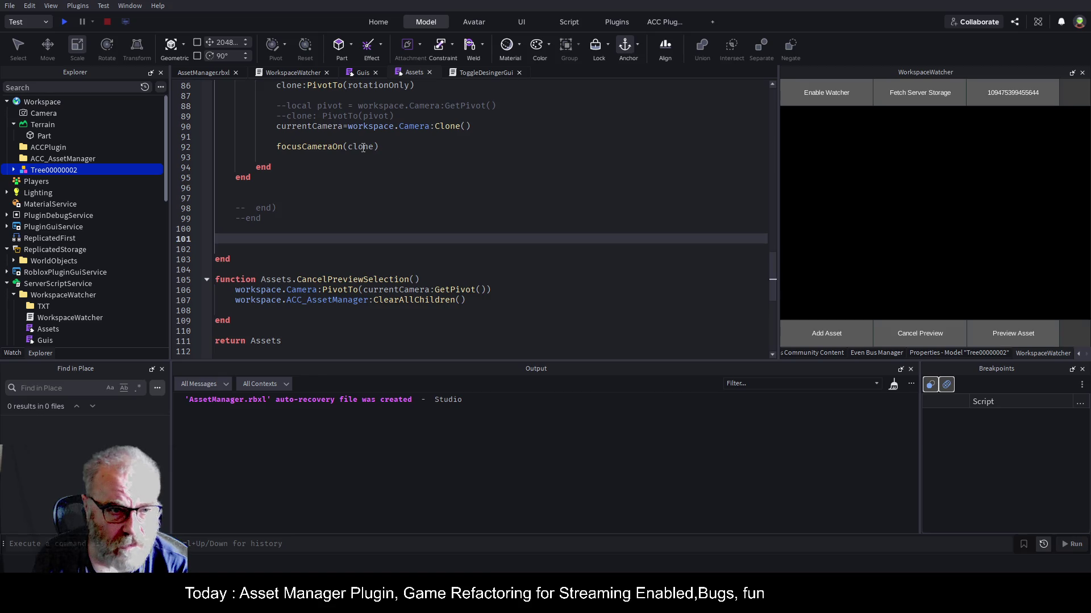
double_click(315, 147)
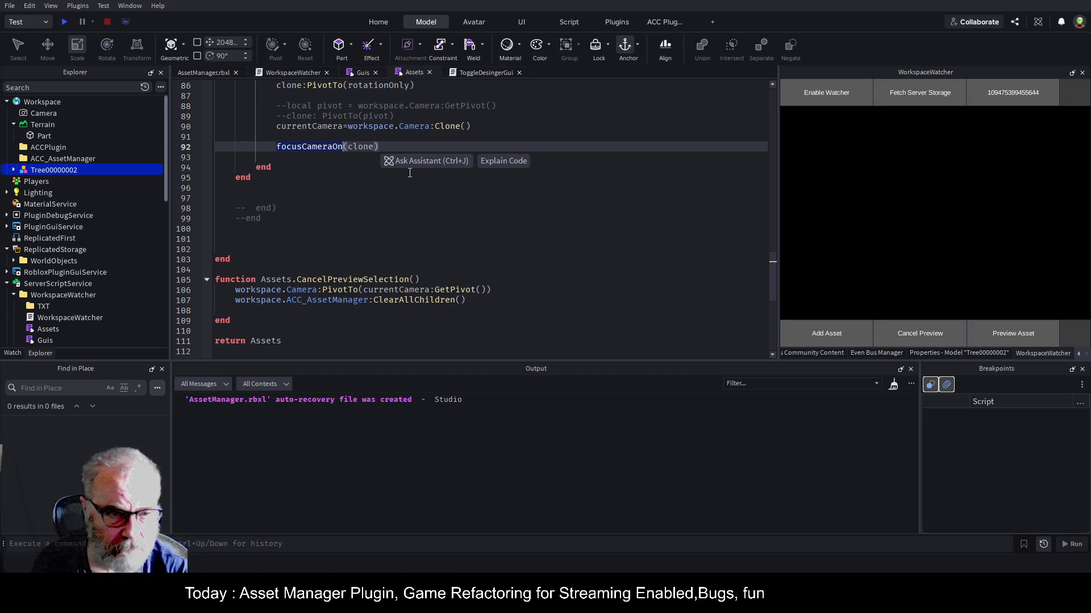
scroll(410, 172, up, 9)
scroll(410, 172, up, 17)
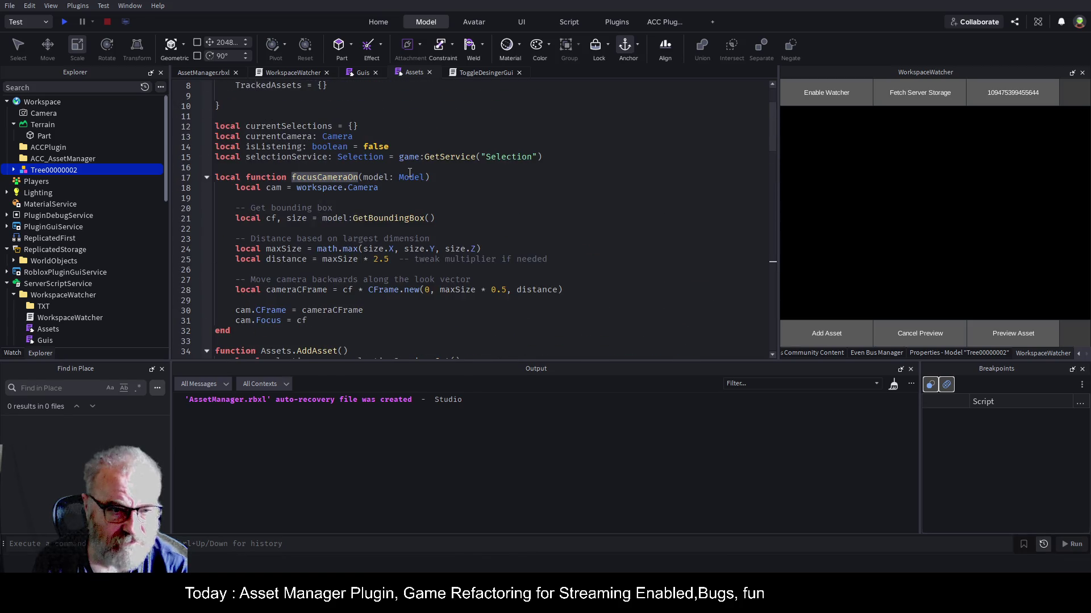
scroll(410, 172, up, 3)
scroll(407, 173, down, 4)
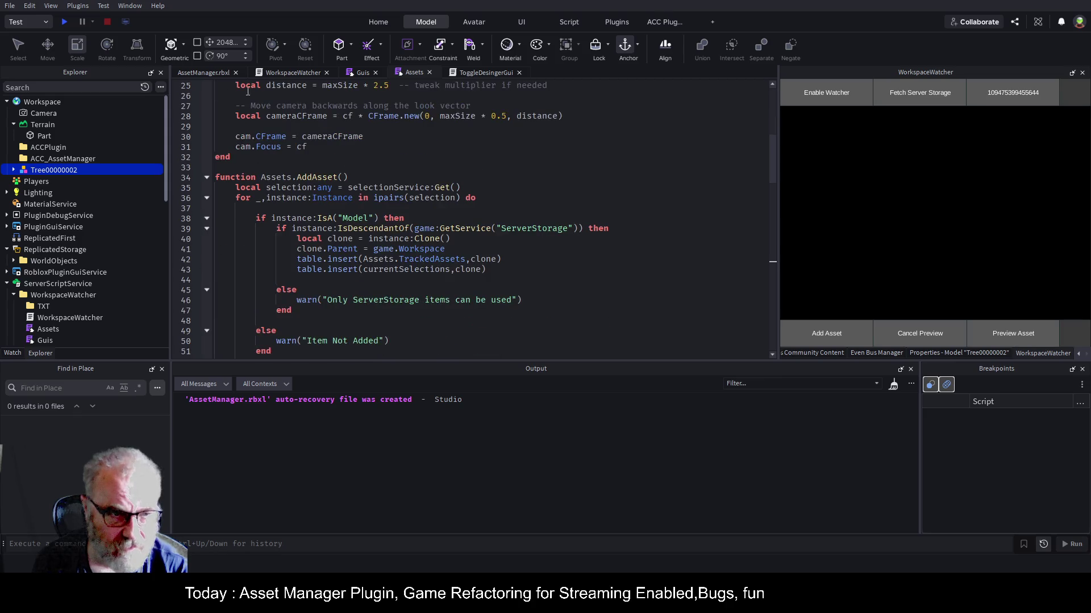
click(200, 74)
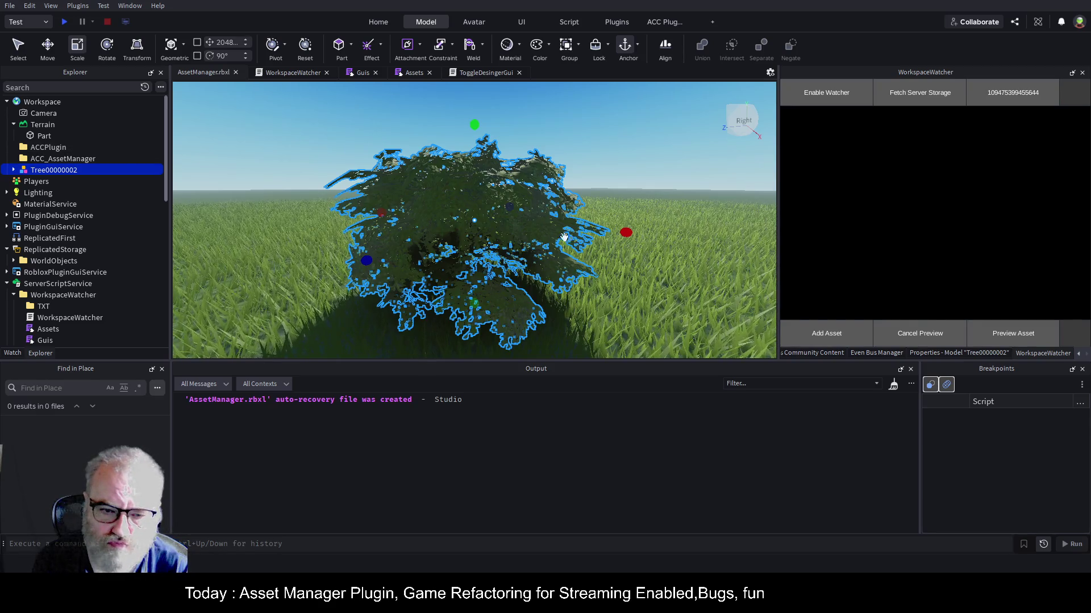
- Zoom the viewport out and save the place with Ctrl+S
scroll(646, 244, down, 5)
scroll(648, 248, down, 2)
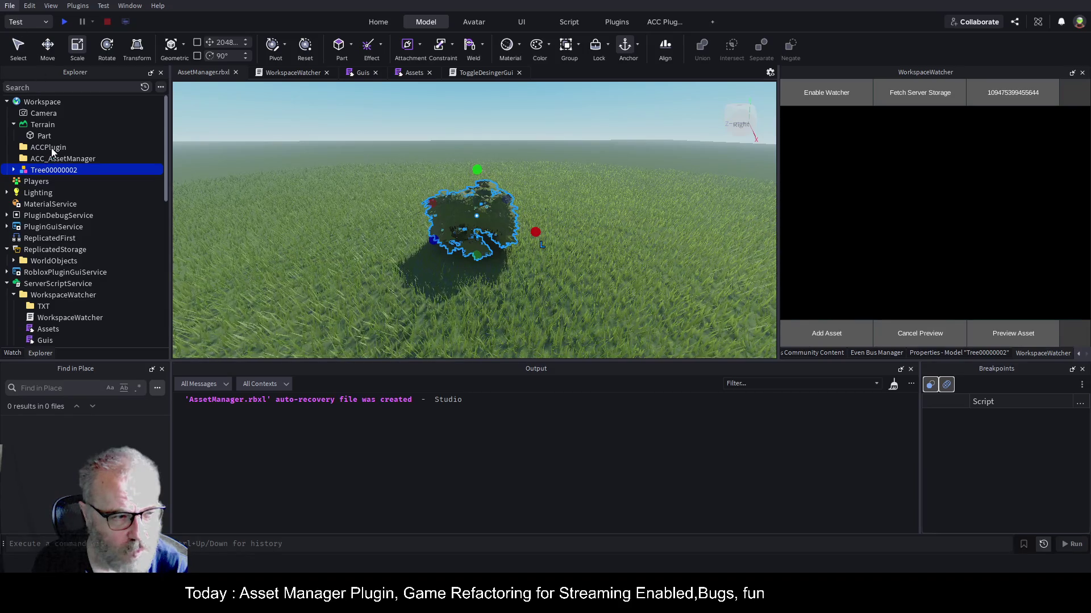
key(ctrl+s)
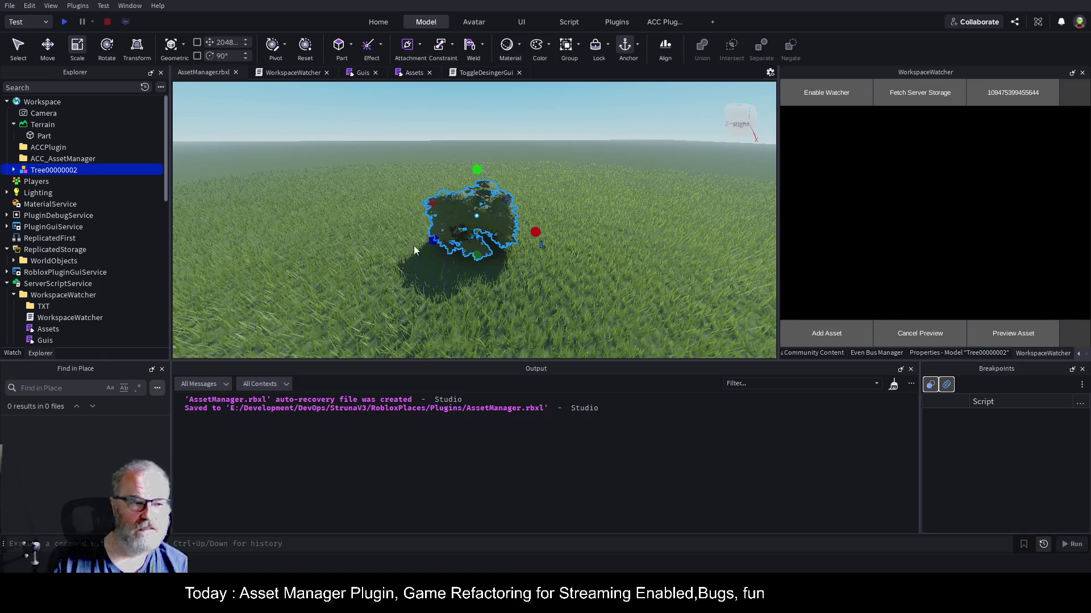
- Show Tree00000002's properties and open the WorkspaceWatcher script
click(960, 352)
scroll(955, 284, down, 3)
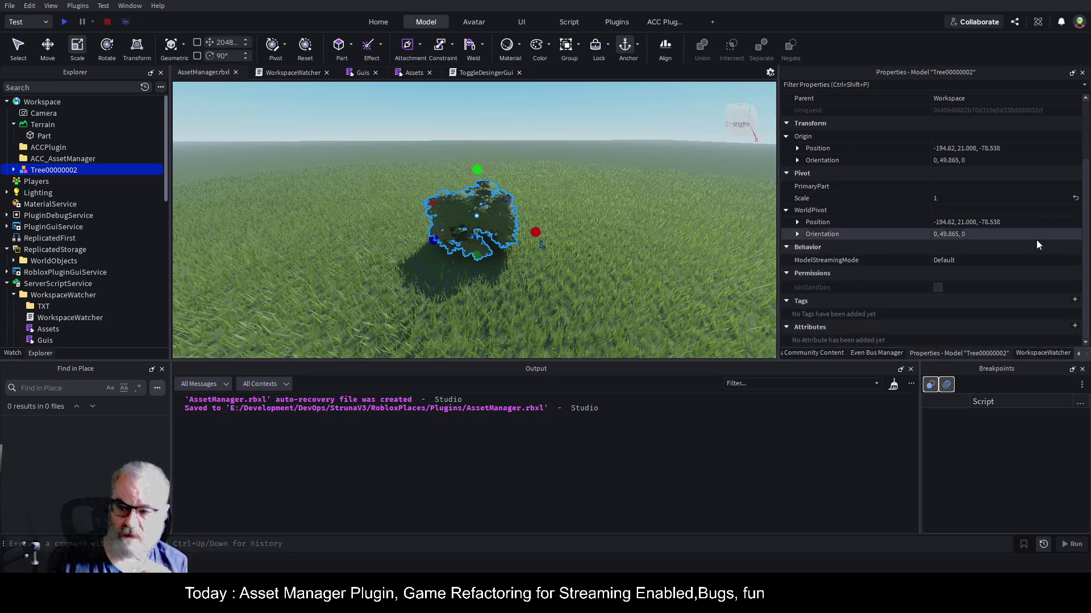
click(294, 73)
scroll(367, 177, down, 1)
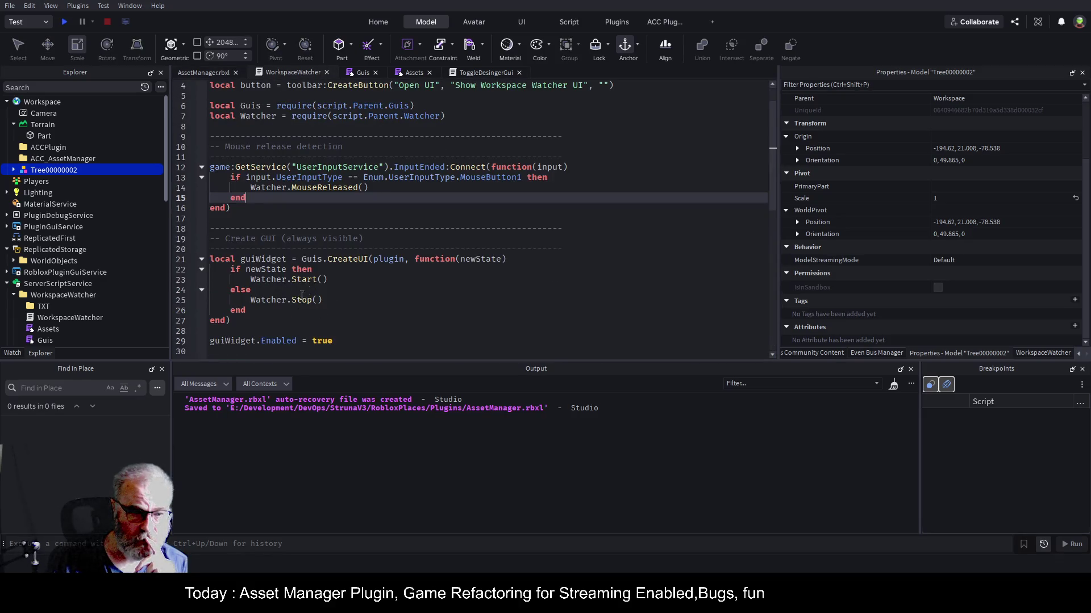
- Restore the WorkspaceWatcher panel and jump to the Watcher.Start definition with F12
click(277, 282)
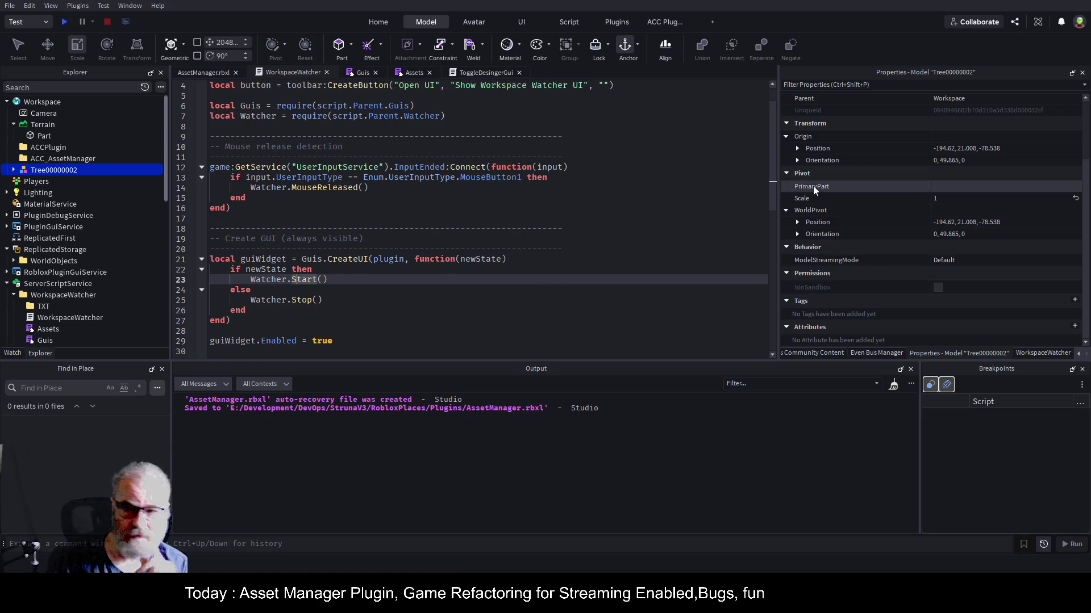
click(1031, 353)
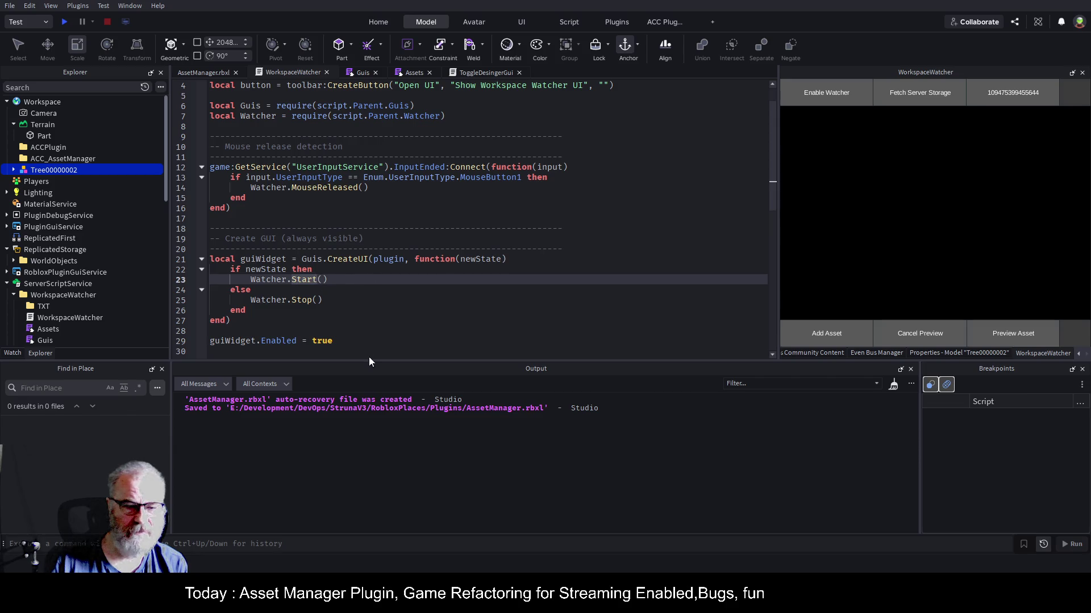
key(F12)
- Copy the Watcher.Start function (lines 65–84) and paste a duplicate starting at line 85
click(508, 285)
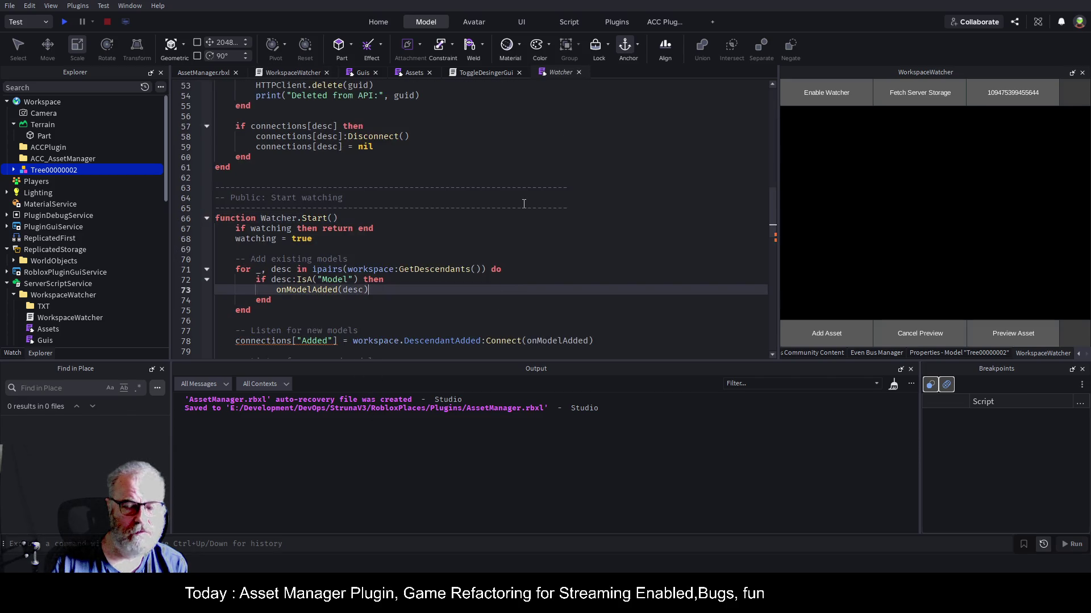
scroll(524, 203, down, 2)
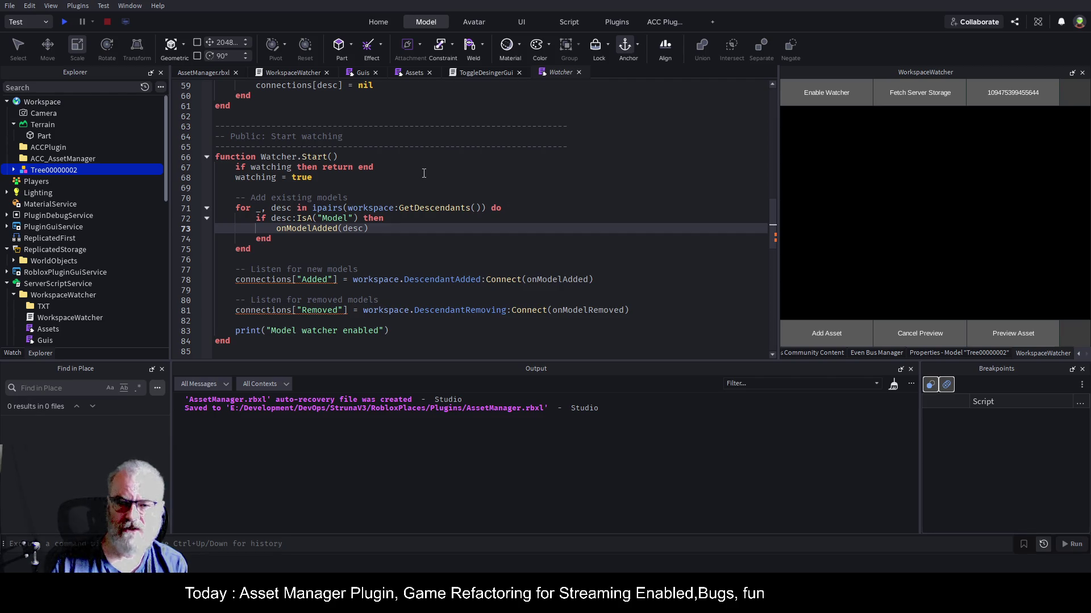
scroll(424, 172, down, 1)
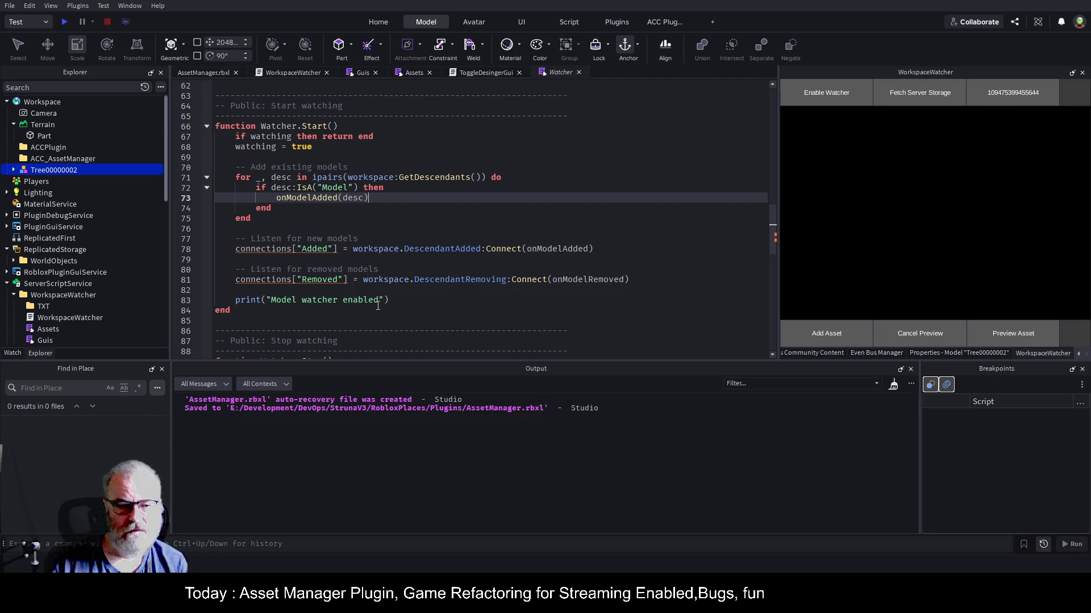
mouse_move(241, 310)
mouse_down()
mouse_move(222, 126)
mouse_move(205, 106)
mouse_move(211, 126)
mouse_up()
key(ctrl+c)
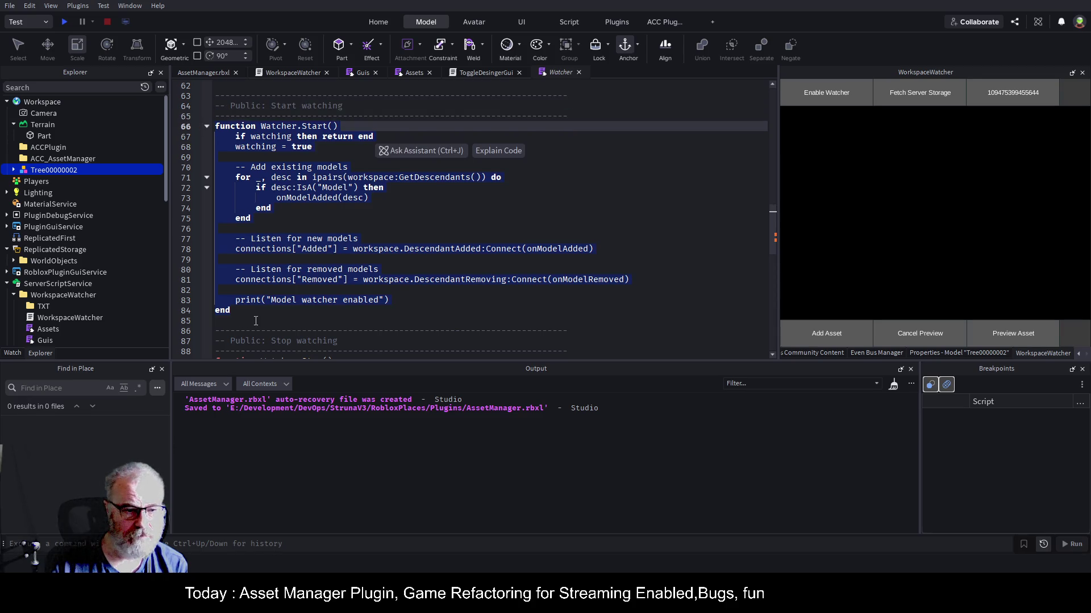
click(259, 321)
key(ctrl+v)
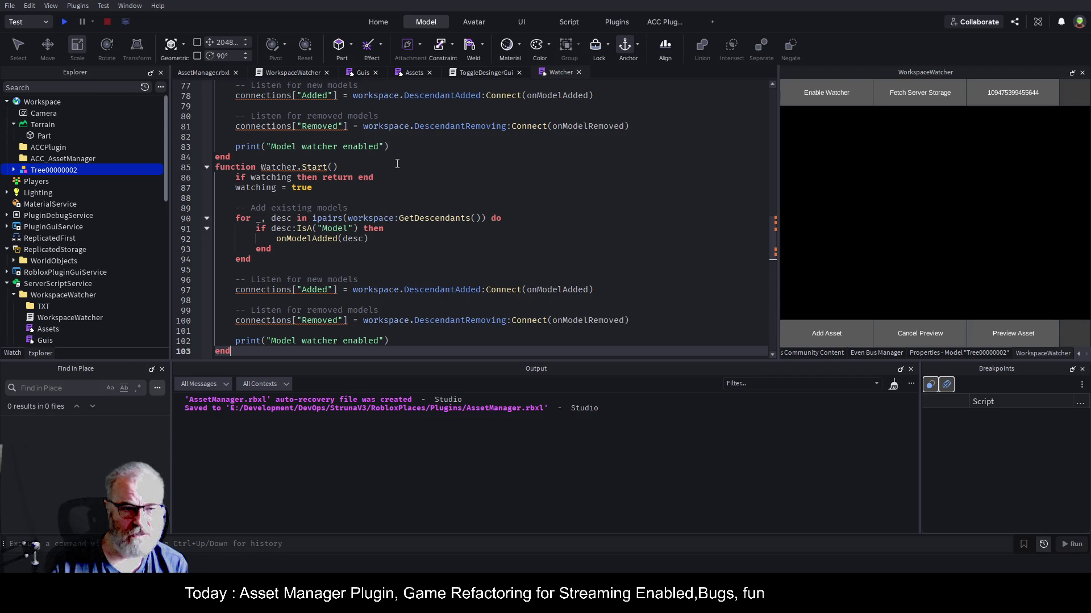
- Rename the copied function to Watcher.TrackAsset(asset:Model) and save the place
click(335, 166)
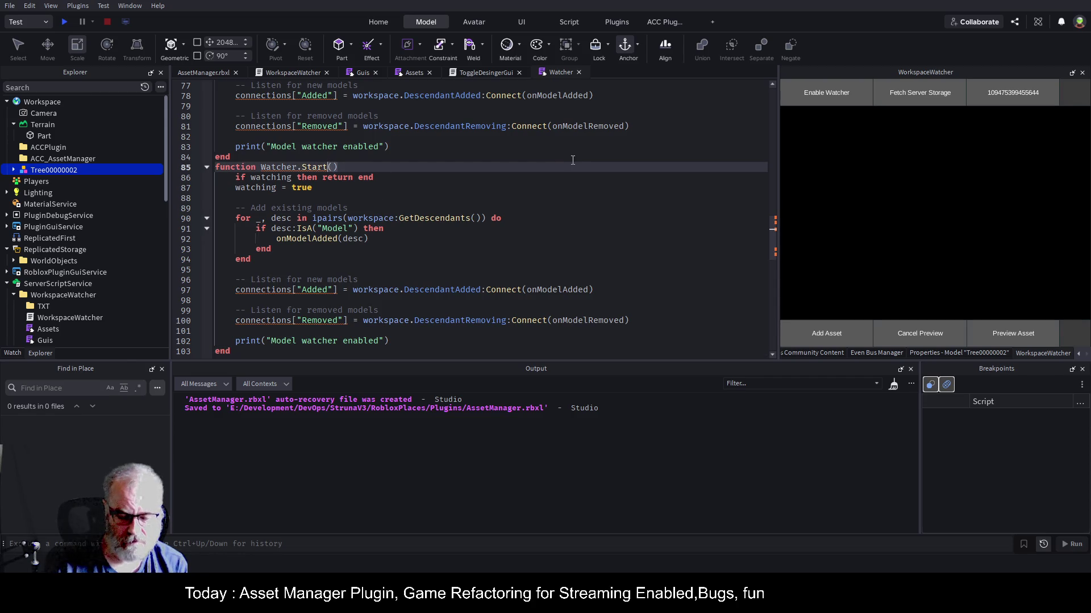
key(BackSpace)
key(BackSpace)
key(BackSpace)
text(Track)
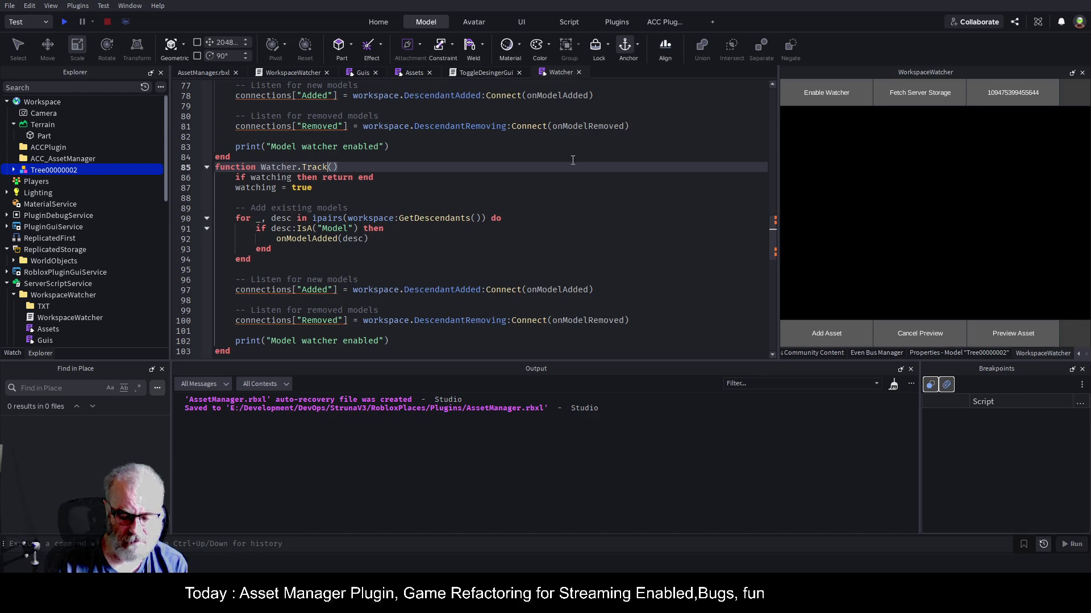
text(In)
key(BackSpace)
key(BackSpace)
text(Asset()
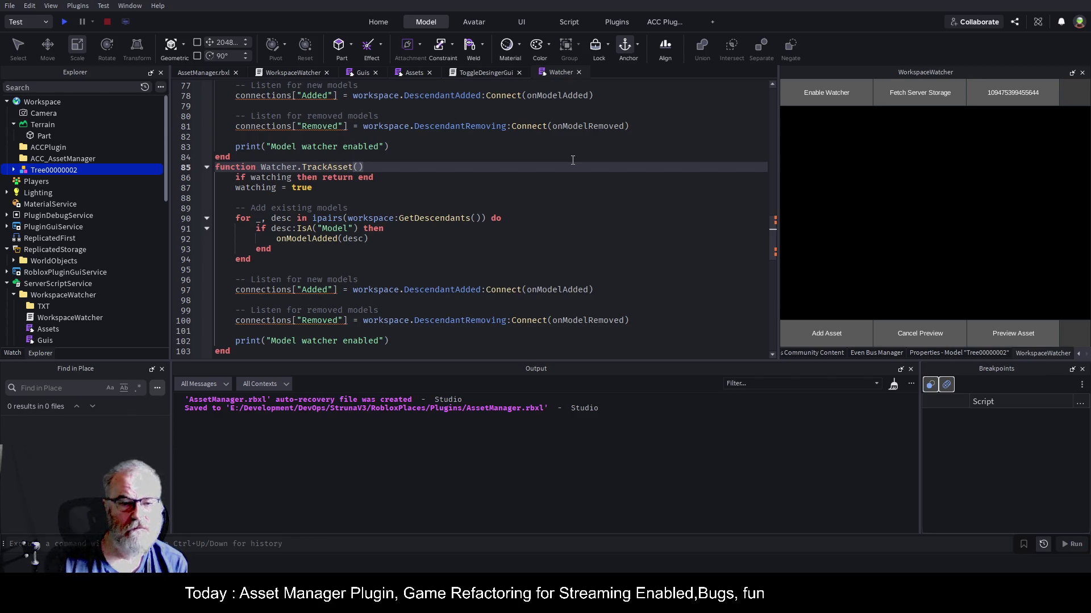
text(asset:)
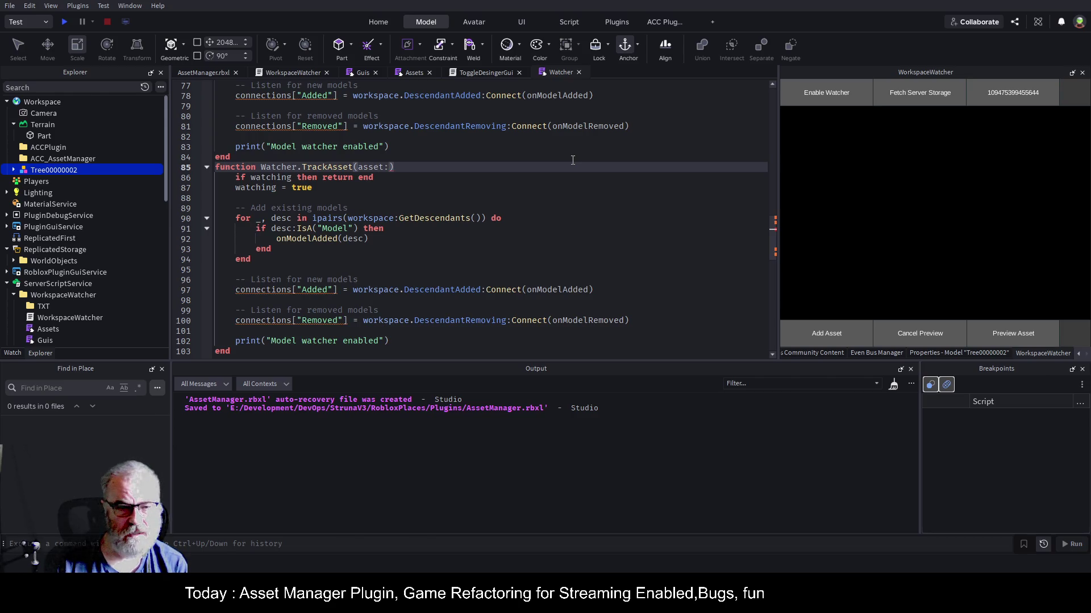
text(Mode)
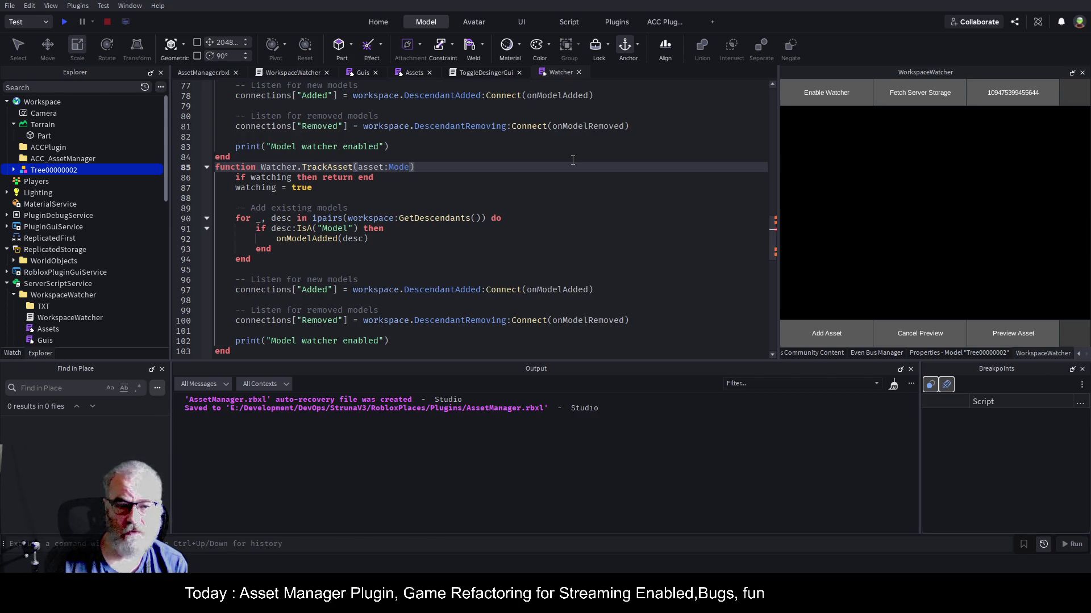
text(l)
key(ctrl+s)
- Comment out the watching guard lines 86–87 in TrackAsset
key(Down)
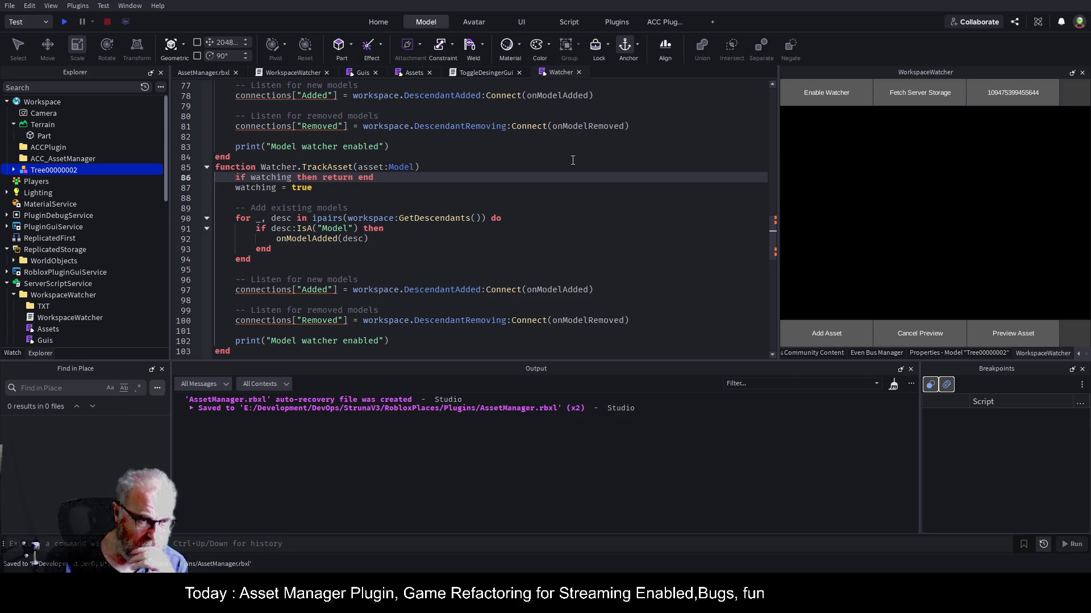
key(shift+Down)
key(shift+Down)
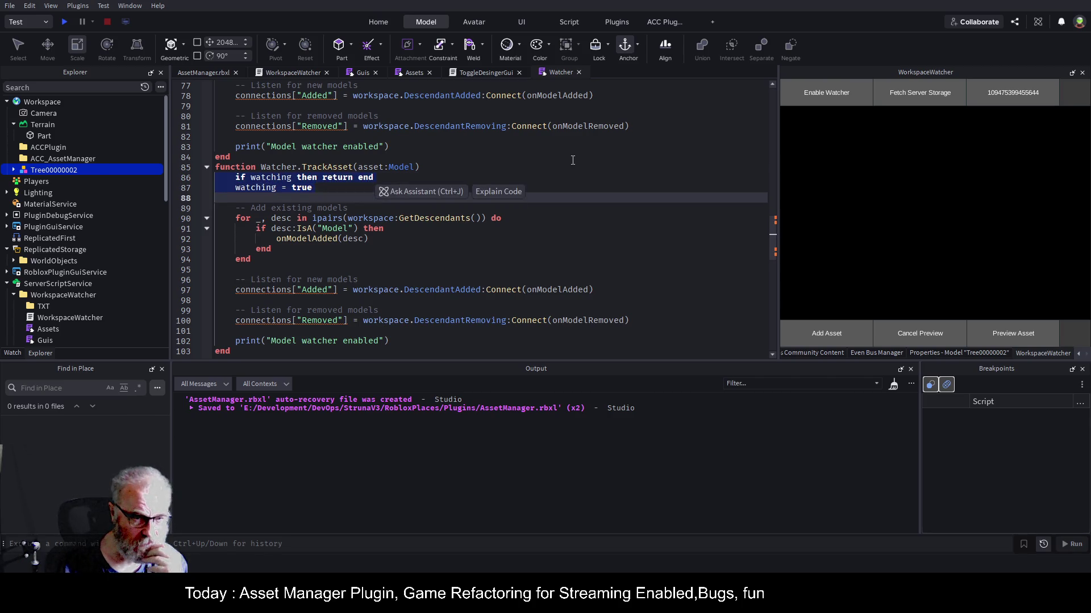
key(ctrl+slash)
key(Down)
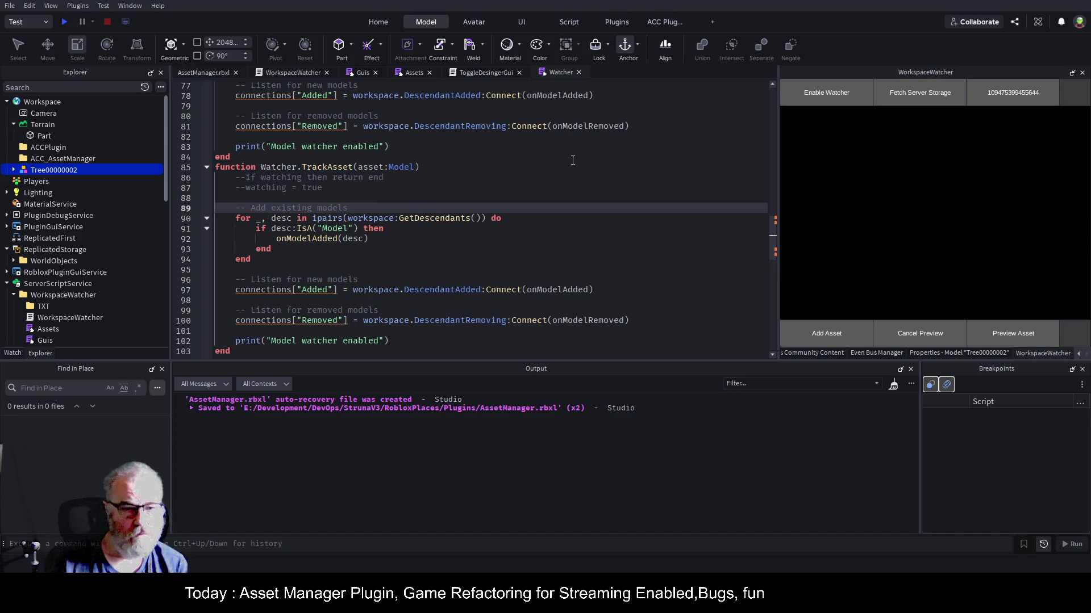
key(shift+Down)
key(shift+Down)
key(shift+Down)
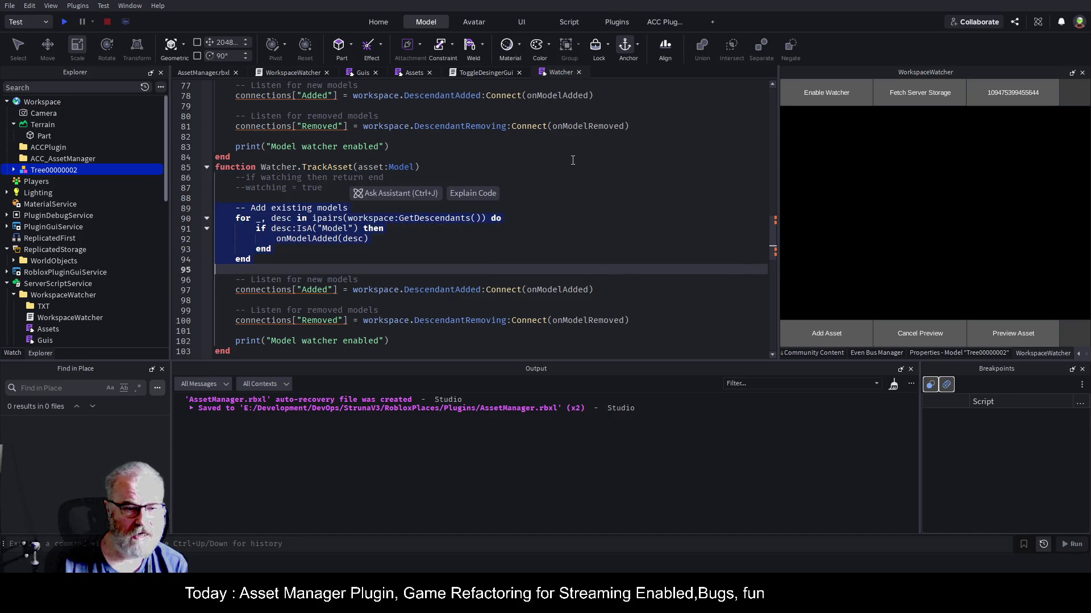
key(Escape)
- Delete the descendants loop header, IsA check and leftover end lines, unindenting the onModelAdded call
key(Up)
key(Up)
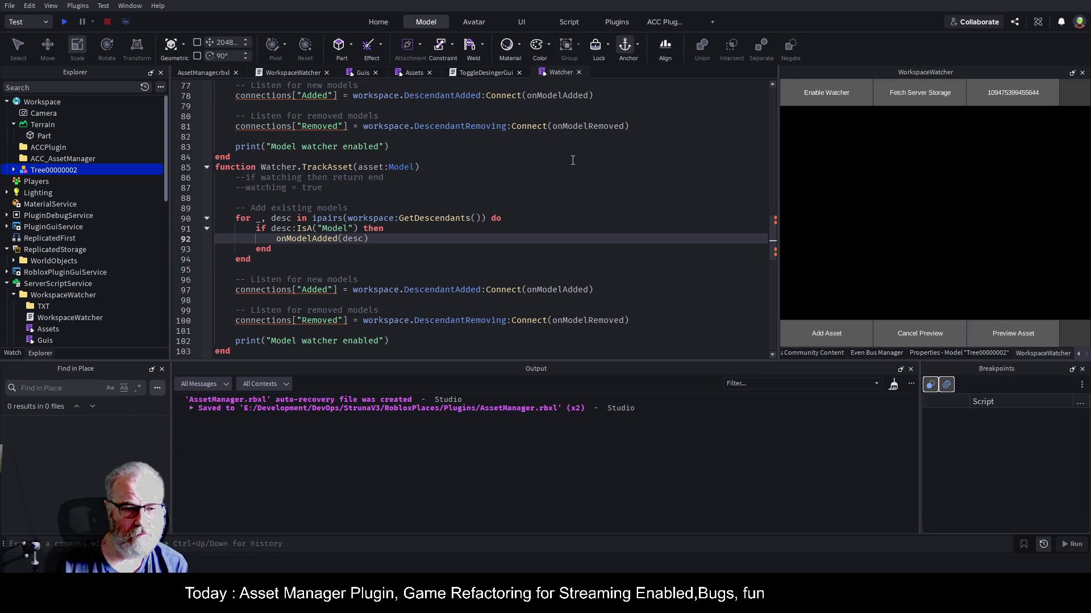
key(Up)
key(Up)
key(Up)
key(Down)
key(shift+Down)
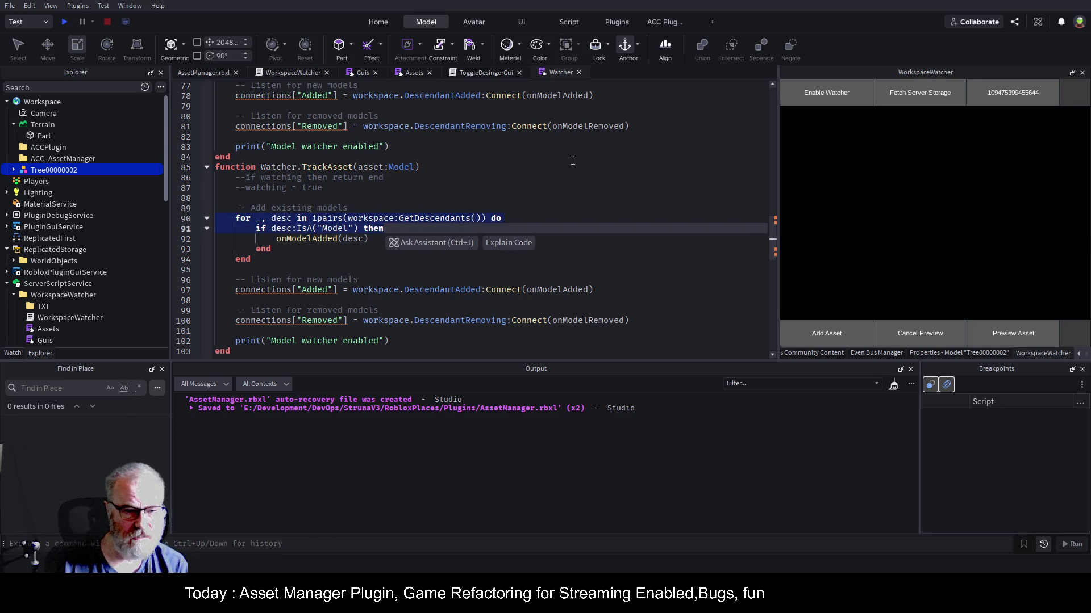
key(Delete)
key(shift+End)
key(Delete)
key(Down)
key(Down)
key(shift+Down)
key(shift+Down)
key(Delete)
key(Up)
key(shift+Tab)
key(shift+Tab)
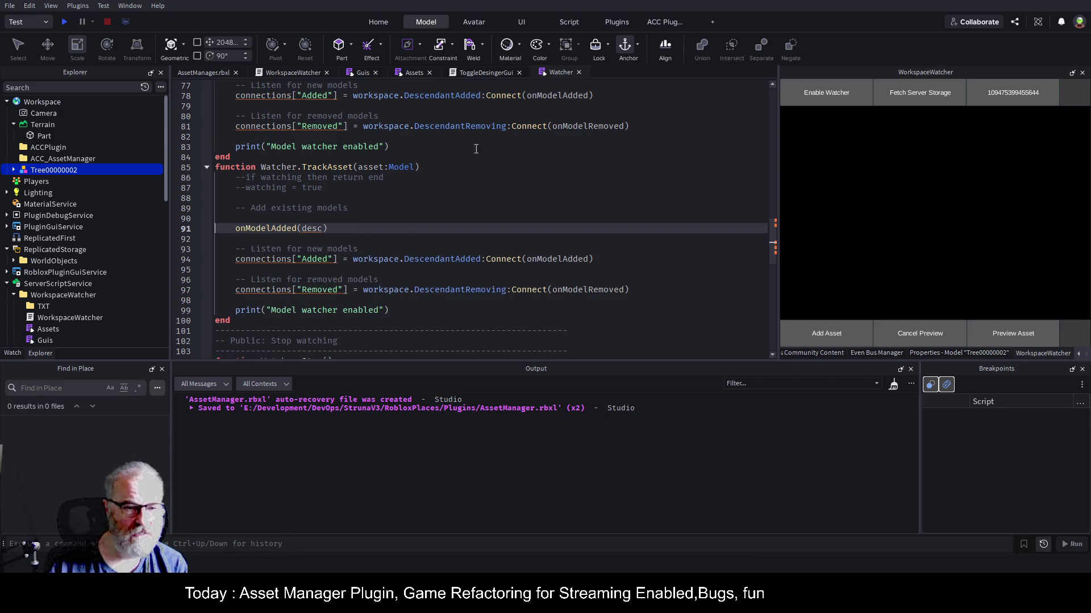
- Change the onModelAdded call's desc argument to Model and jump to onModelAdded's definition
double_click(275, 230)
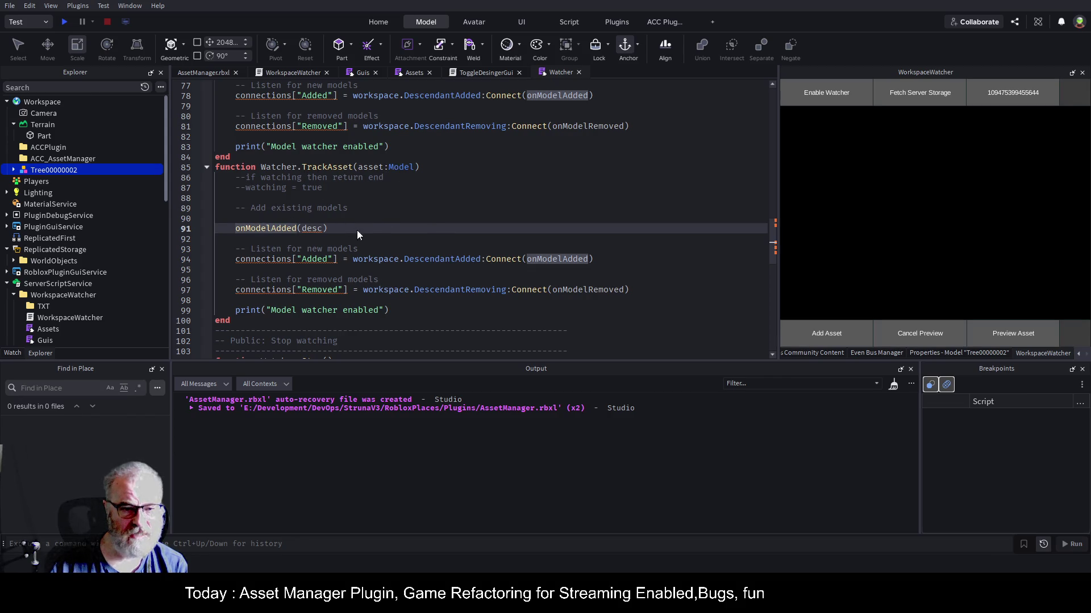
key(Up)
key(Up)
key(Up)
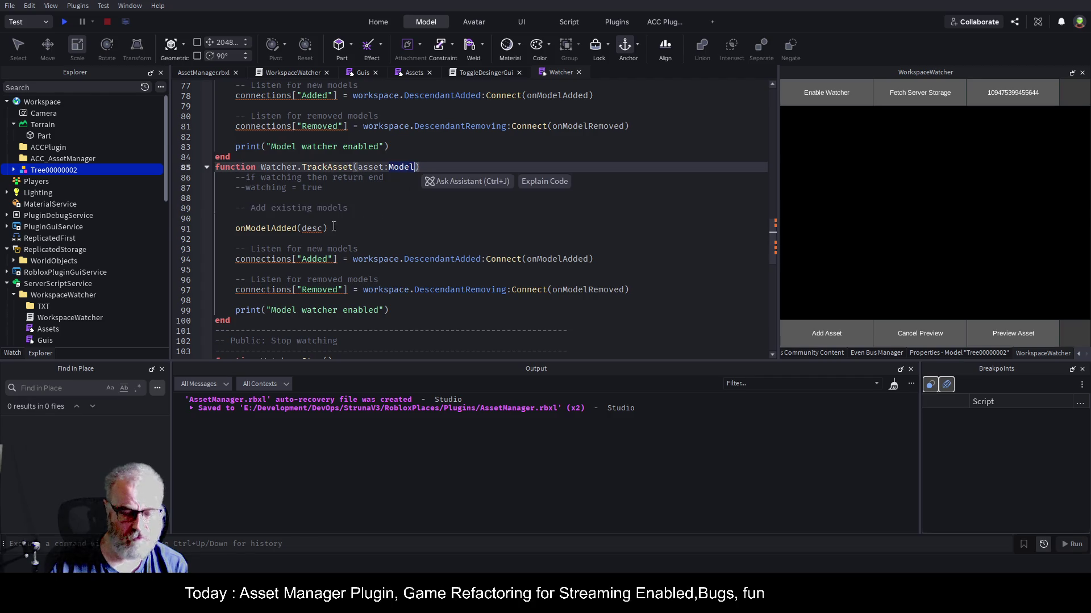
double_click(312, 229)
text(Model)
key(Up)
key(Up)
key(Up)
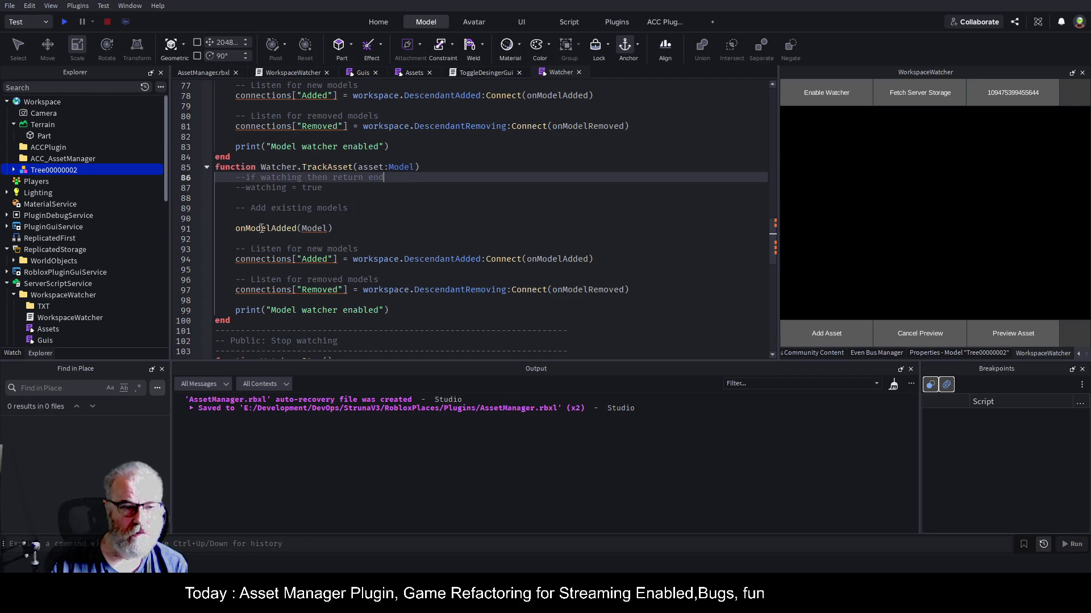
click(261, 229)
key(F12)
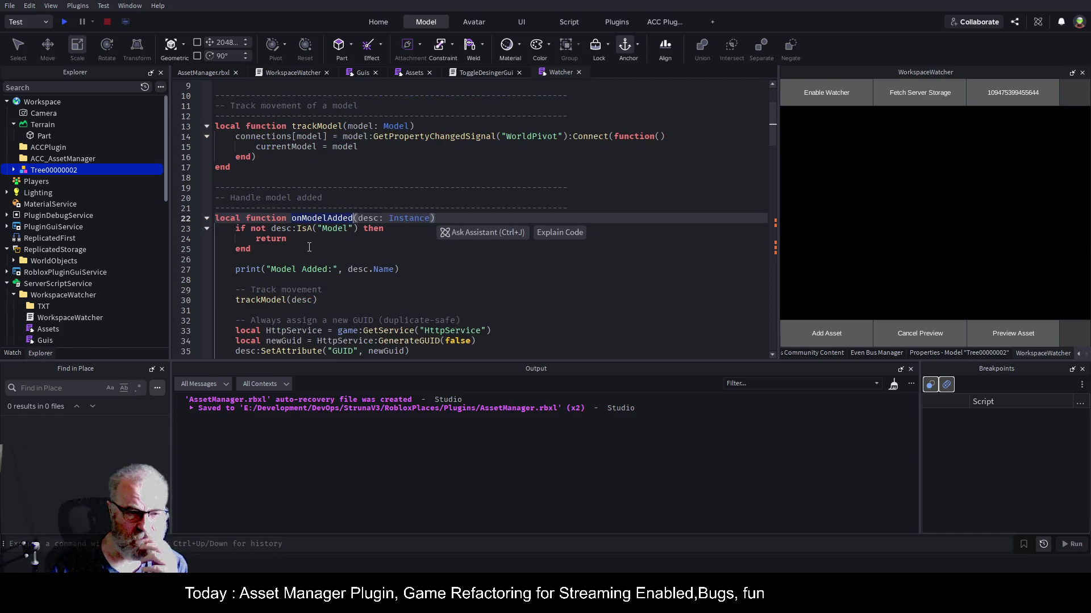
- Replace Model with asset in TrackAsset's onModelAdded call on line 91
scroll(404, 269, down, 2)
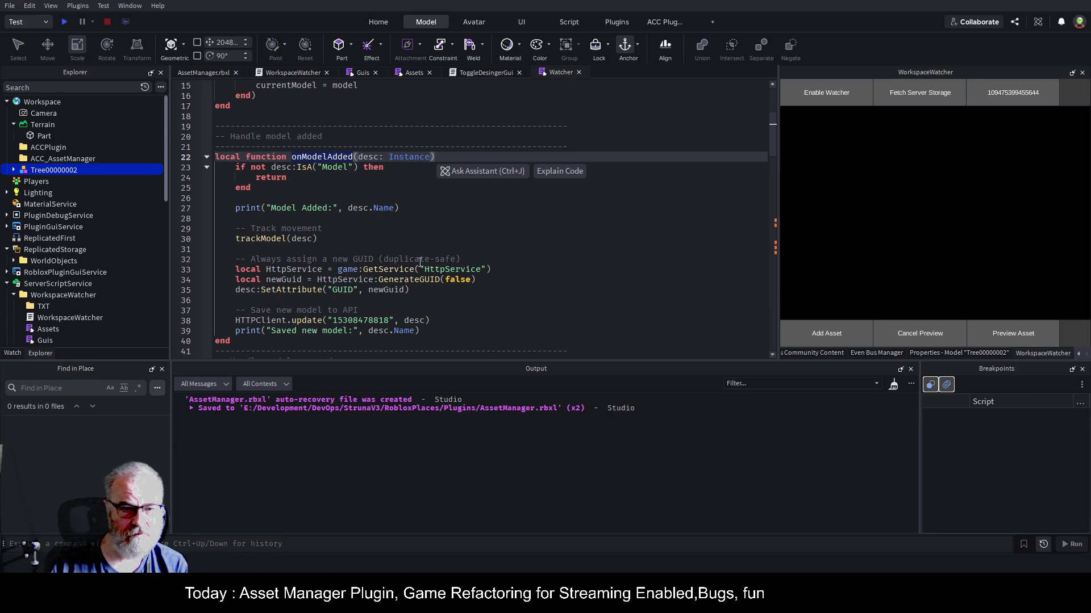
click(422, 229)
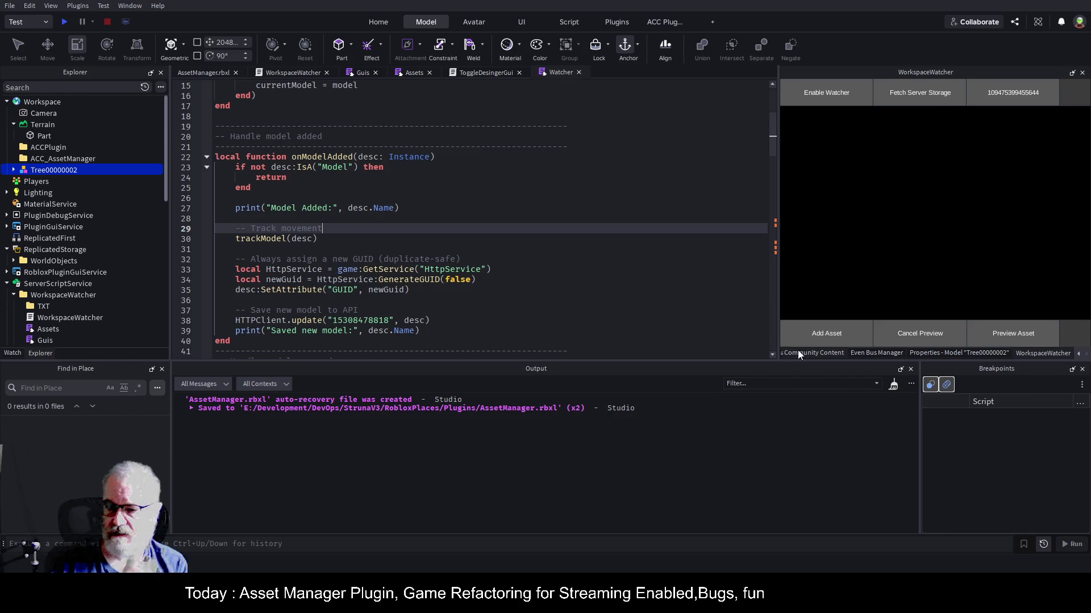
scroll(465, 259, up, 5)
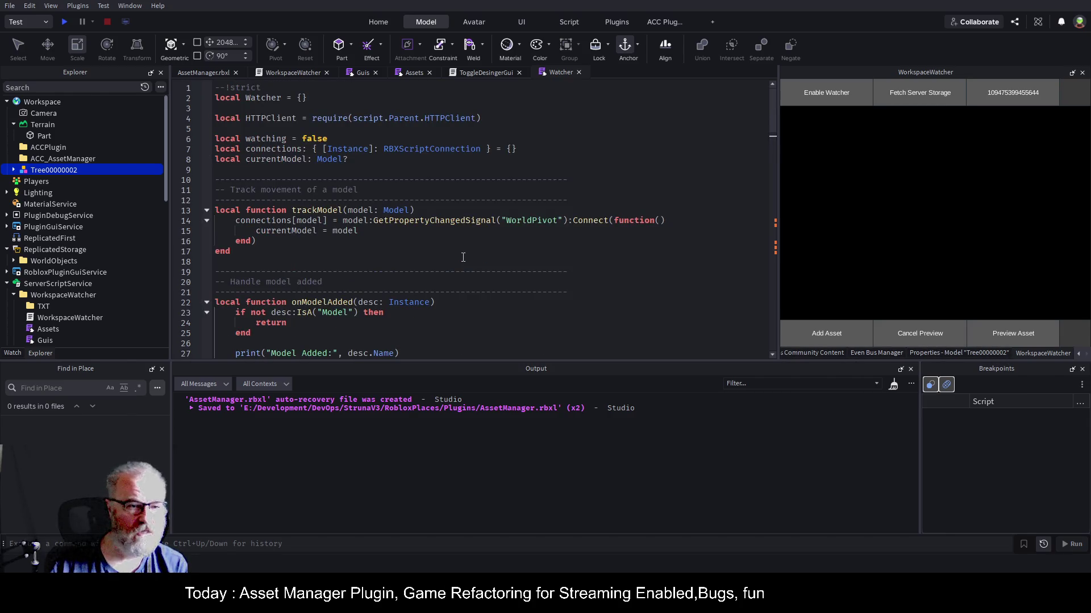
scroll(463, 257, down, 14)
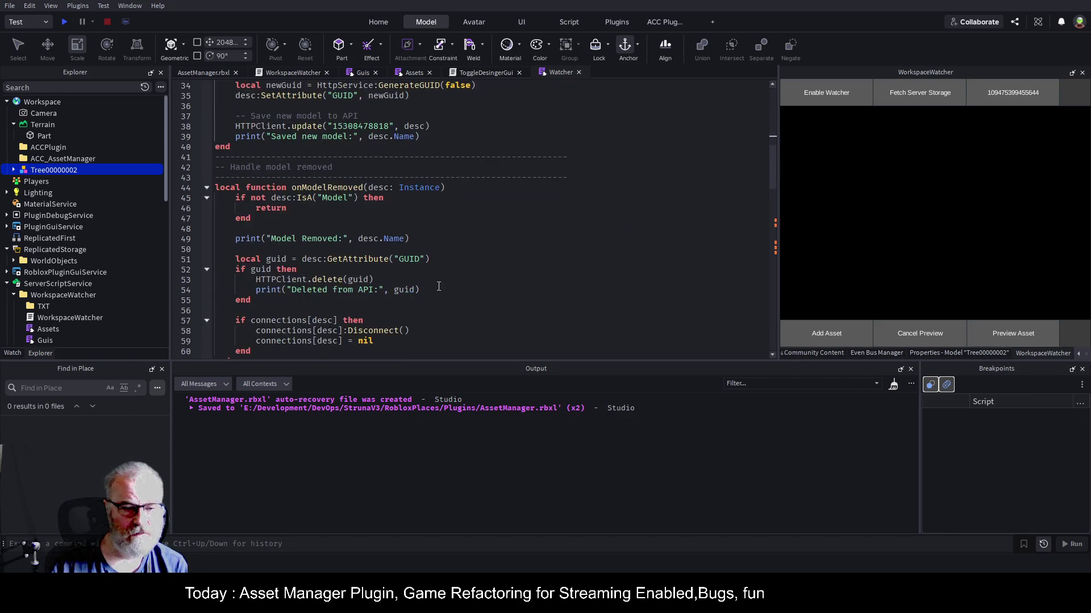
scroll(433, 279, down, 5)
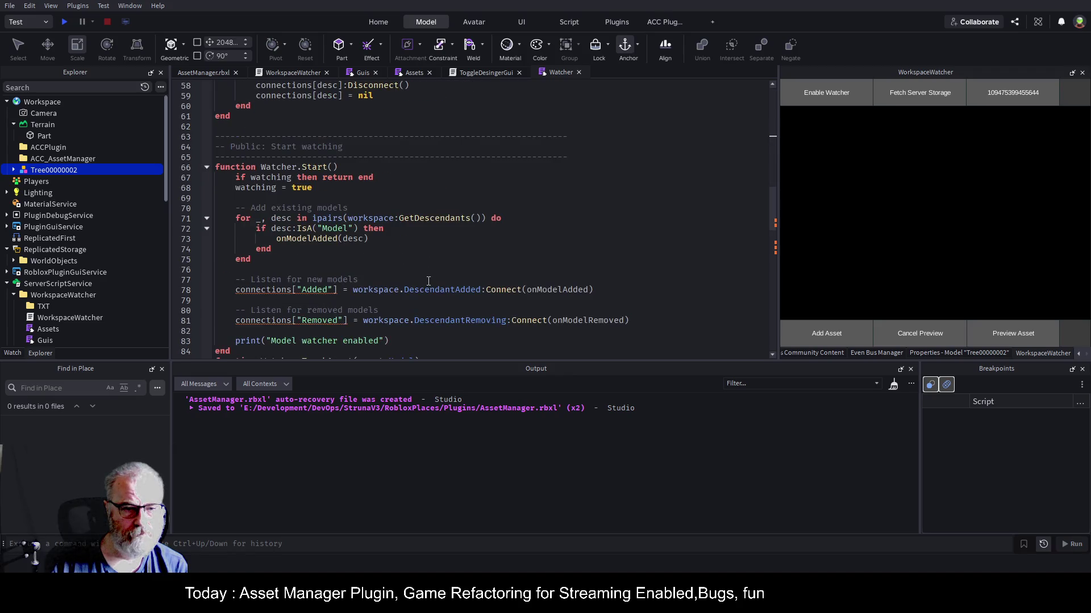
scroll(428, 281, down, 5)
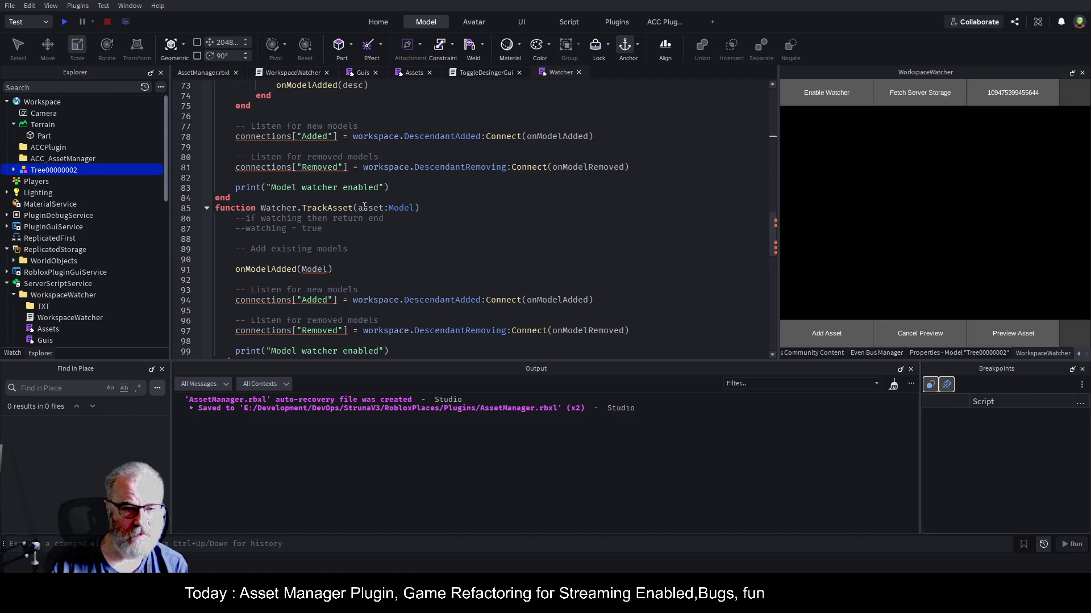
double_click(371, 209)
key(ctrl+c)
double_click(319, 272)
key(ctrl+v)
key(Up)
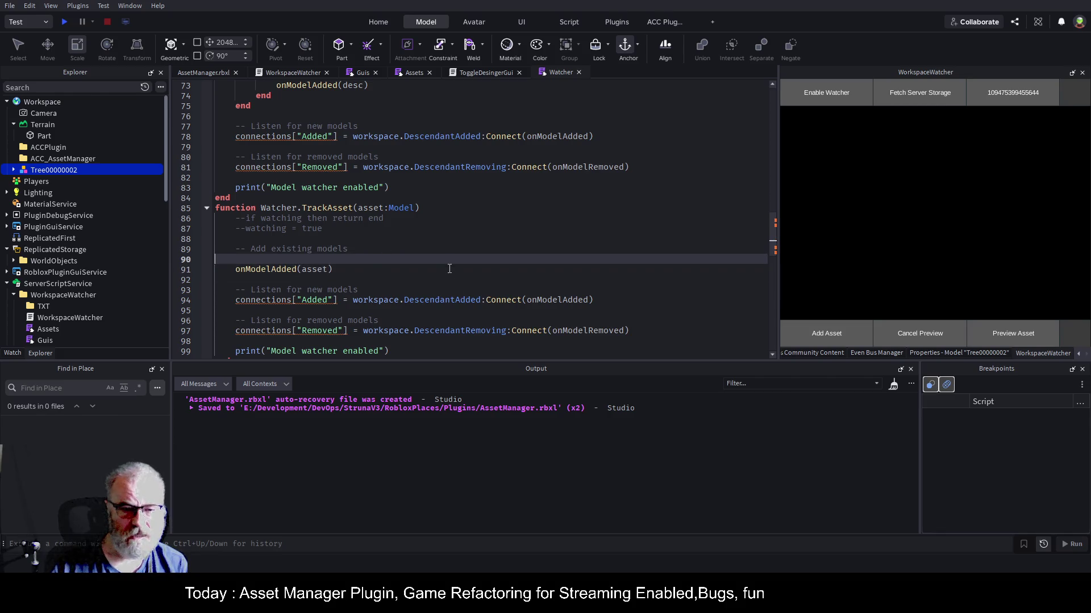
- Delete TrackAsset's new-model listener lines and show the Bookmarks panel
scroll(413, 256, down, 1)
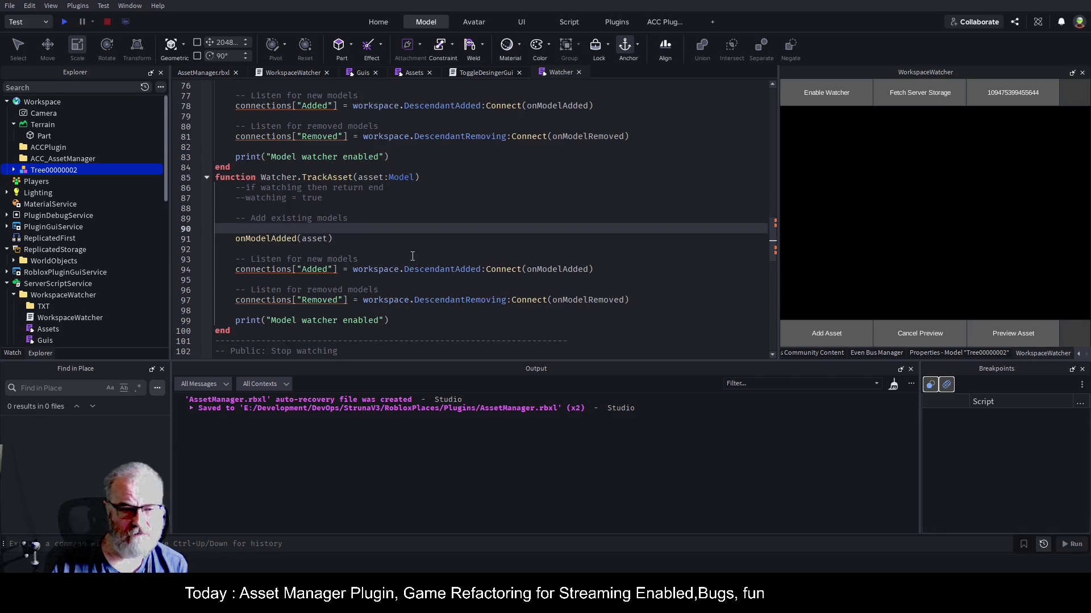
drag(251, 285, 228, 252)
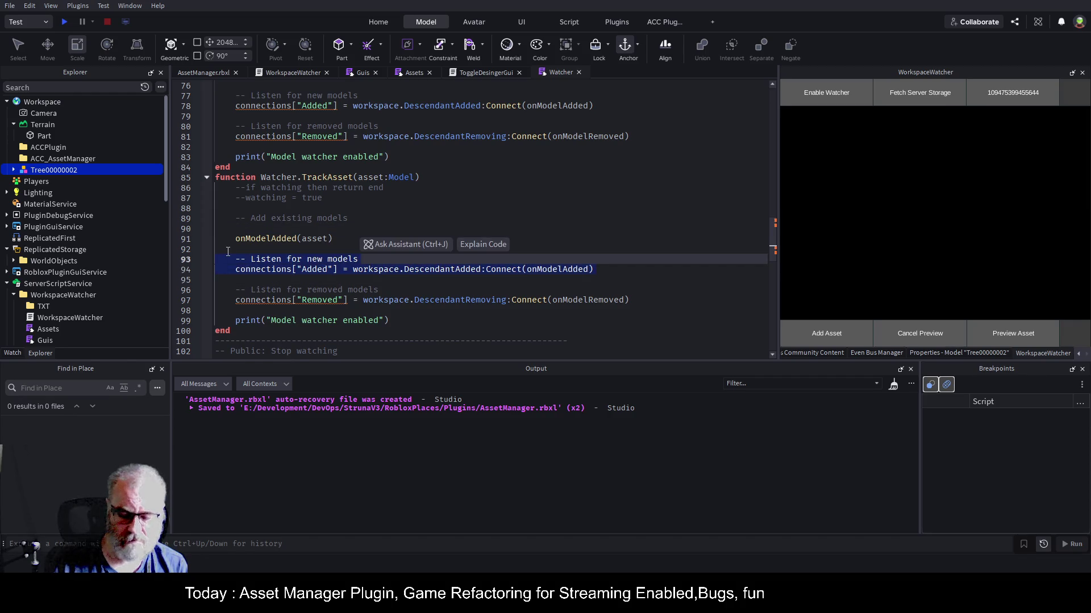
key(Delete)
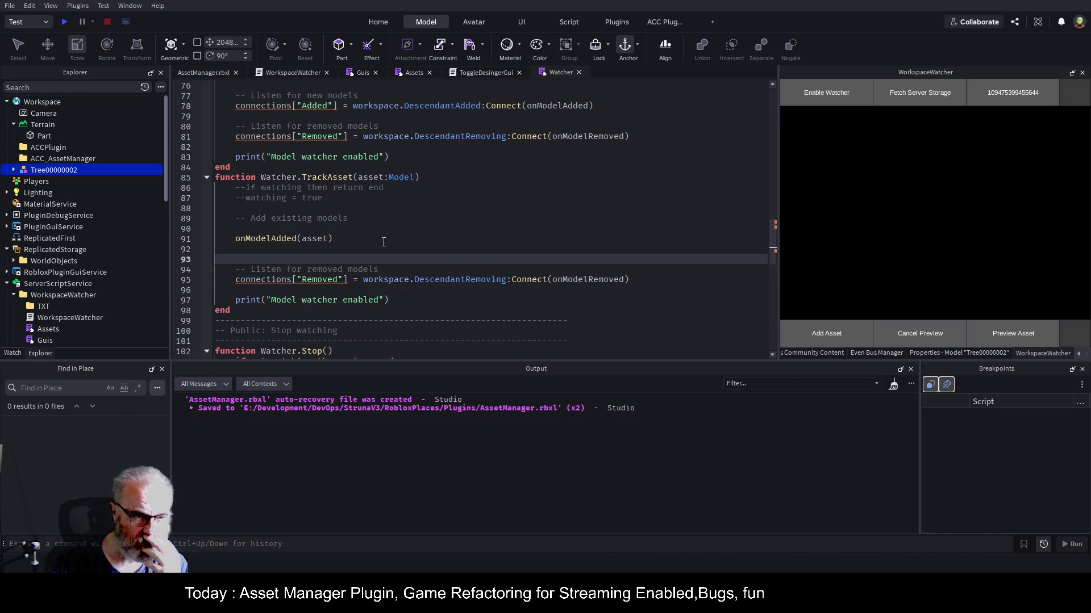
click(295, 239)
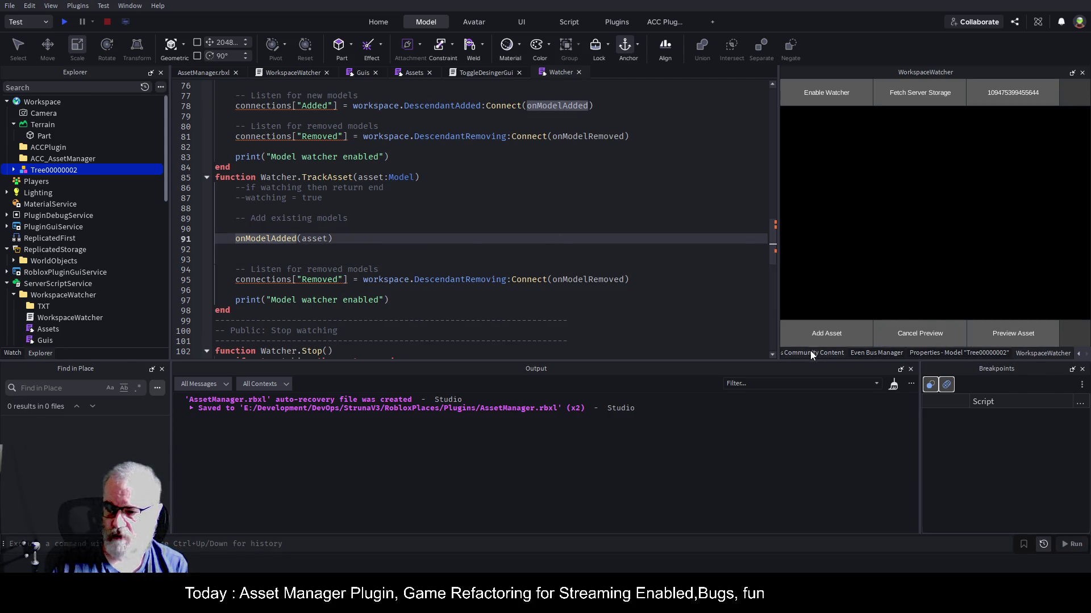
scroll(1078, 357, up, 5)
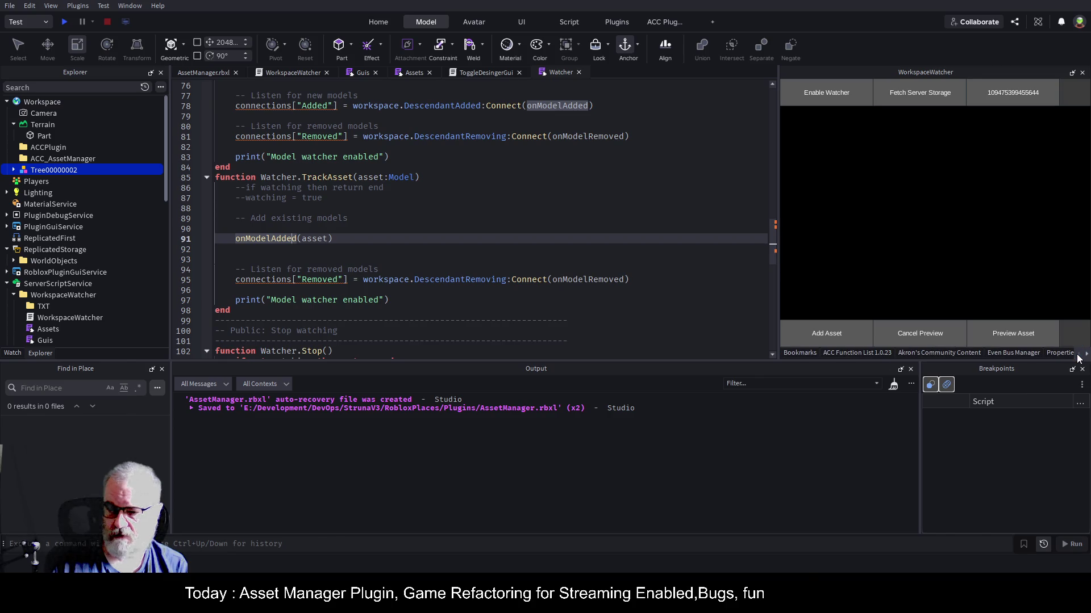
click(799, 353)
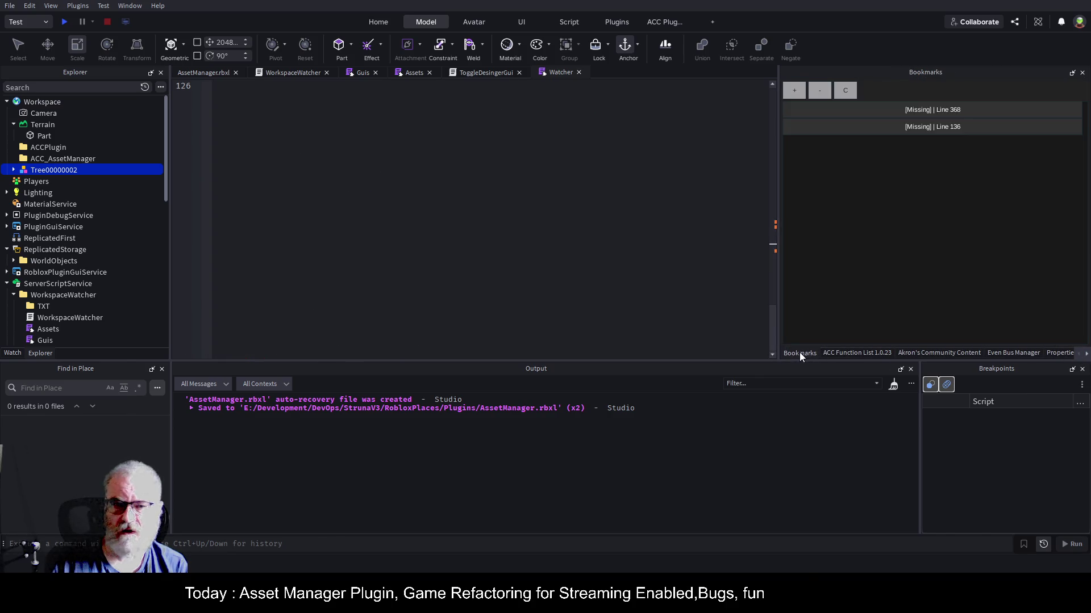
- Clear the stale missing bookmarks and bookmark line 93 of the Watcher script
scroll(681, 192, up, 10)
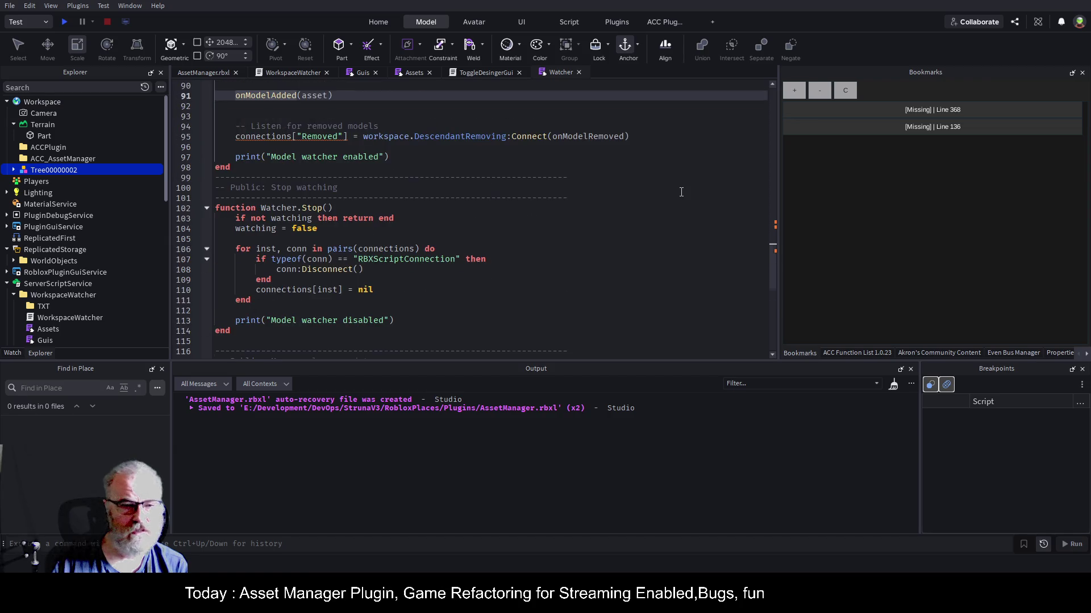
scroll(681, 192, up, 8)
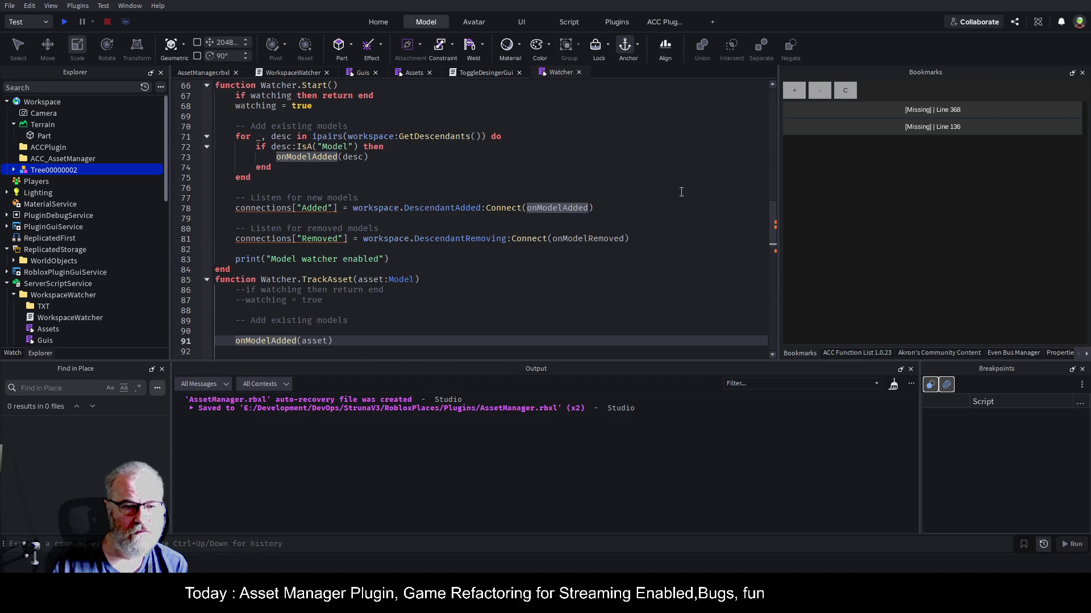
scroll(639, 200, down, 4)
click(500, 239)
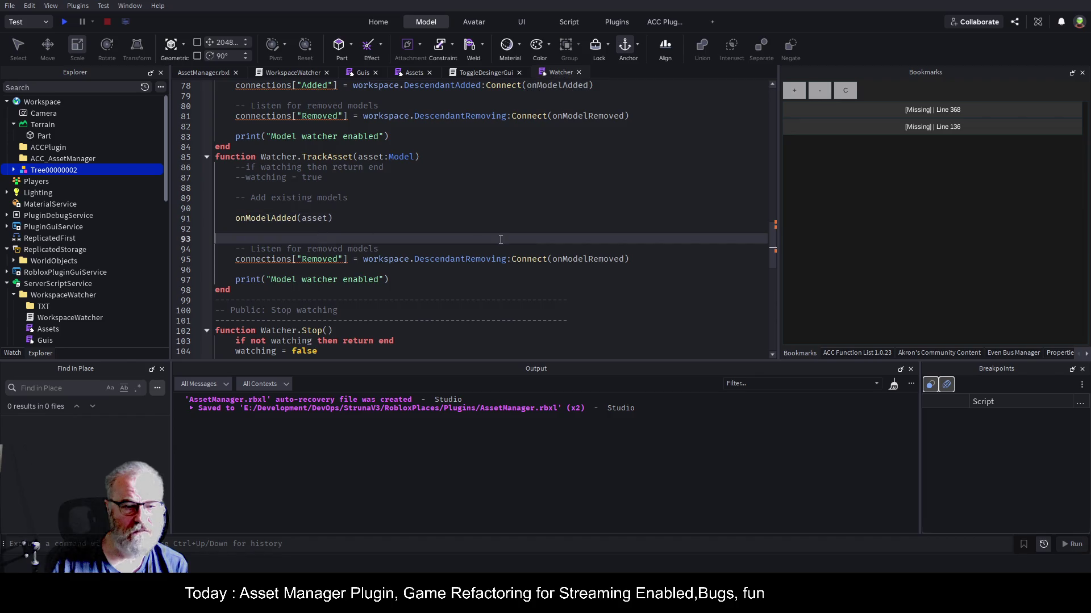
click(844, 91)
click(798, 94)
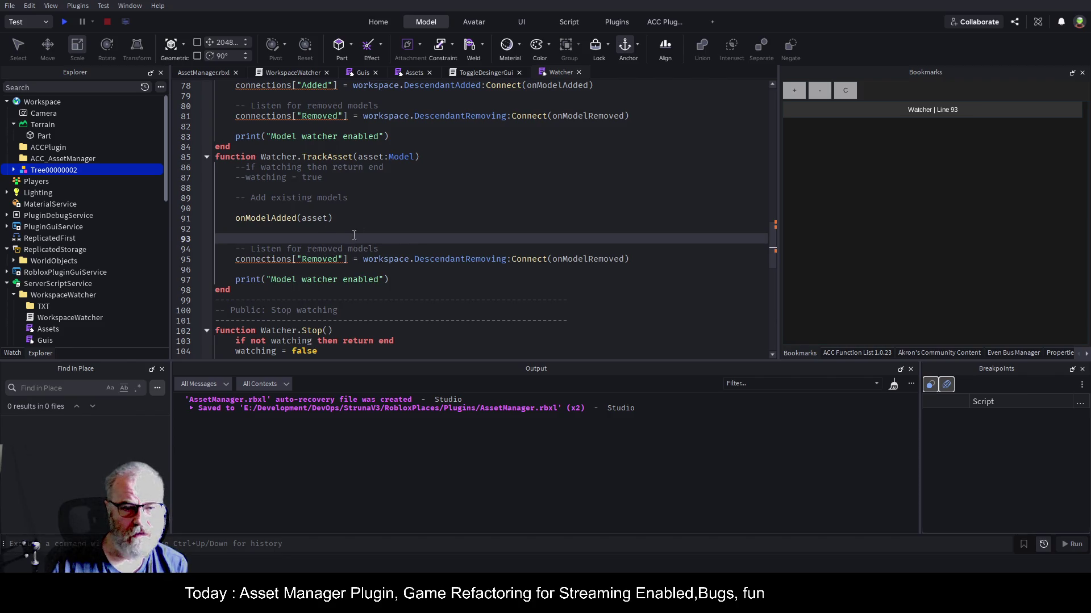
- Check onModelRemoved's other uses and select the code from line 90 to 95
double_click(331, 260)
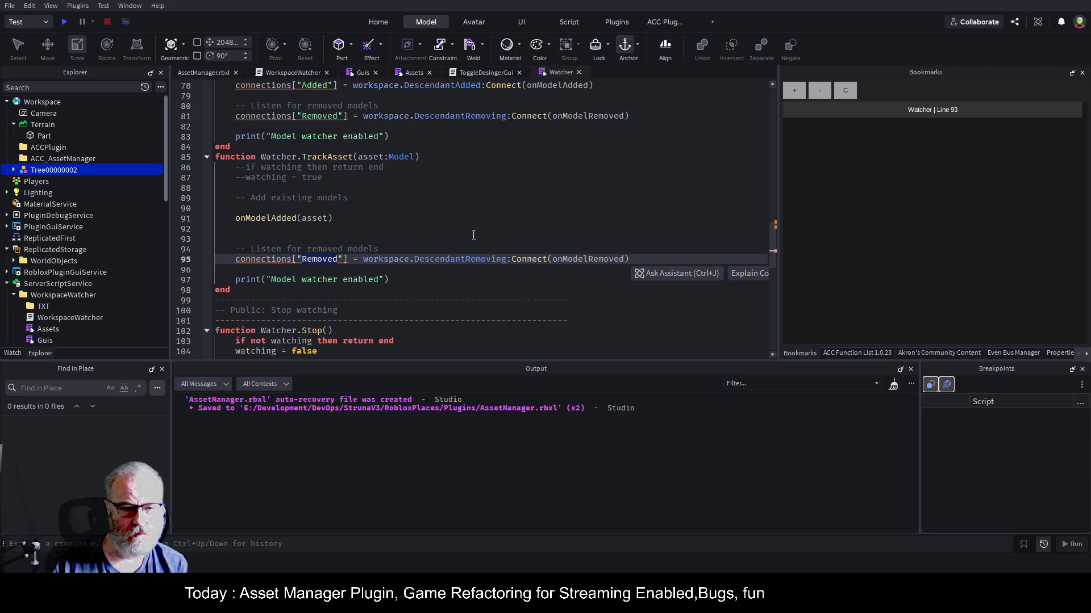
double_click(574, 260)
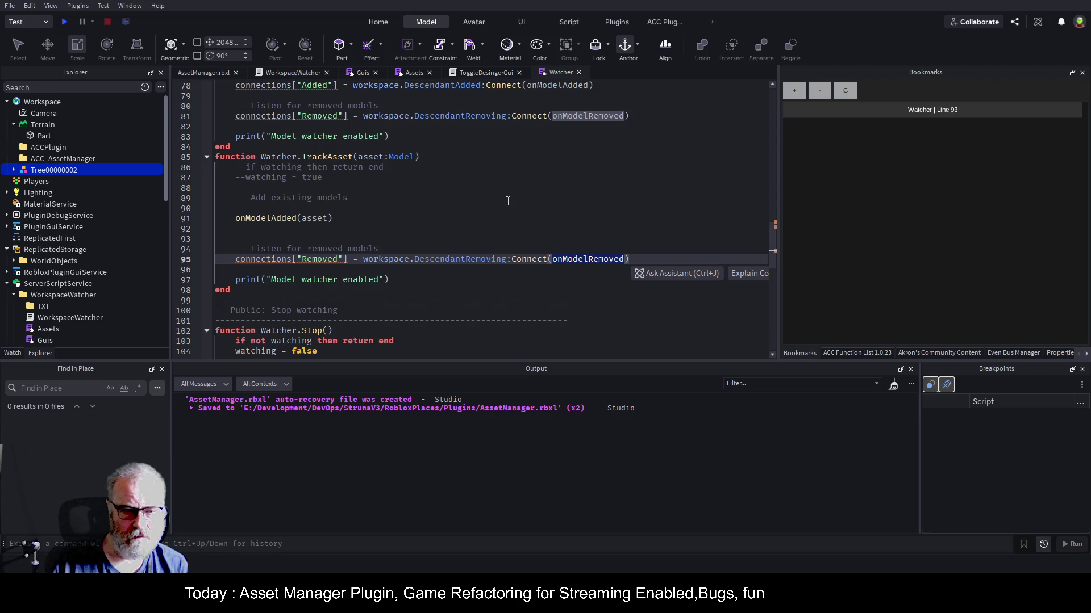
key(Escape)
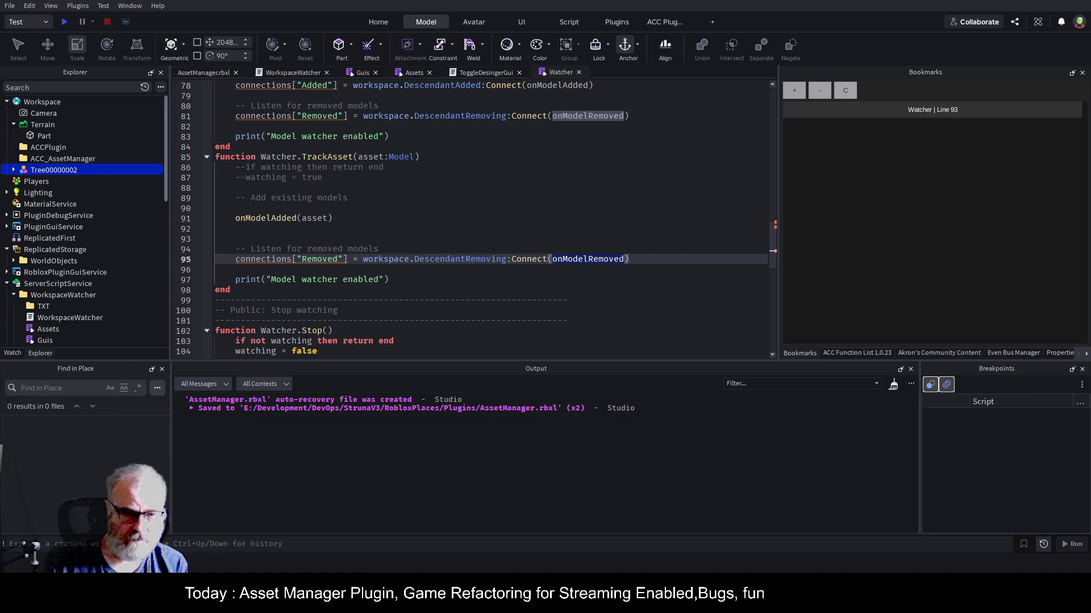
mouse_move(216, 208)
mouse_down()
mouse_move(625, 262)
mouse_move(654, 279)
mouse_move(678, 261)
mouse_up()
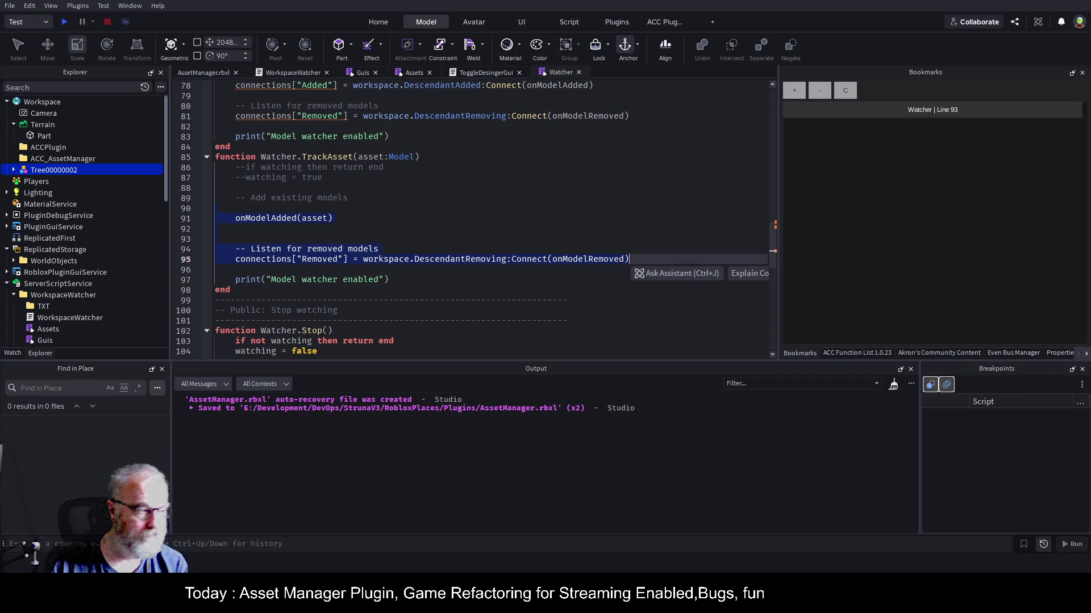
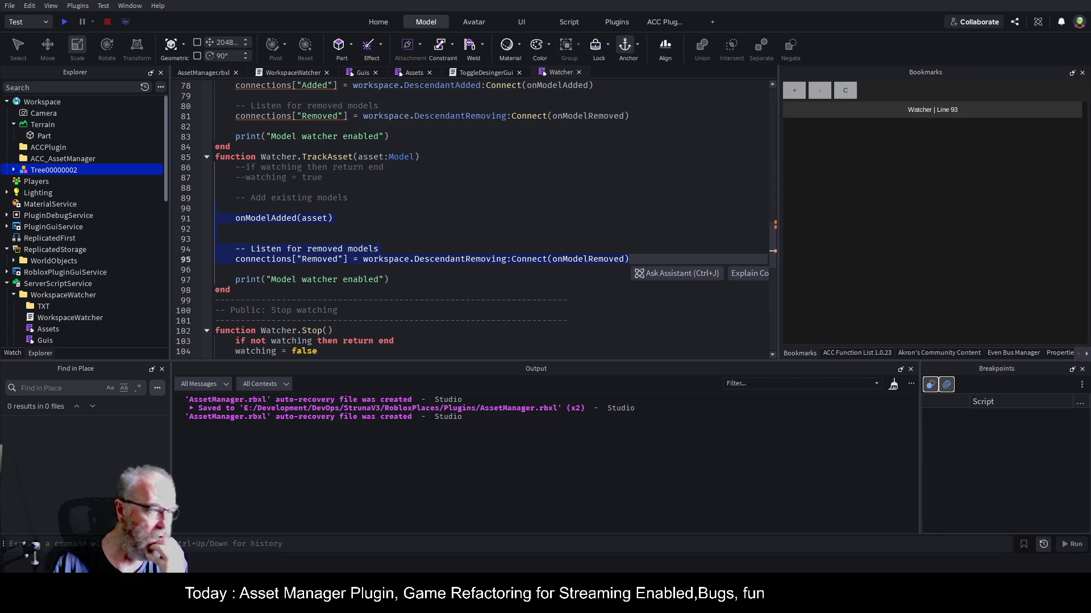
- Deselect lines 90–95 and break line 95 after 'Connect(' so onModelRemoved moves down a line
key(Down)
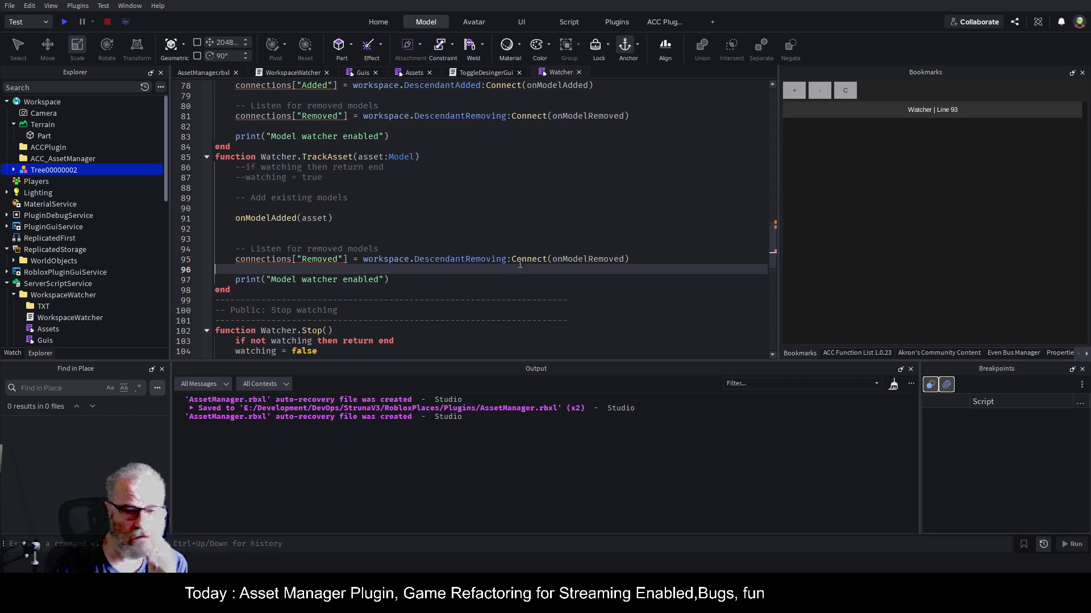
click(567, 259)
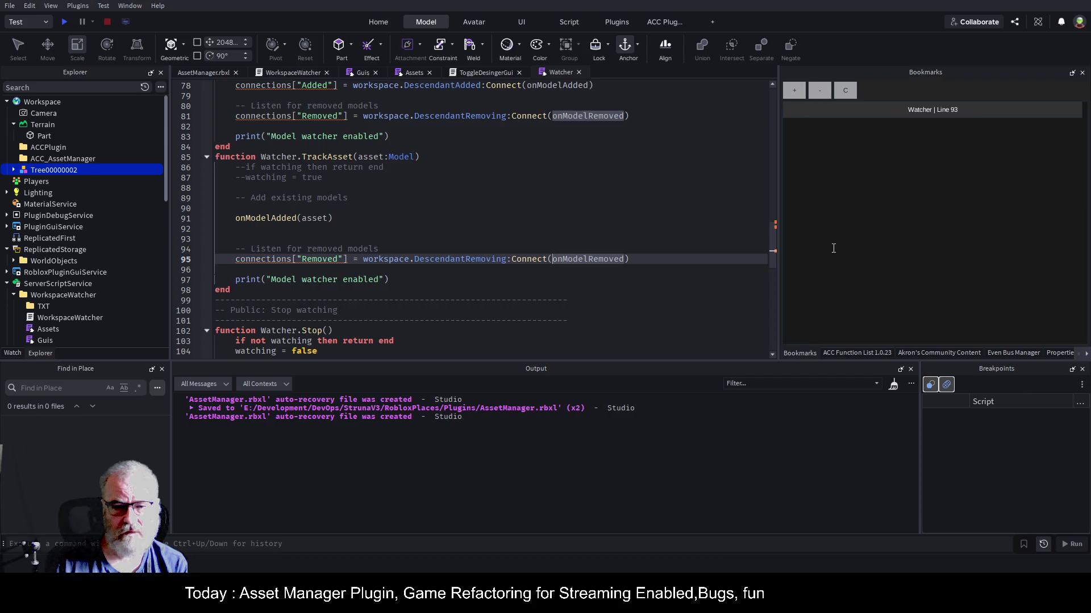
key(Return)
key(Return)
key(Return)
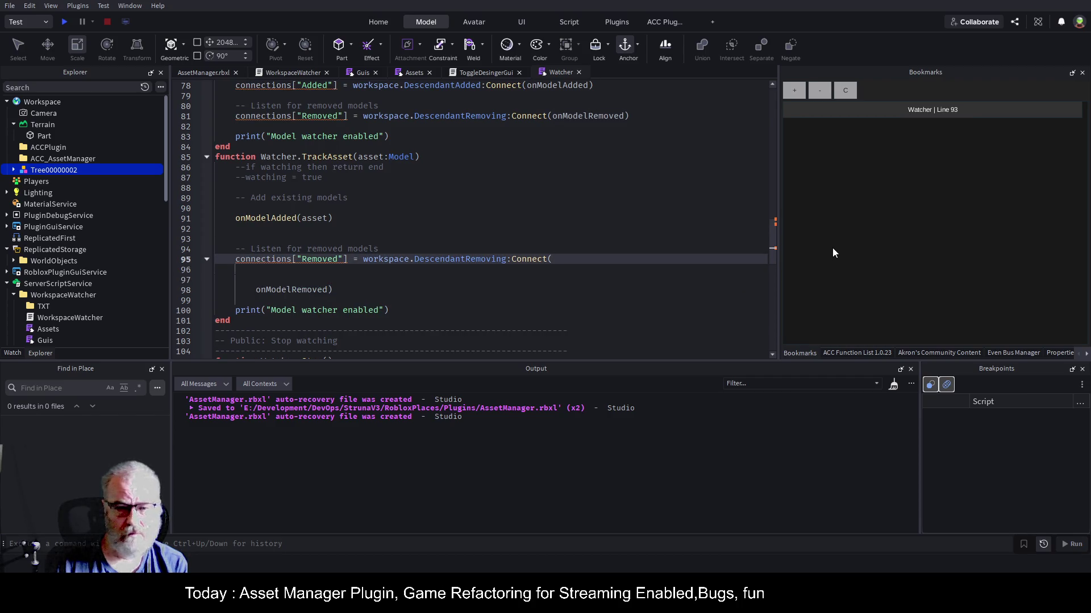
- Insert function() after Connect( and move onModelRemoved into its body, removing the stray ')'
text(function())
key(Return)
key(Return)
key(Down)
key(Down)
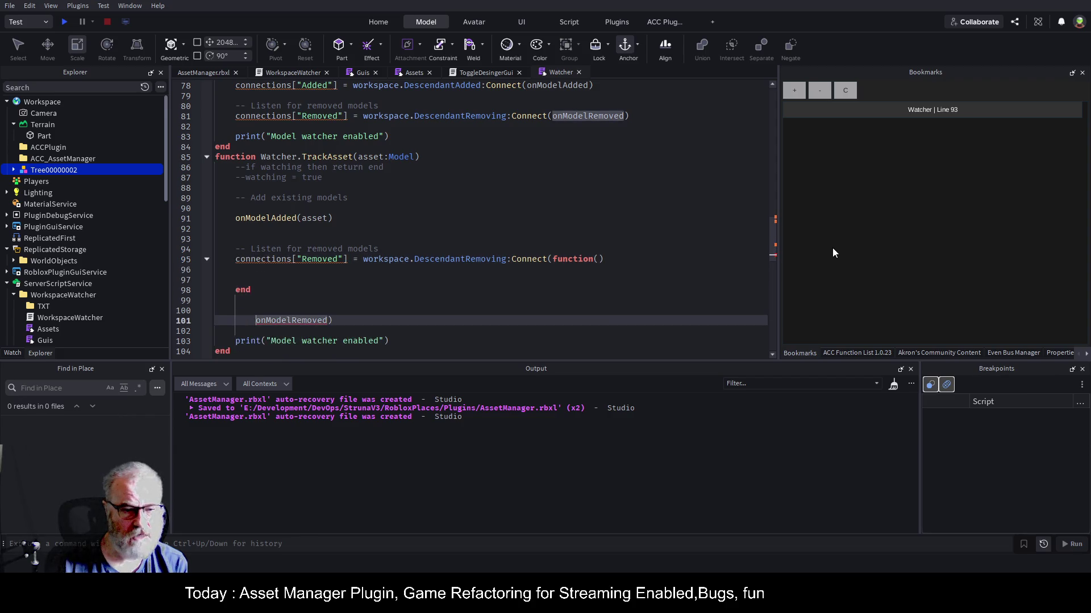
key(End)
key(alt+Up)
key(alt+Up)
key(alt+Up)
key(BackSpace)
key(Up)
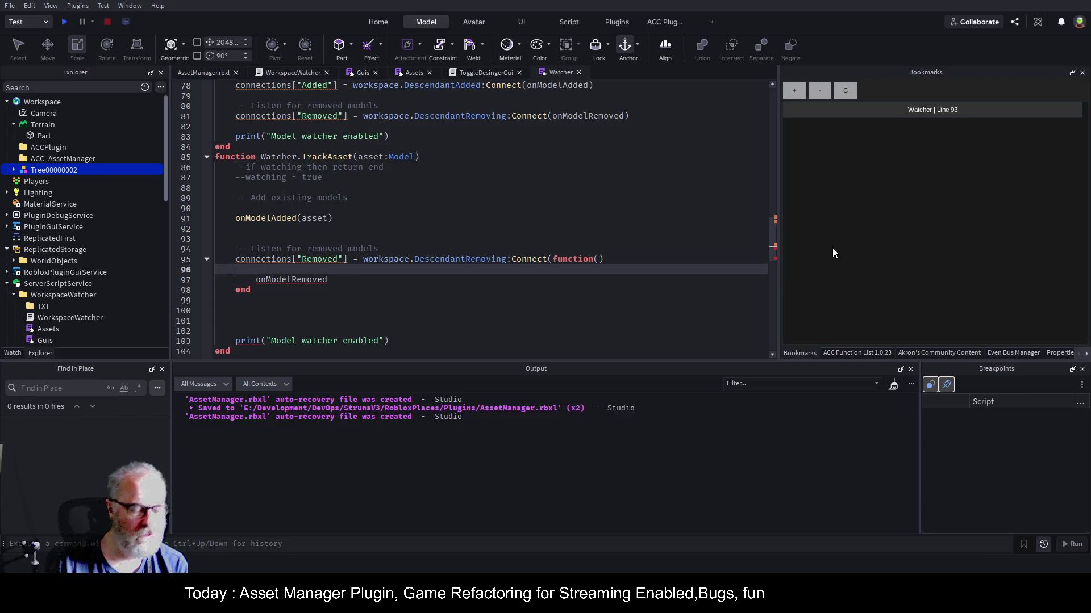
- Add the guard 'if not asset:IsA("Model") then return end' and paste a second Removed block
text(if not )
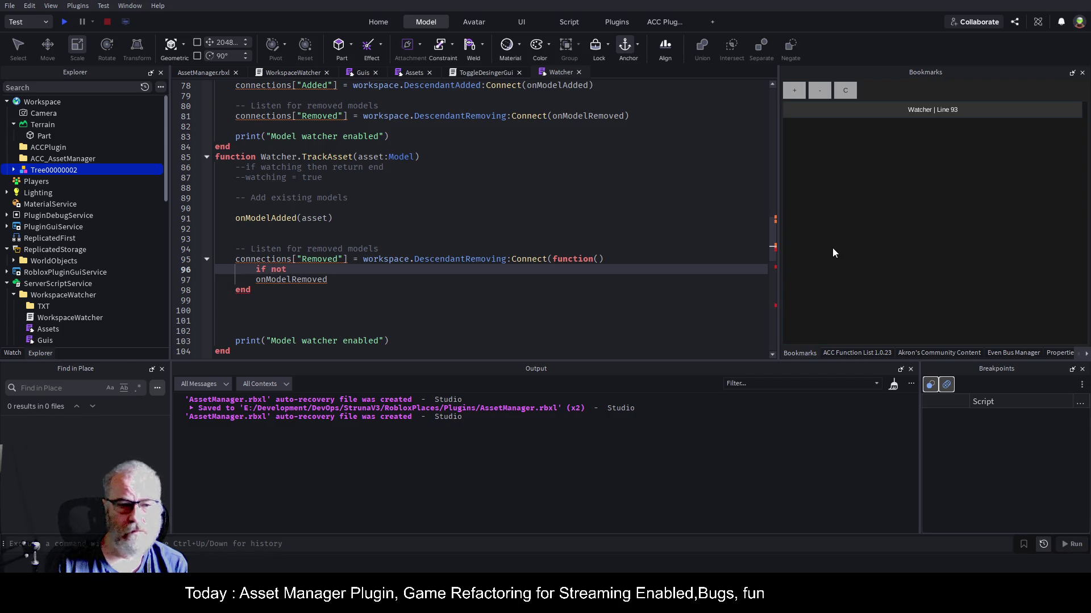
text(a)
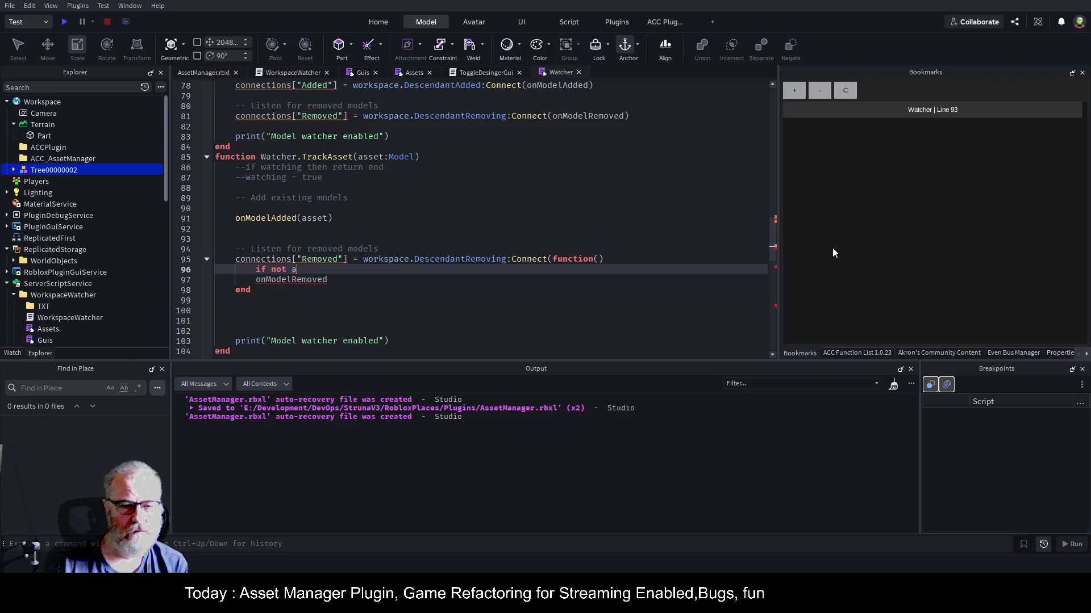
text(sset)
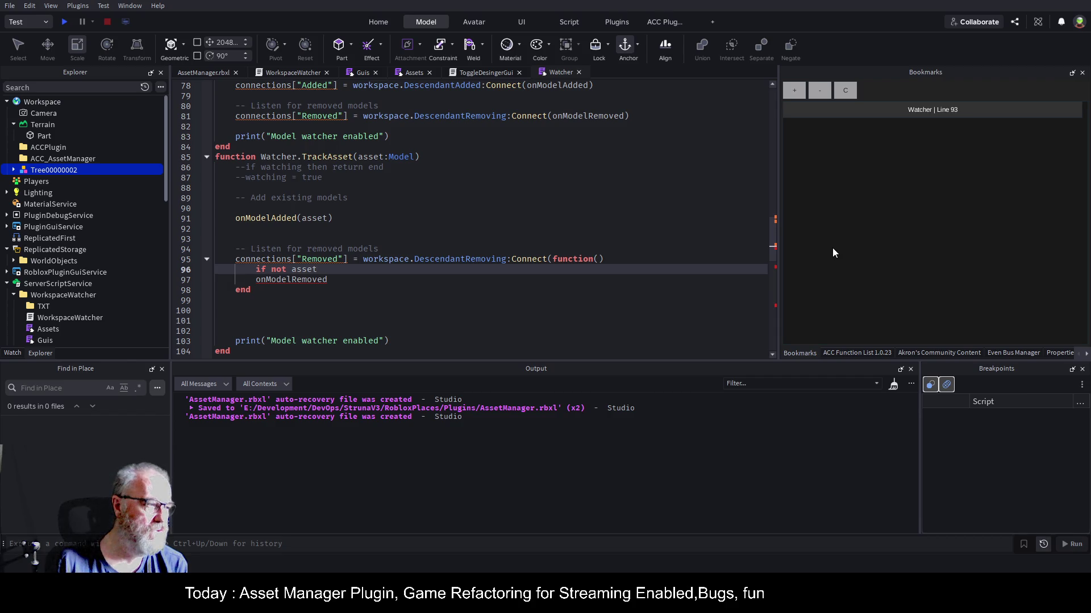
text(:IsA("ModuleScript)
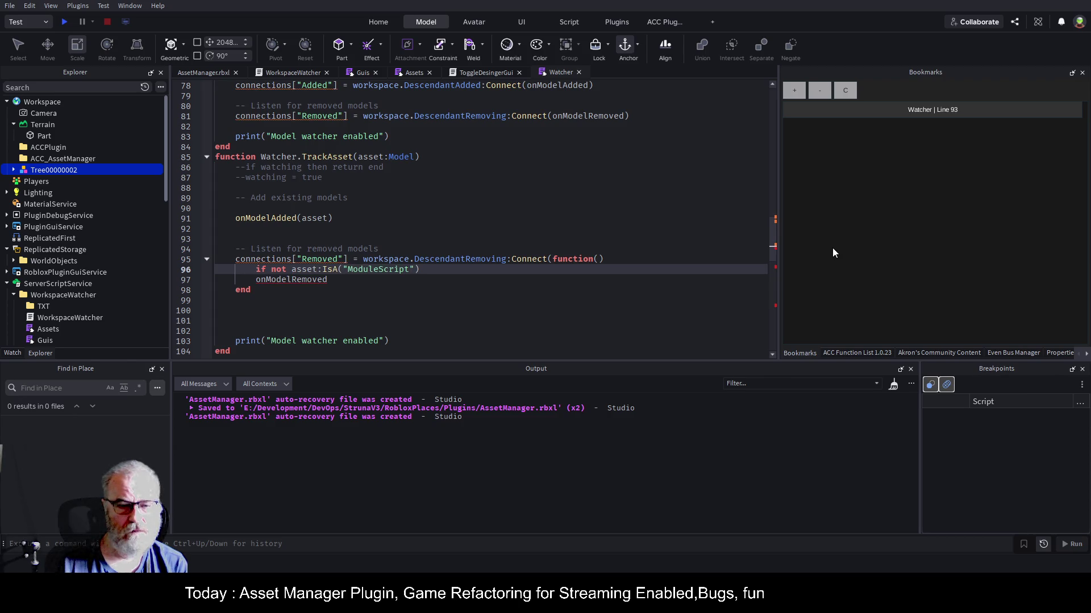
key(ctrl+s)
key(BackSpace)
key(BackSpace)
key(BackSpace)
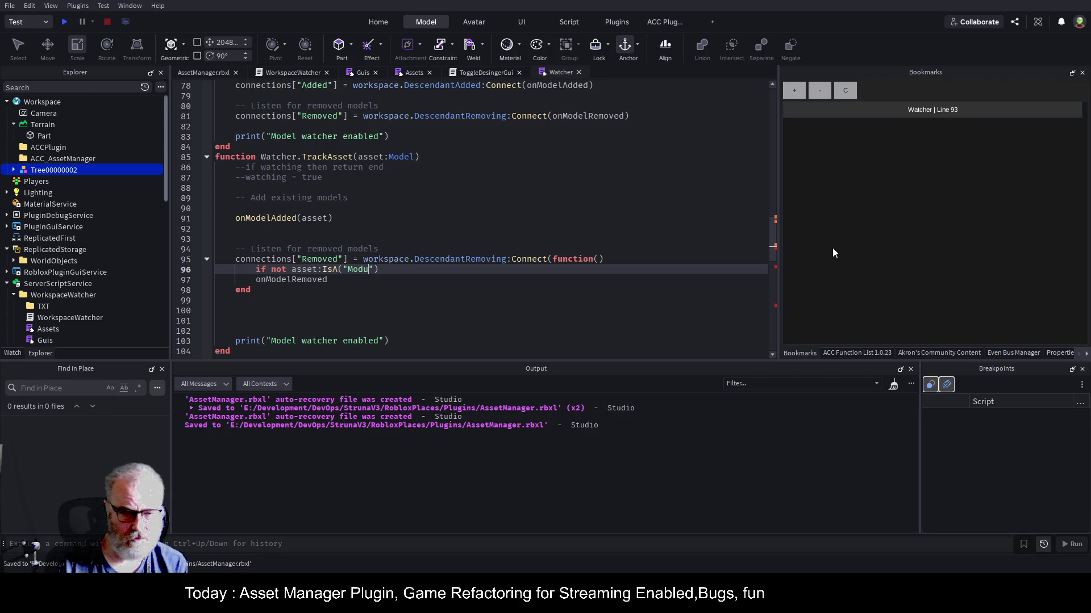
text(el)
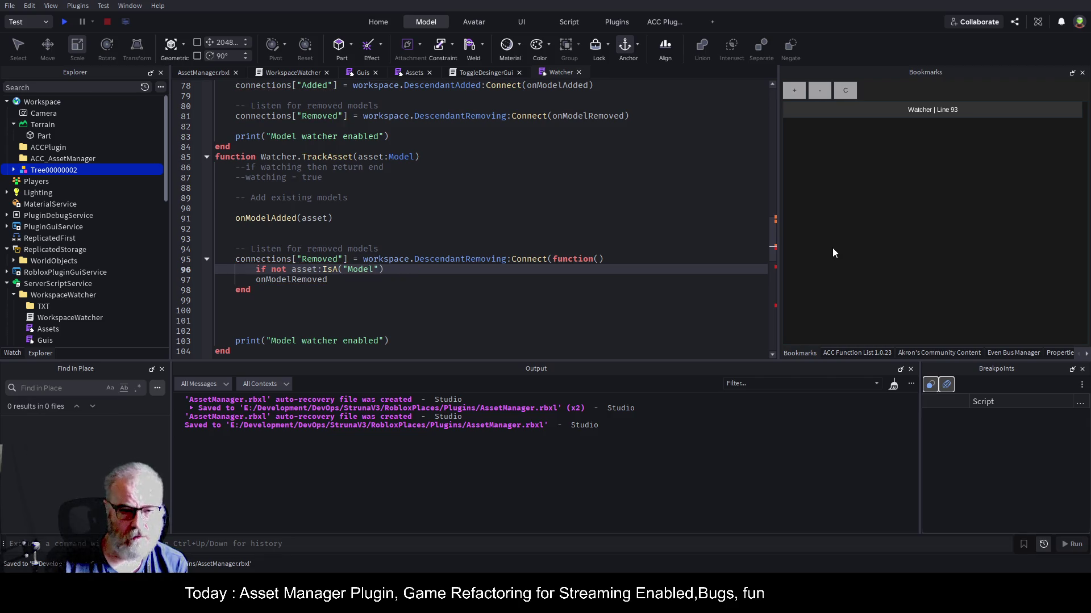
text(return)
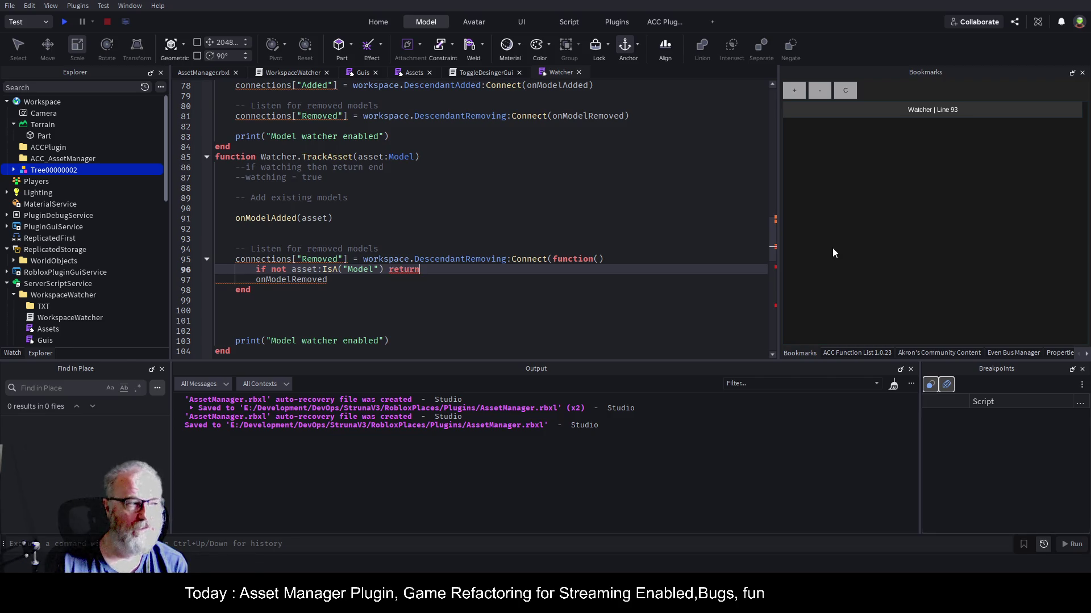
text( end)
key(ctrl+shift+Left)
key(ctrl+shift+Left)
text(then return end)
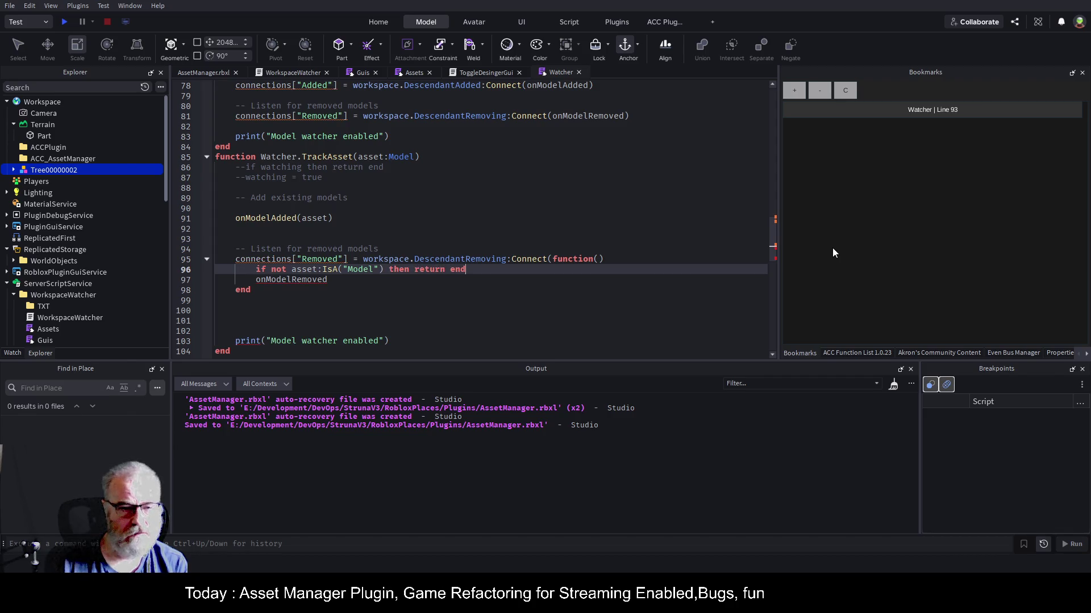
key(Return)
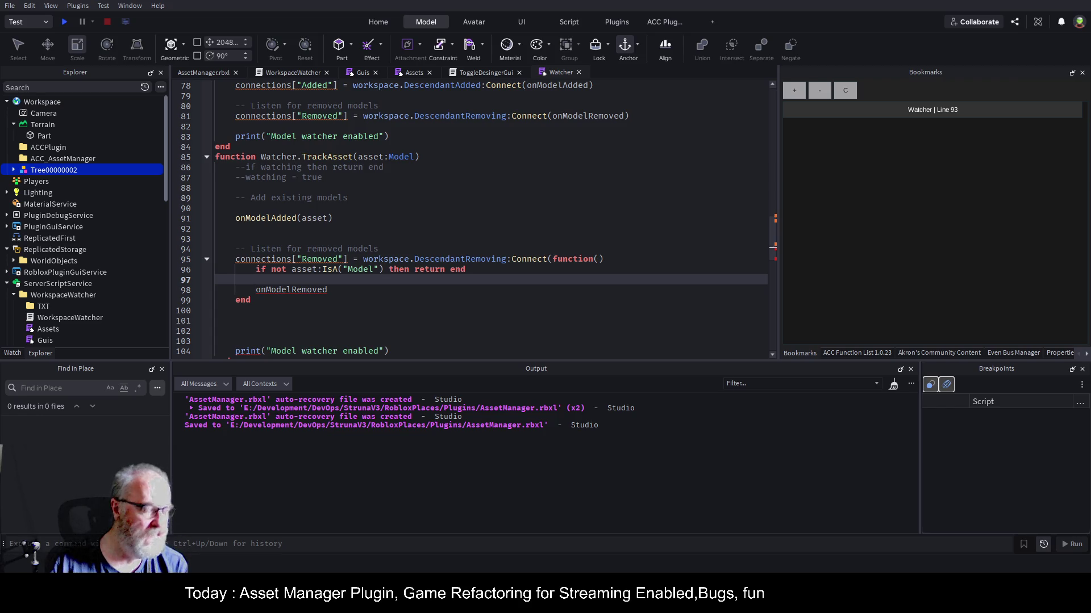
key(ctrl+v)
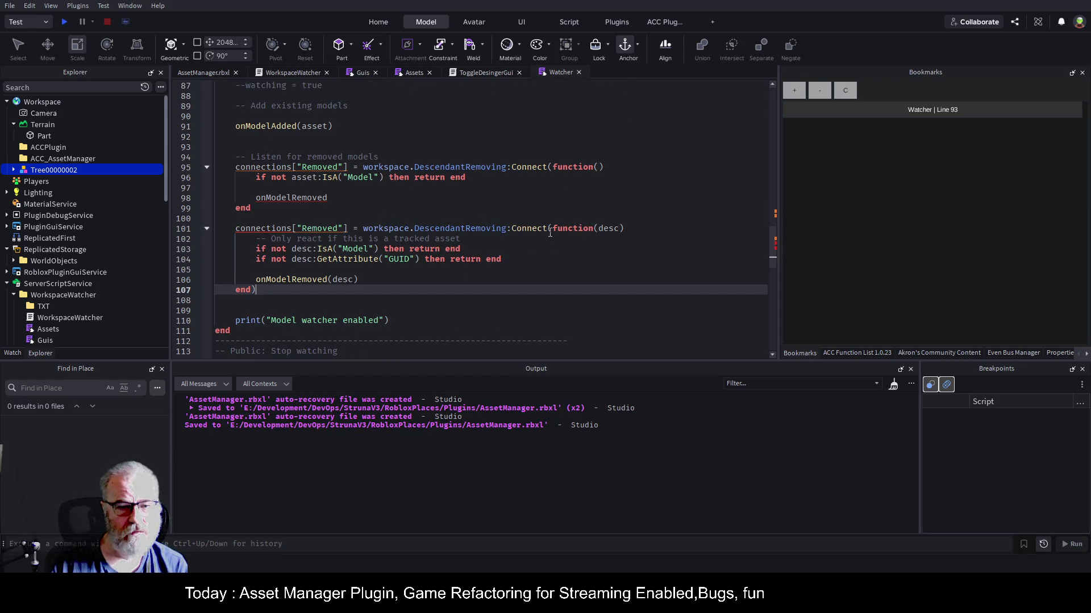
- Check the desc parameter's uses, then return to the onModelAdded(asset) line above line 93
double_click(609, 229)
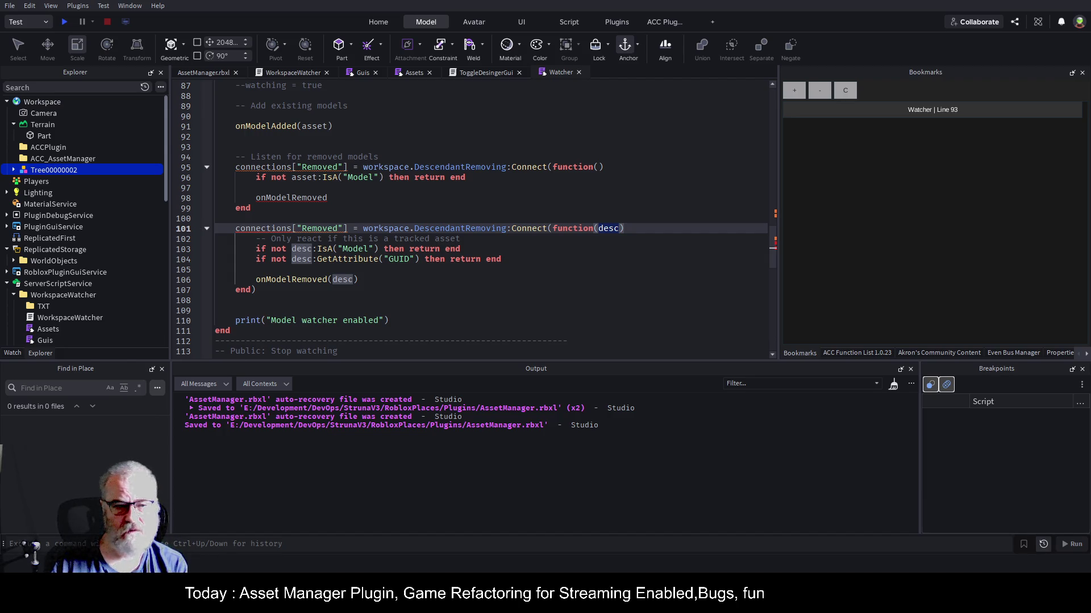
click(375, 148)
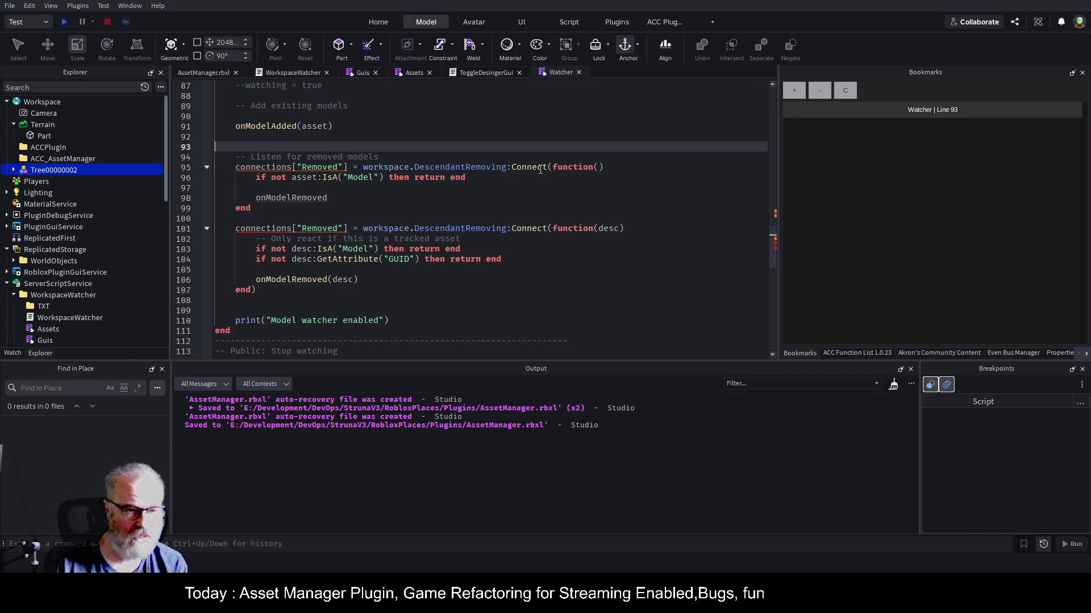
key(Up)
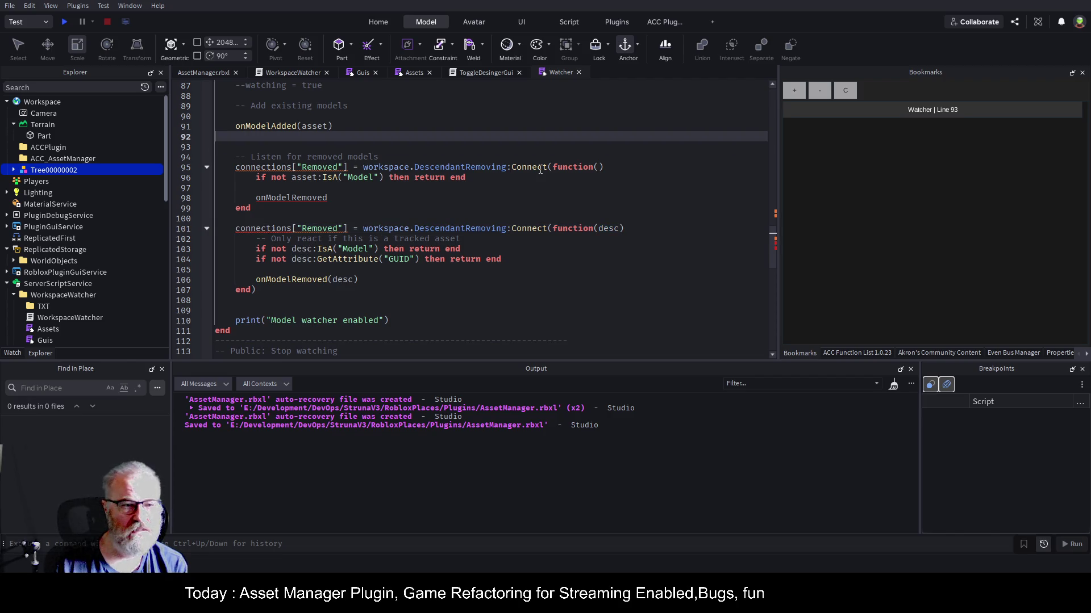
key(Up)
scroll(343, 161, up, 3)
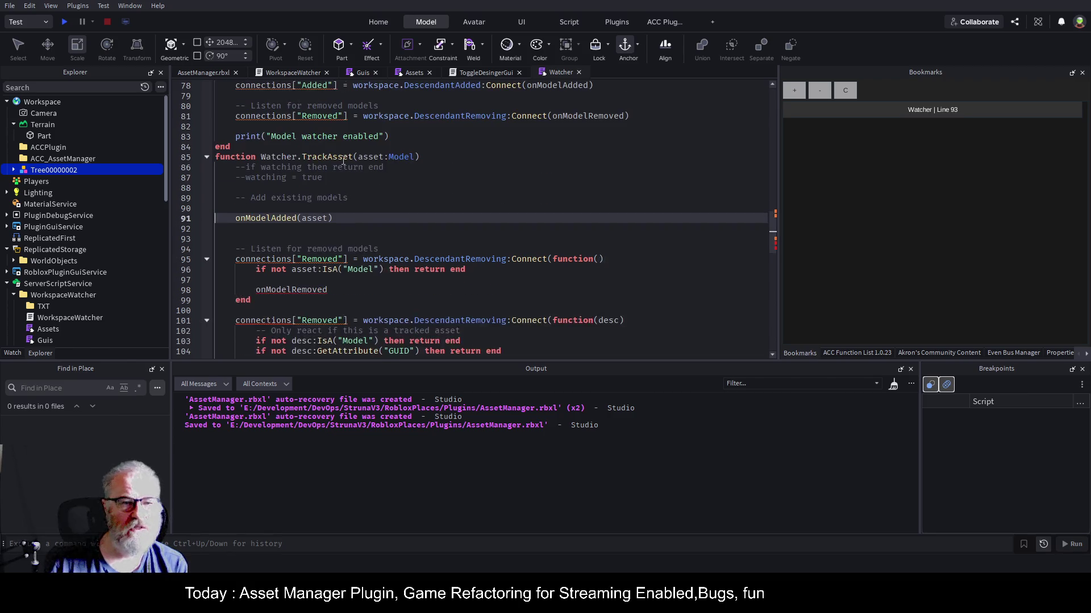
click(291, 219)
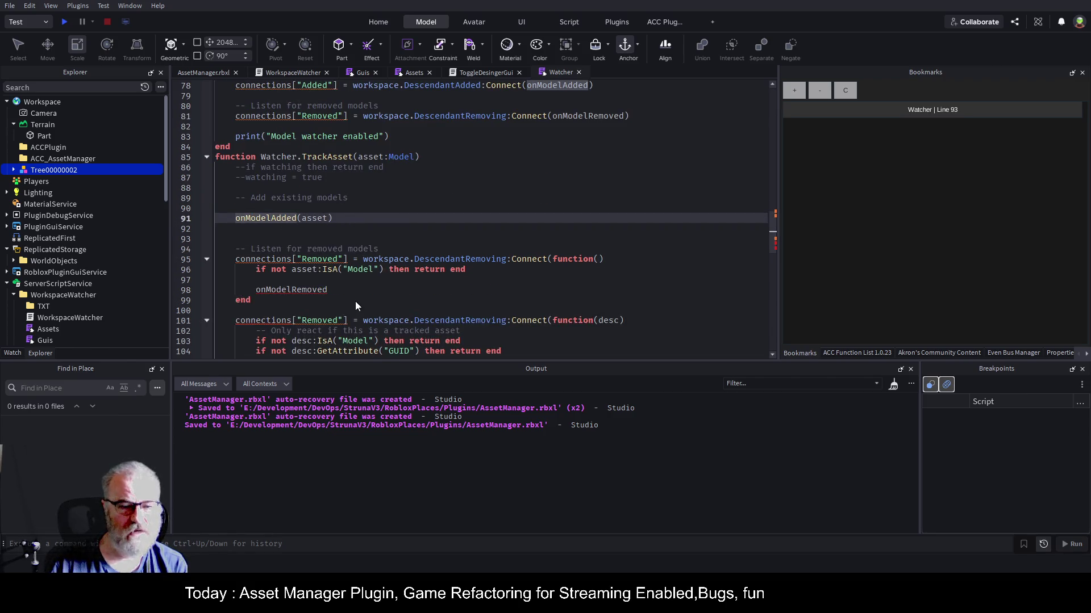
key(F12)
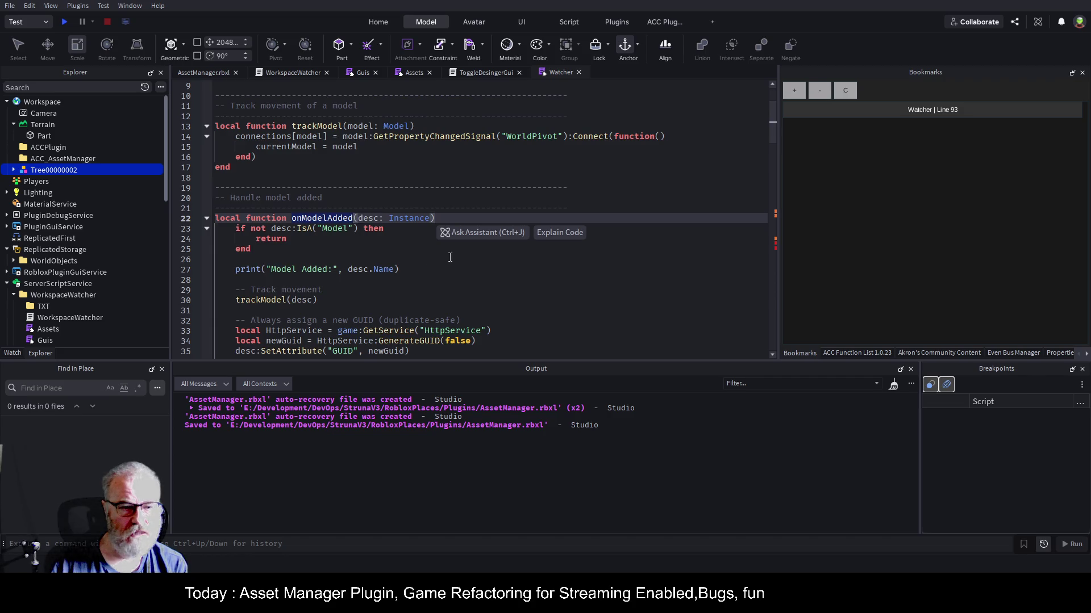
scroll(450, 257, down, 2)
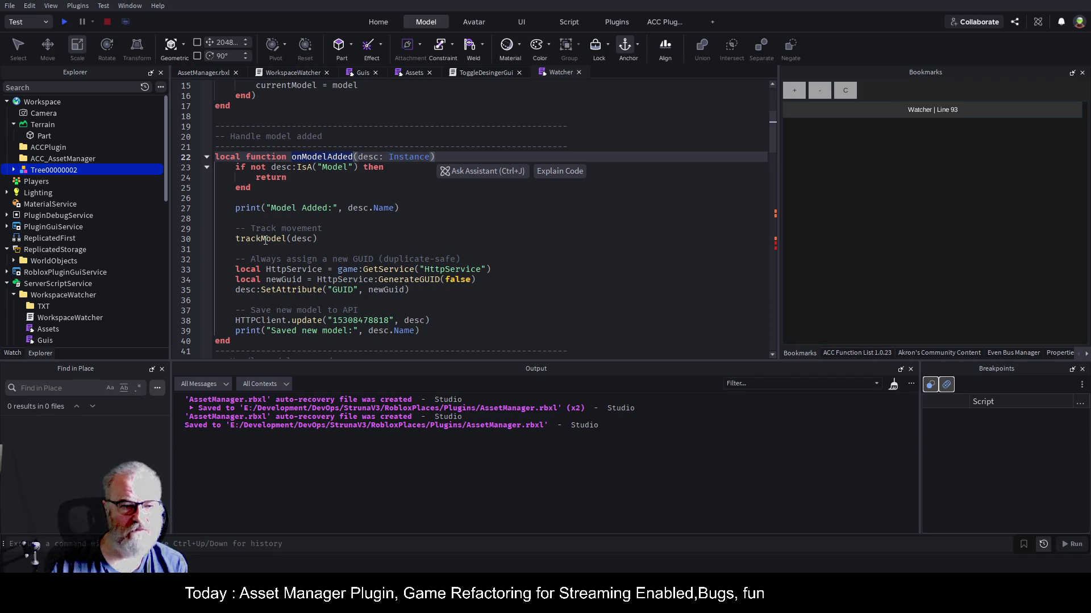
click(627, 234)
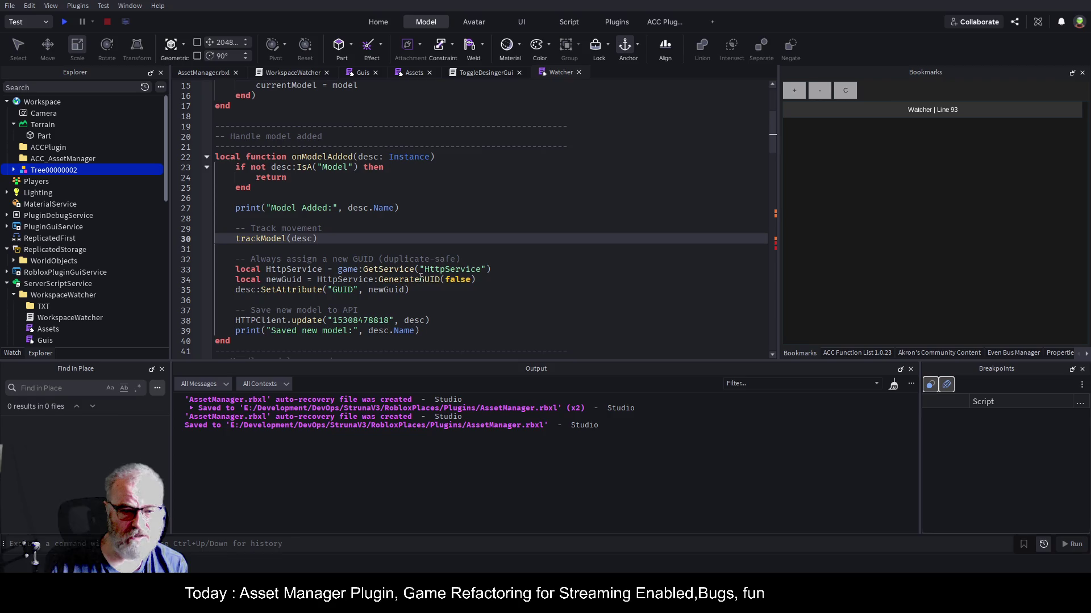
click(365, 289)
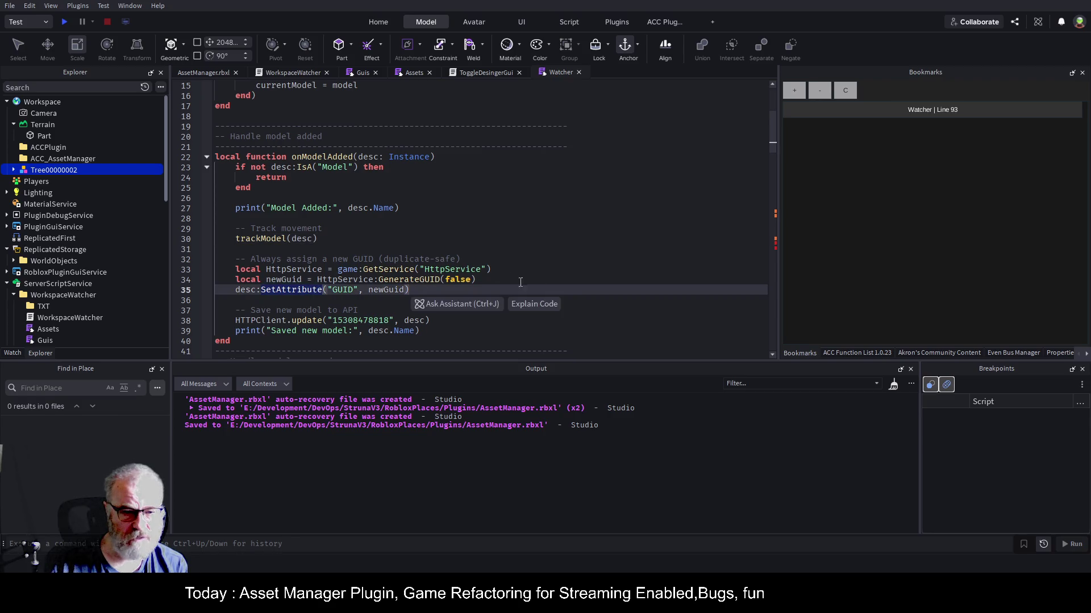
drag(437, 321, 216, 310)
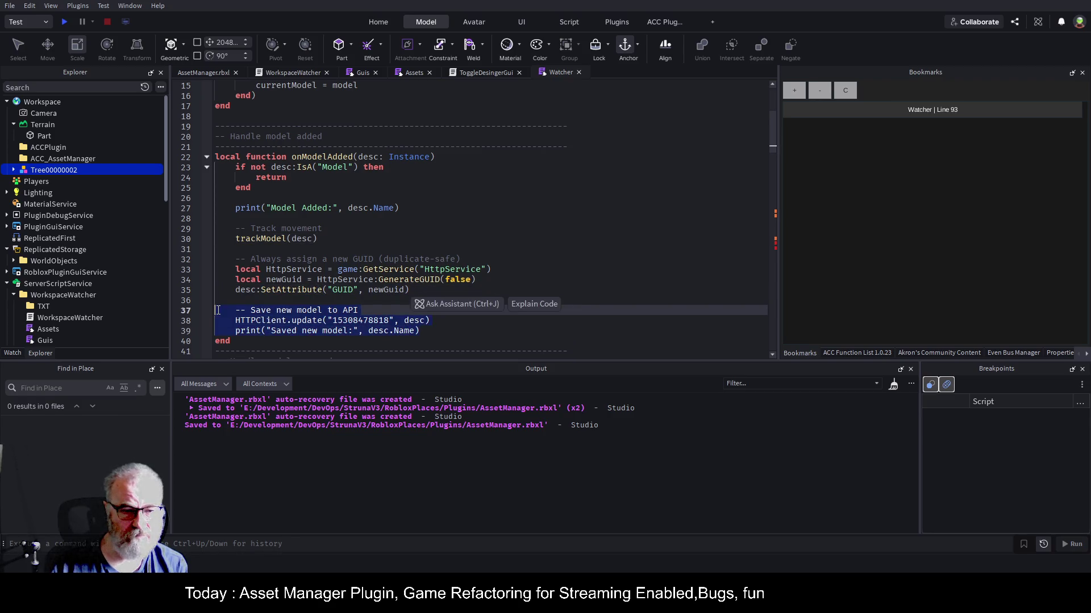
click(270, 239)
double_click(270, 240)
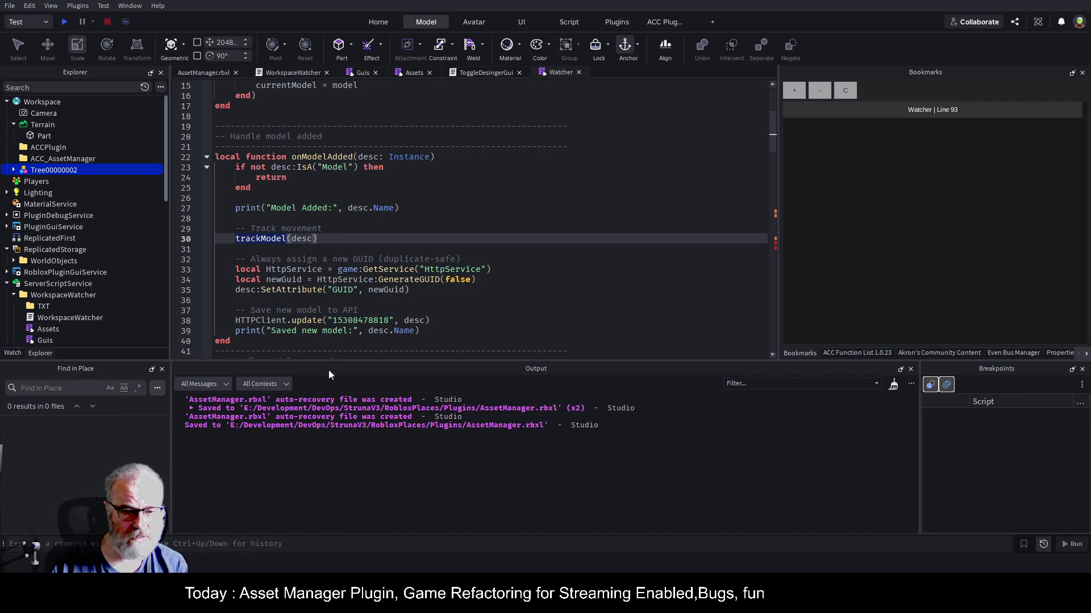
key(F12)
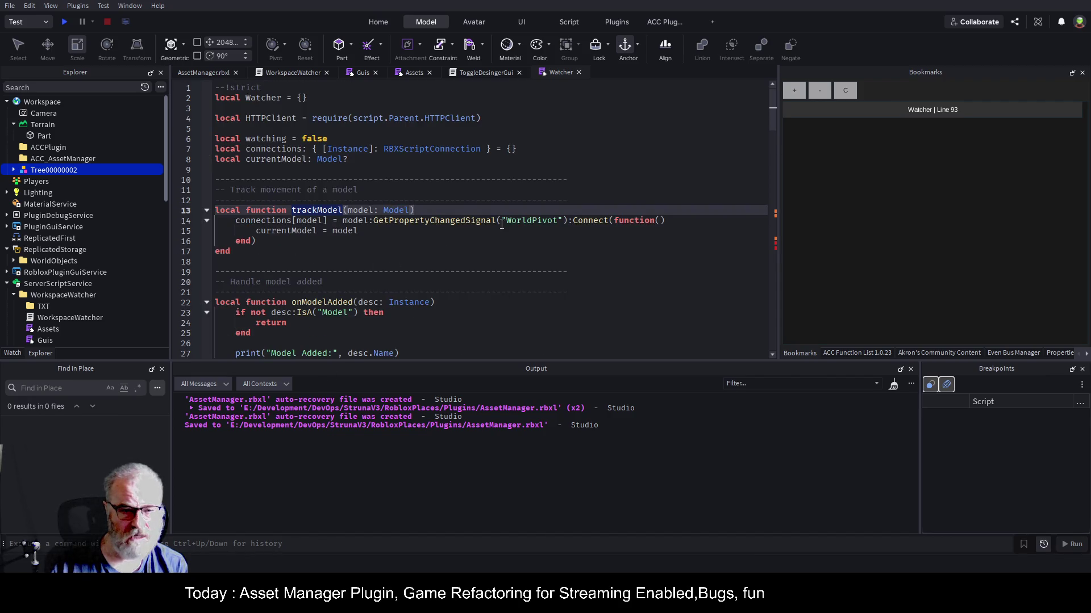
double_click(508, 221)
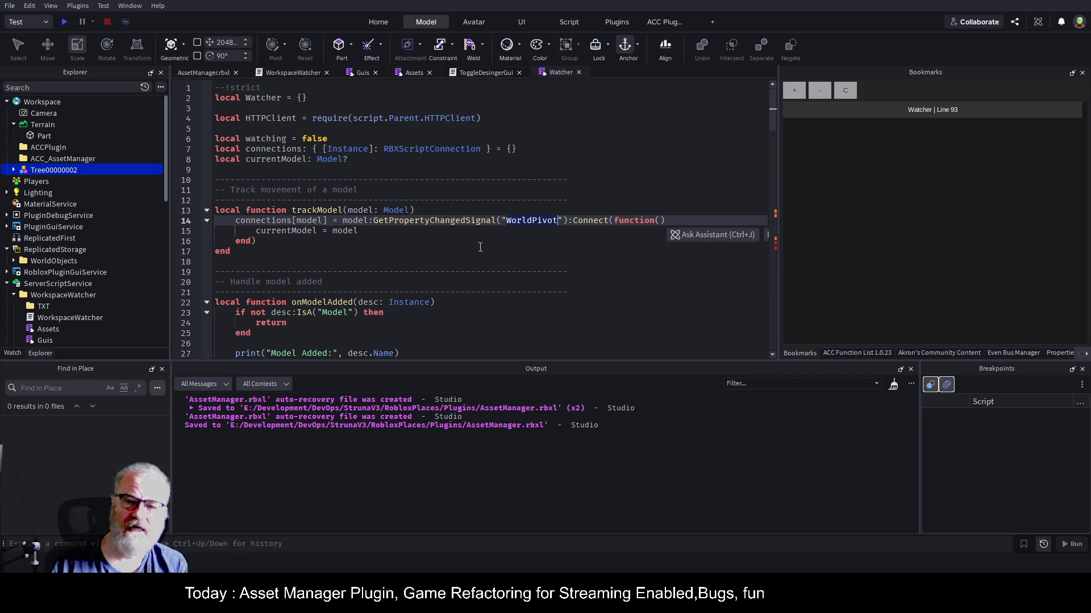
click(983, 110)
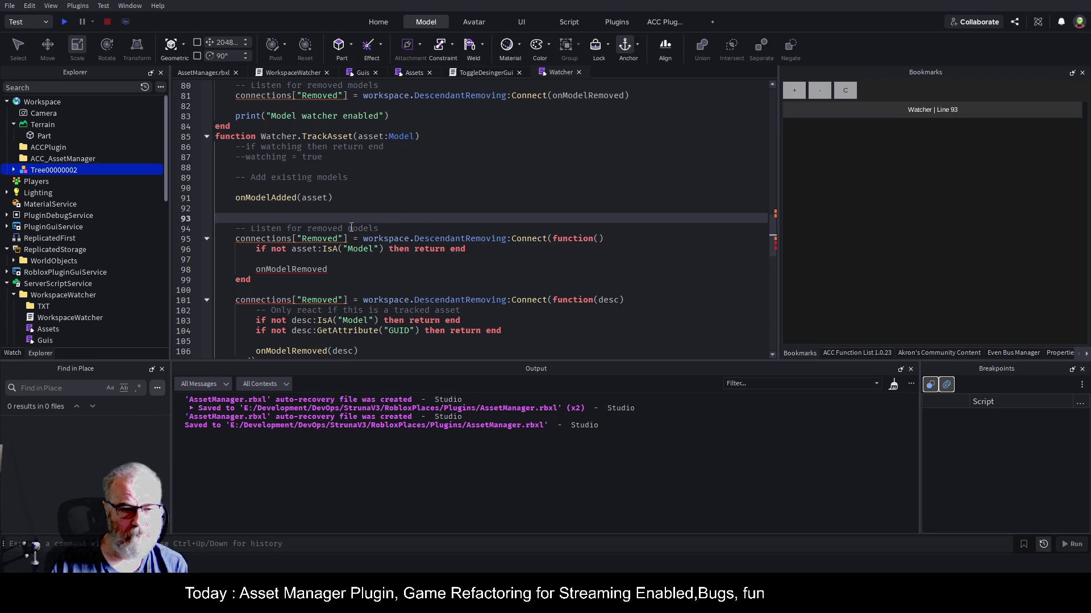
click(268, 198)
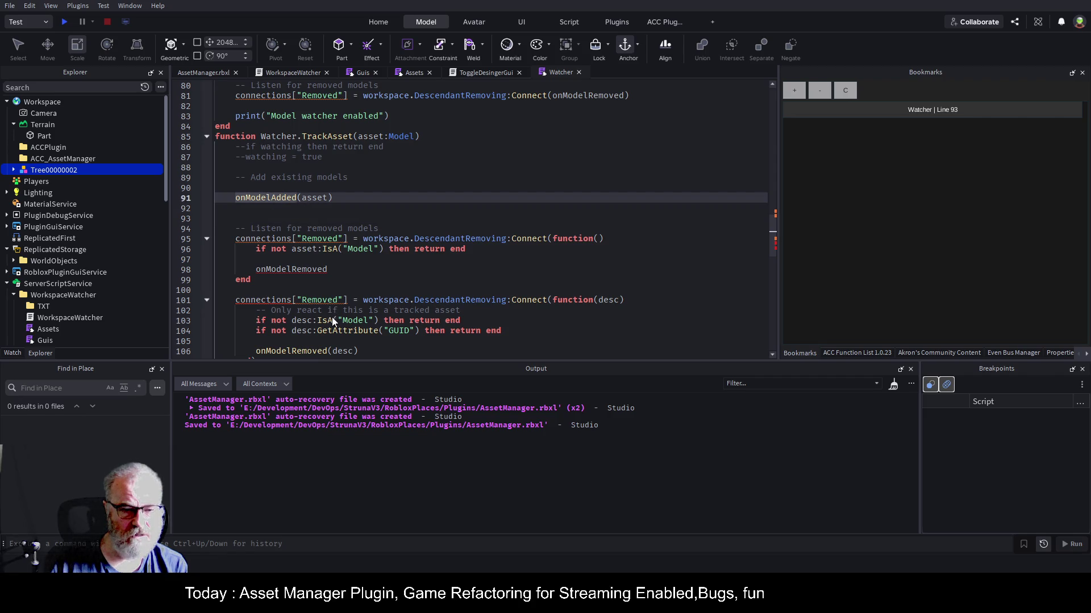
key(F12)
scroll(441, 255, down, 2)
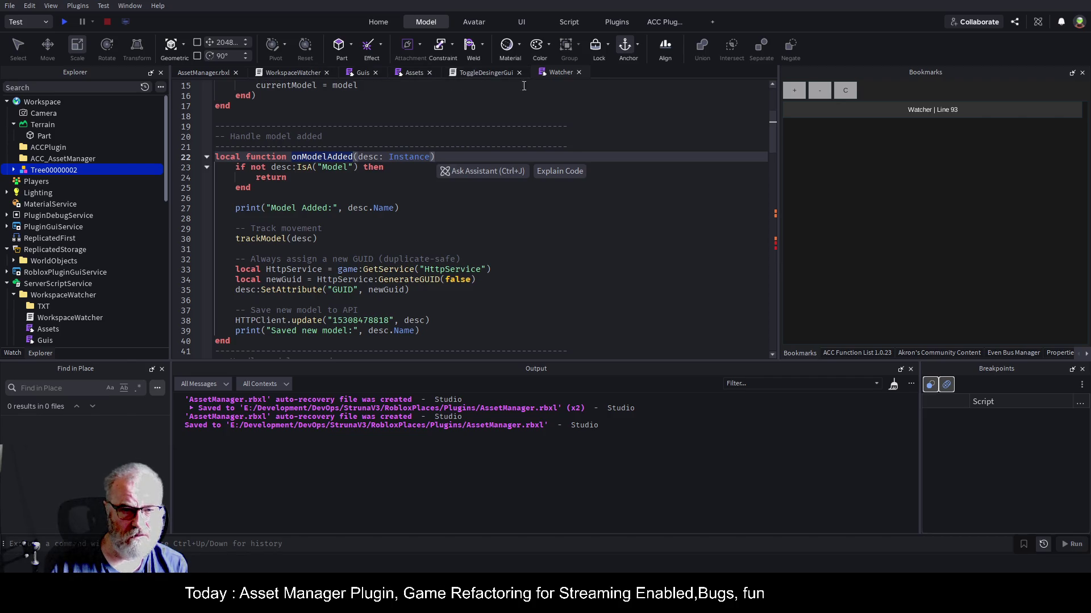
click(921, 110)
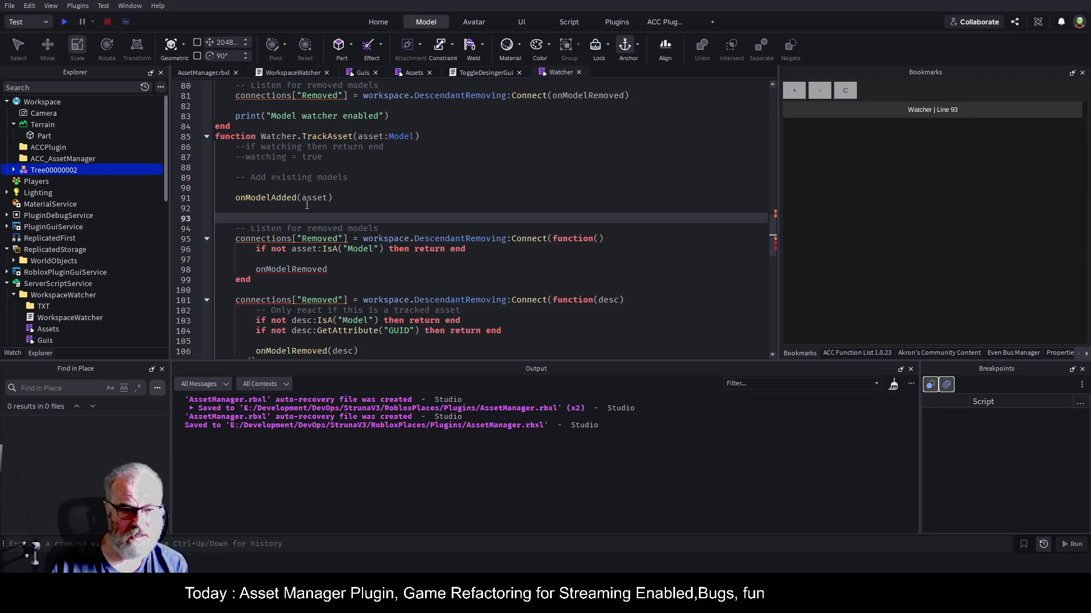
click(277, 298)
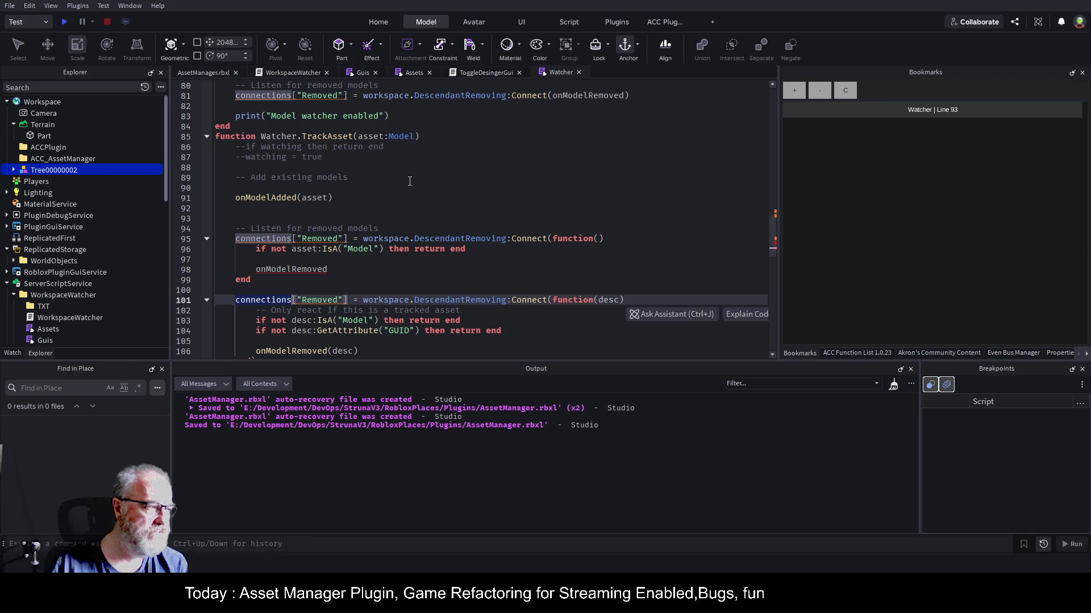
click(395, 209)
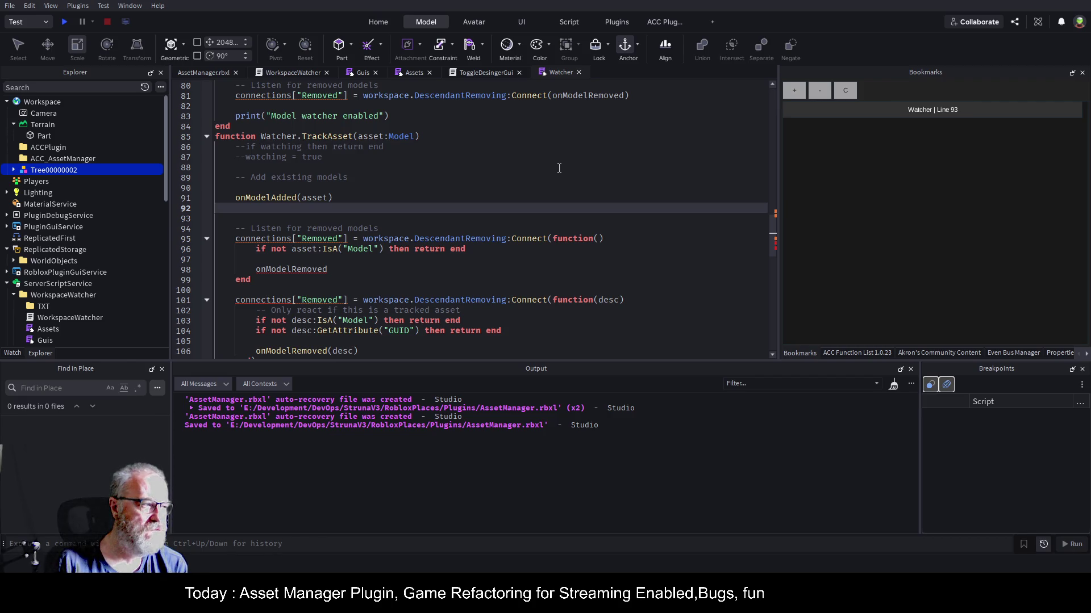
- Type asset.Destroying:Connect(function() on line 92 and open the handler's body
text(asset.DEs)
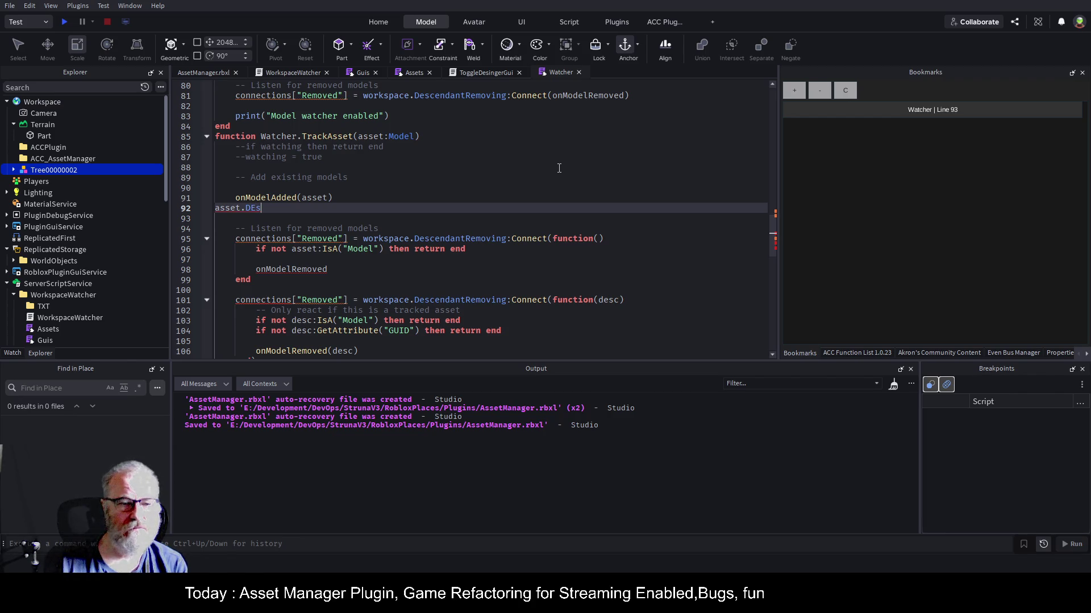
key(Tab)
text(:Connect()function())
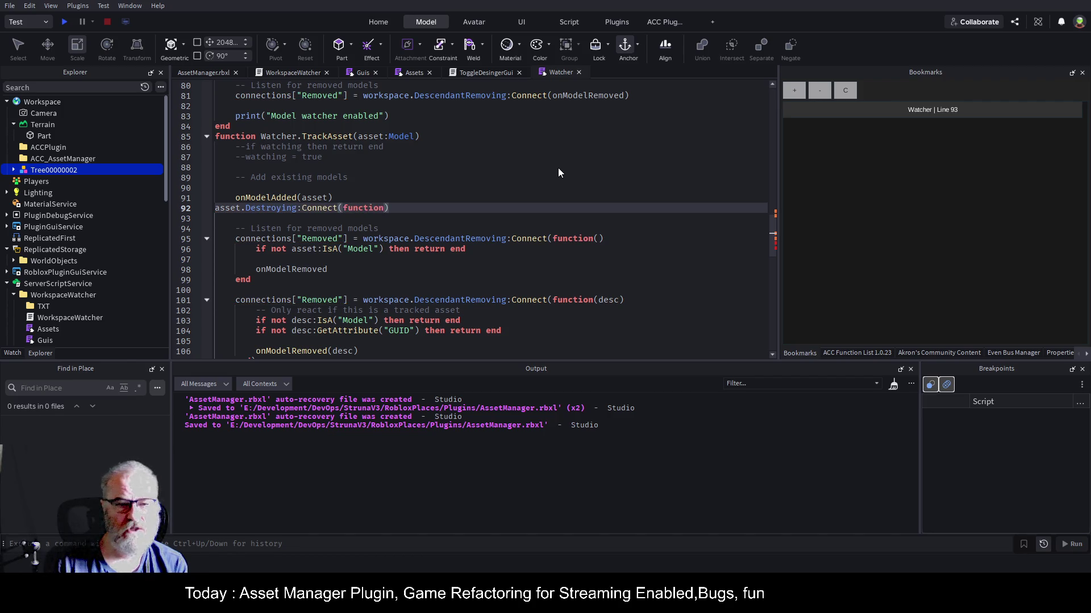
key(Return)
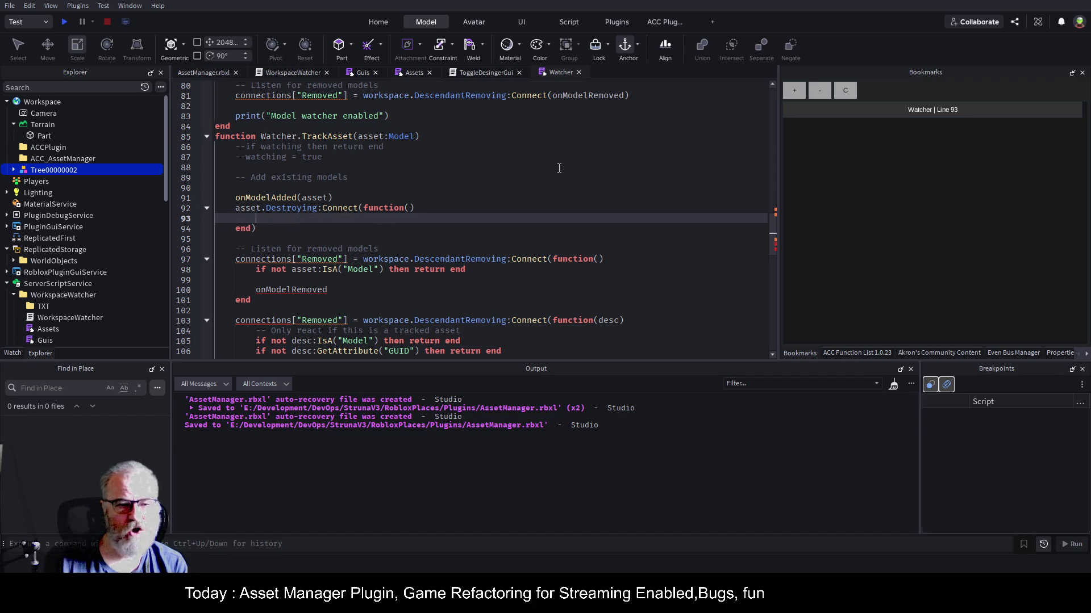
- Review the HTTPClient.update call on line 136, then search the script for 'delete'
scroll(462, 211, down, 1)
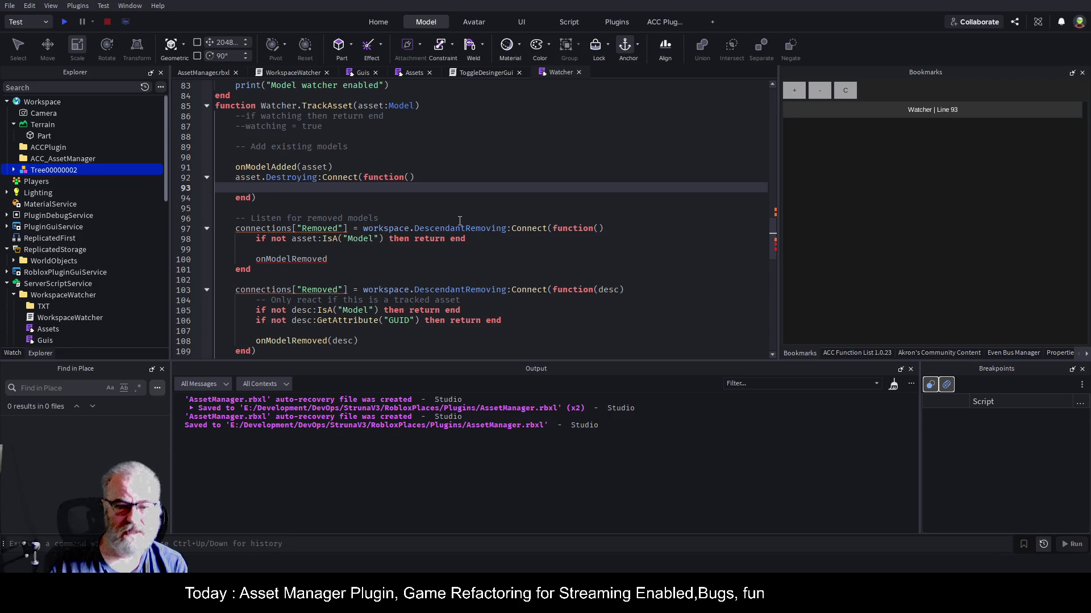
click(396, 201)
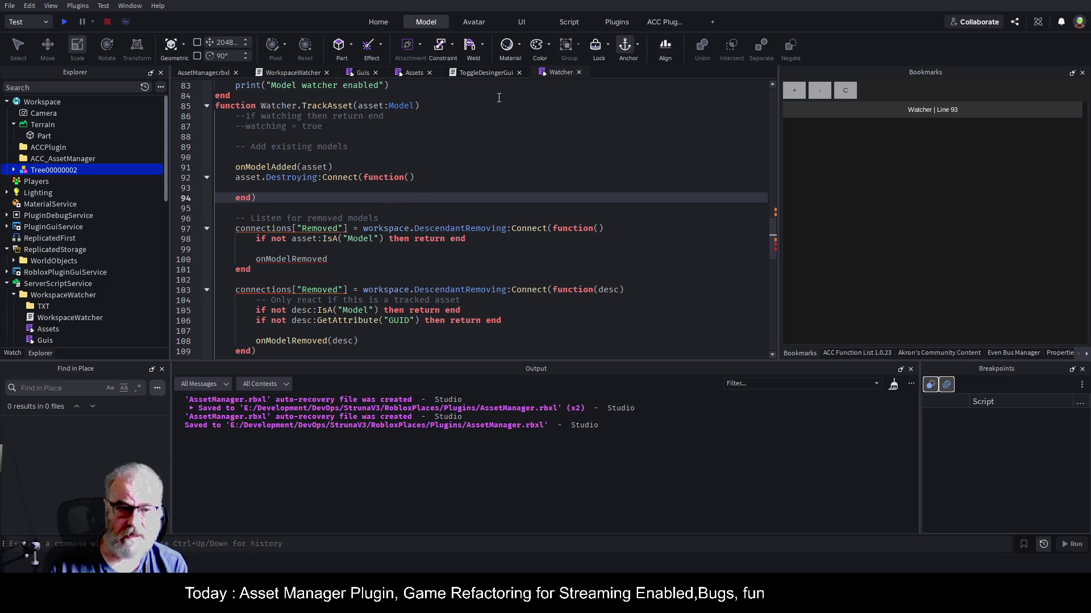
scroll(499, 151, down, 4)
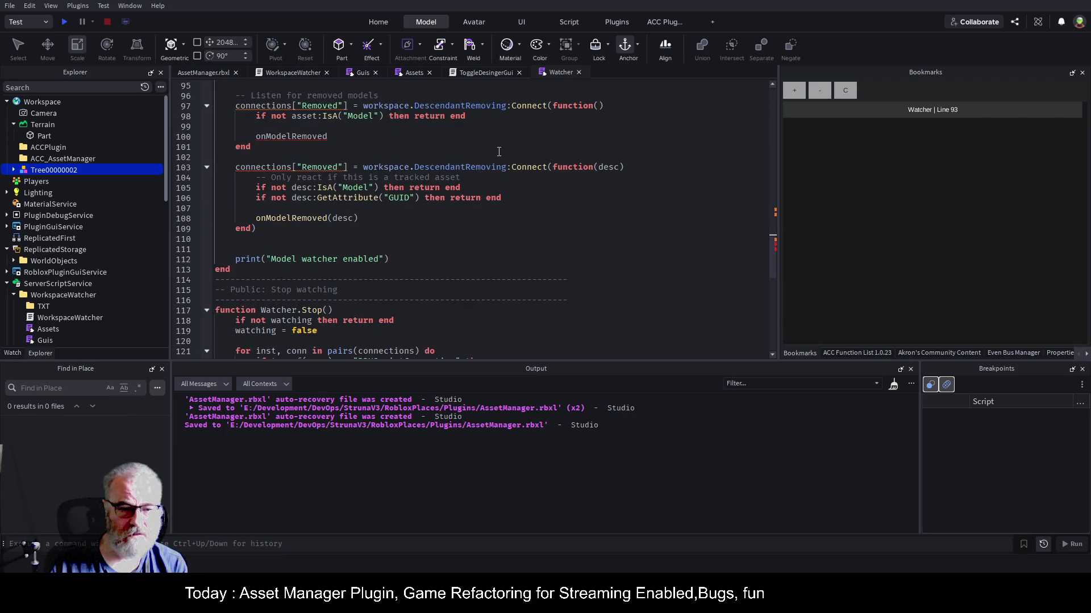
scroll(418, 303, down, 5)
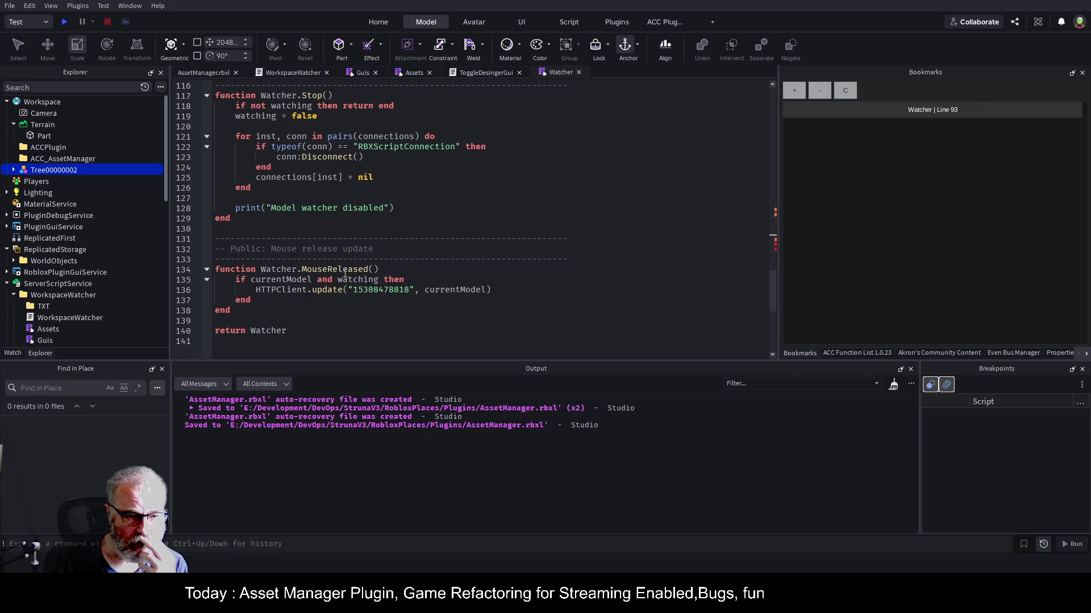
drag(256, 290, 492, 290)
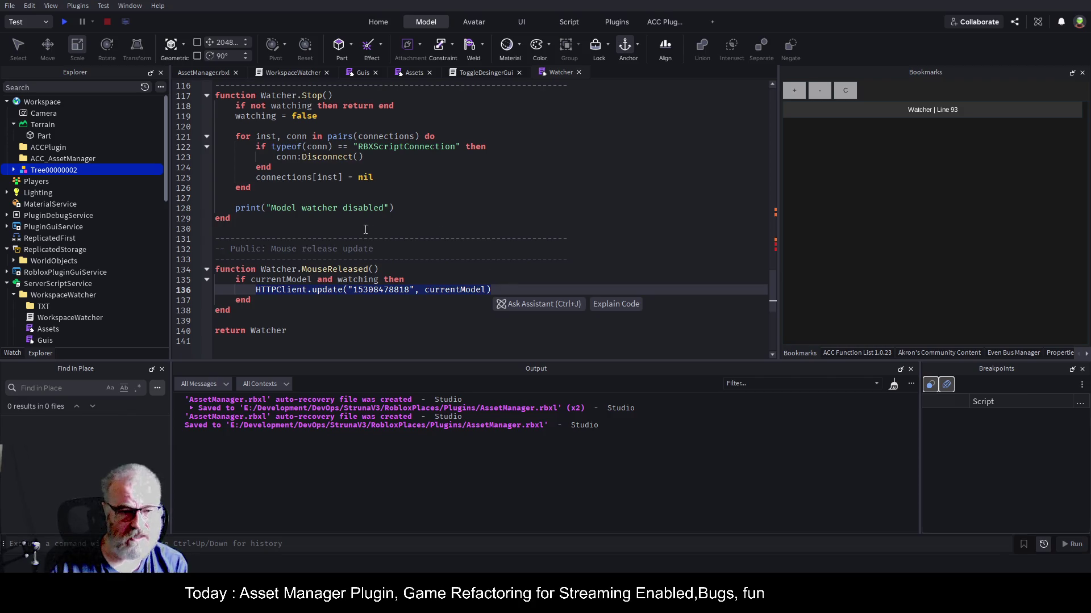
scroll(373, 234, up, 1)
click(528, 209)
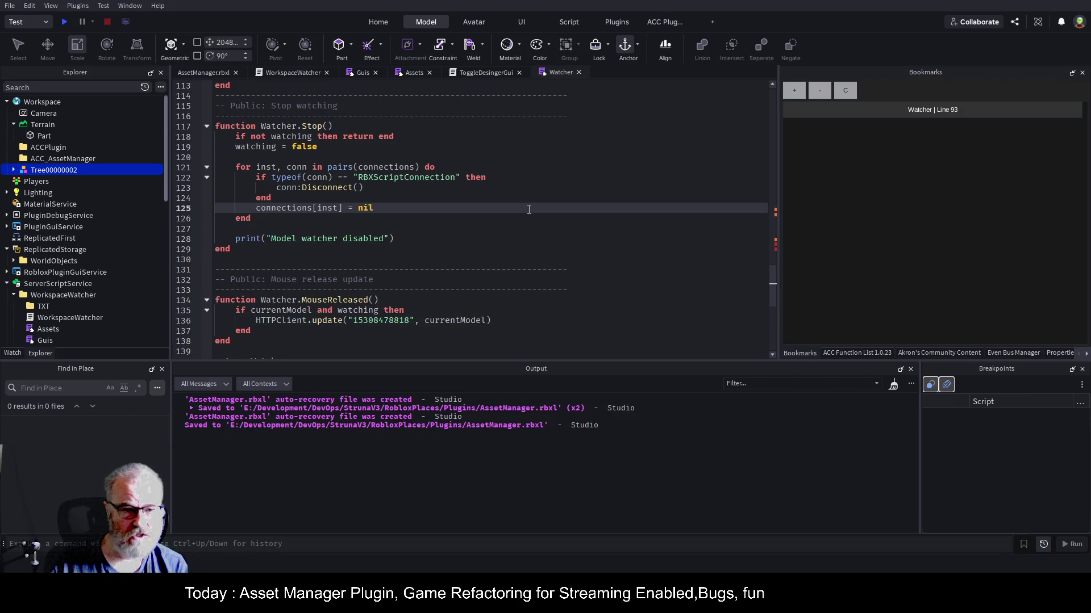
key(ctrl+f)
text(deletye)
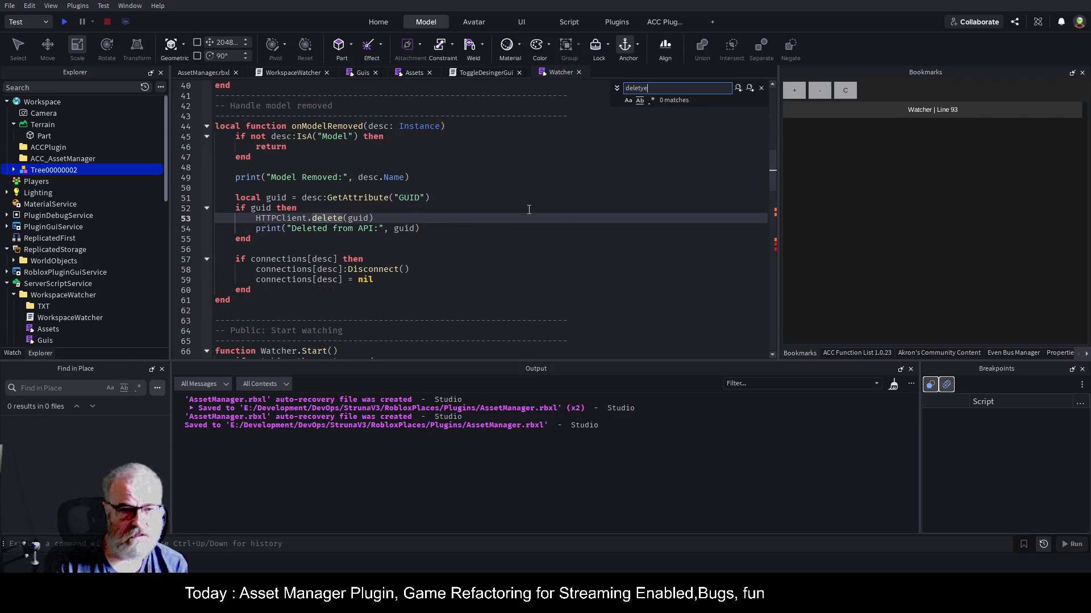
key(Escape)
drag(389, 222, 254, 219)
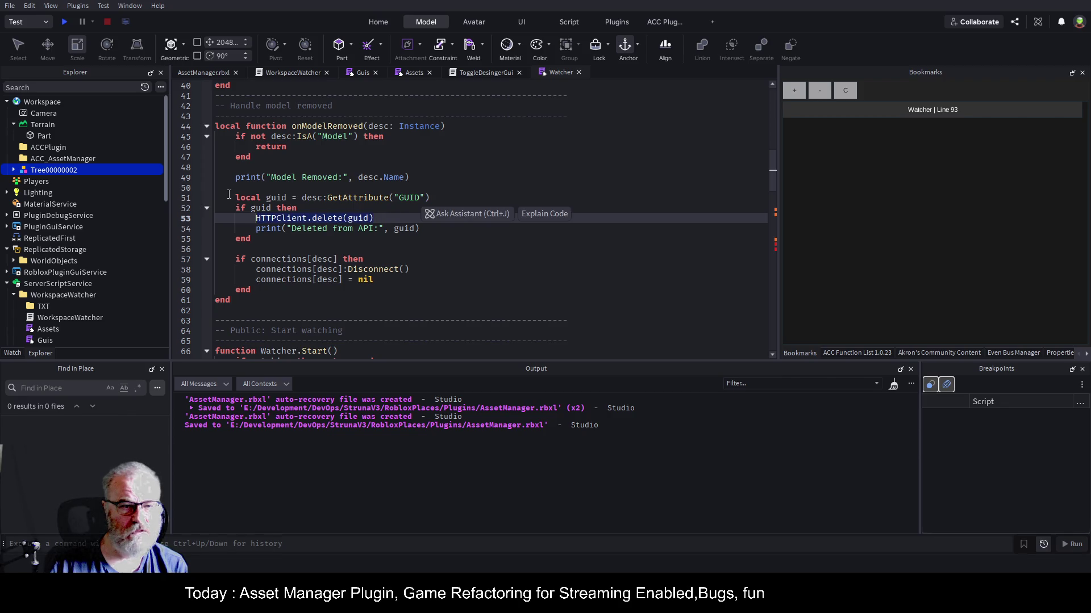
drag(215, 125, 363, 126)
key(ctrl+c)
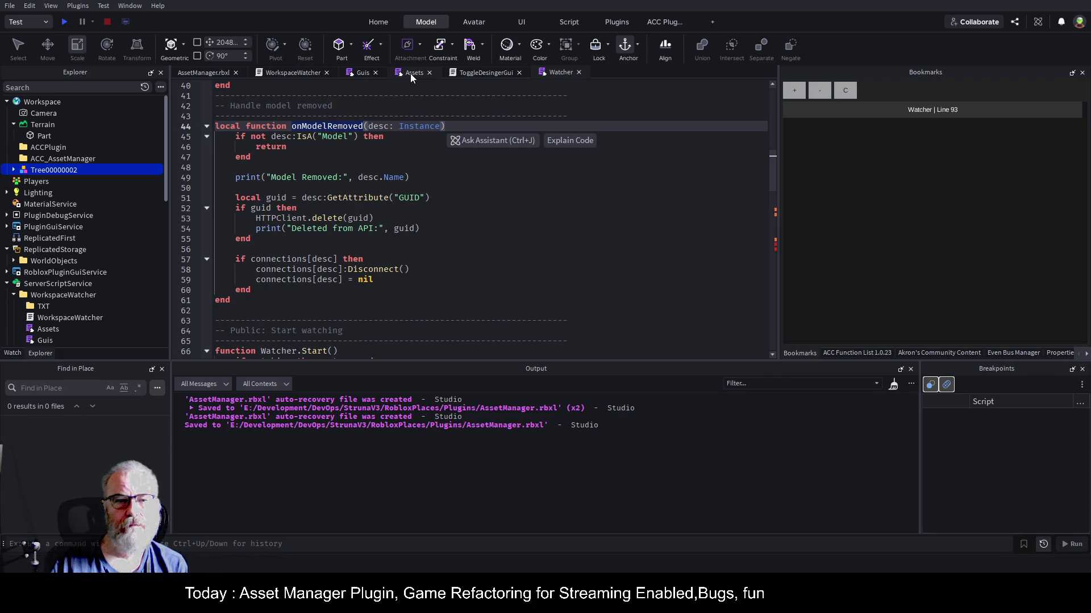
- Make line 93 call onModelRemoved(asset) inside the Destroying handler and save
click(840, 110)
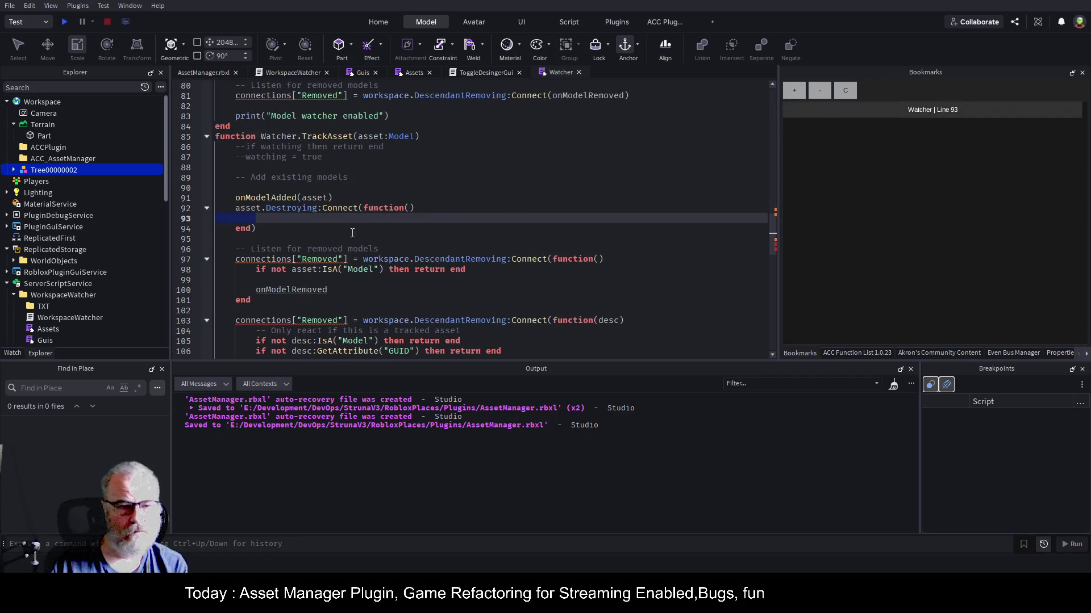
key(ctrl+v)
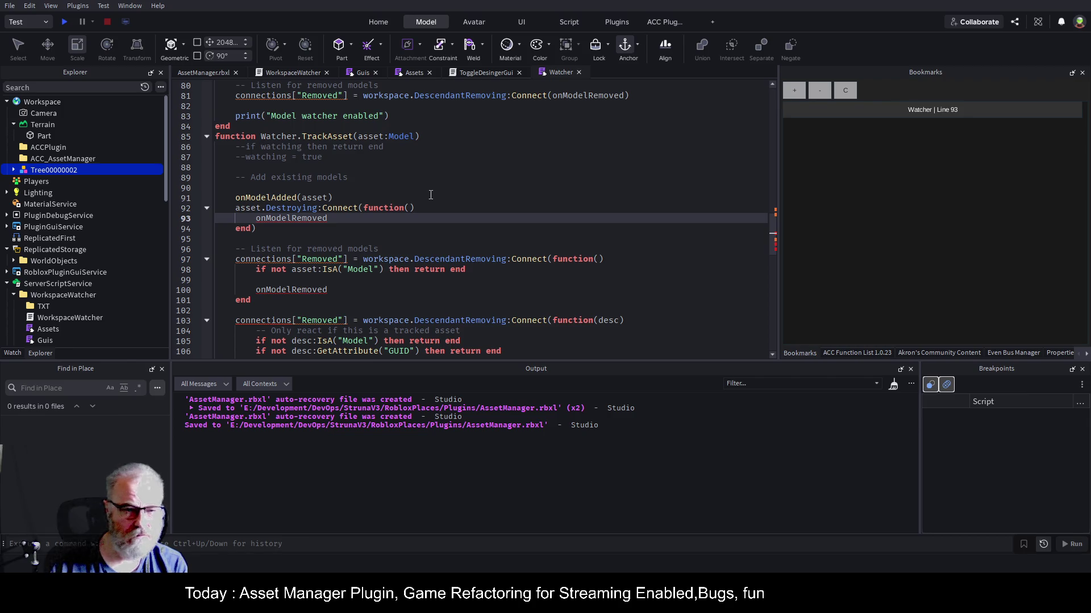
text((asset))
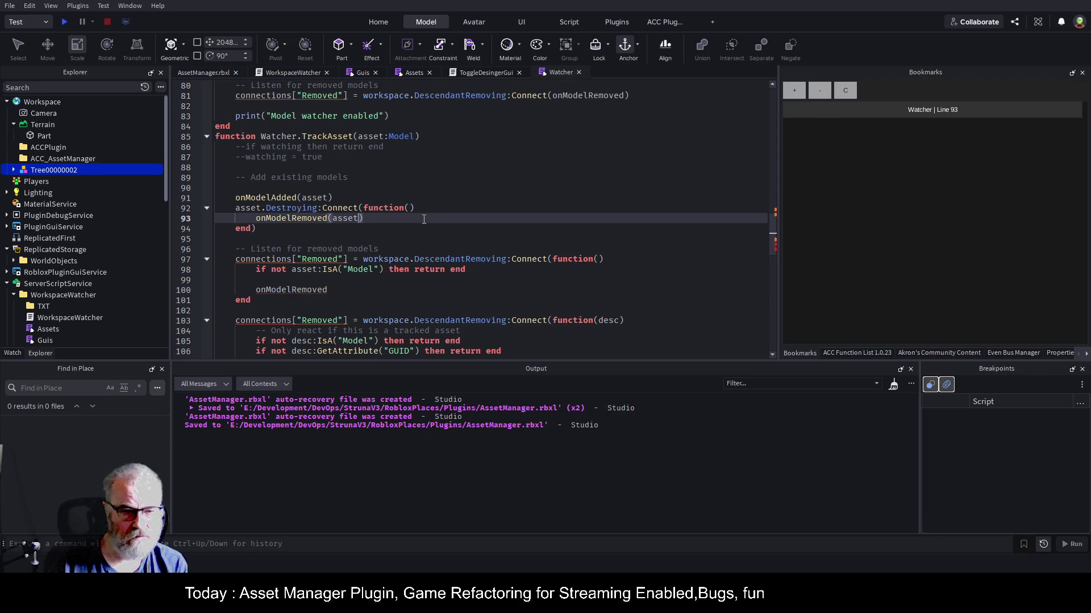
key(ctrl+s)
key(Down)
key(Down)
key(Down)
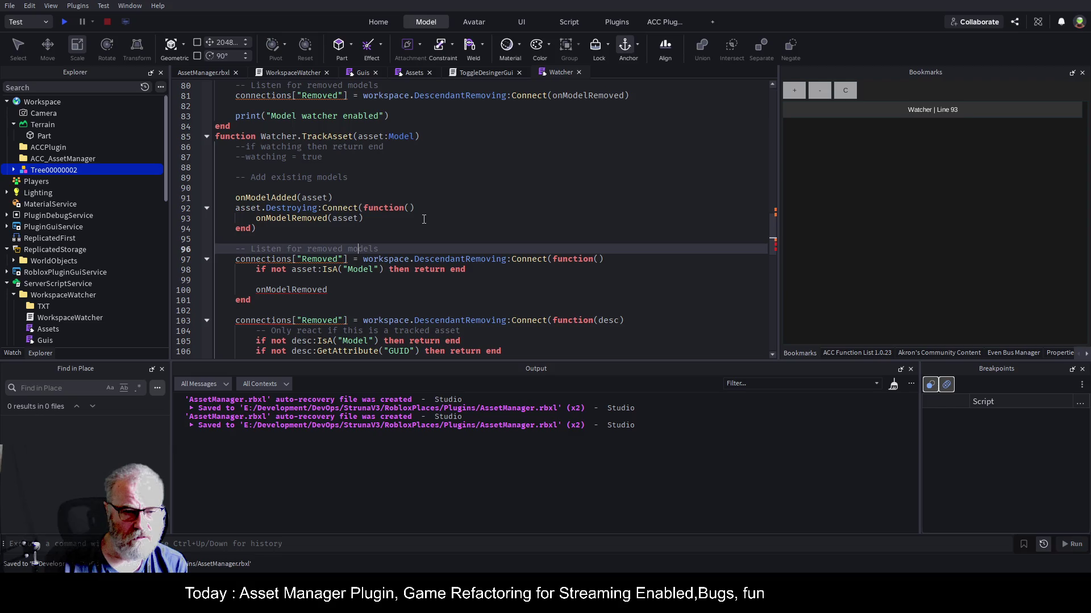
- Delete the two connections["Removed"] blocks, then undo those deletions
key(shift+Down)
key(shift+Down)
key(shift+Down)
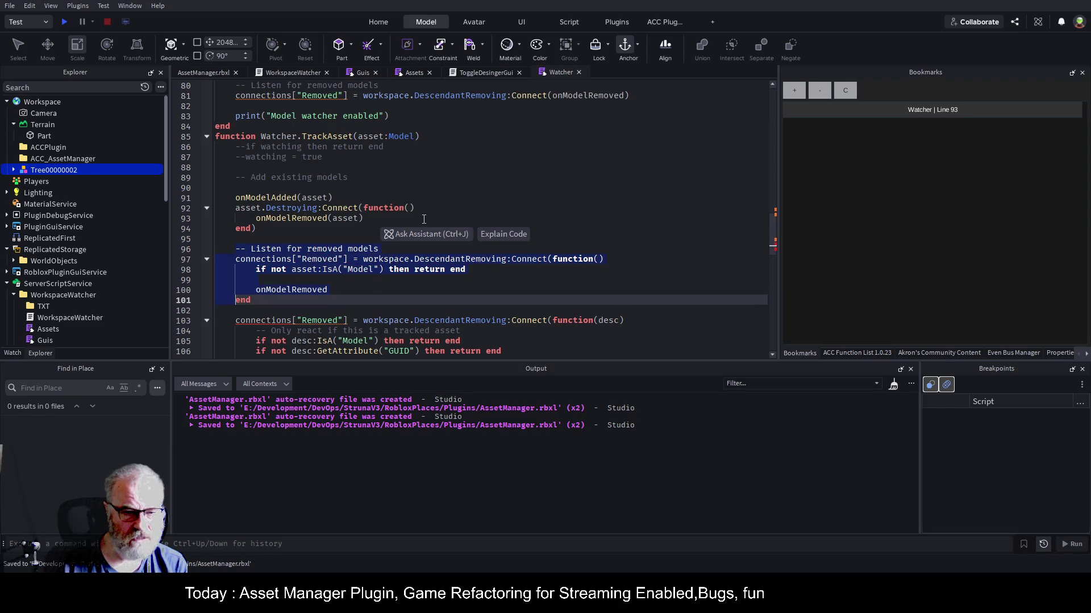
key(Delete)
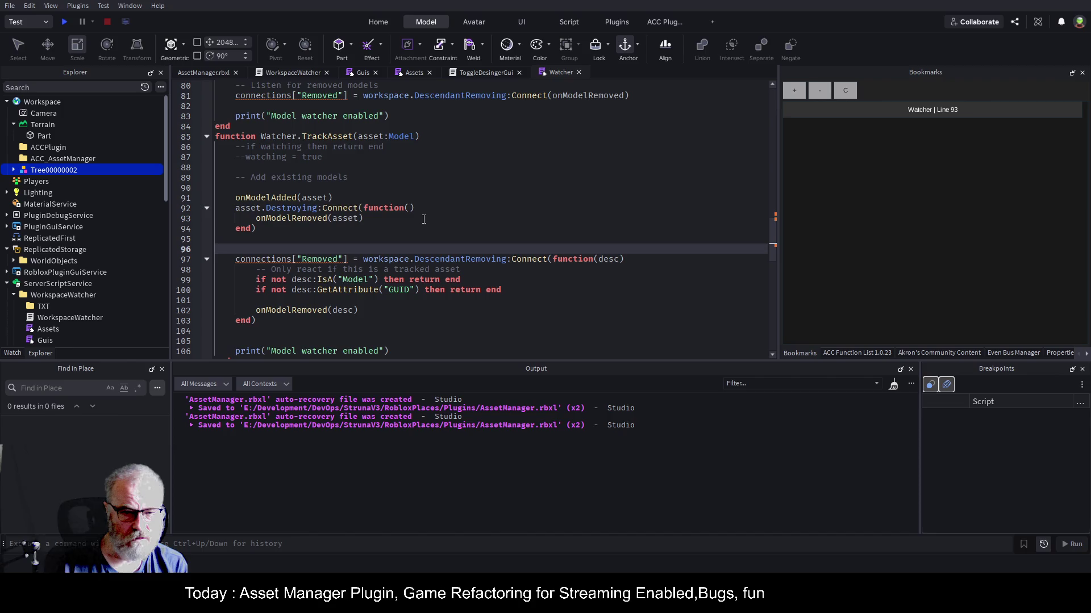
key(shift+Down)
key(shift+Down)
key(shift+Down)
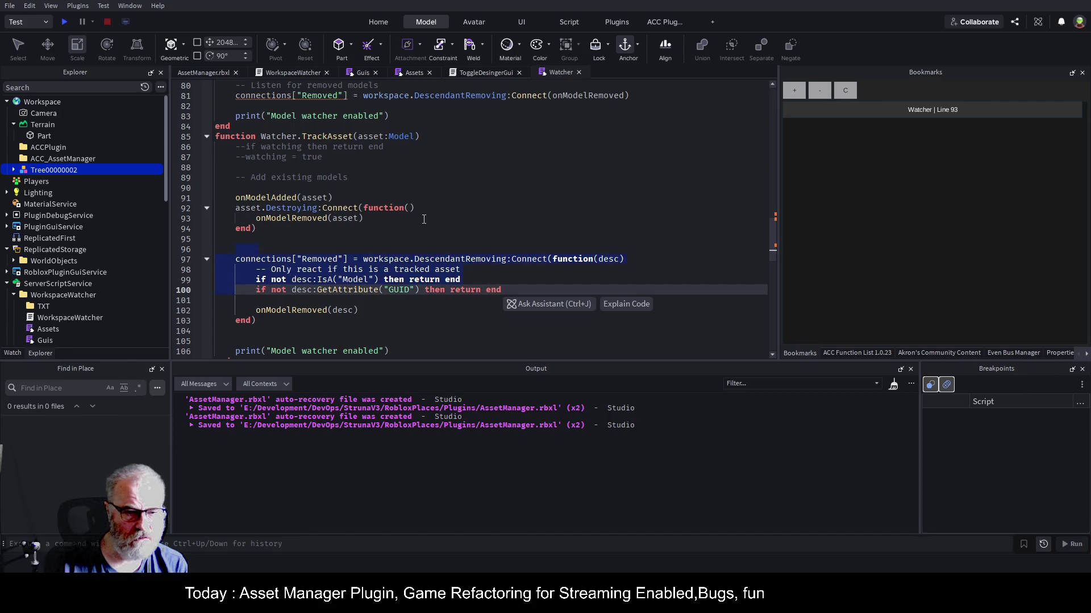
key(shift+Down)
key(shift+Down)
key(shift+Down)
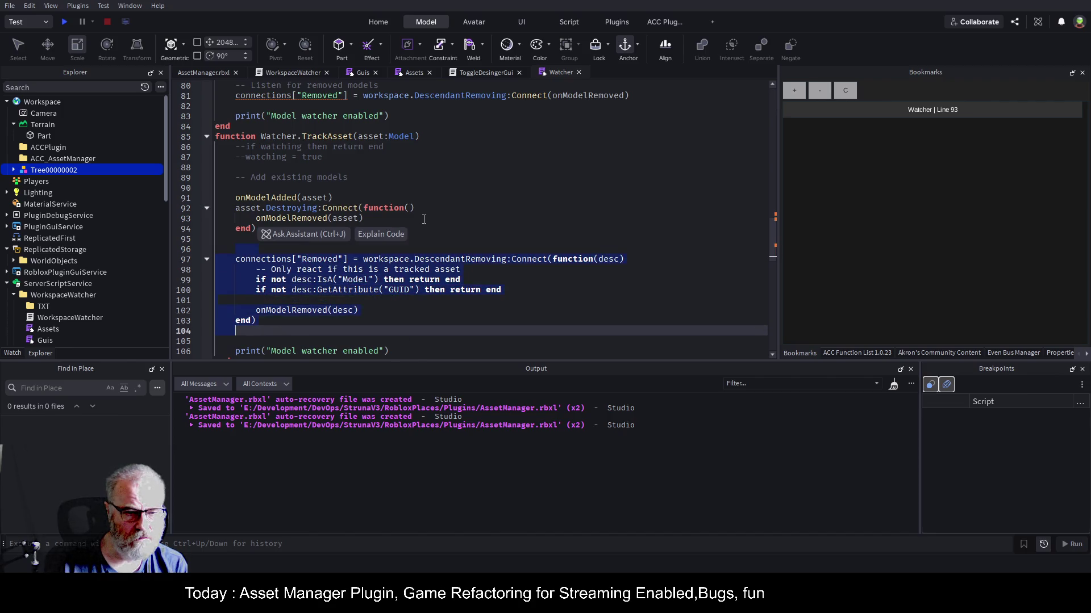
key(Delete)
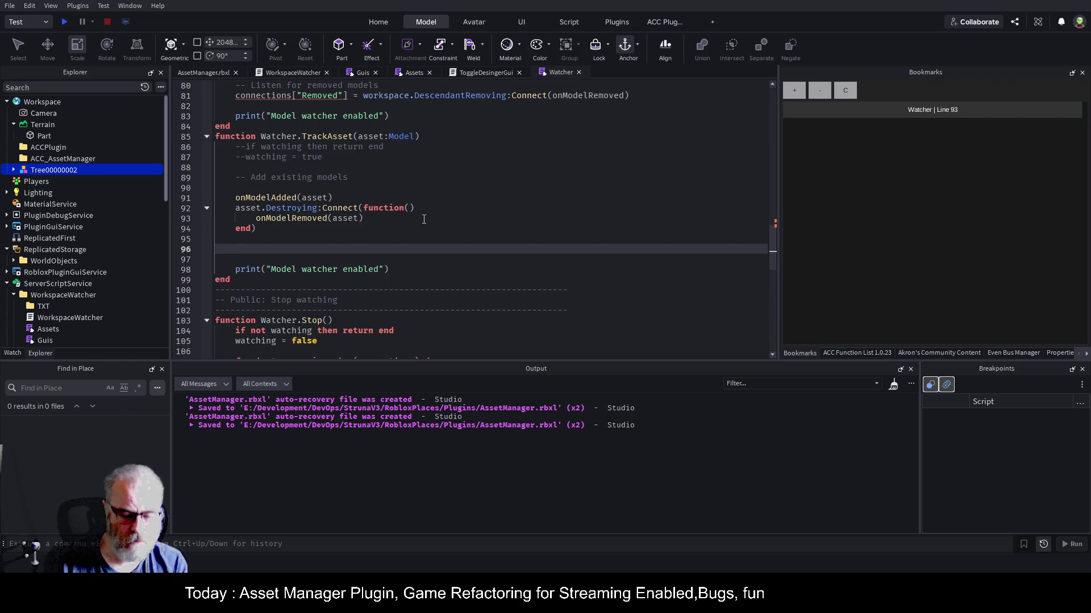
key(ctrl+z)
key(ctrl+z)
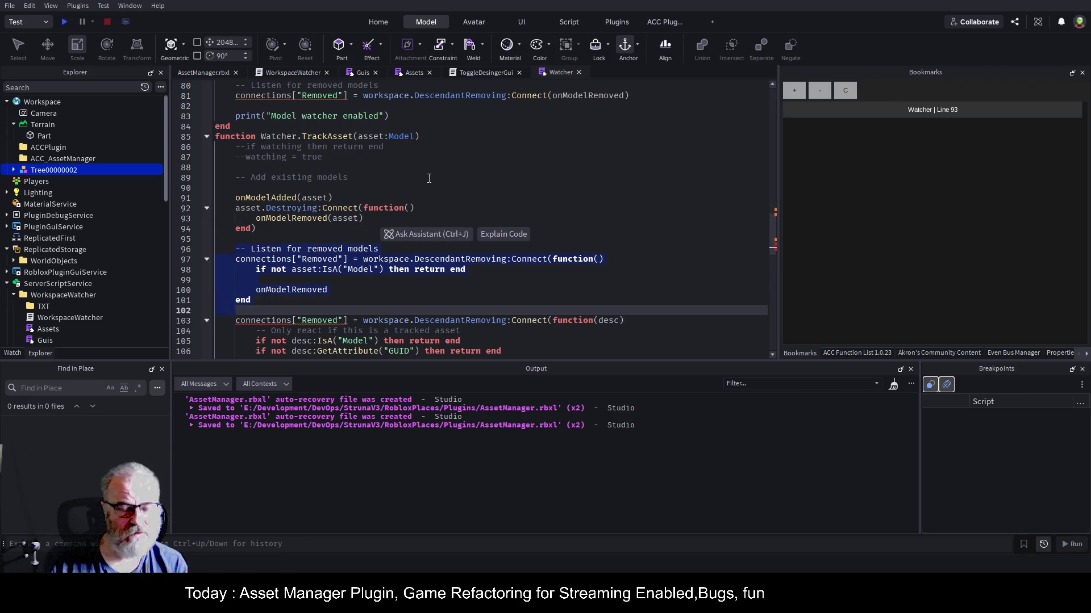
key(ctrl+z)
- Clean up stray letters after asset on line 93 and save the place
click(348, 178)
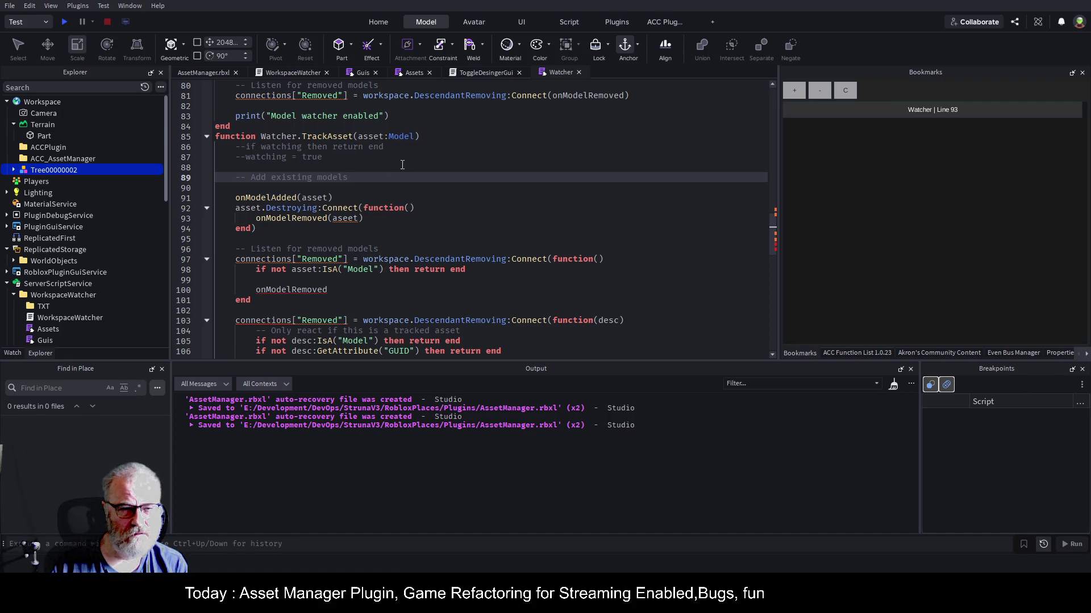
scroll(403, 165, down, 6)
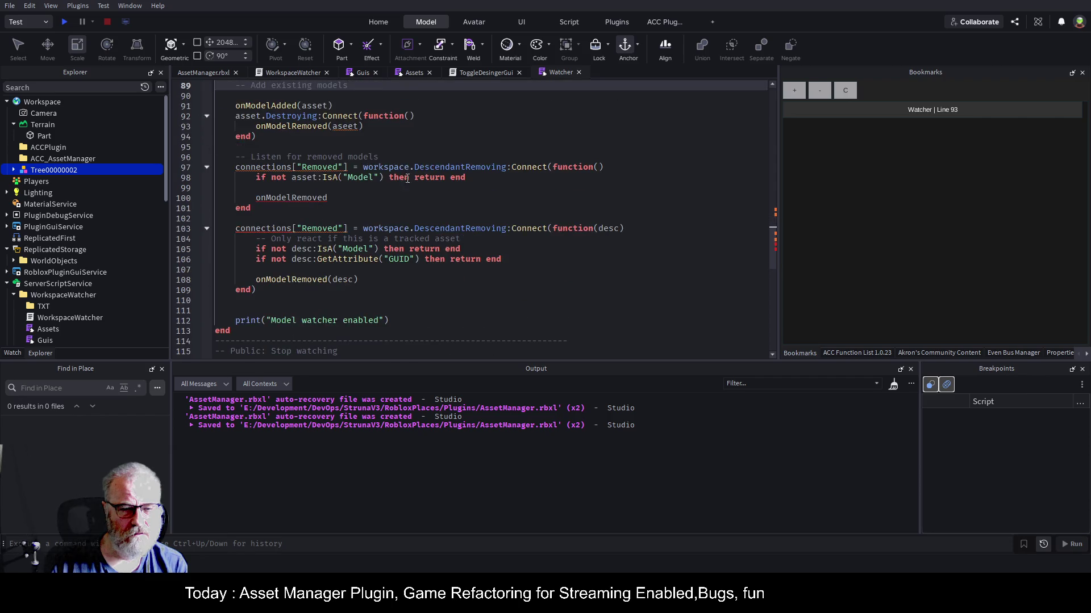
scroll(418, 239, down, 4)
scroll(415, 237, up, 9)
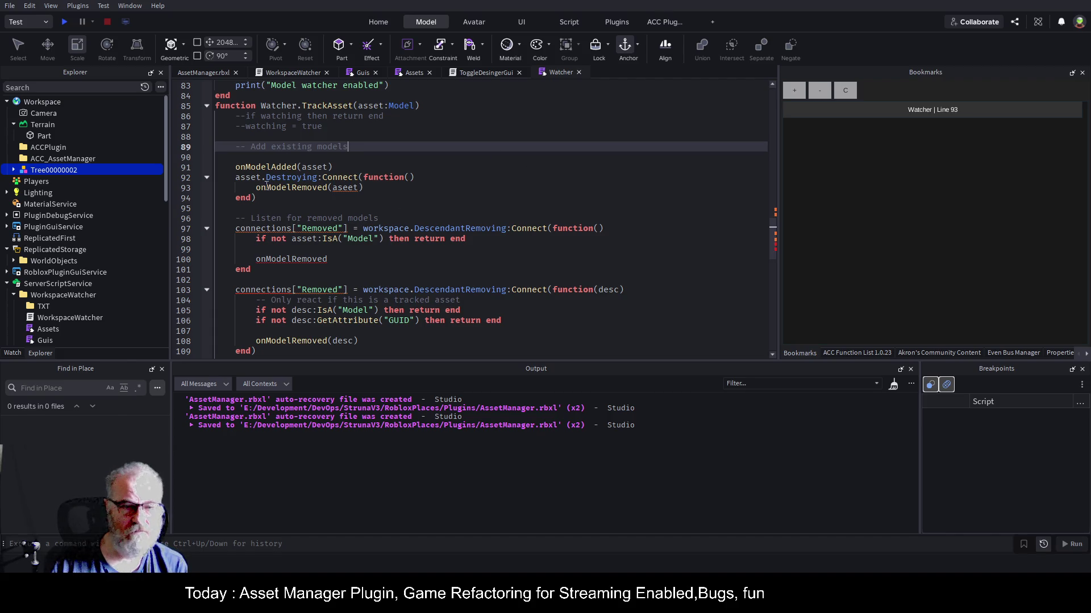
click(358, 187)
text(eet)
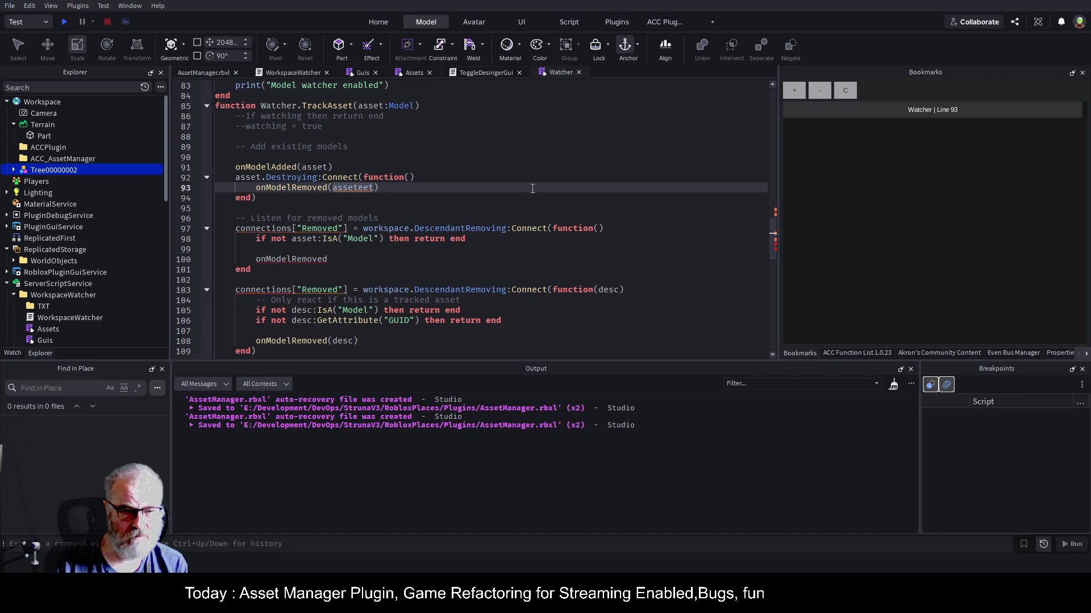
key(BackSpace)
key(BackSpace)
key(BackSpace)
key(ctrl+s)
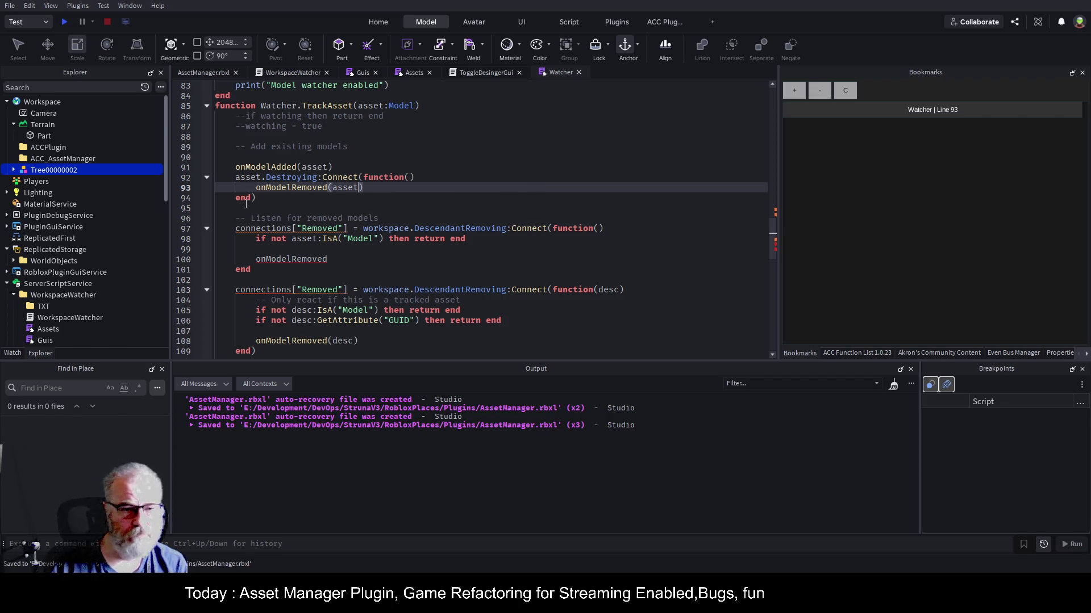
- Comment out the old removal-listener code on lines 95–109
mouse_move(244, 208)
mouse_down()
mouse_move(341, 289)
mouse_move(339, 351)
mouse_up()
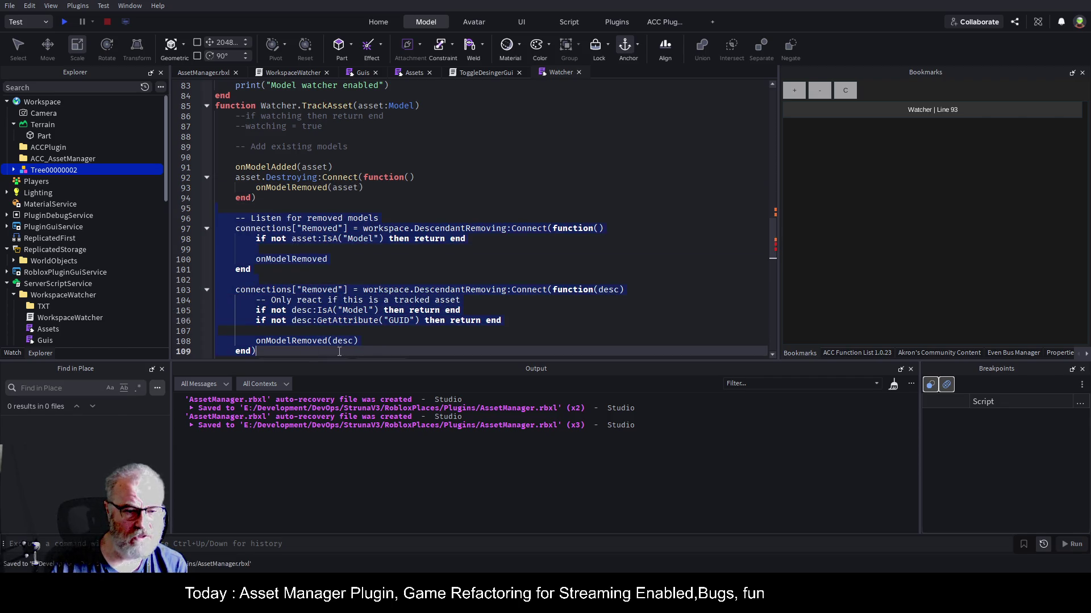
key(ctrl+slash)
click(428, 253)
scroll(427, 253, down, 5)
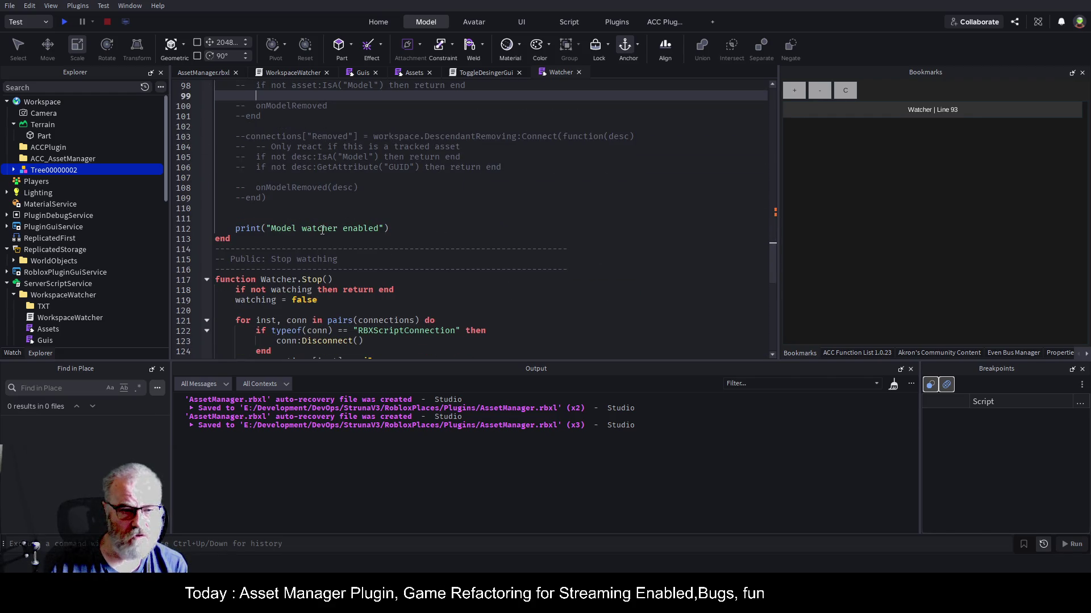
- Replace 'Model watcher enabled' on line 112 with "tracking "..asset:GetFullName() and save
double_click(301, 228)
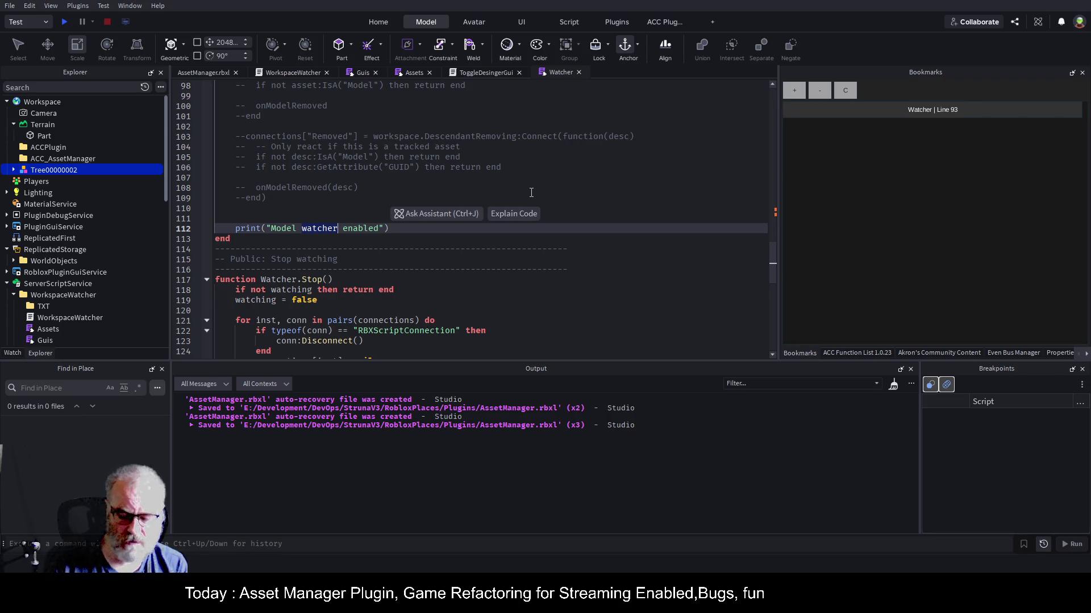
key(ctrl+Left)
key(ctrl+Left)
key(ctrl+shift+Right)
key(ctrl+shift+Right)
key(ctrl+shift+Right)
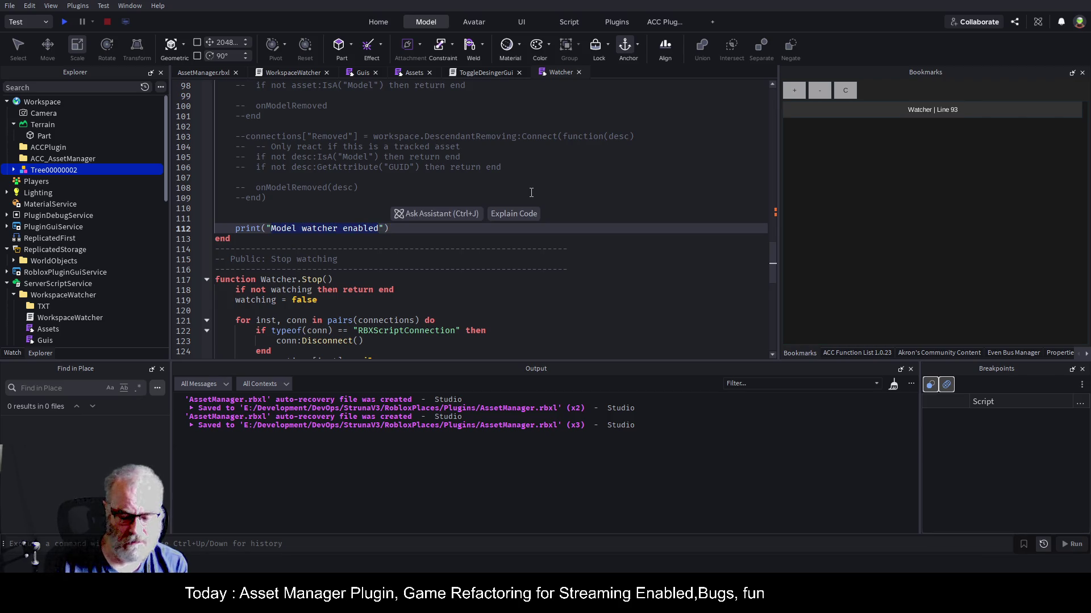
text(tracking)
key(Right)
text(..asset:GEt)
key(Tab)
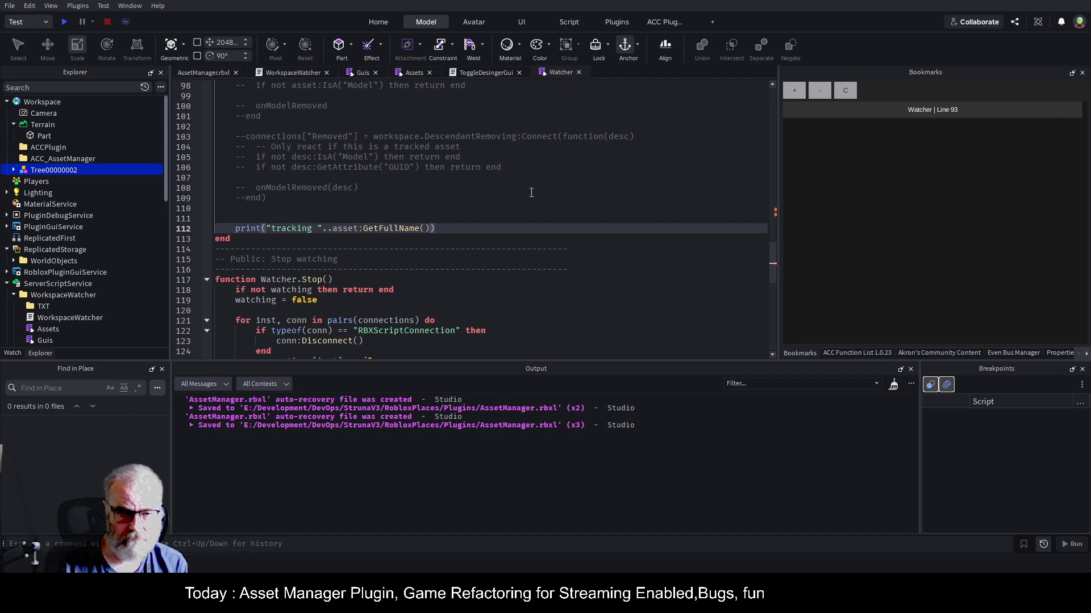
key(ctrl+s)
scroll(338, 194, up, 8)
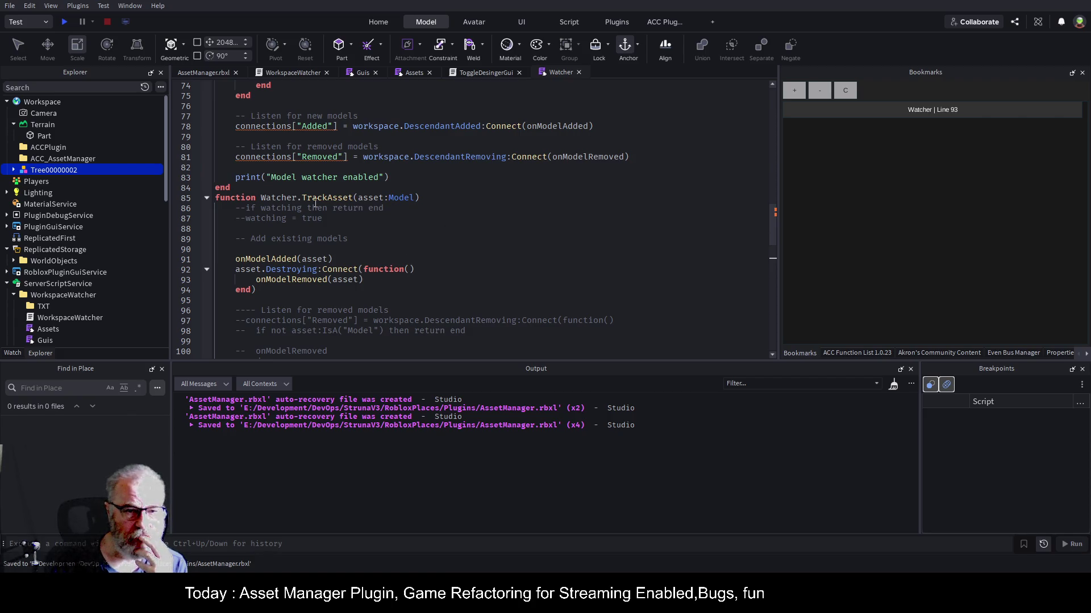
- Jump to onModelAdded's definition, comment out its Model Added print on line 27, and save
click(284, 261)
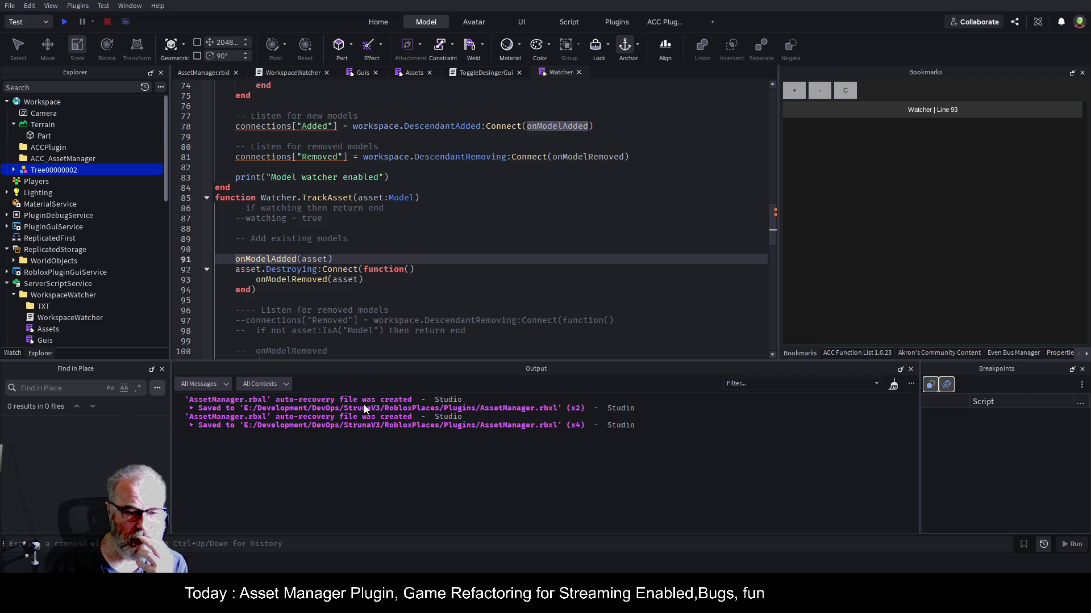
key(F12)
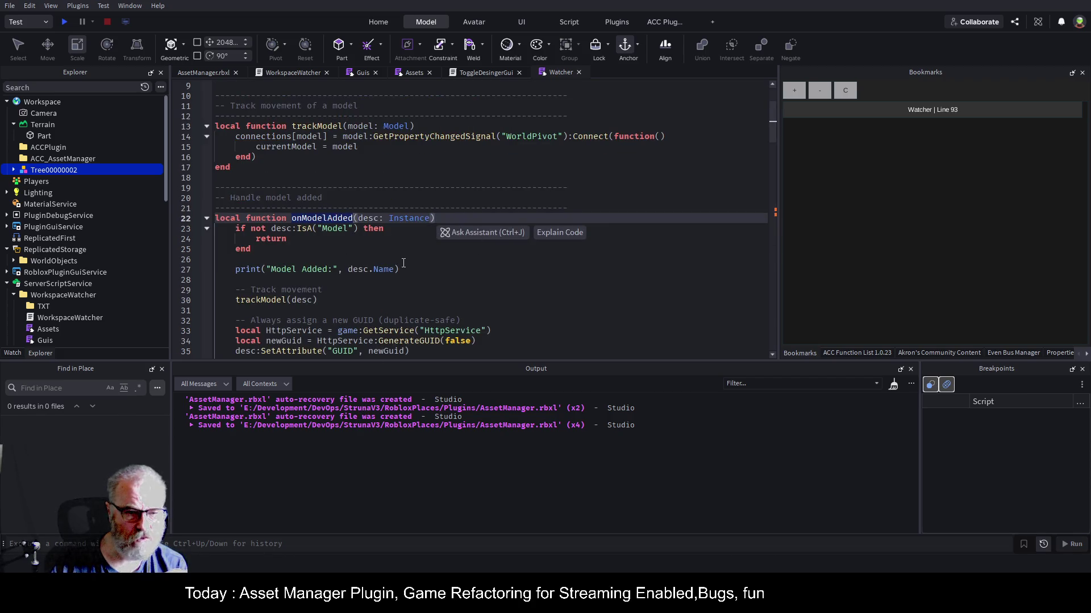
click(435, 267)
scroll(414, 263, down, 2)
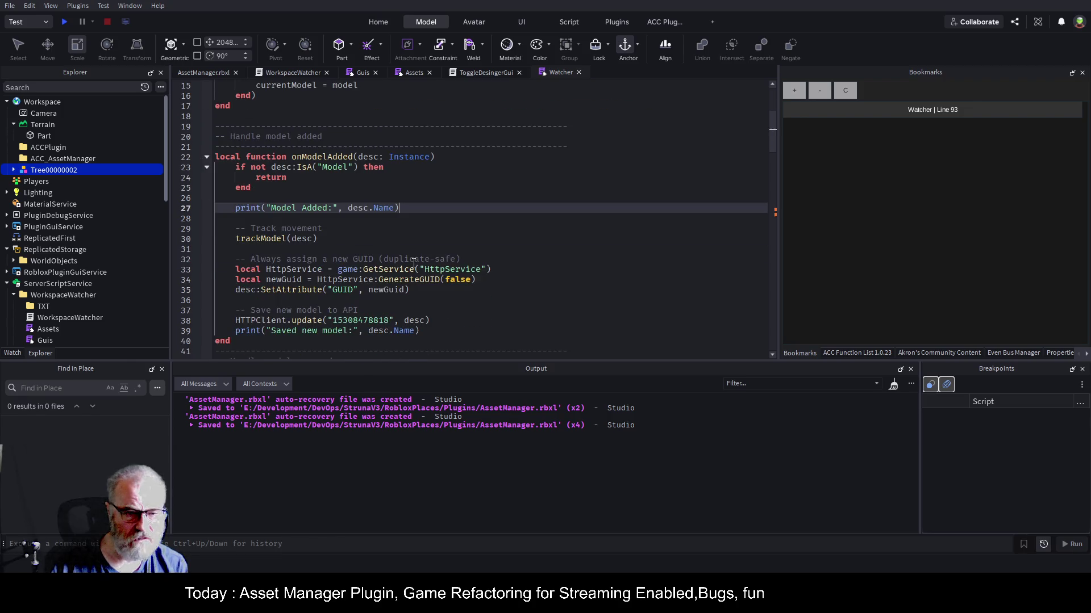
key(Home)
text(--)
scroll(452, 184, down, 2)
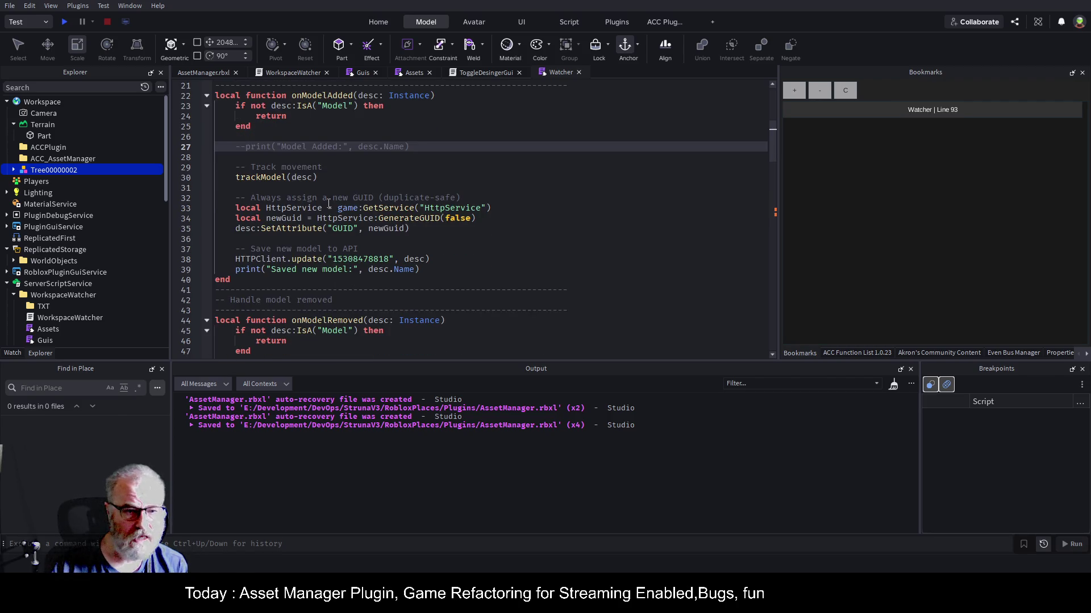
drag(228, 178, 318, 177)
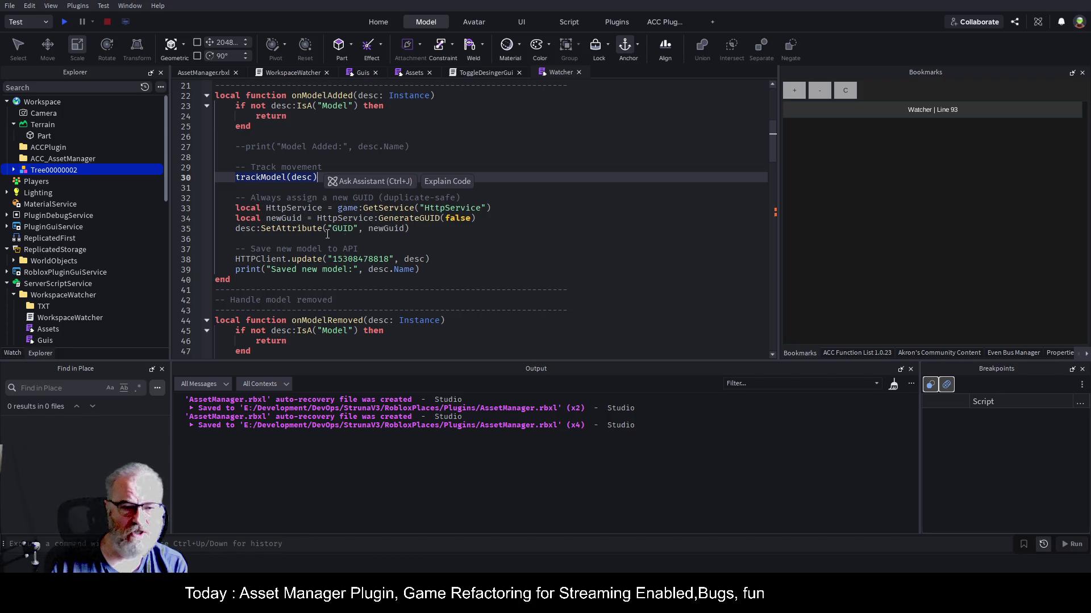
click(480, 245)
key(ctrl+s)
- Review the trackModel definition and scroll down to the end of the Watcher script
double_click(270, 177)
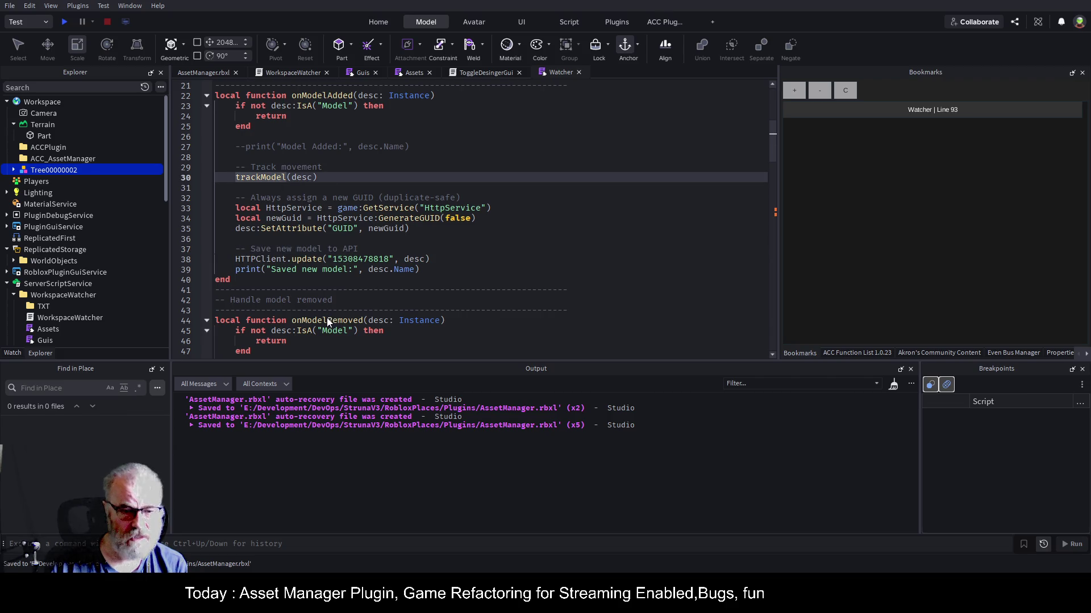
key(F12)
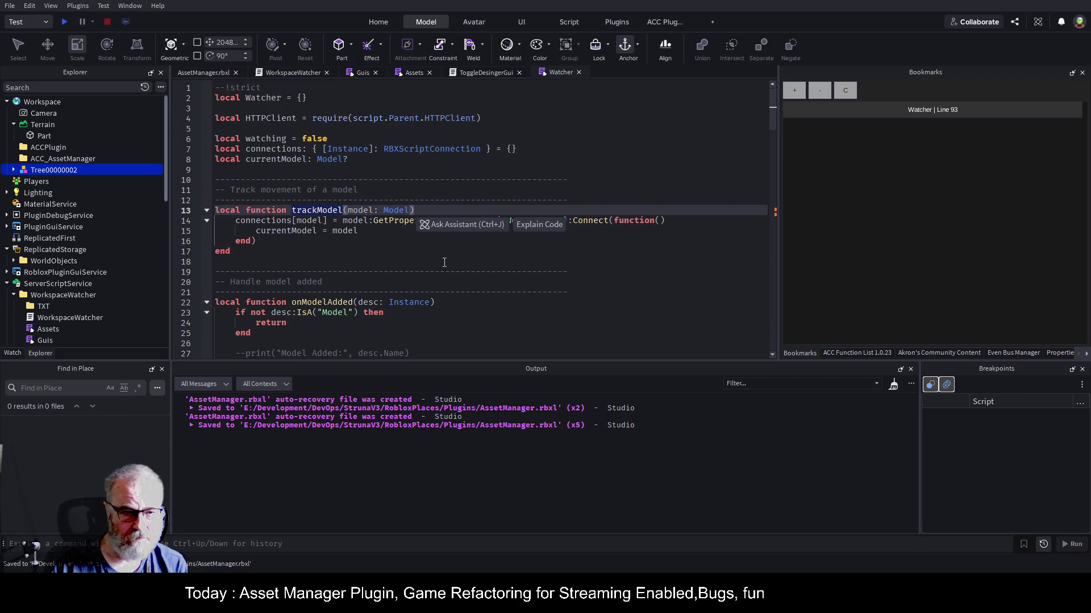
click(444, 253)
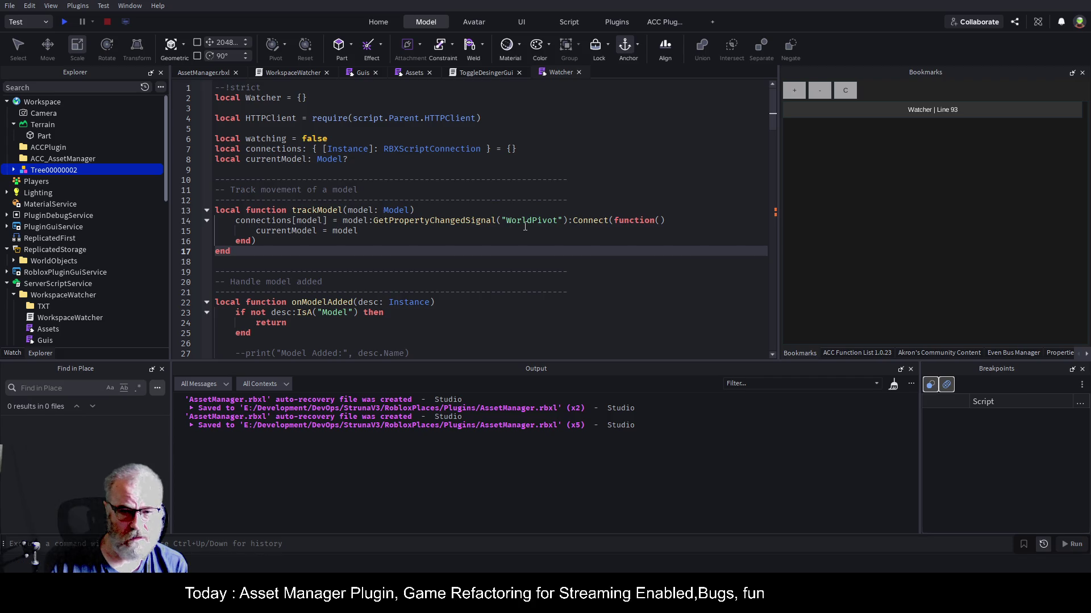
double_click(525, 222)
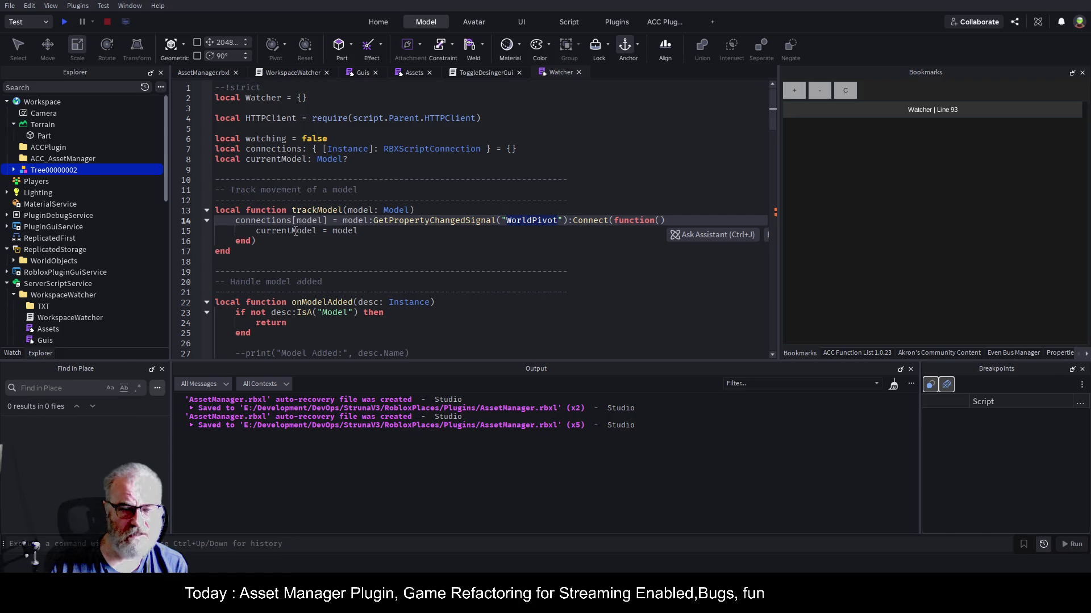
key(Right)
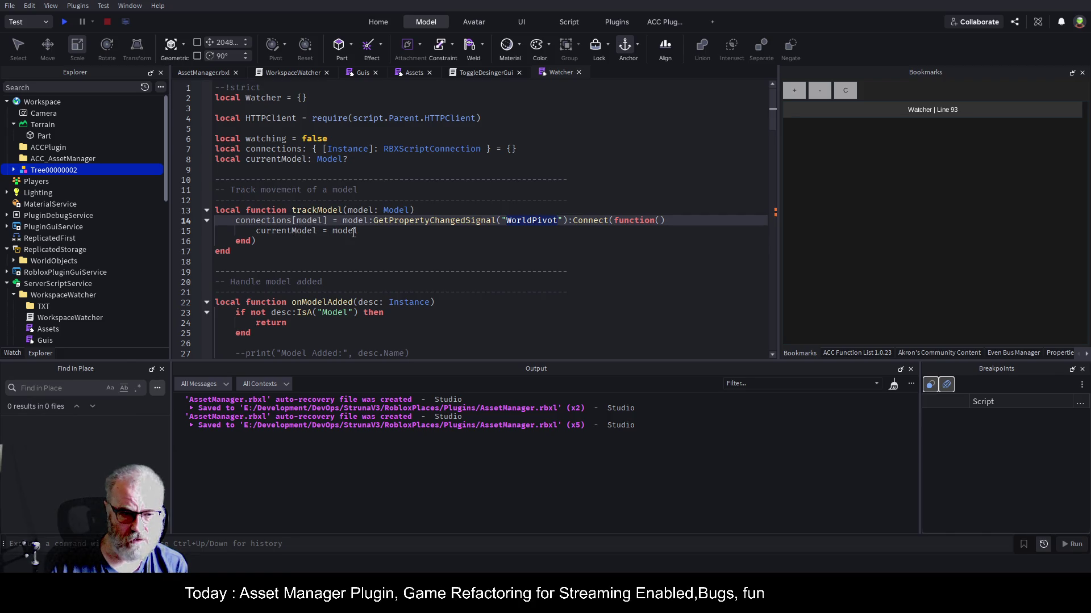
click(472, 256)
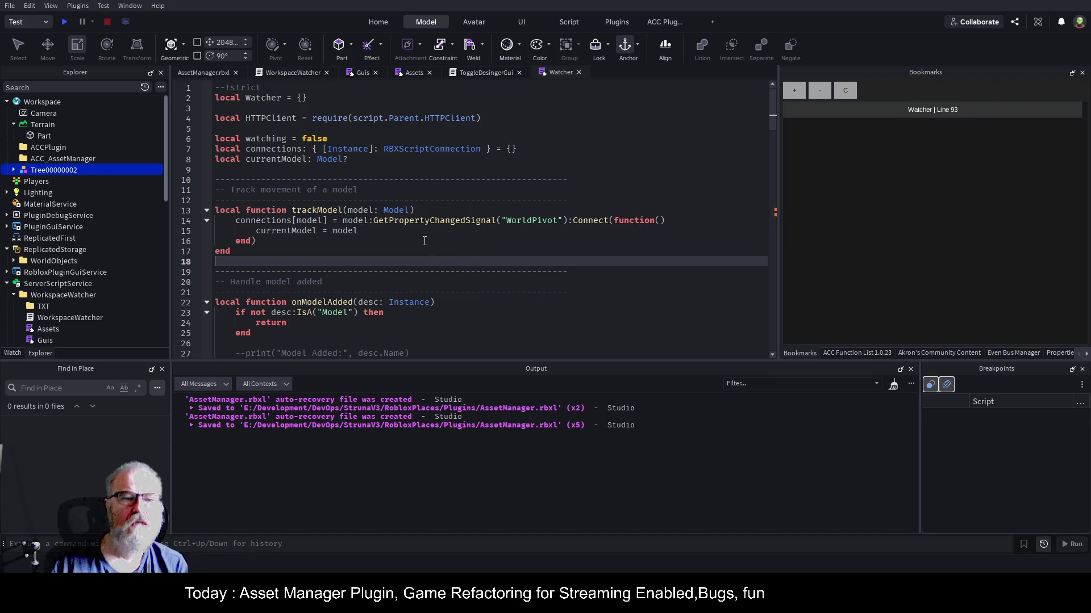
scroll(424, 241, down, 4)
scroll(423, 241, down, 17)
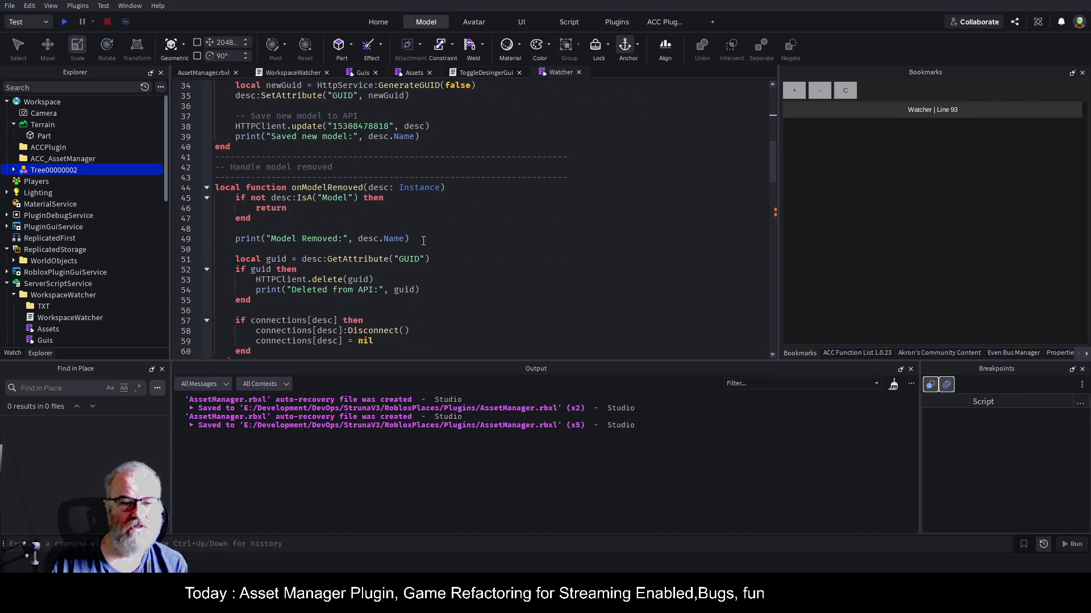
scroll(426, 257, down, 10)
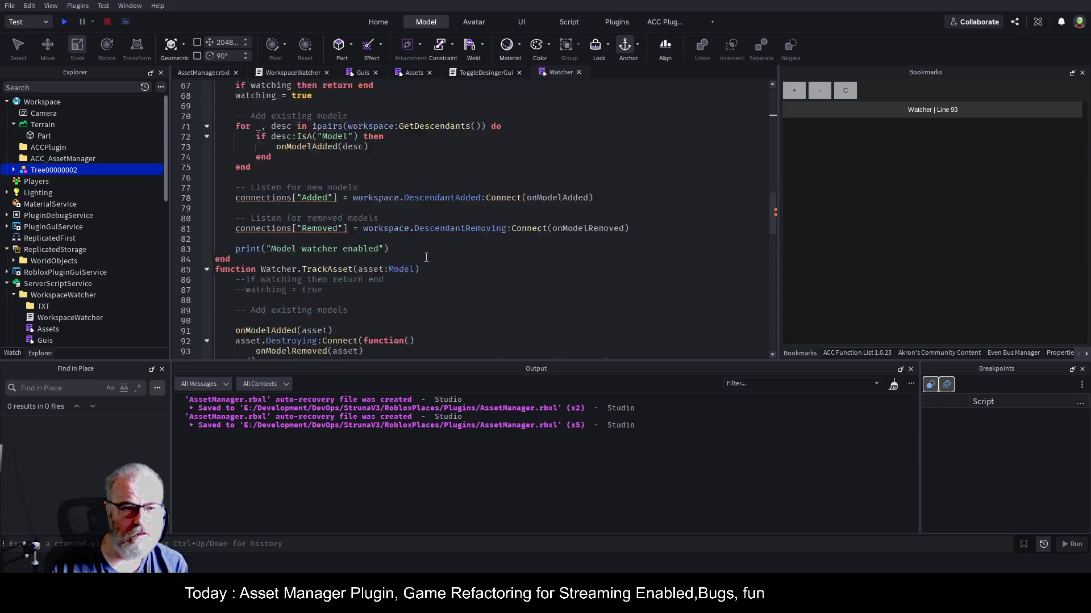
scroll(435, 267, down, 6)
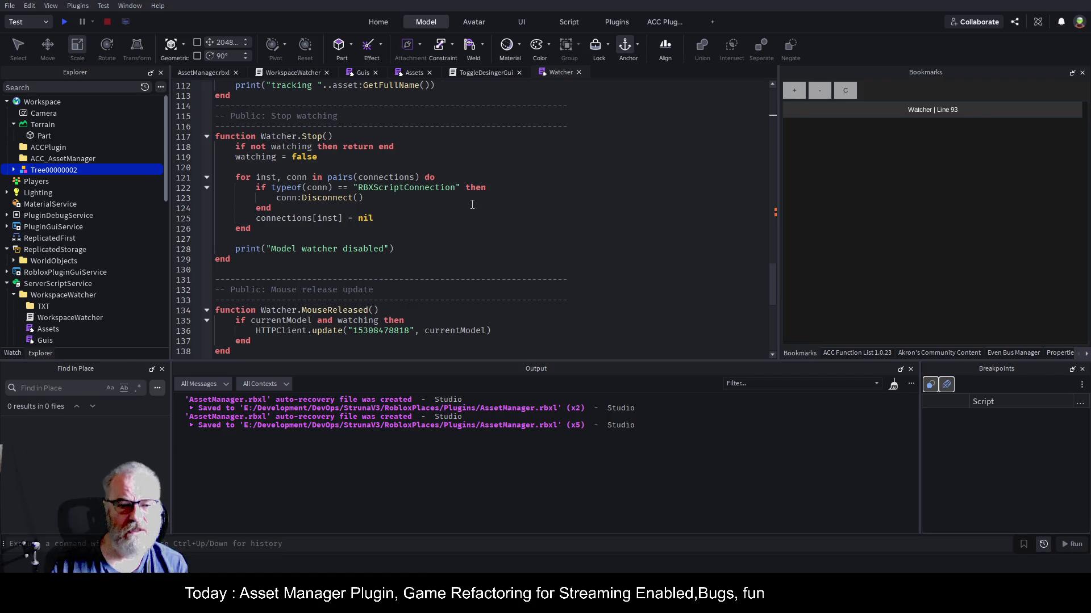
scroll(471, 205, down, 3)
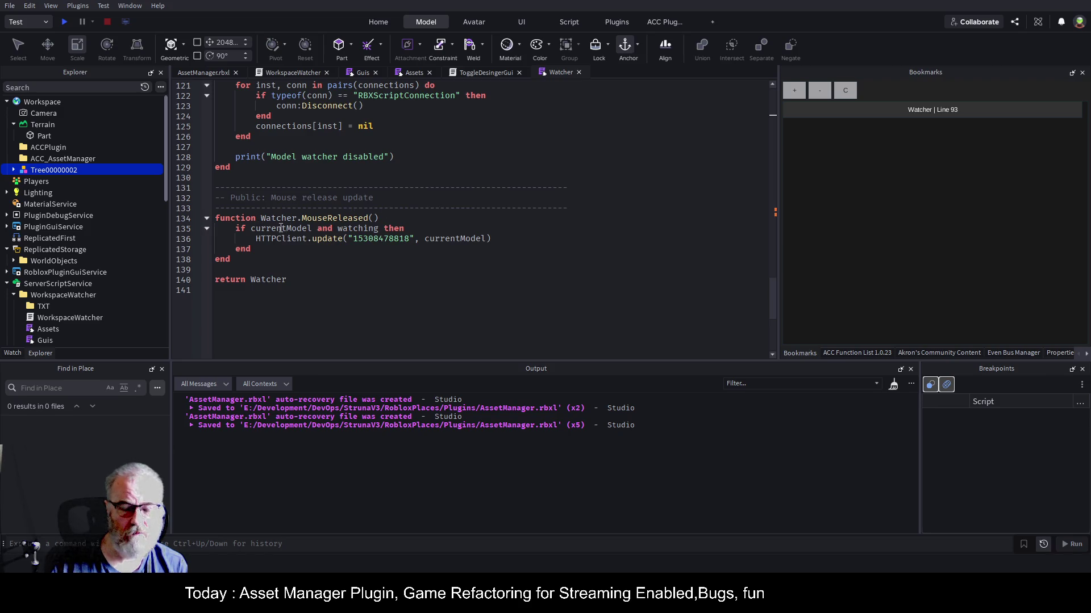
- Save to reload the WorkspaceWatcher plugin, clear the output, and delete the tree from the scene
click(476, 290)
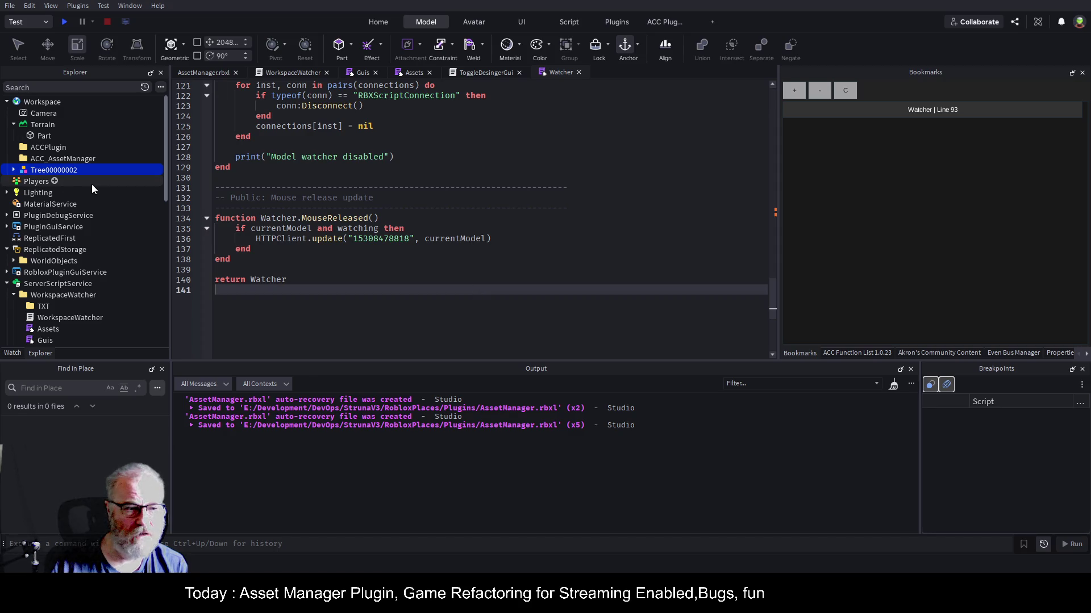
click(67, 294)
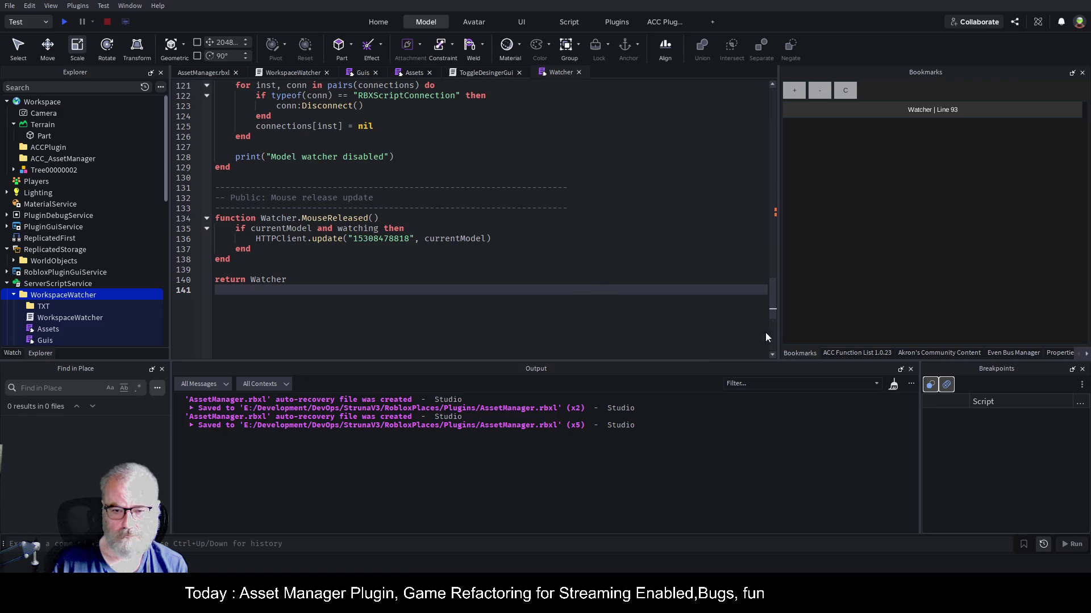
key(ctrl+s)
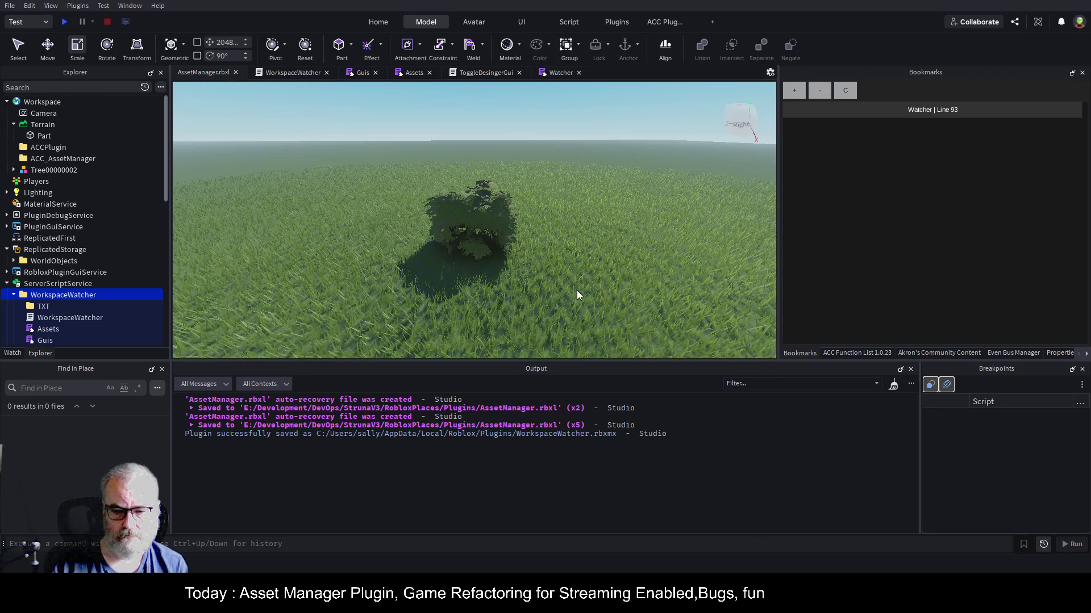
click(894, 385)
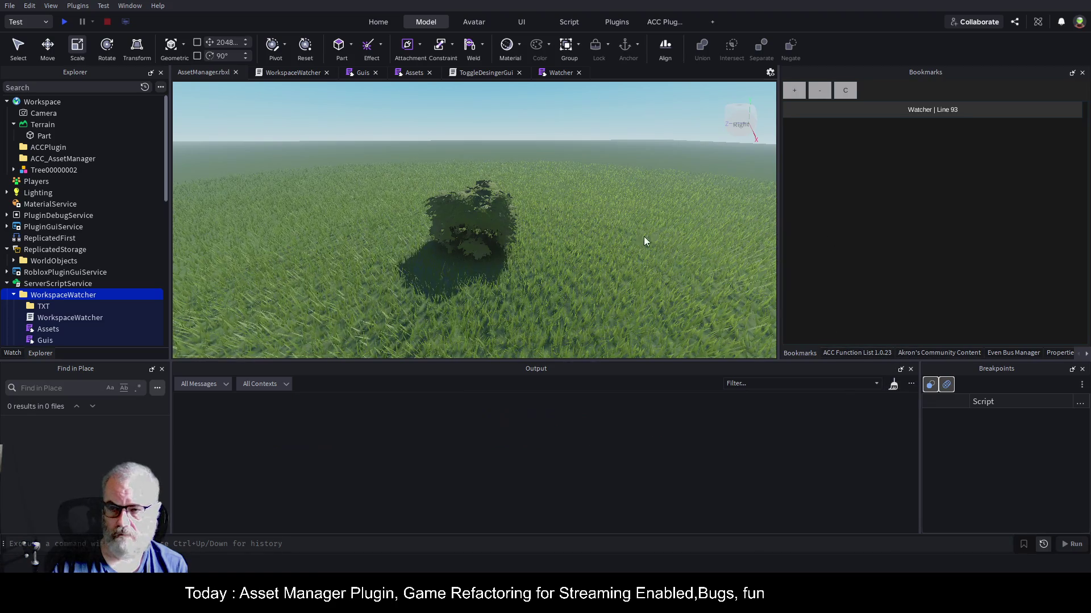
click(482, 222)
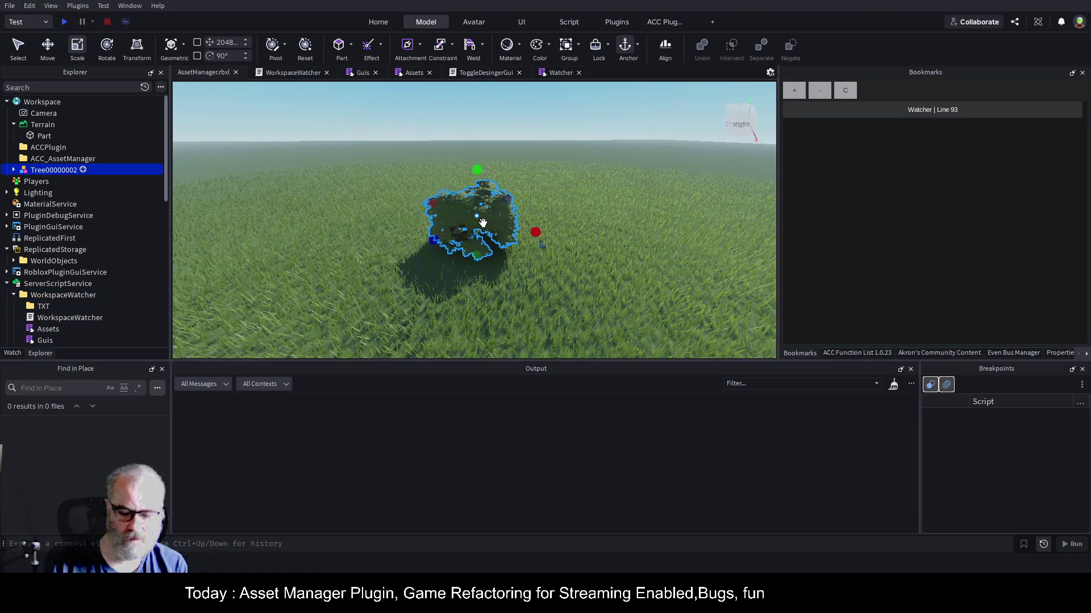
key(Delete)
- Preview Rock2 from ServerStorage, cancel the preview, then add it to the Workspace and view its properties
scroll(104, 326, down, 6)
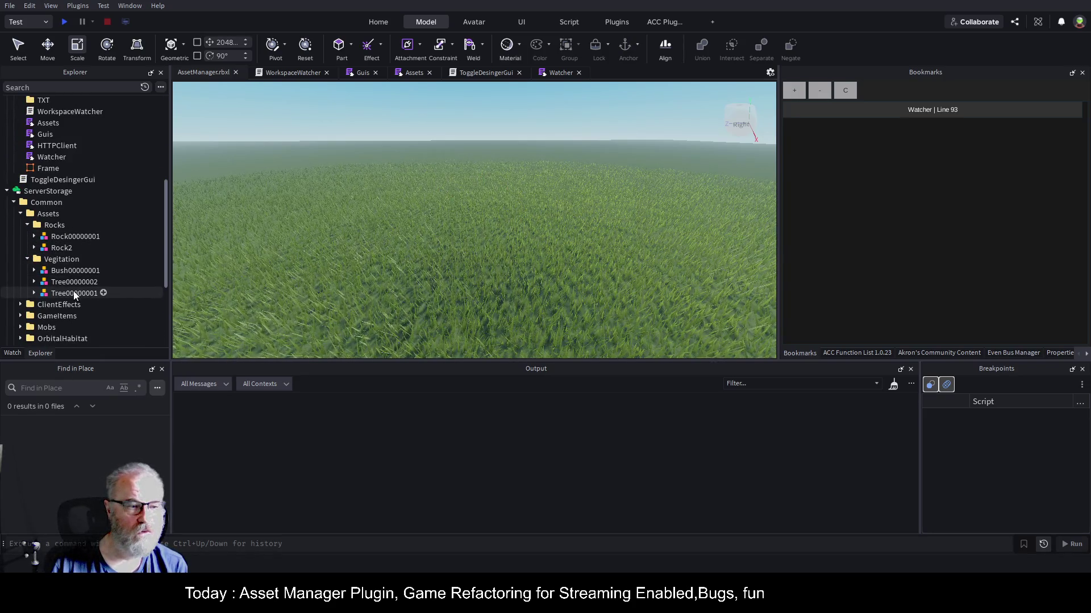
click(62, 248)
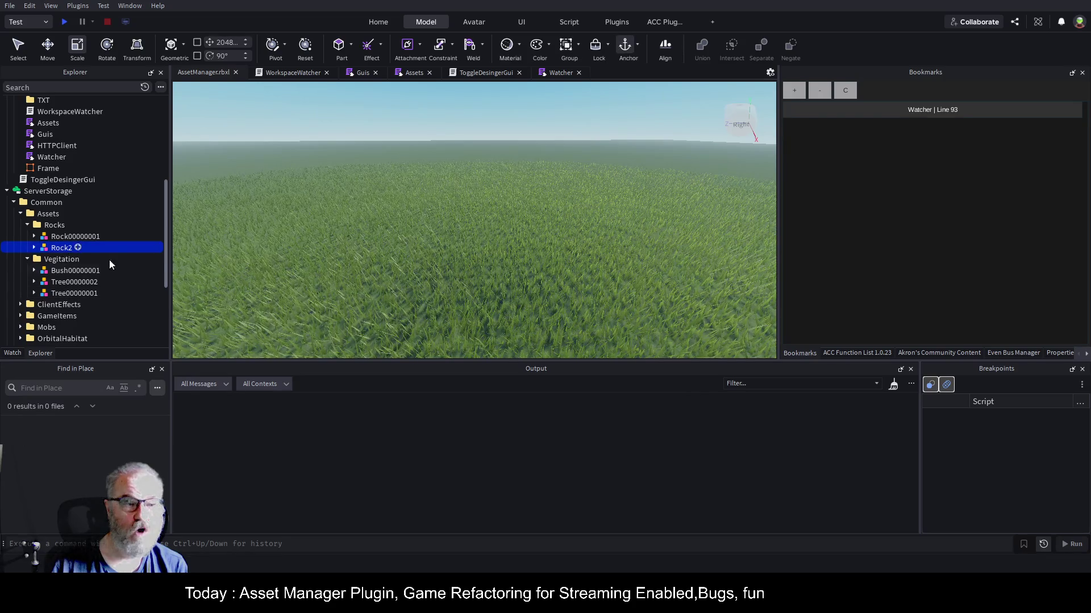
click(1055, 353)
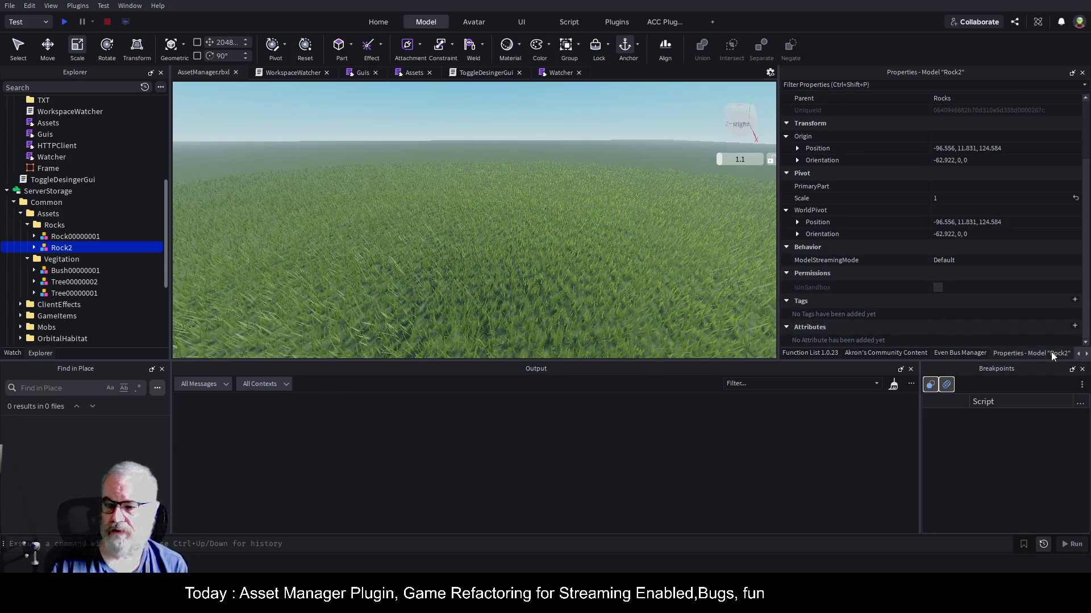
click(1086, 354)
click(1053, 353)
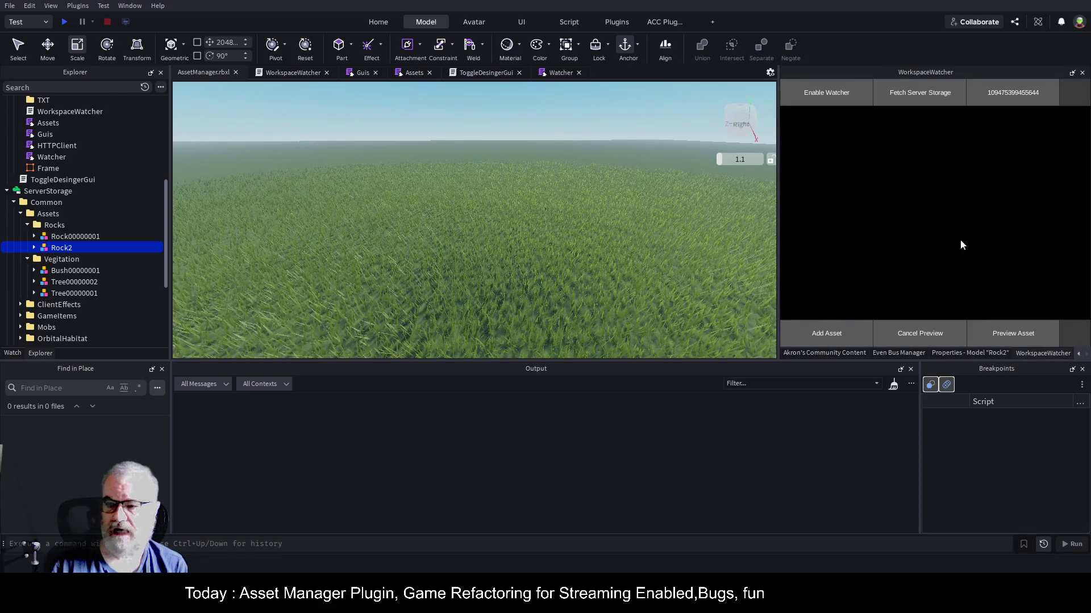
click(1024, 334)
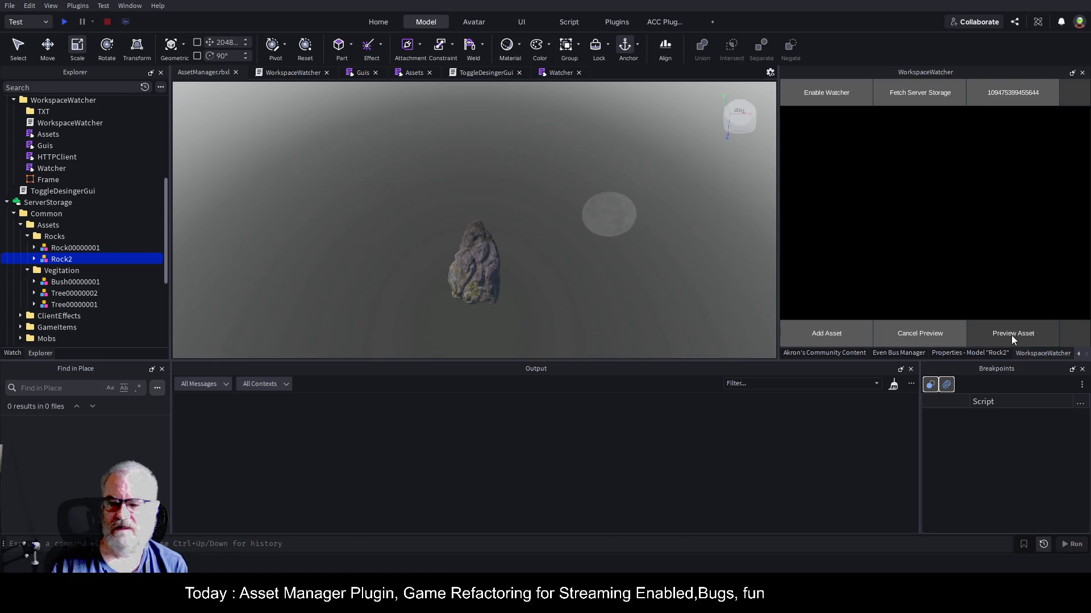
click(928, 332)
click(829, 335)
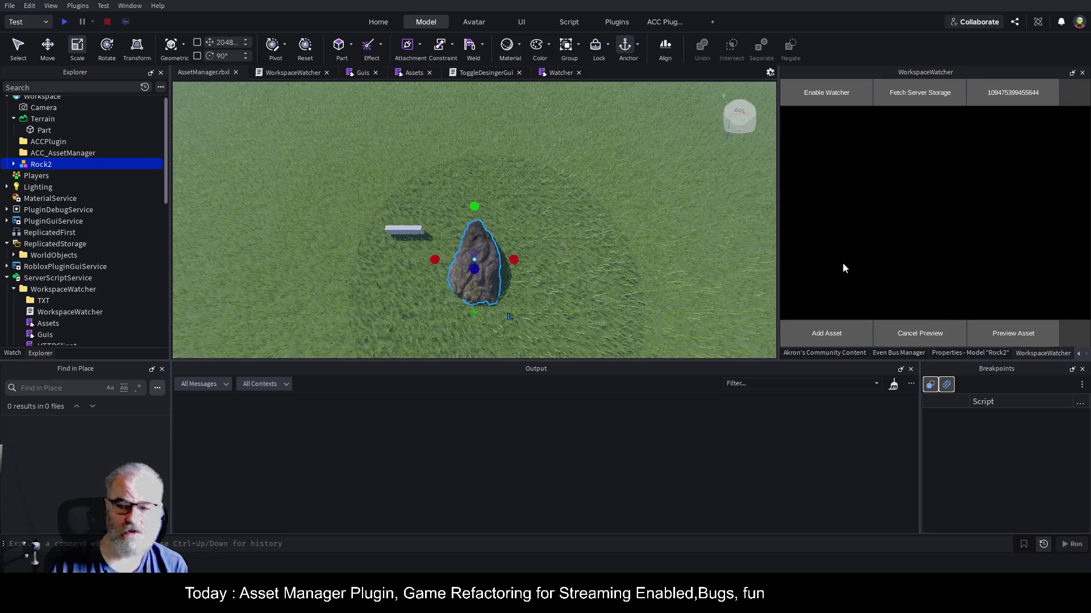
click(975, 353)
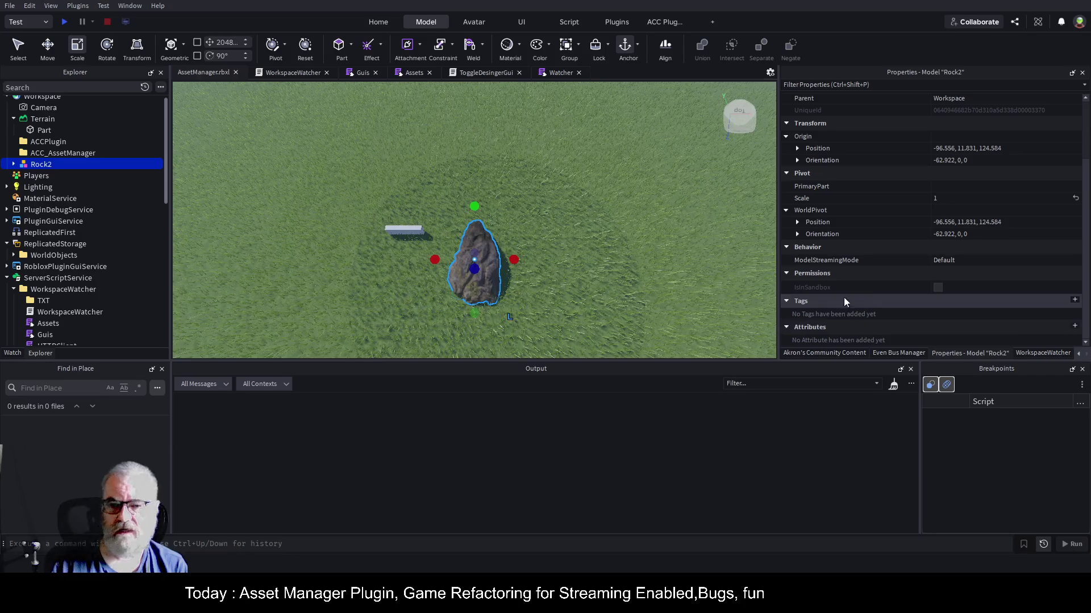
click(47, 152)
click(55, 164)
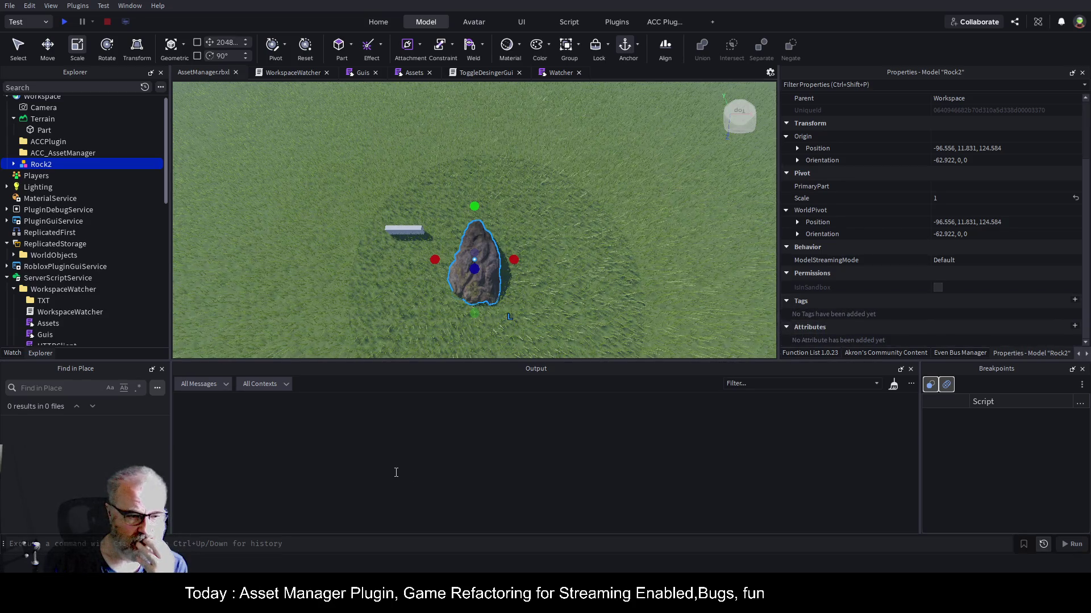
- Browse the Assets and WorkspaceWatcher scripts, then review Watcher.TrackAsset in the Watcher script
click(413, 73)
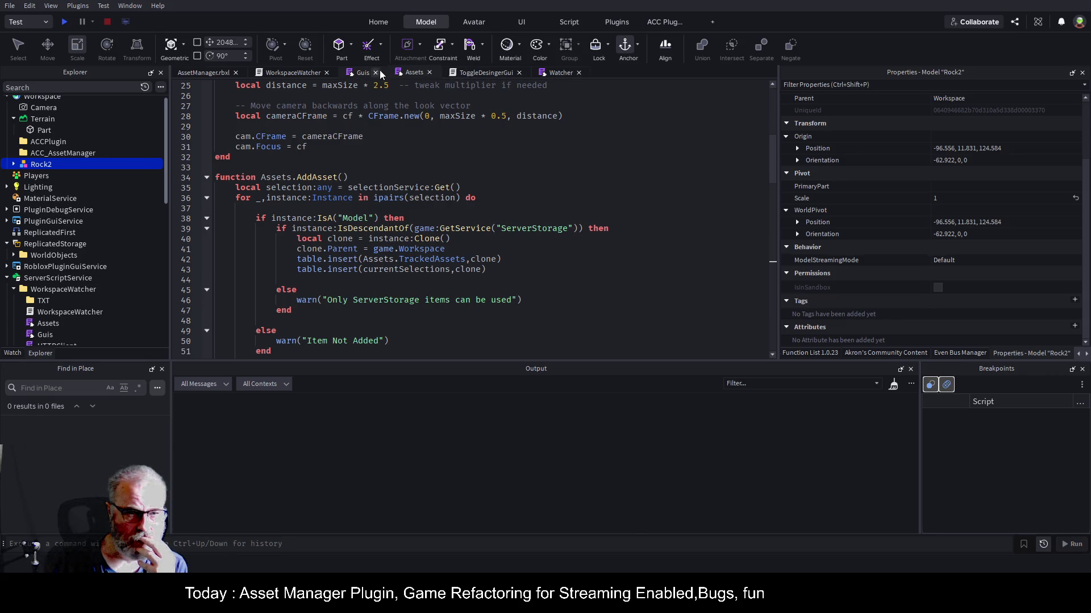
click(284, 72)
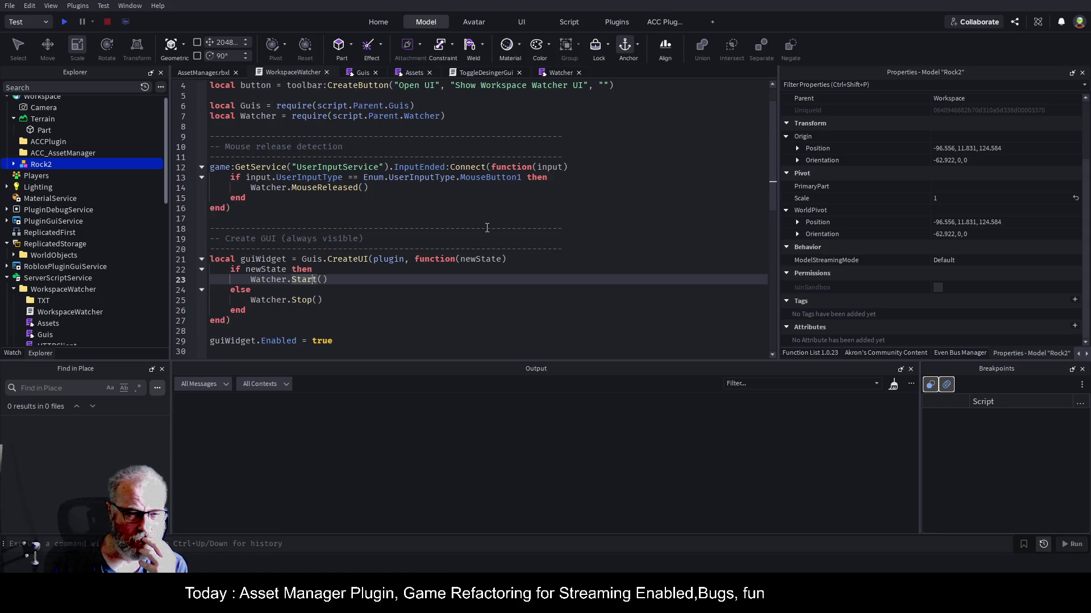
click(413, 73)
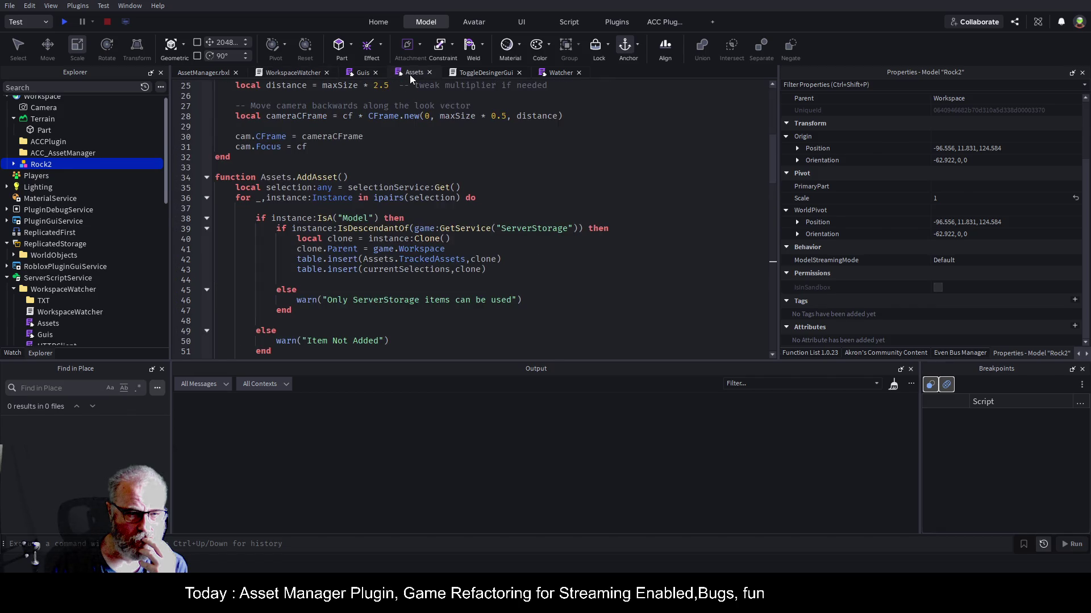
scroll(359, 217, down, 3)
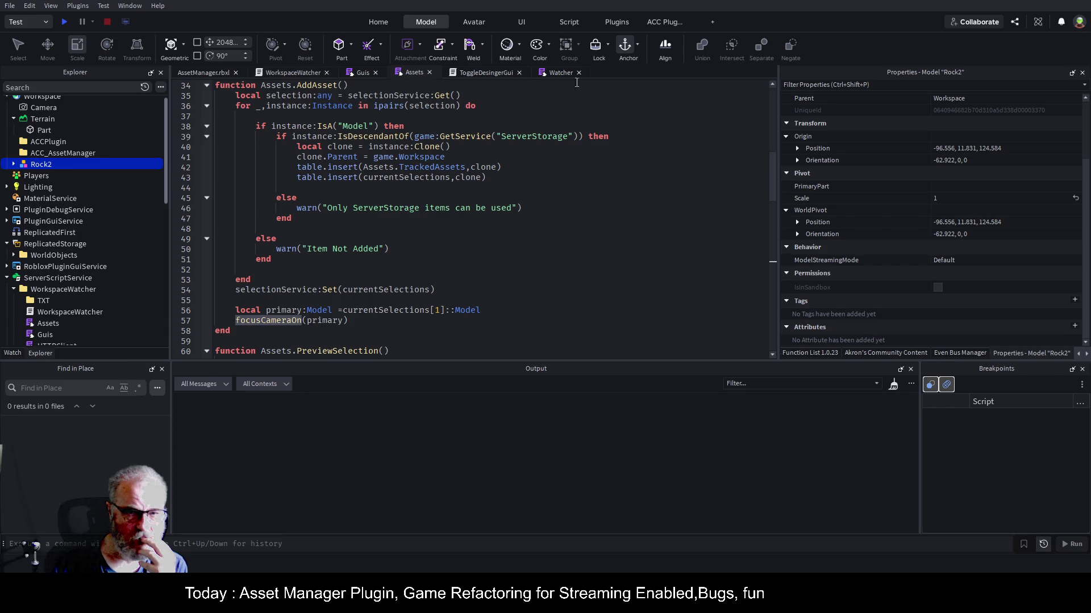
click(558, 73)
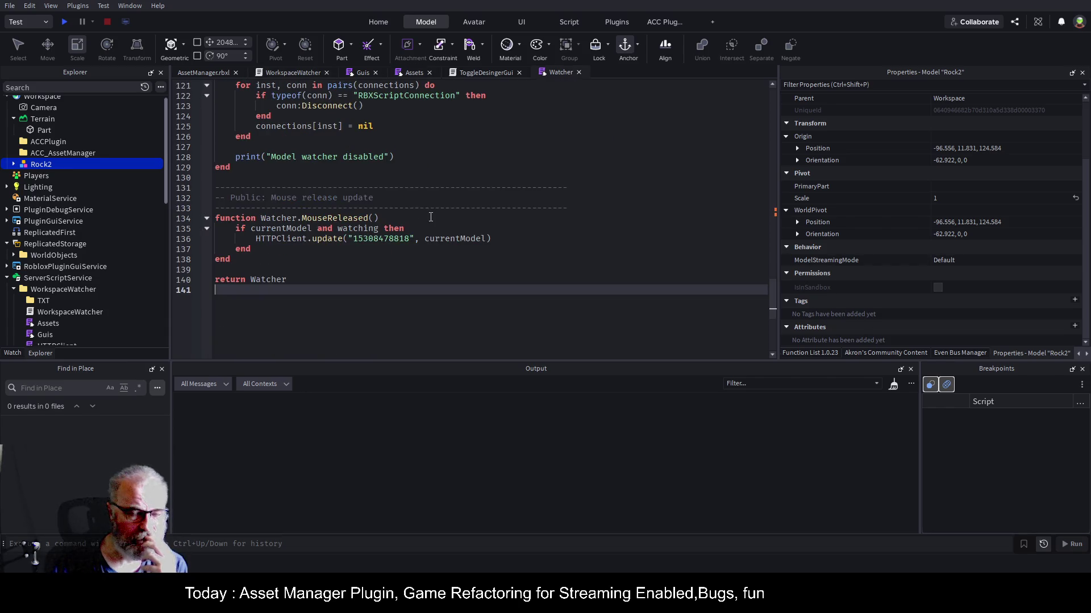
scroll(430, 217, up, 5)
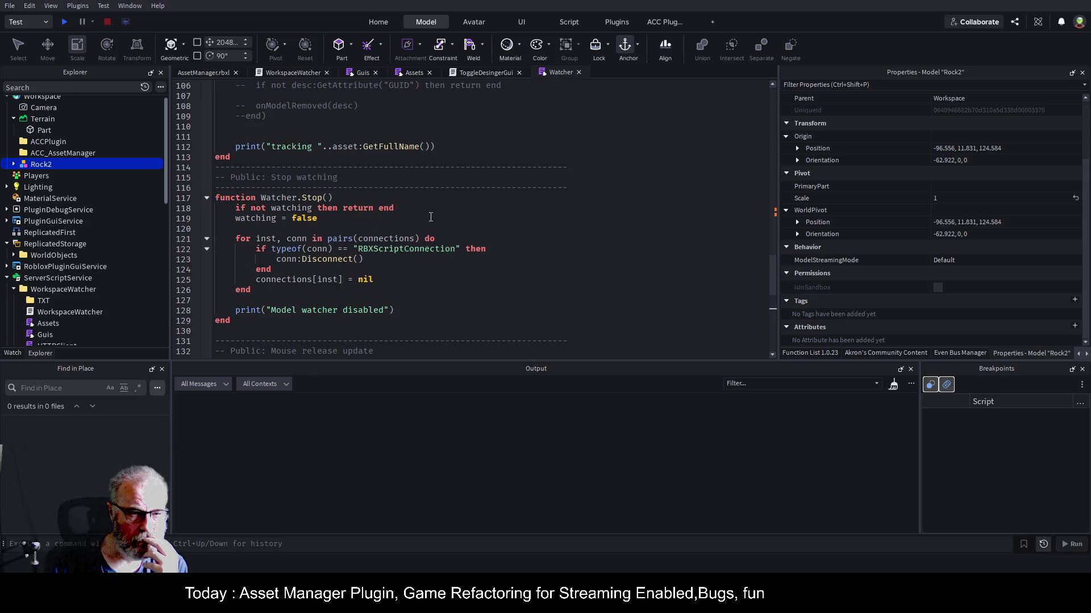
scroll(431, 217, up, 1)
scroll(430, 217, up, 9)
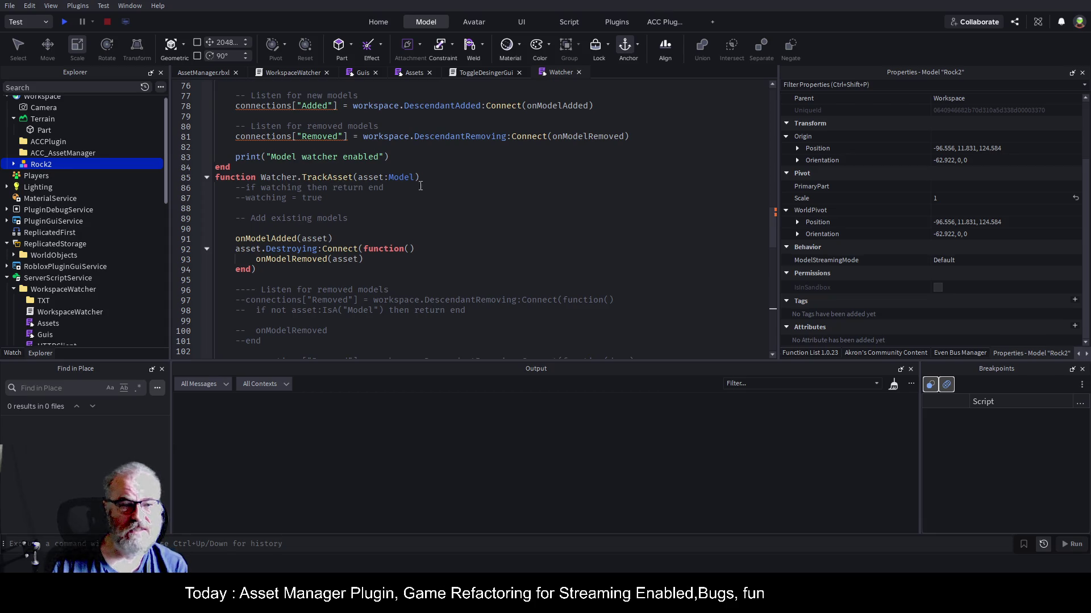
click(287, 178)
click(262, 177)
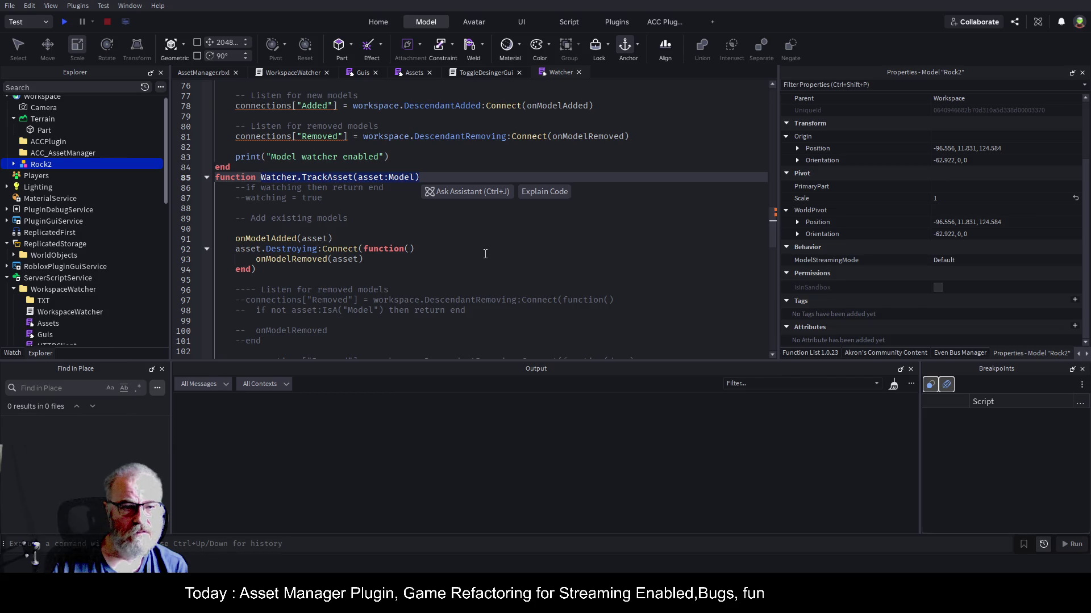
- Show the Guis script at CreateAddSelectedAssets, at the end of its Assets.AddAsset() call
click(410, 73)
scroll(493, 219, up, 10)
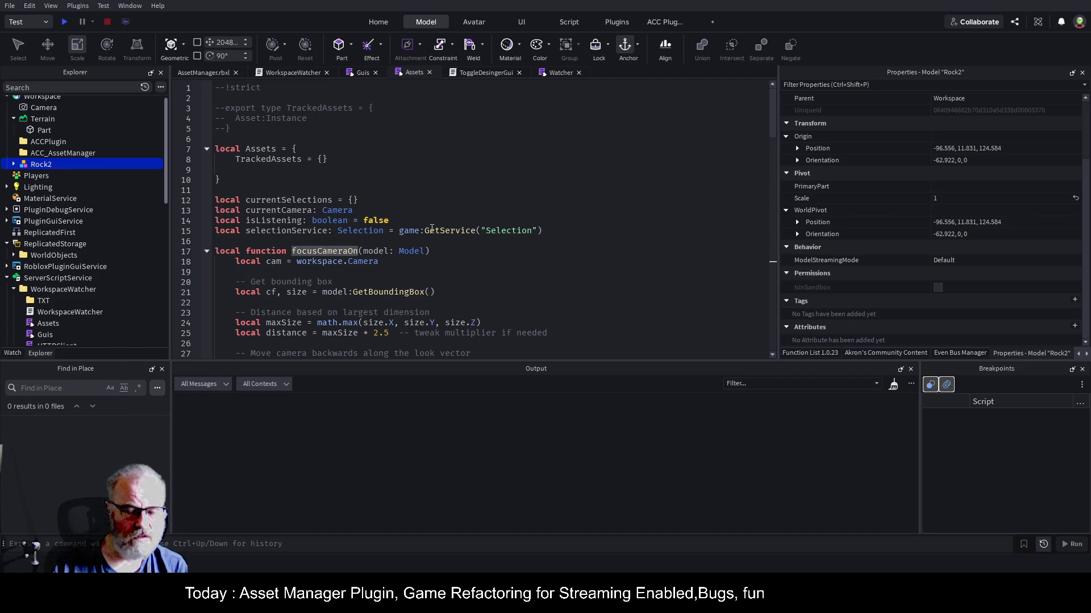
click(364, 73)
scroll(377, 233, down, 20)
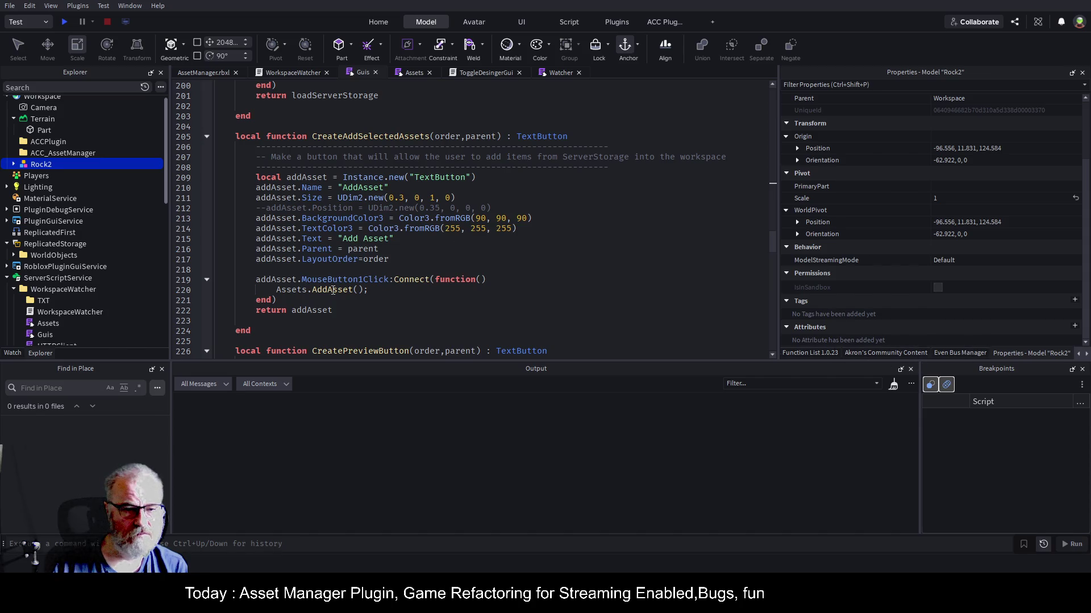
click(389, 291)
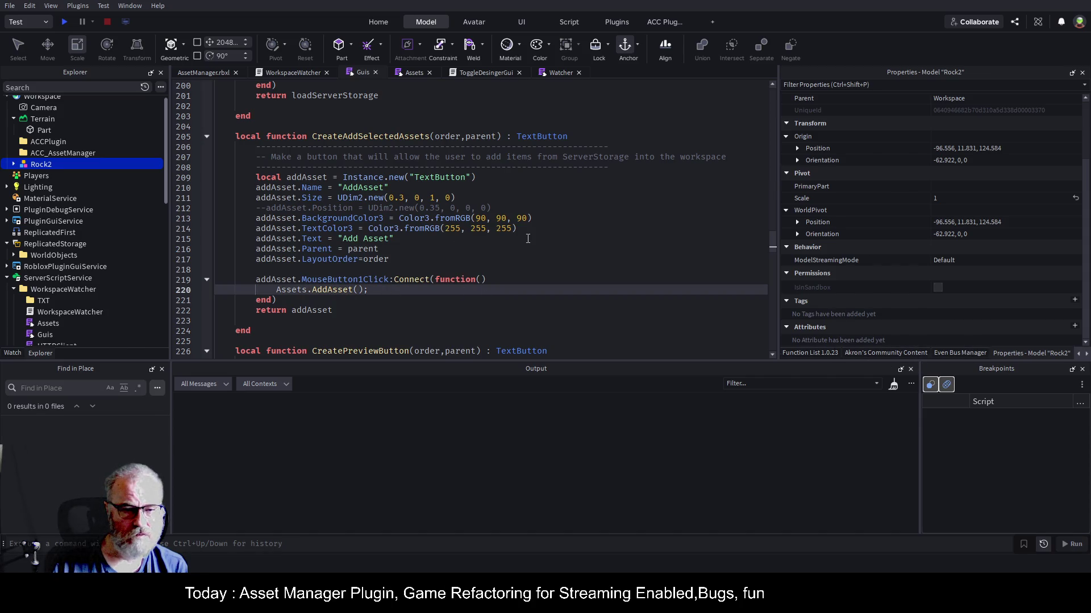
- Add a Watcher.TrackAsset(asset:Model) line after Assets.AddAsset() and save
key(Return)
text(wa)
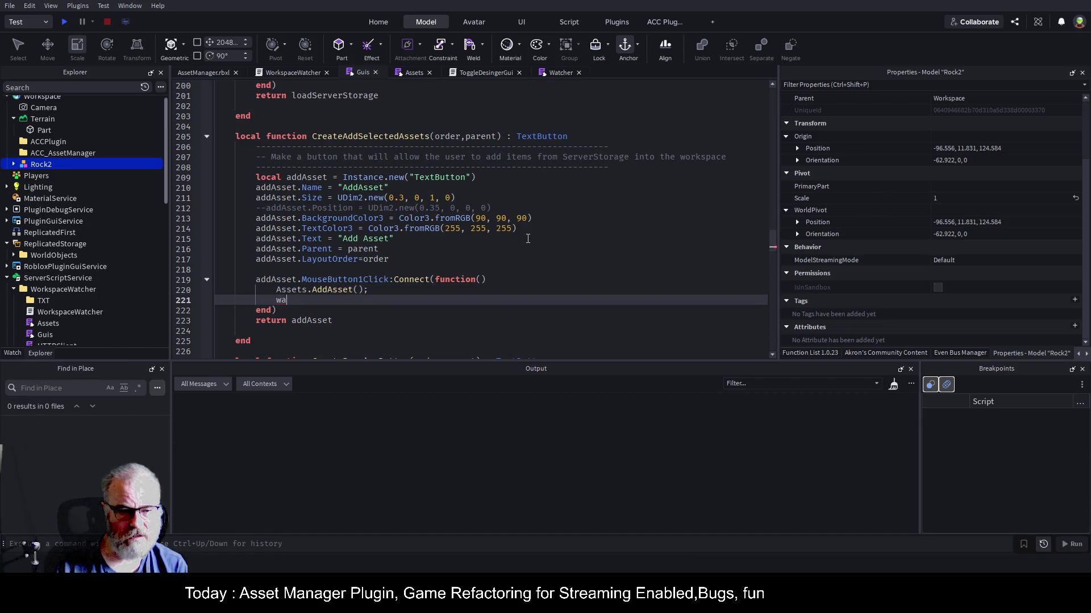
text(tcher)
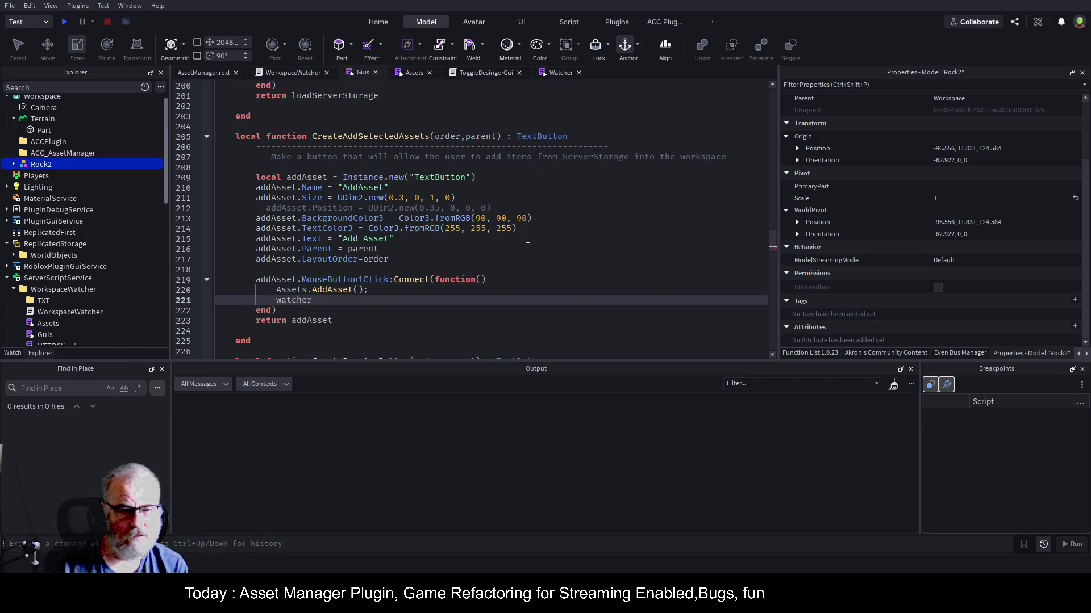
text(TrackAsset(asset:Model)
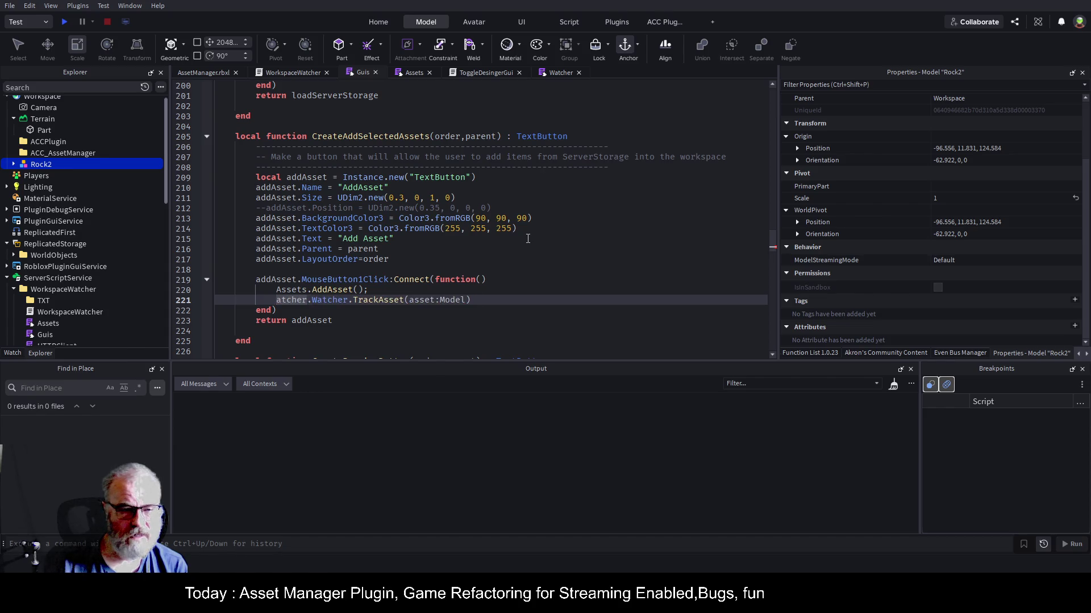
key(BackSpace)
key(ctrl+s)
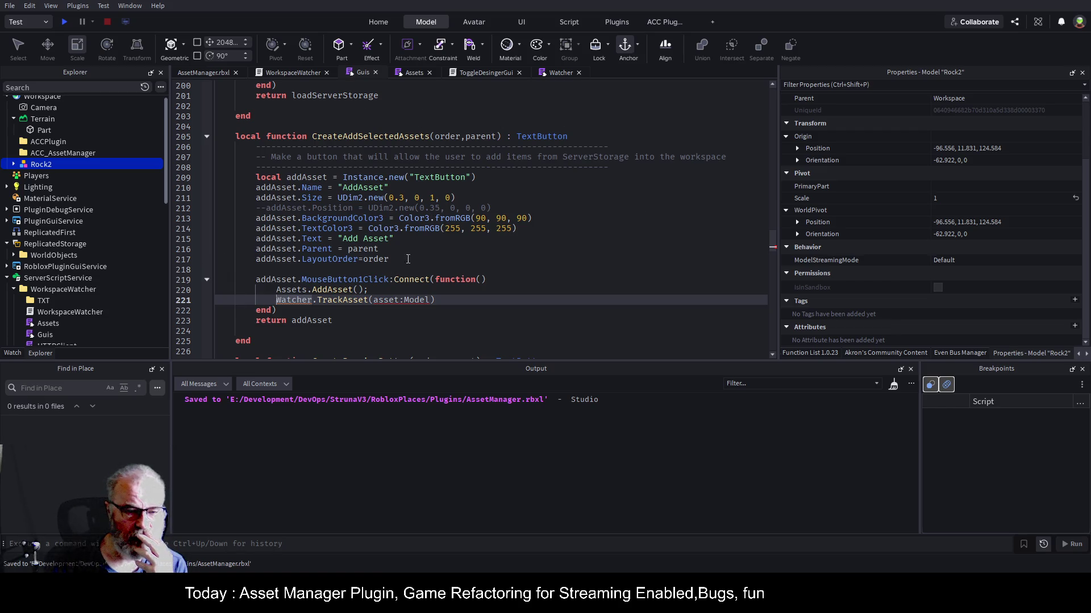
- Check the line requiring the Watcher module in WorkspaceWatcher, then return to the Guis script
click(290, 73)
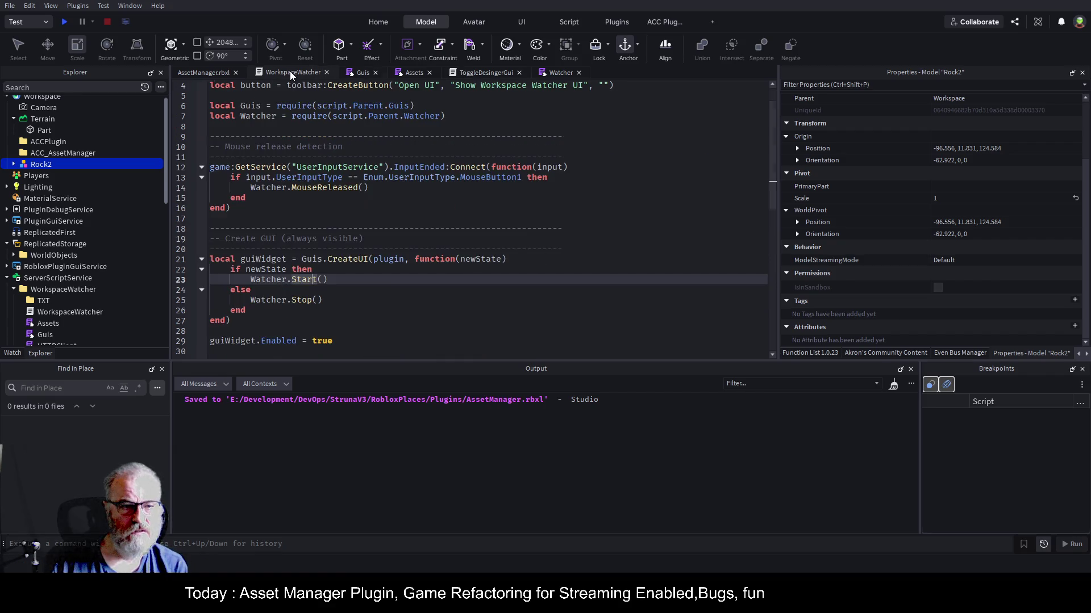
click(557, 228)
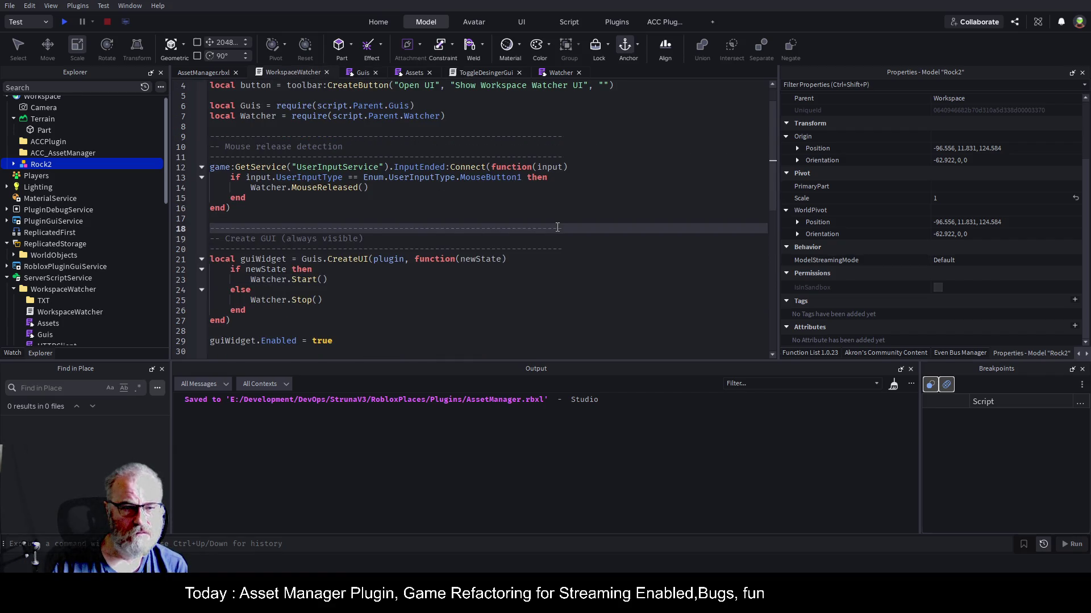
drag(446, 116, 209, 116)
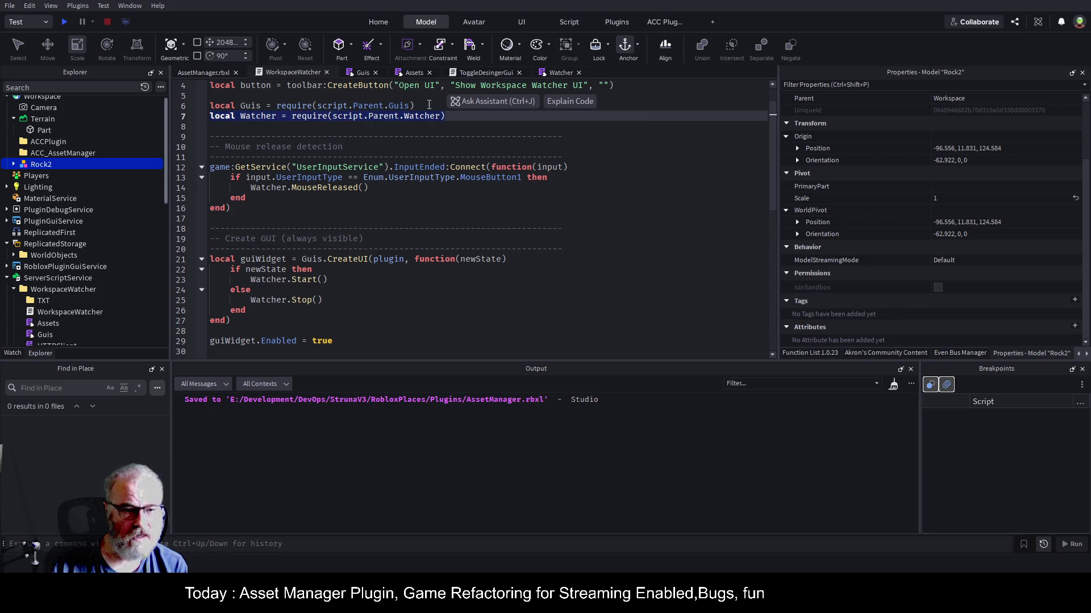
scroll(382, 158, down, 7)
scroll(341, 165, up, 8)
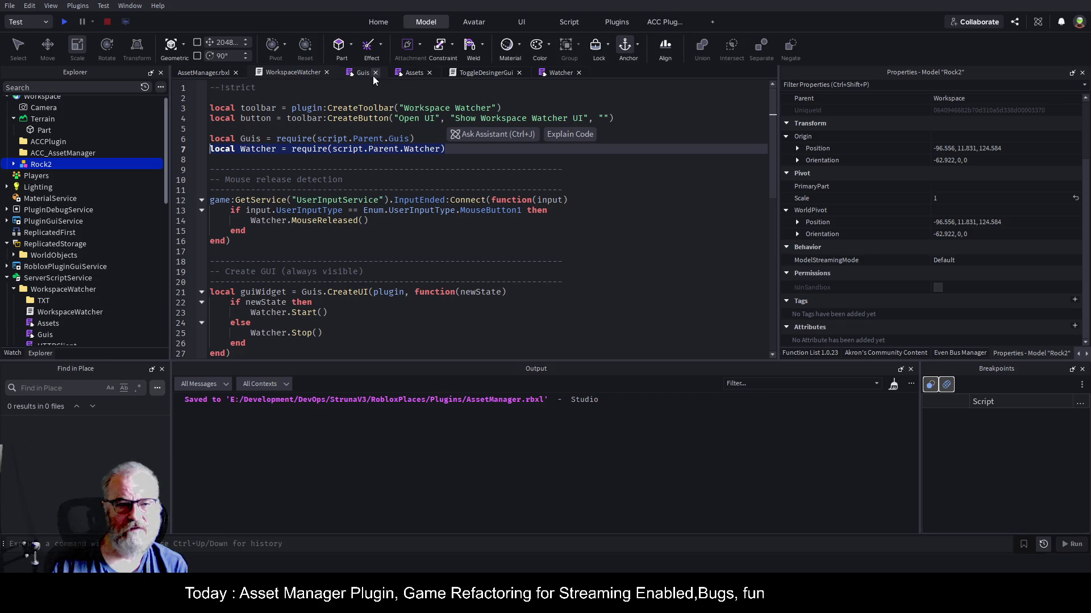
click(352, 73)
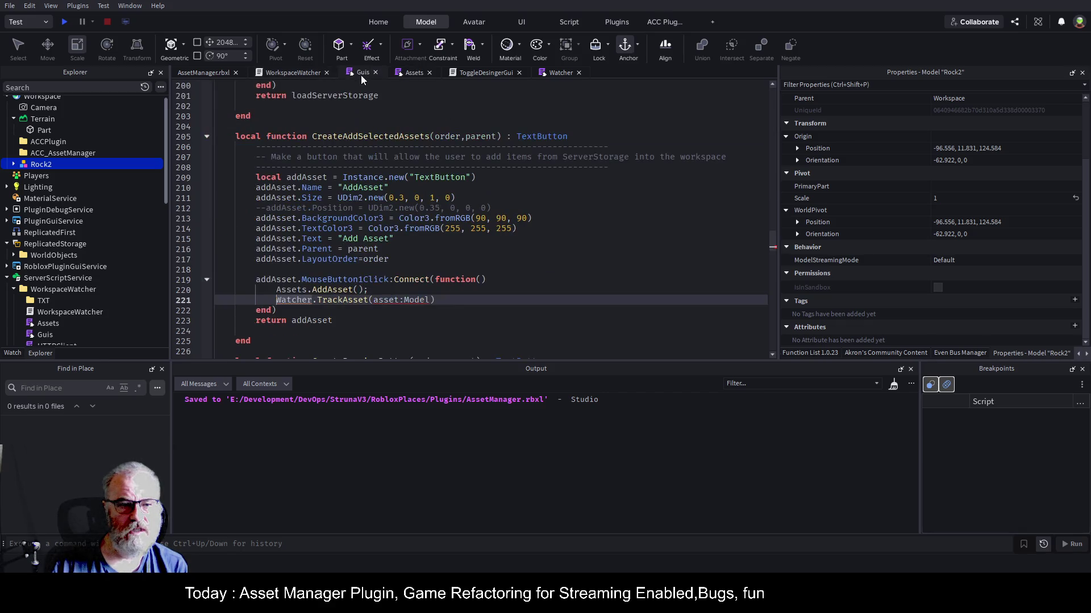
click(340, 218)
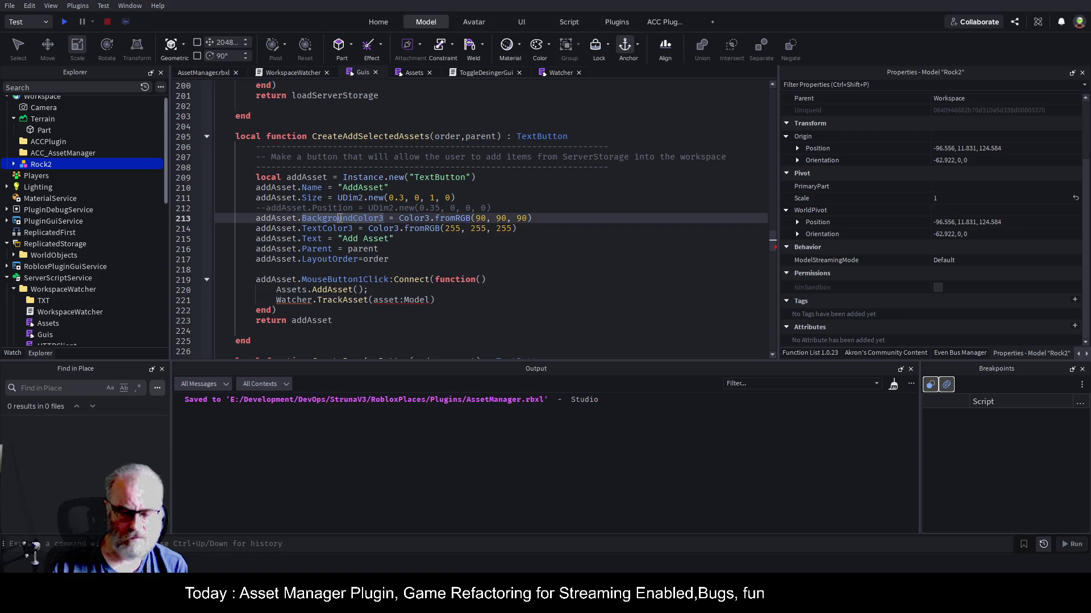
key(ctrl+Home)
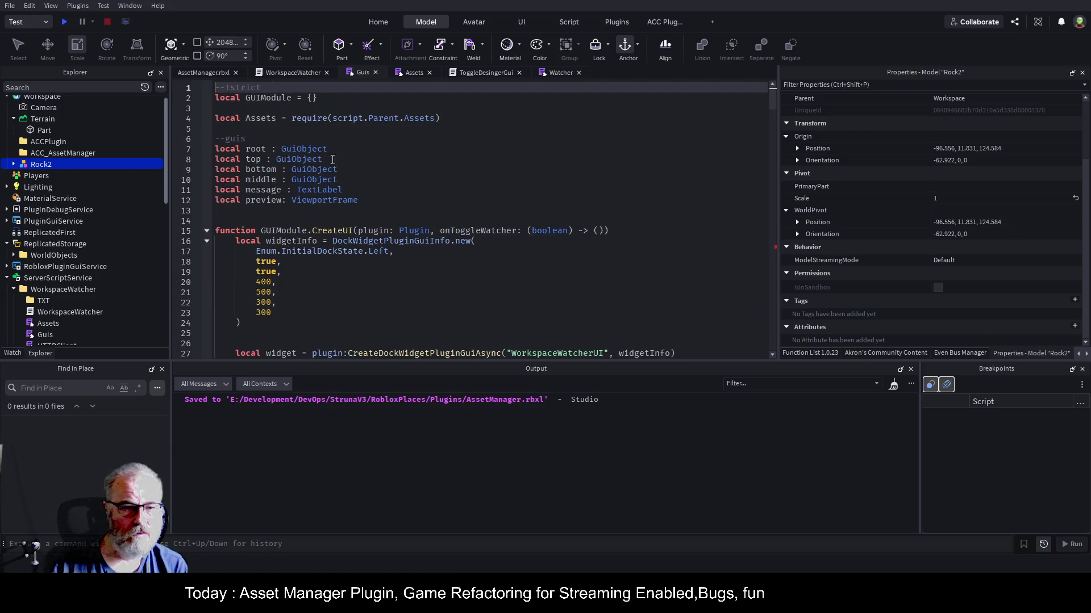
click(489, 118)
key(Return)
key(Tab)
key(ctrl+s)
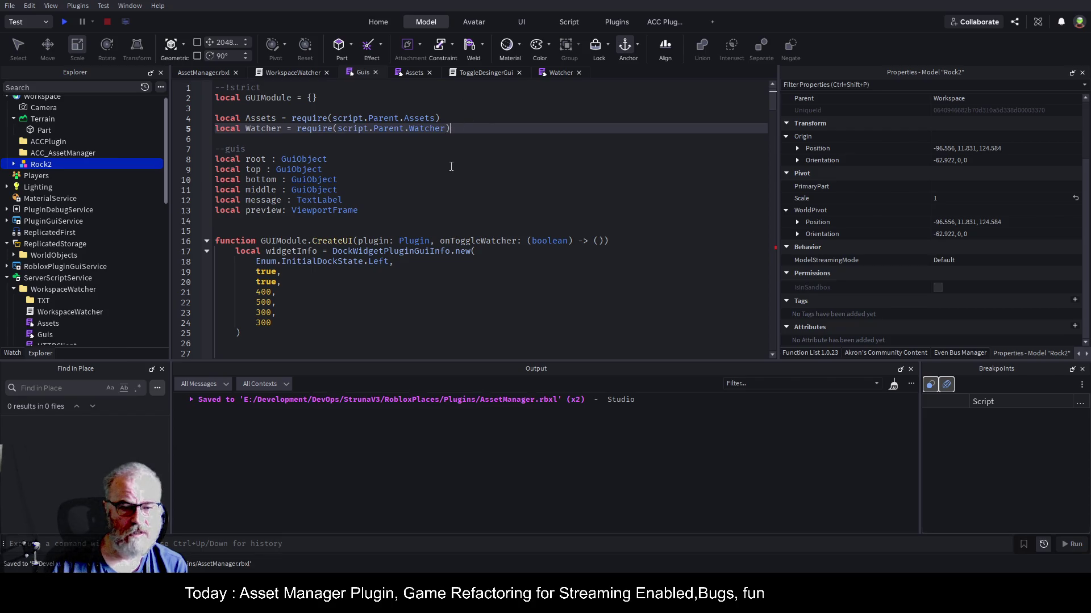
key(ctrl+End)
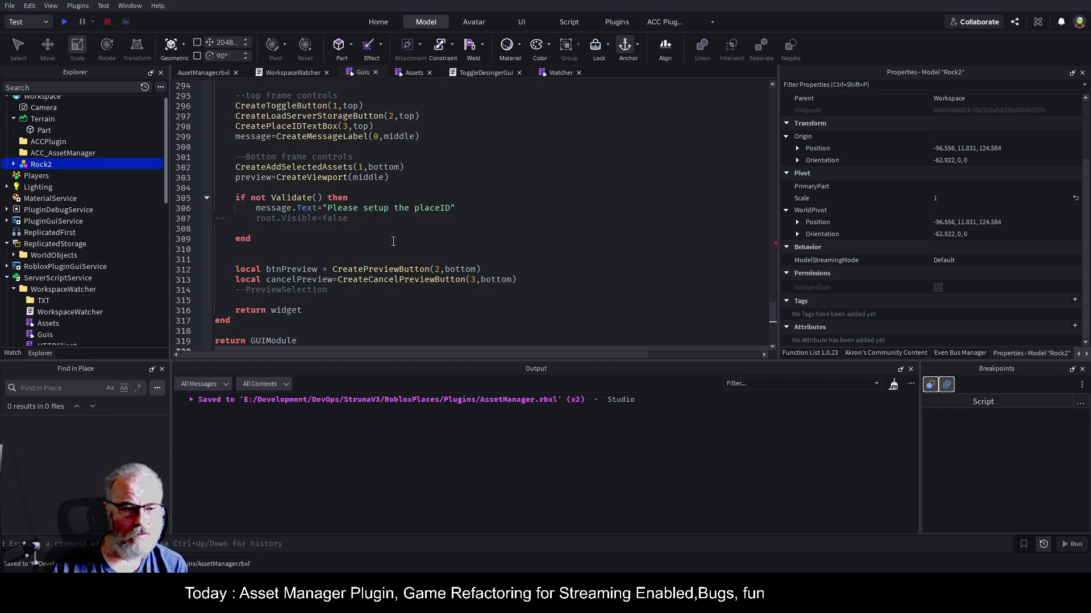
scroll(461, 223, up, 4)
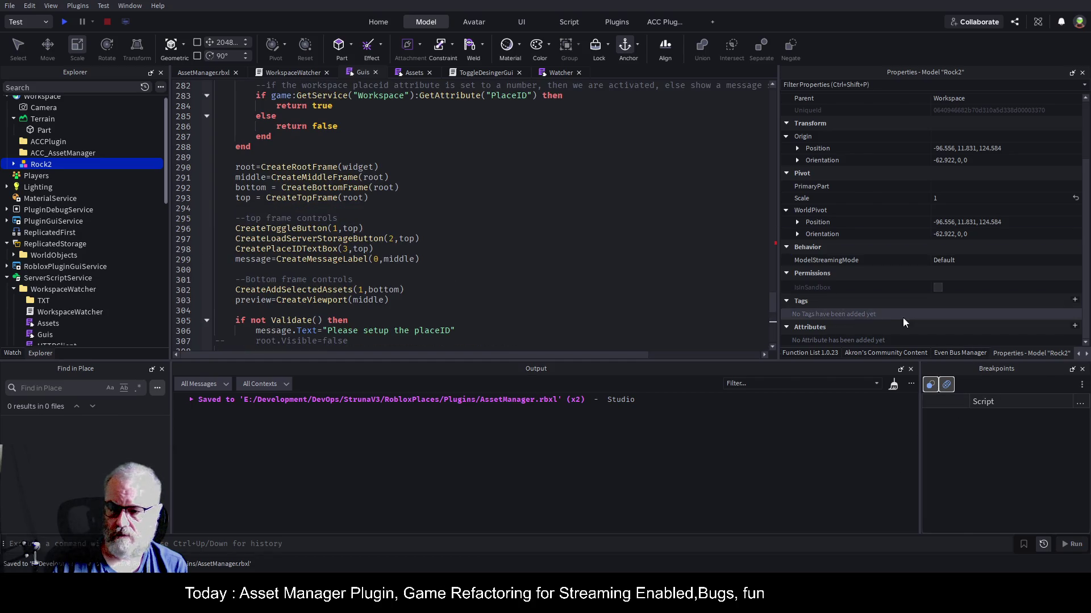
scroll(482, 245, up, 4)
scroll(483, 245, up, 8)
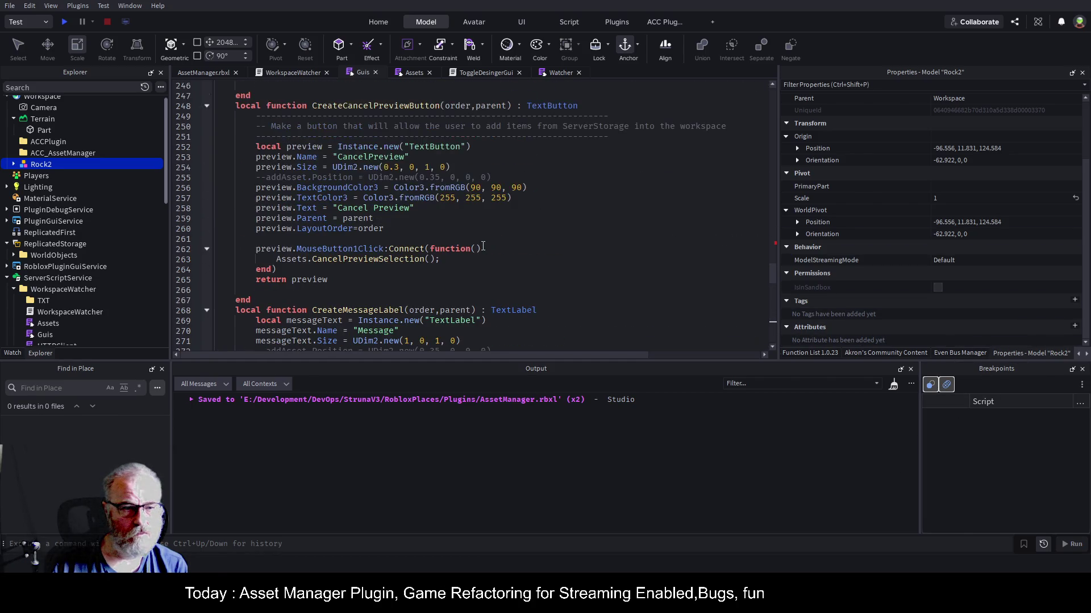
- Search the Guis script for 'Watcher' and step to the TrackAsset call in the Add Asset handler
click(489, 243)
key(ctrl+f)
text(Watc)
text(ch)
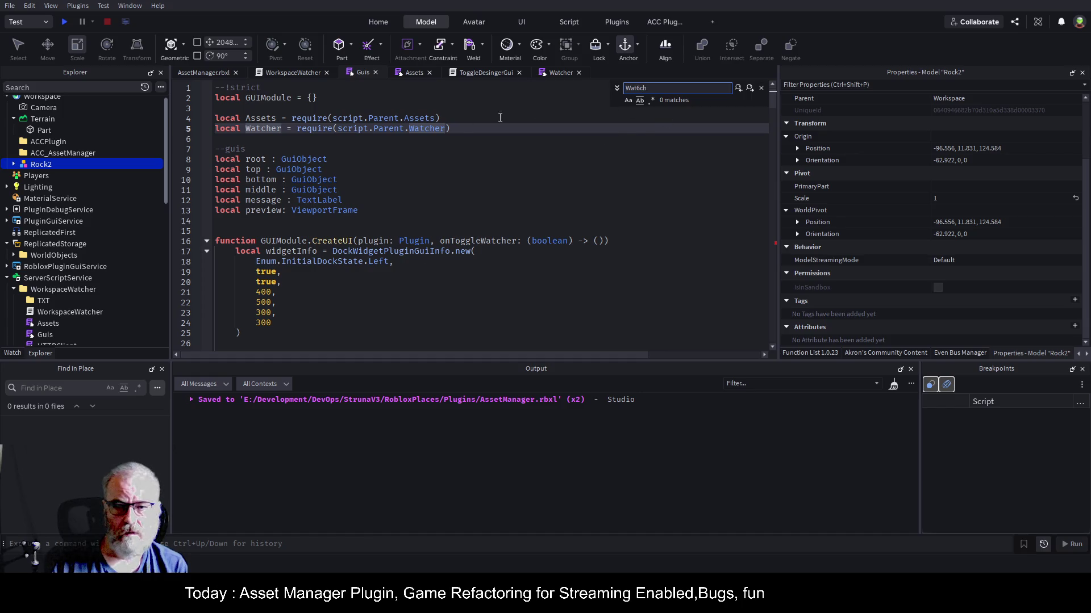
key(Escape)
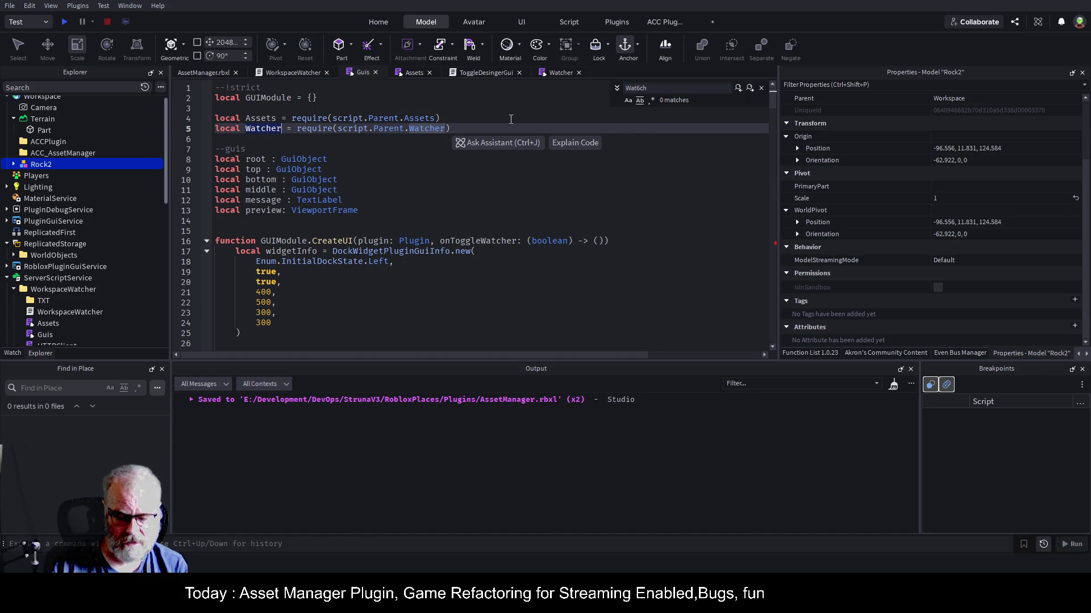
key(ctrl+f)
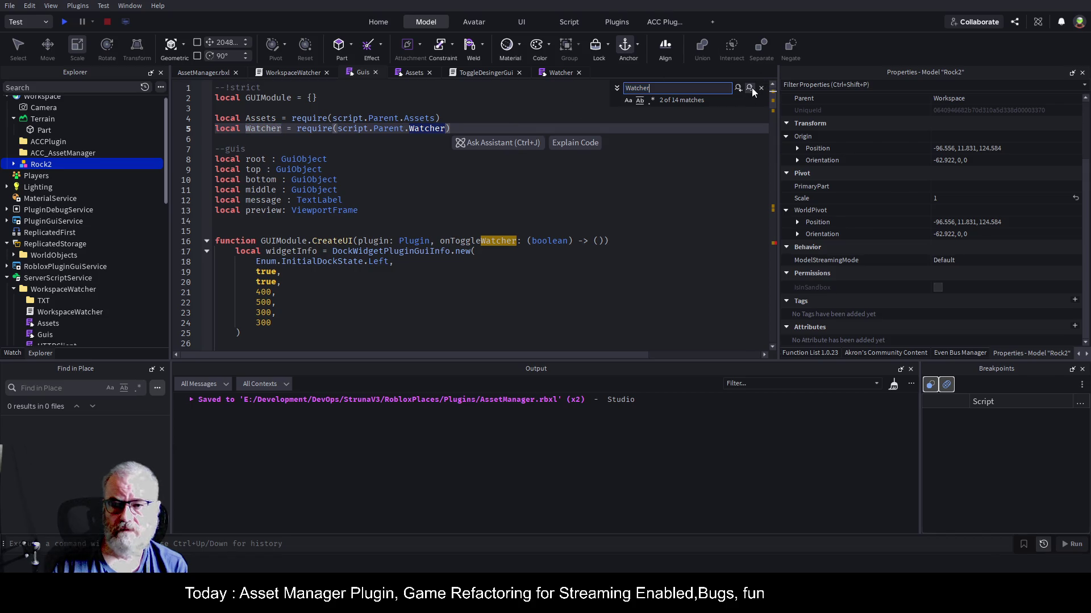
click(751, 88)
click(751, 87)
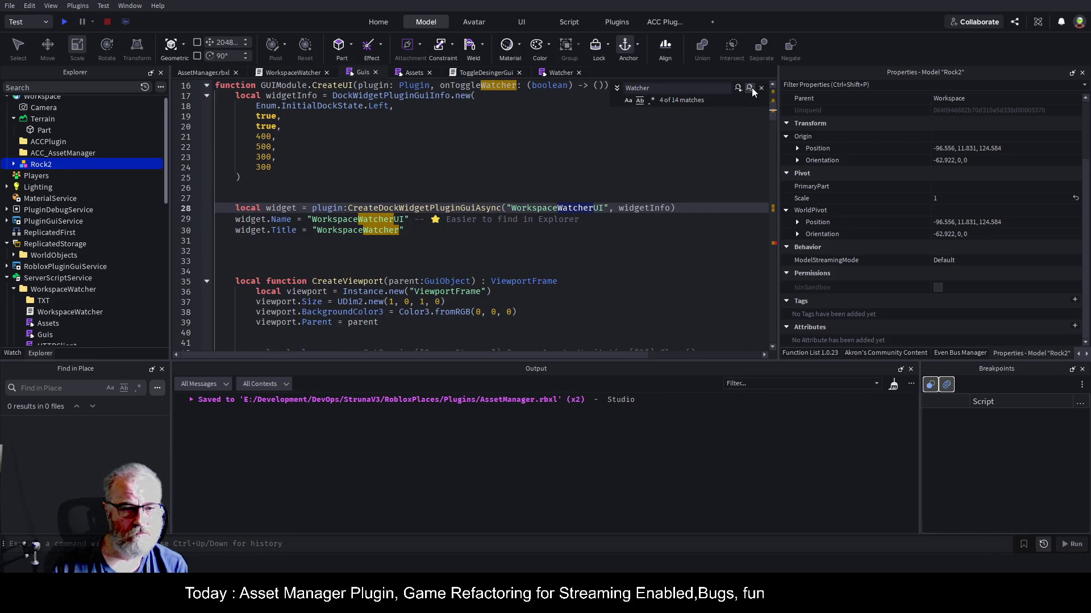
click(751, 88)
click(752, 88)
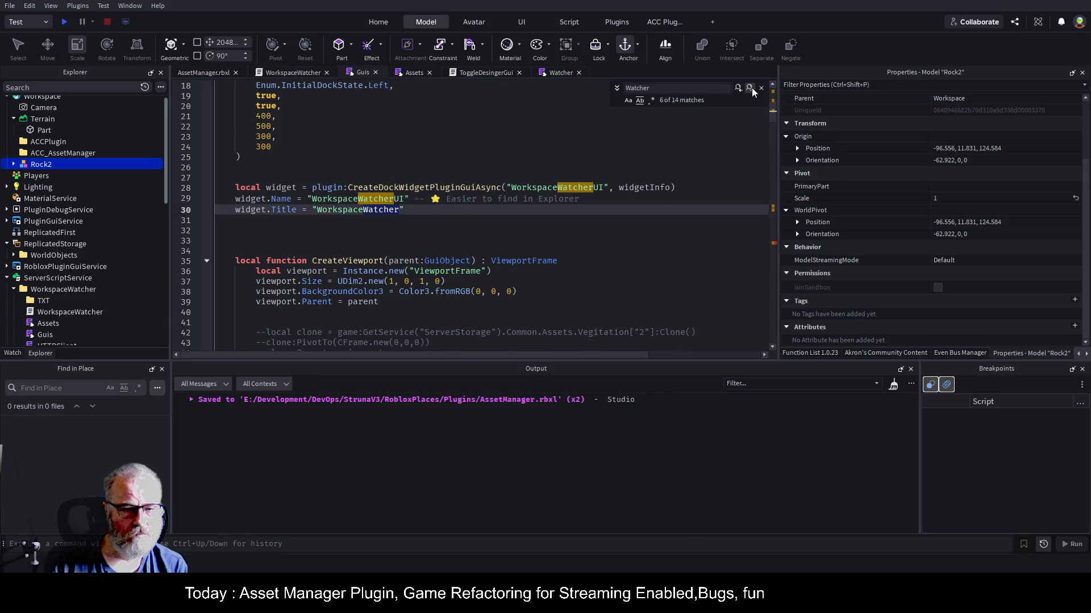
click(752, 88)
scroll(489, 236, down, 10)
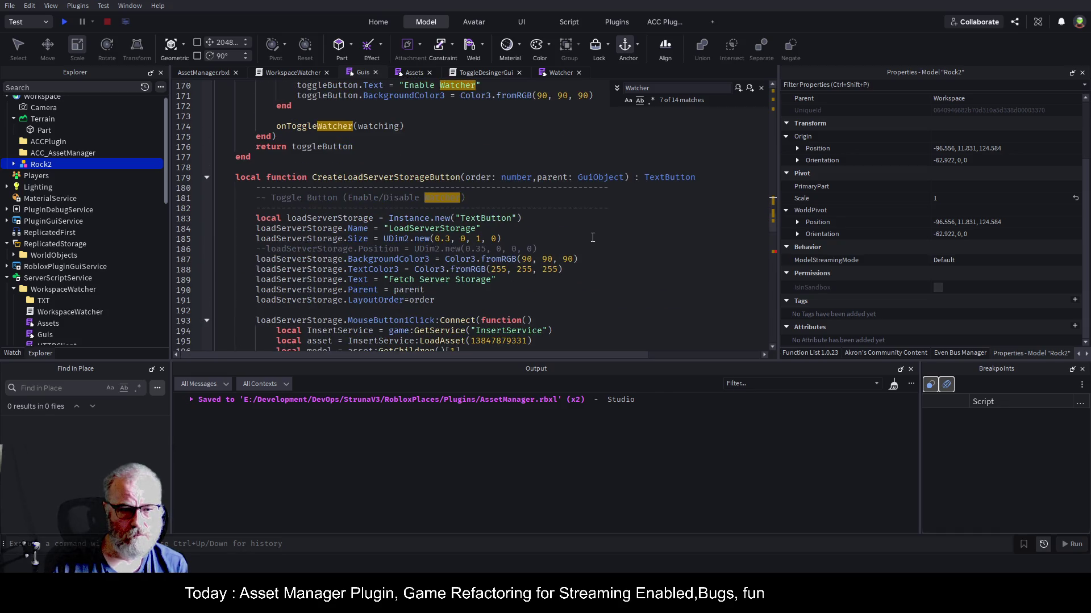
scroll(582, 249, down, 14)
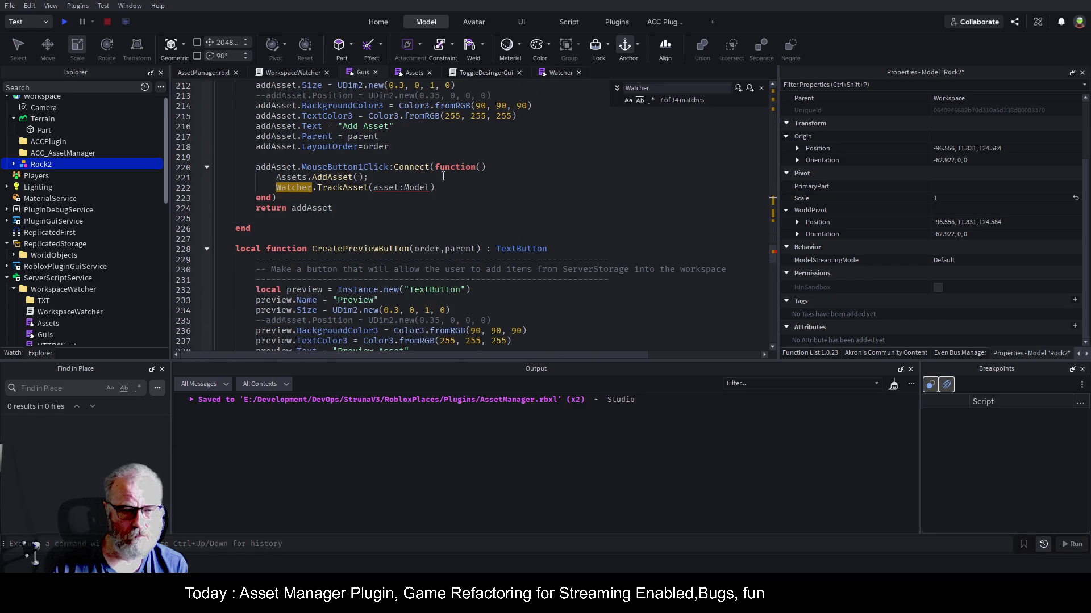
- Delete the Watcher.TrackAsset(asset:Model) line, save, and go to AddAsset's definition in Assets
double_click(386, 187)
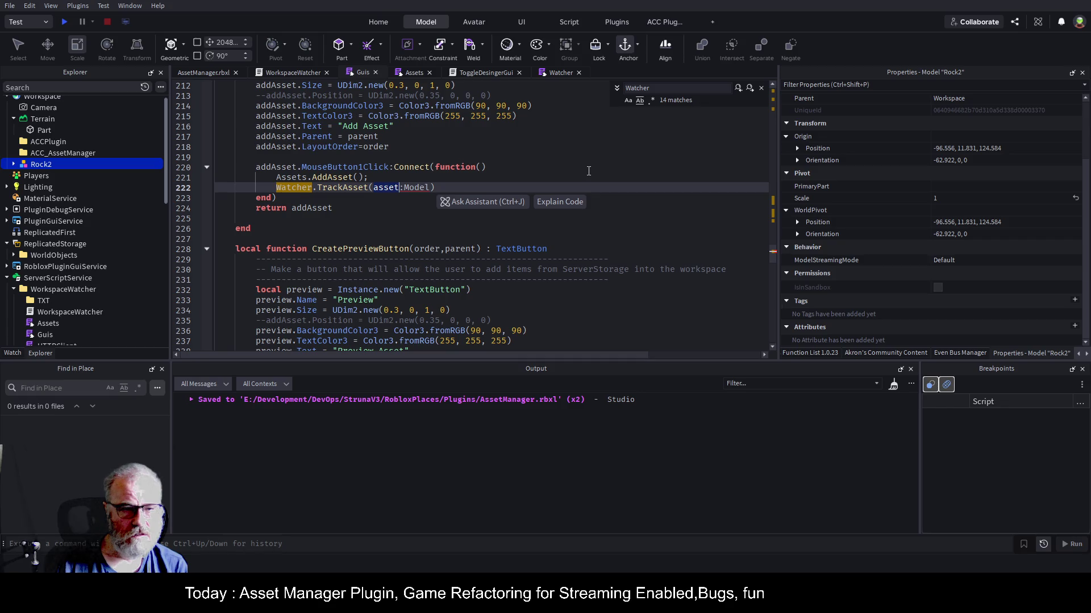
scroll(405, 171, up, 2)
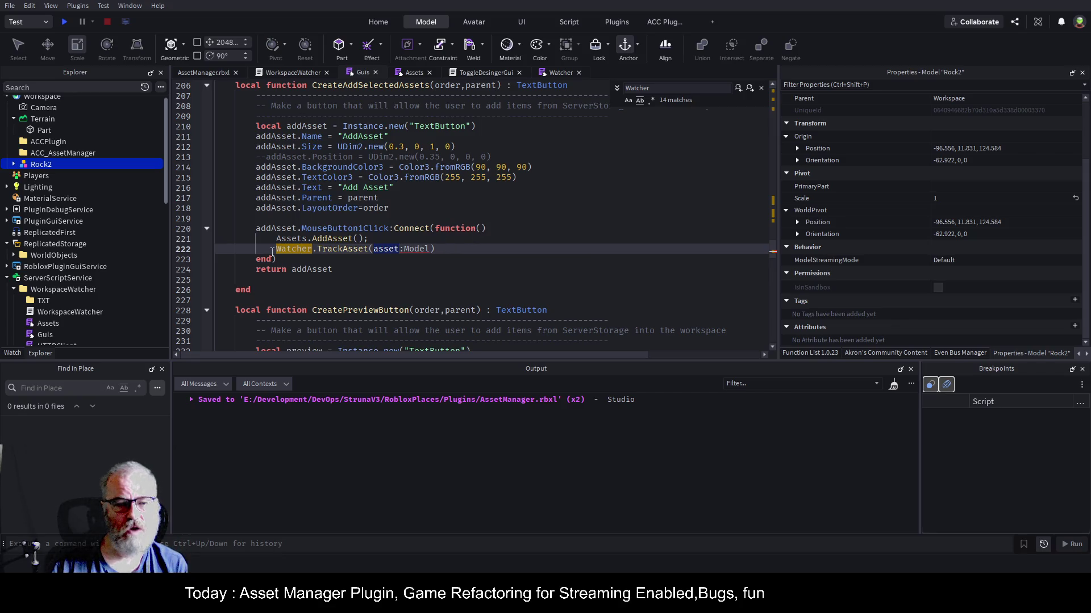
drag(275, 249, 451, 248)
key(ctrl+c)
key(Delete)
key(ctrl+s)
key(Up)
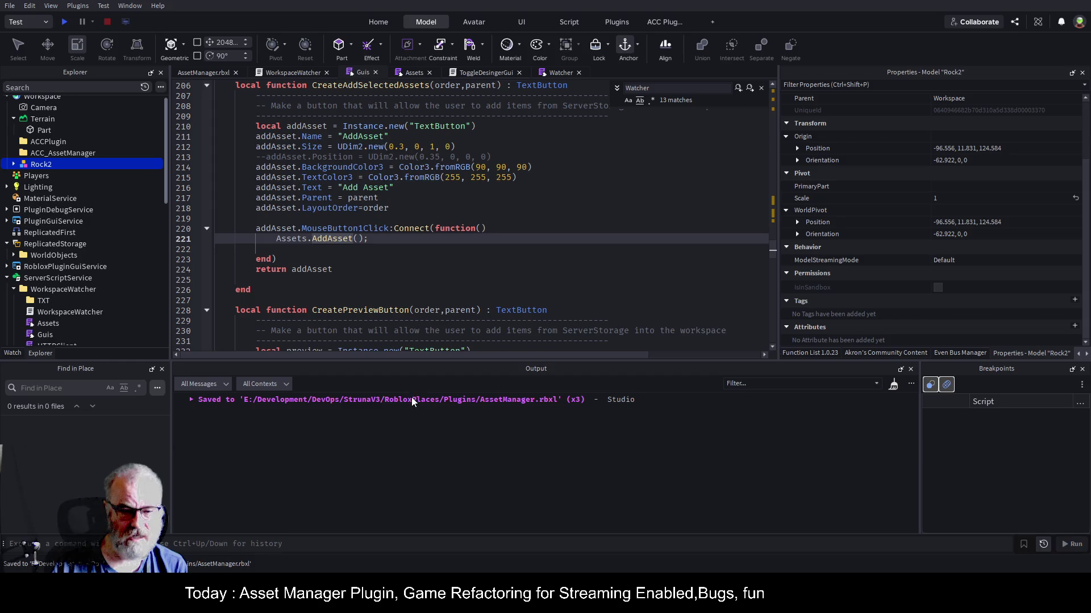
key(F12)
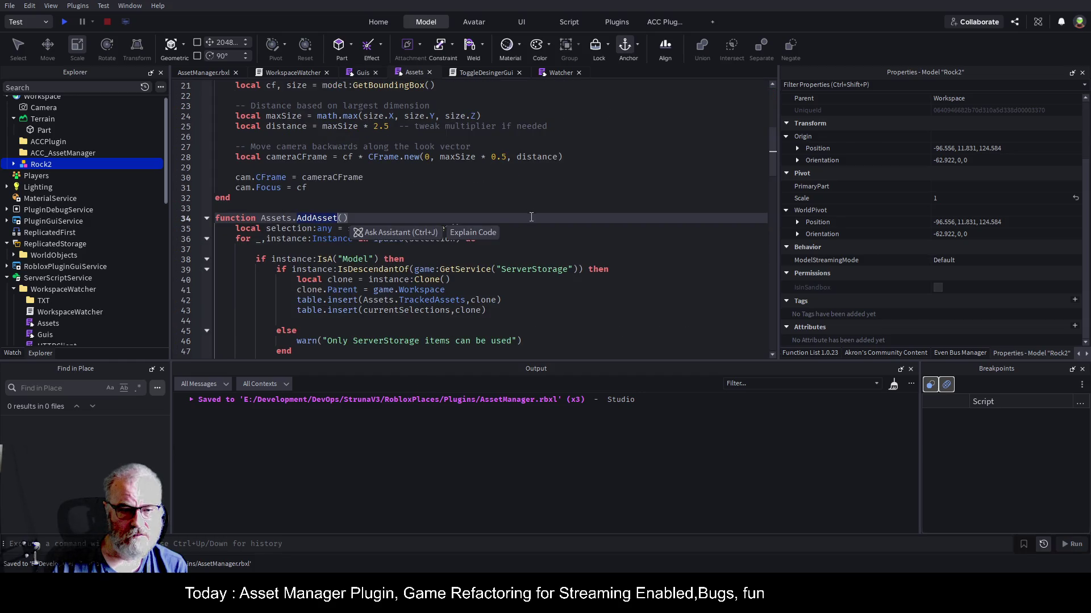
- Paste Watcher.TrackAsset(asset:Model) onto empty line 52 inside the AddAsset selection loop
scroll(357, 244, down, 3)
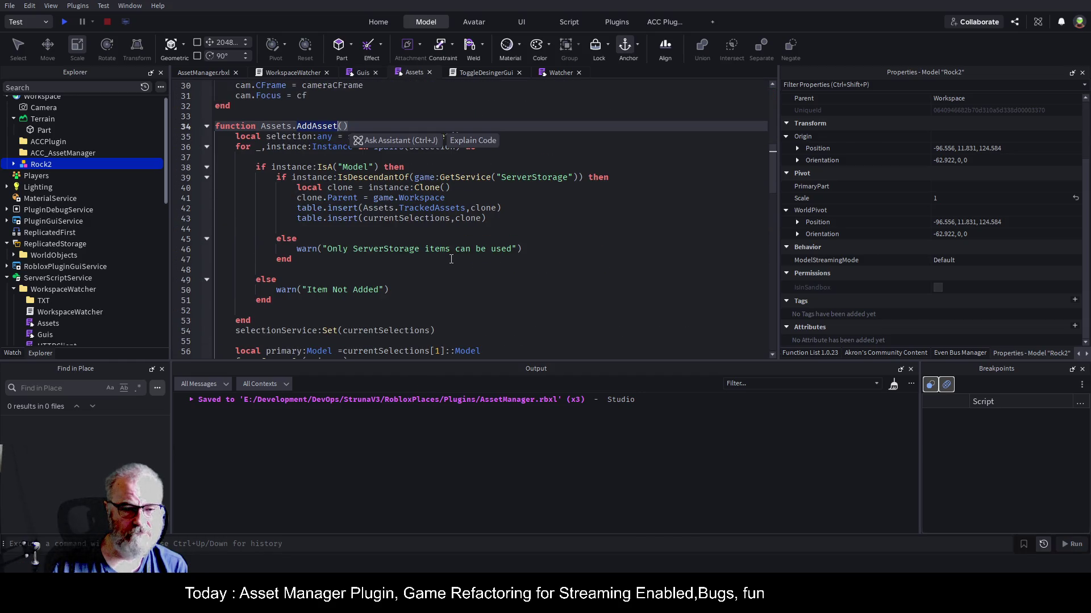
scroll(451, 259, down, 2)
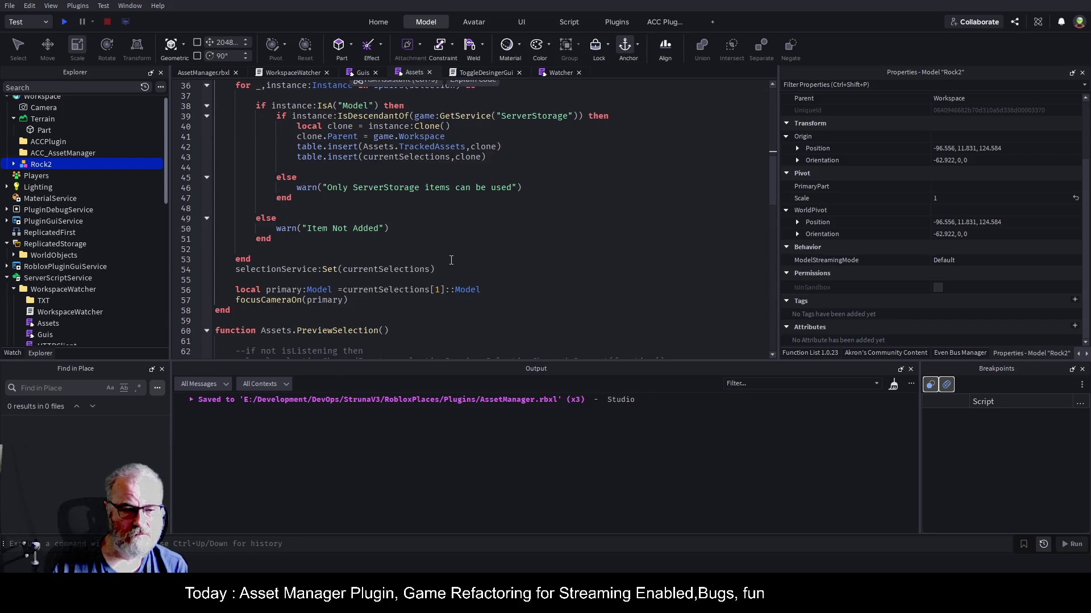
scroll(374, 301, up, 4)
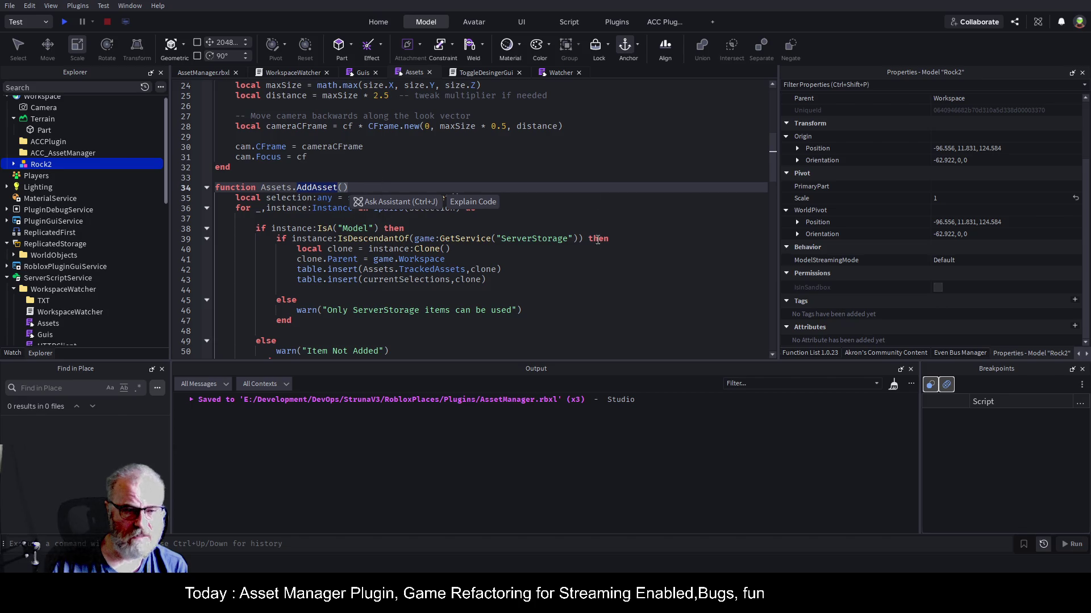
click(601, 277)
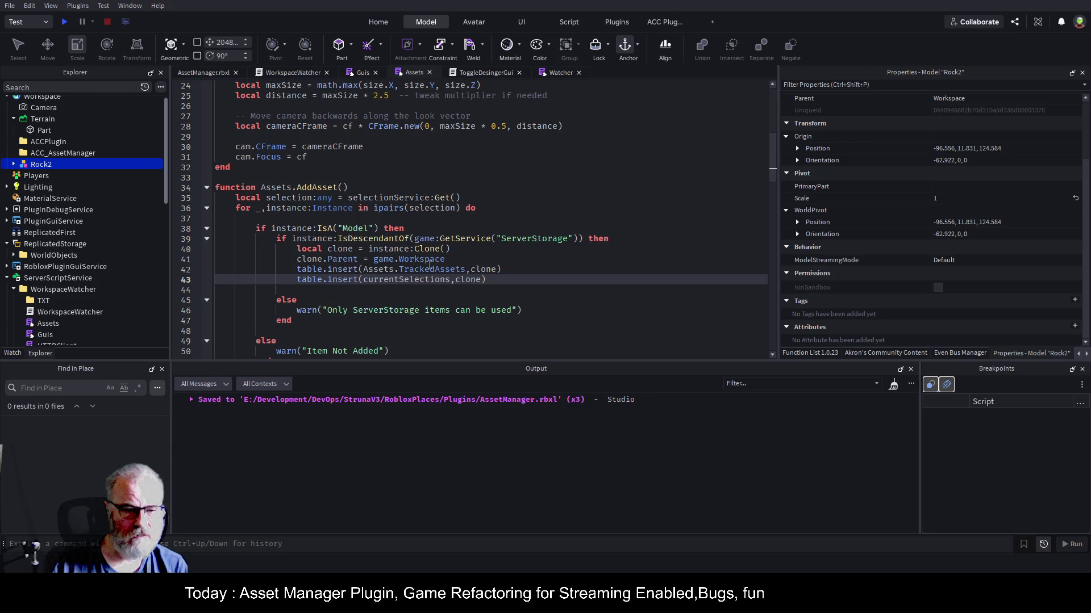
scroll(477, 208, down, 2)
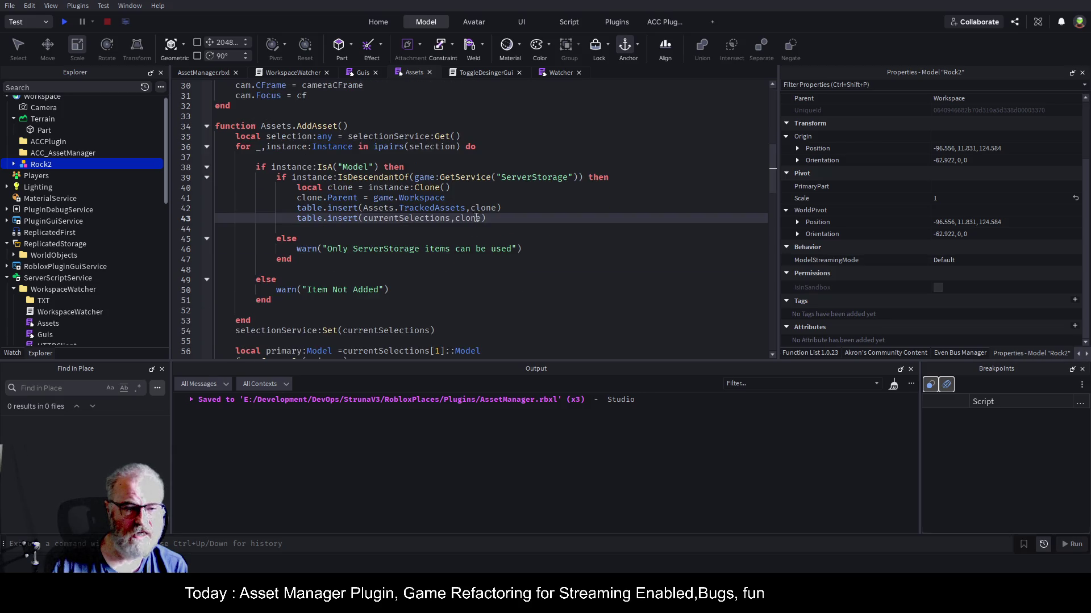
scroll(424, 261, down, 2)
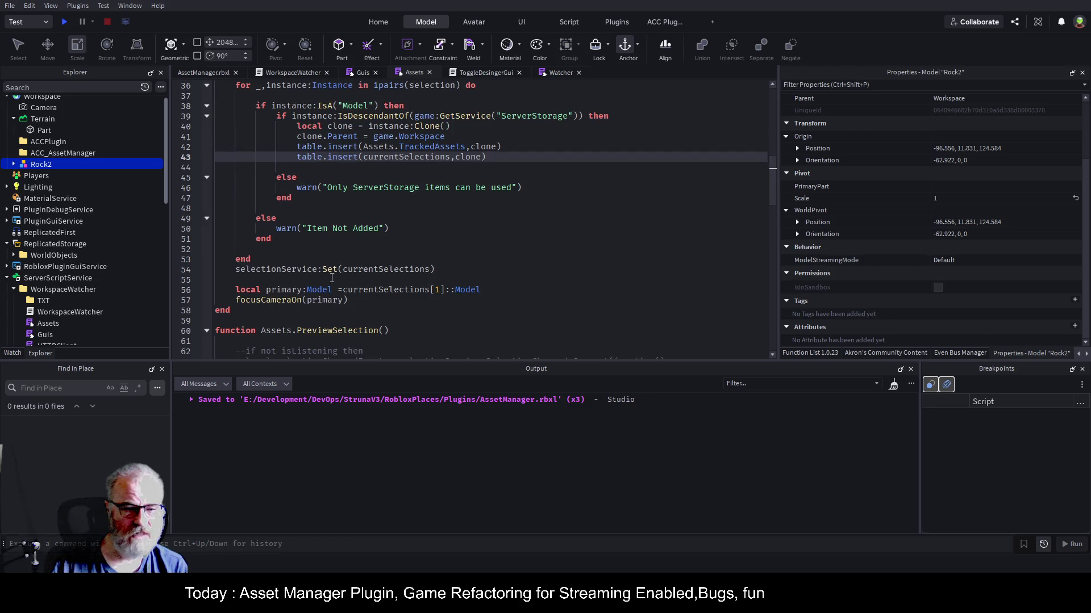
click(525, 287)
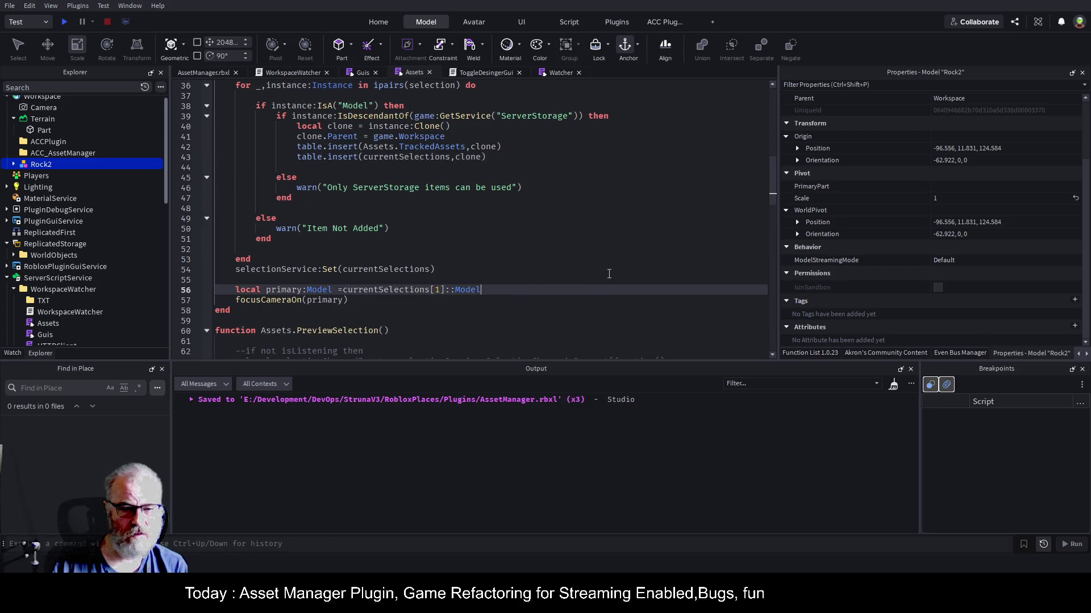
click(551, 281)
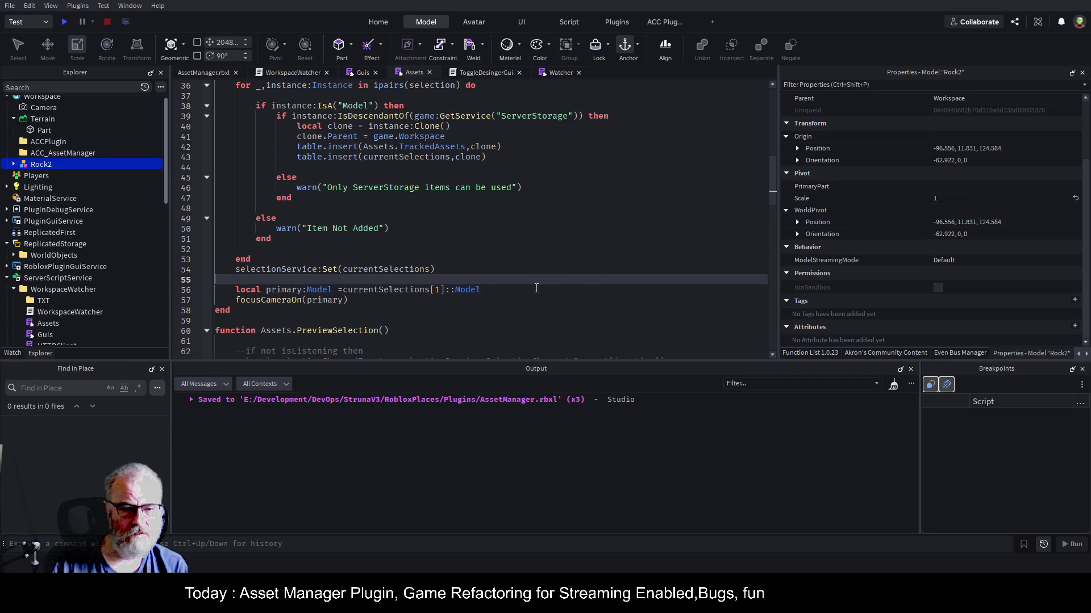
click(516, 290)
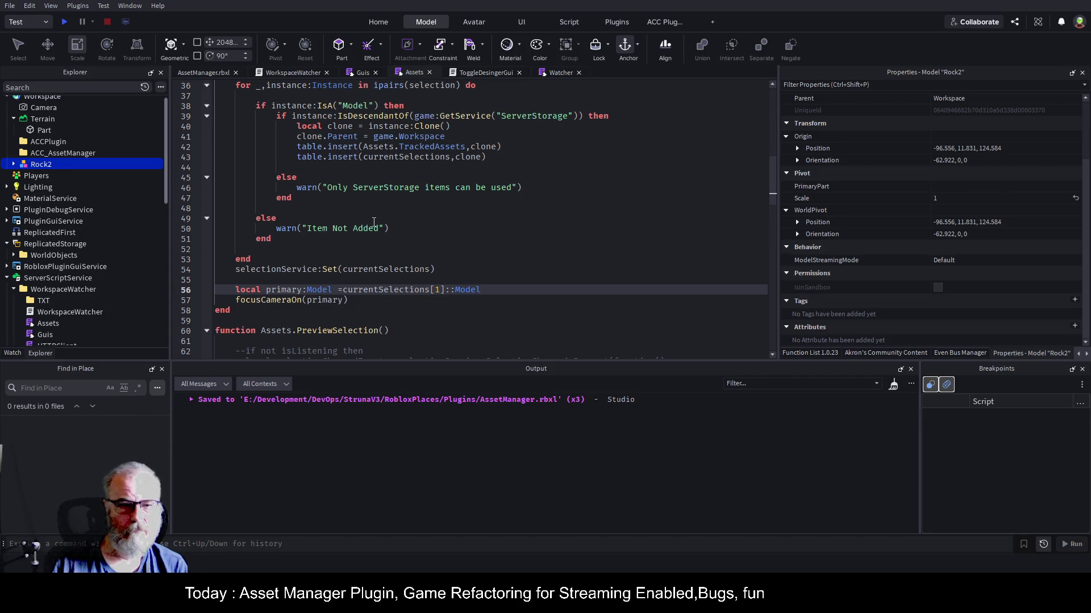
click(294, 250)
key(ctrl+v)
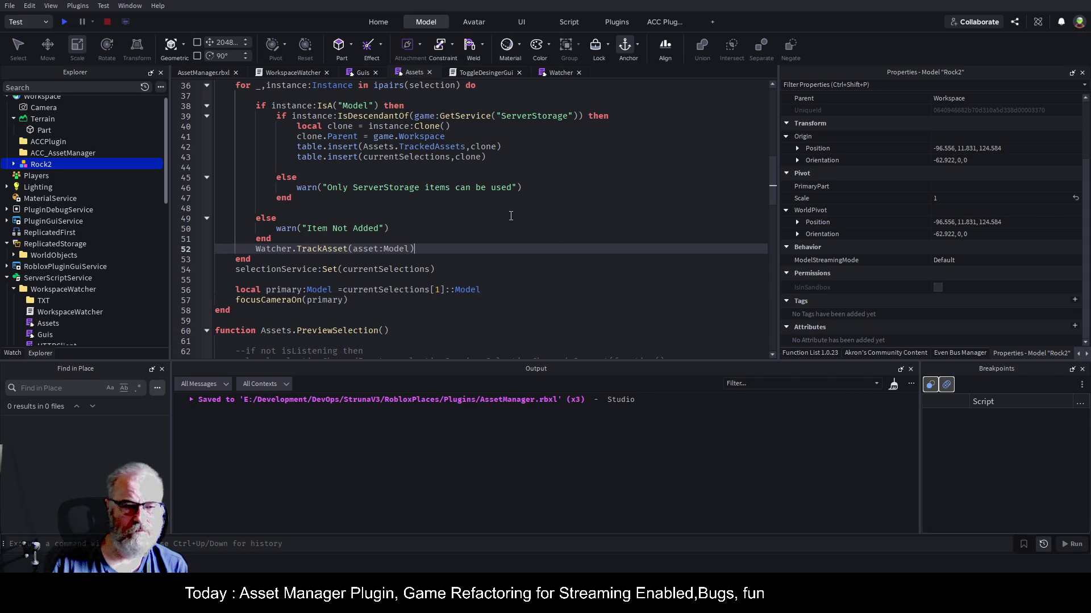
- Select the Watcher require line at the top of the Guis script
key(ctrl+Home)
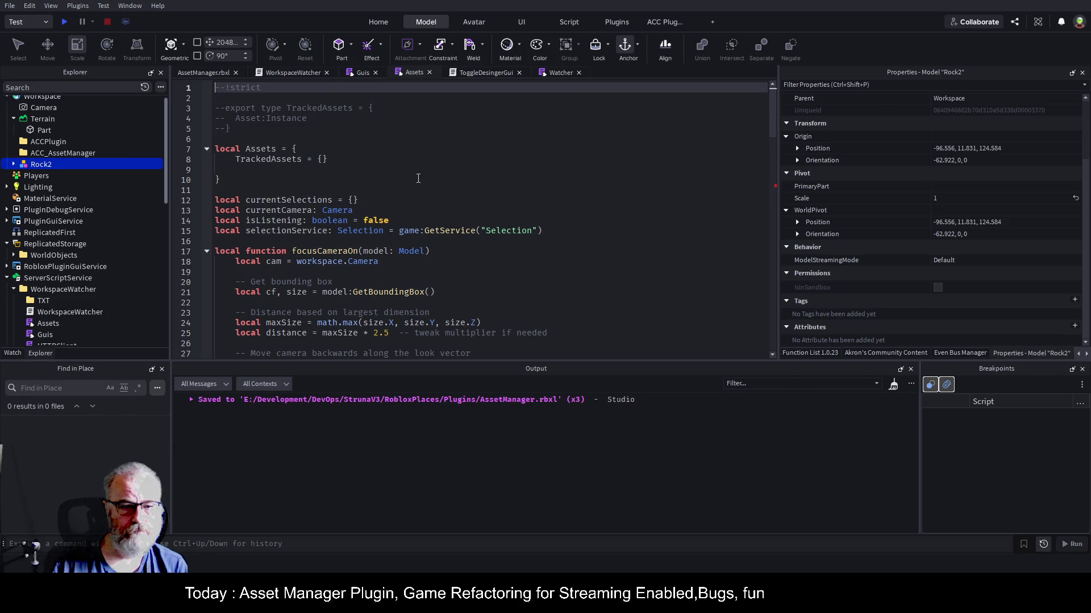
click(366, 74)
click(485, 226)
key(ctrl+Home)
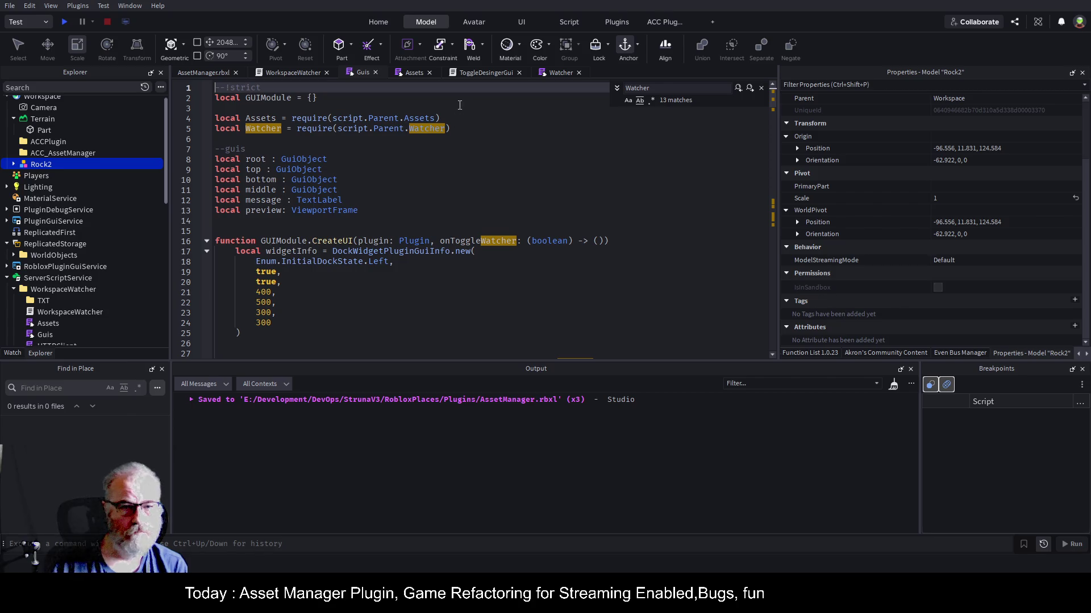
triple_click(375, 127)
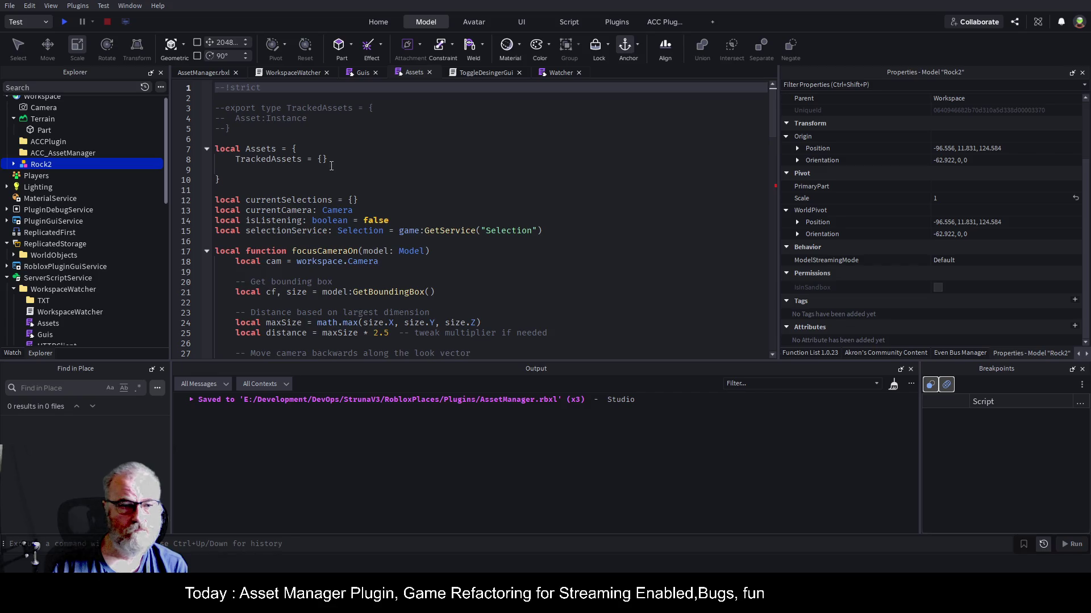
- Add the Watcher require below the Assets table, change the TrackAsset argument to instance, and save
click(278, 187)
key(Tab)
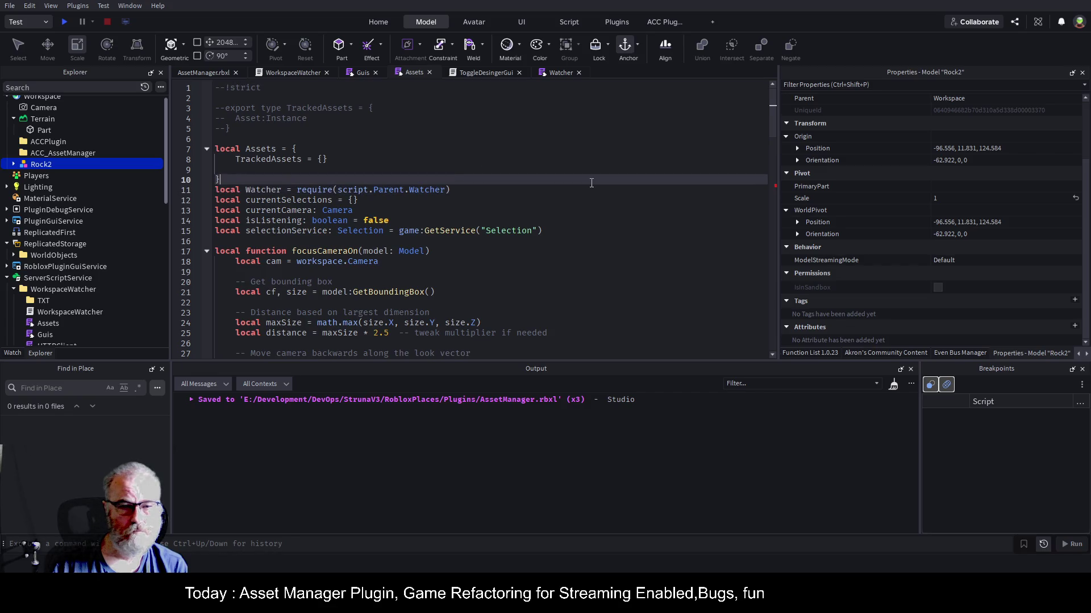
scroll(584, 184, down, 5)
scroll(584, 184, down, 8)
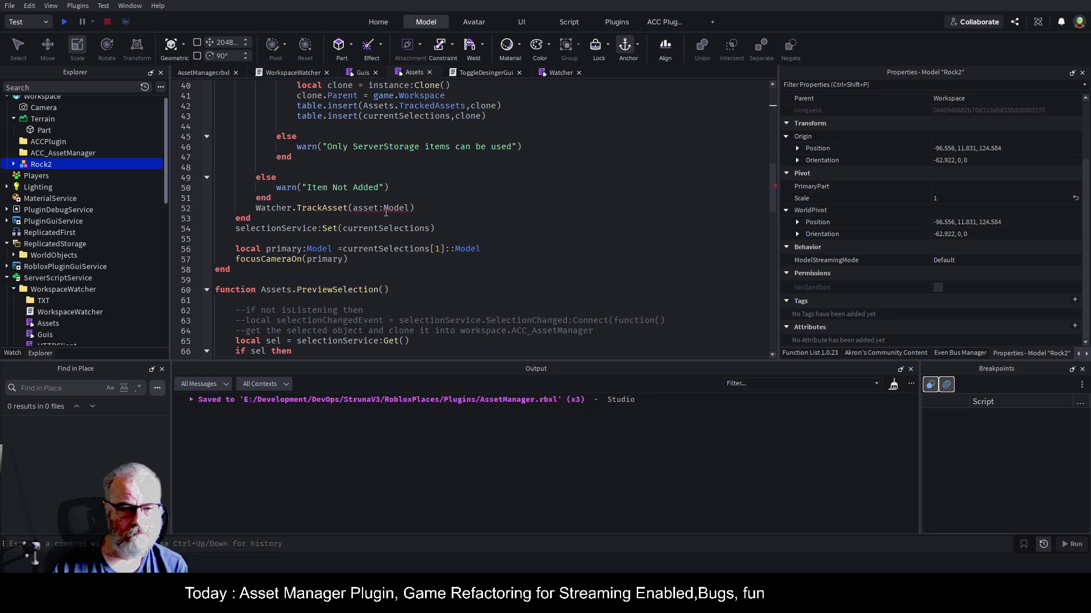
scroll(440, 197, up, 4)
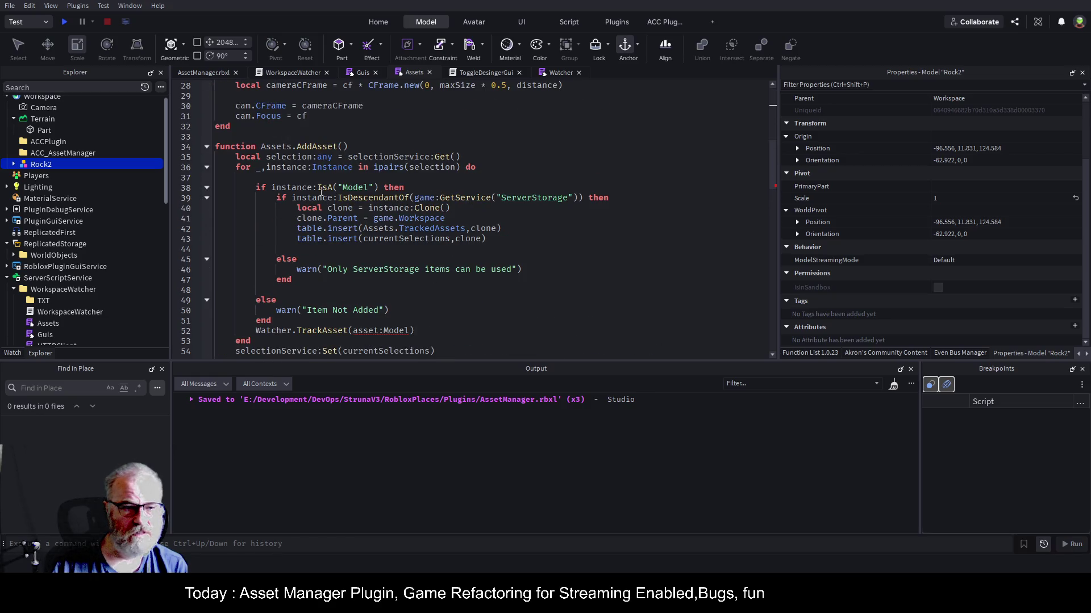
click(321, 194)
scroll(474, 256, down, 4)
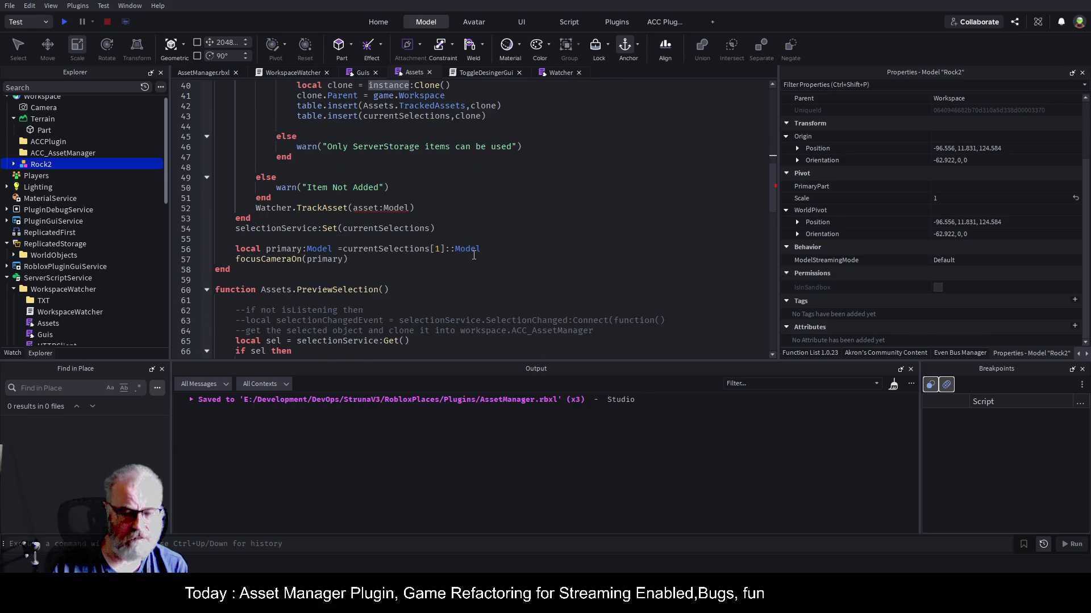
drag(351, 207, 406, 208)
text(instance)
click(494, 201)
key(ctrl+s)
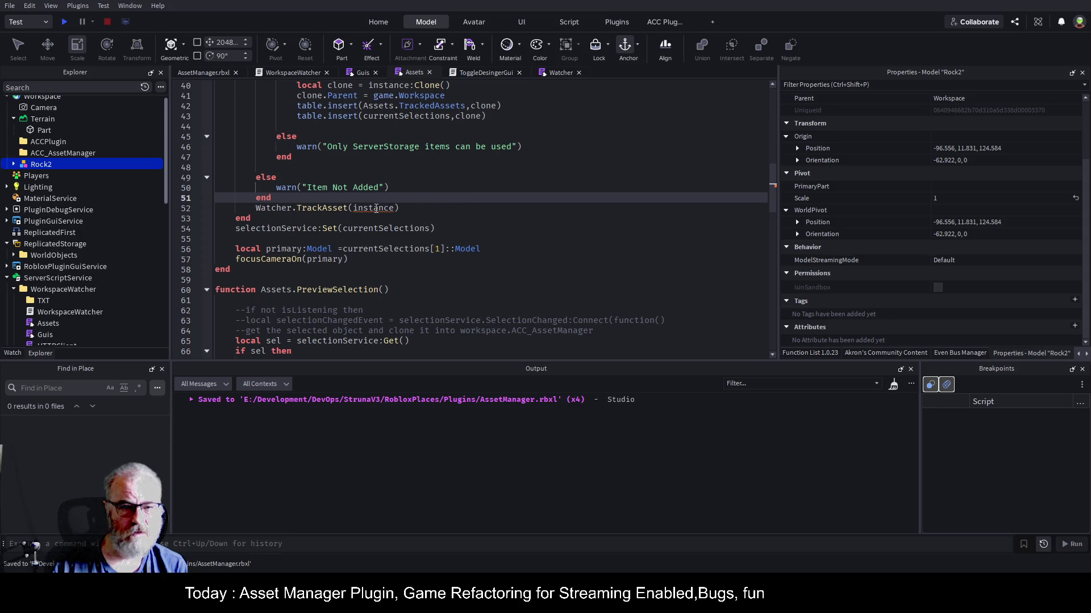
- Change the loop variable's type on line 36 from Instance to Model and save the plugin
scroll(546, 243, up, 5)
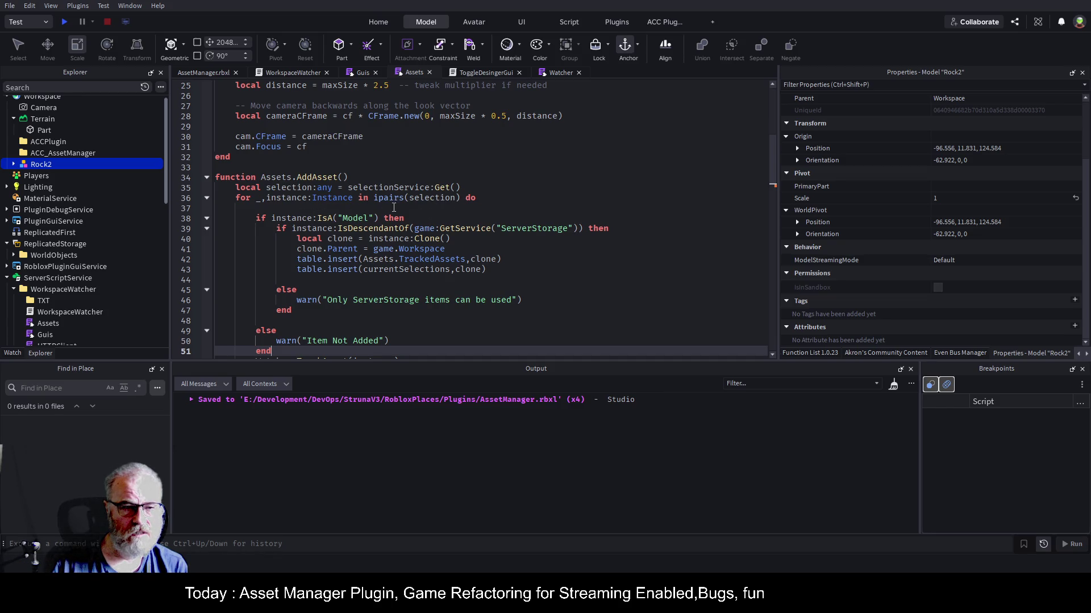
double_click(338, 197)
text(M)
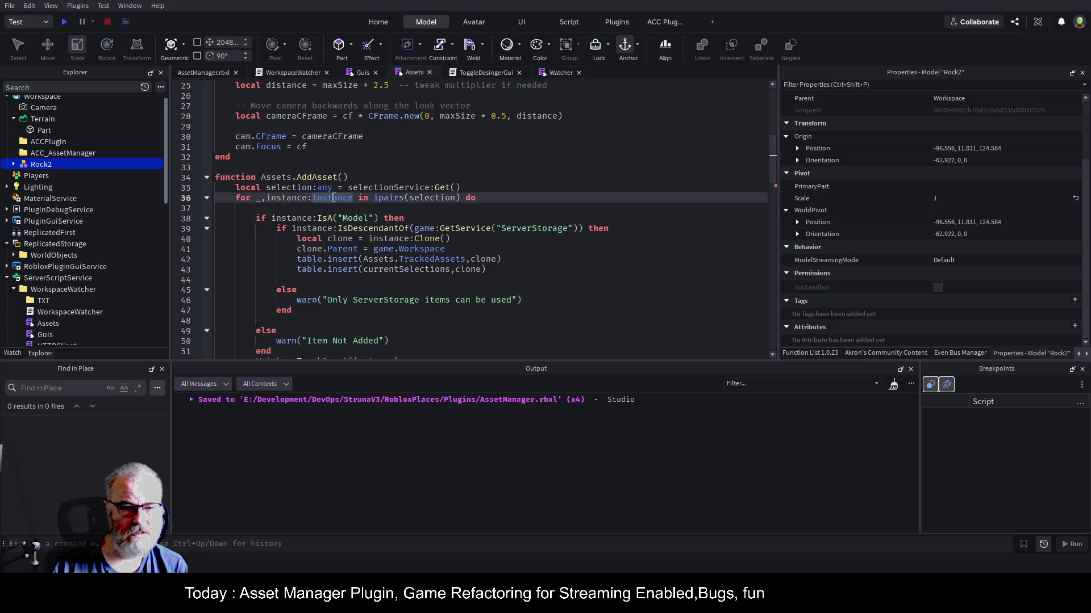
text(odel)
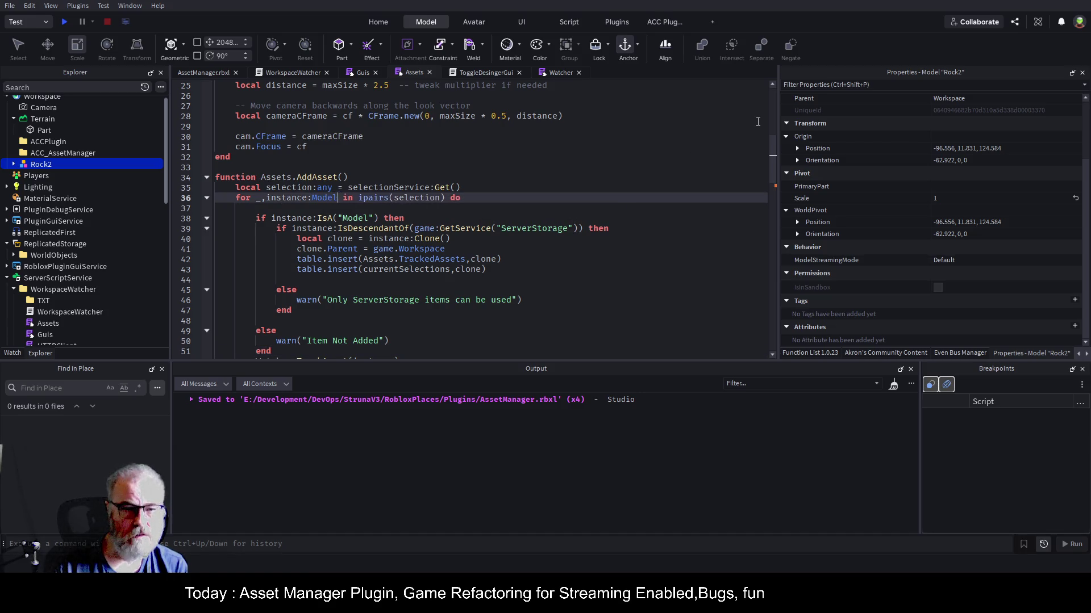
key(Down)
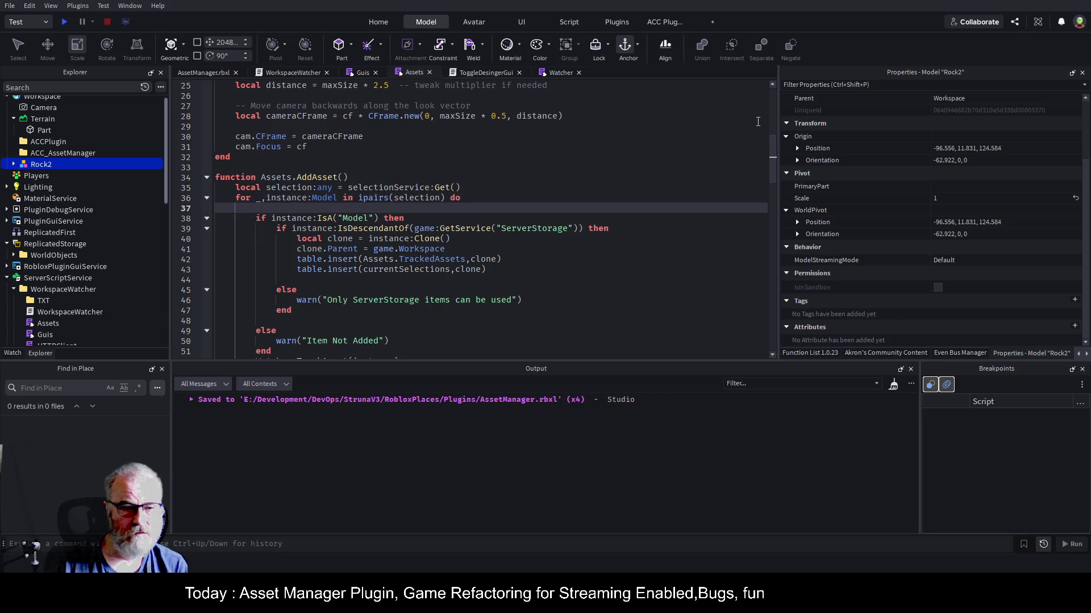
key(ctrl+s)
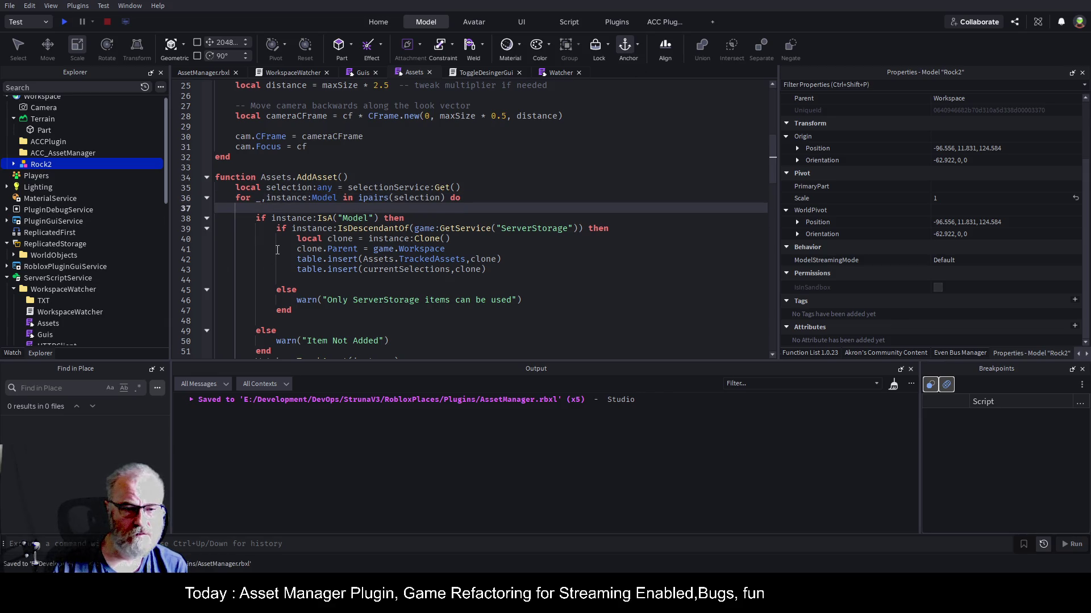
scroll(273, 253, down, 4)
scroll(273, 254, down, 1)
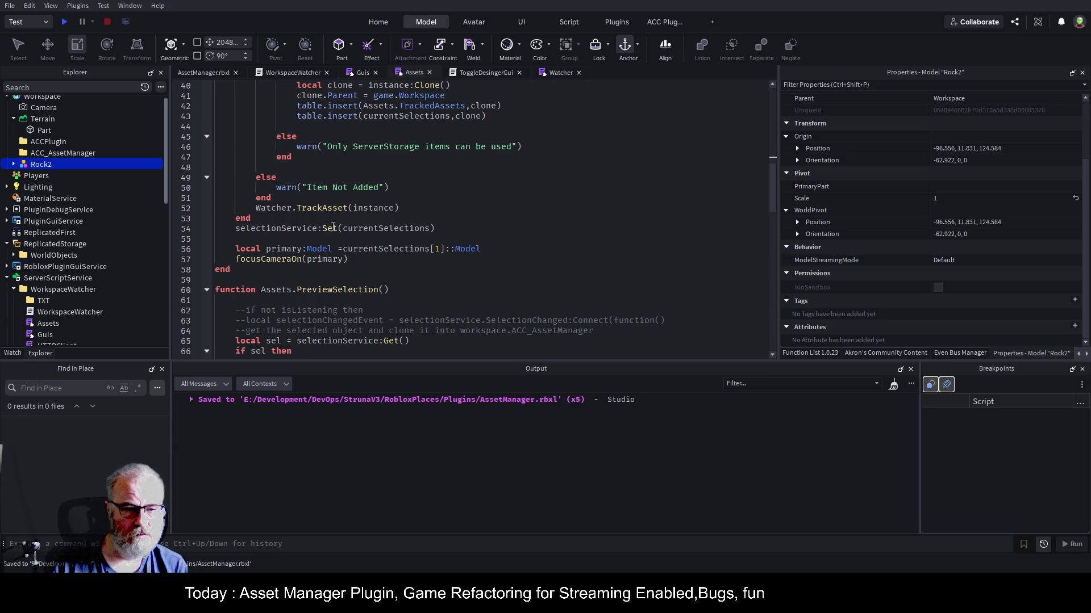
click(468, 207)
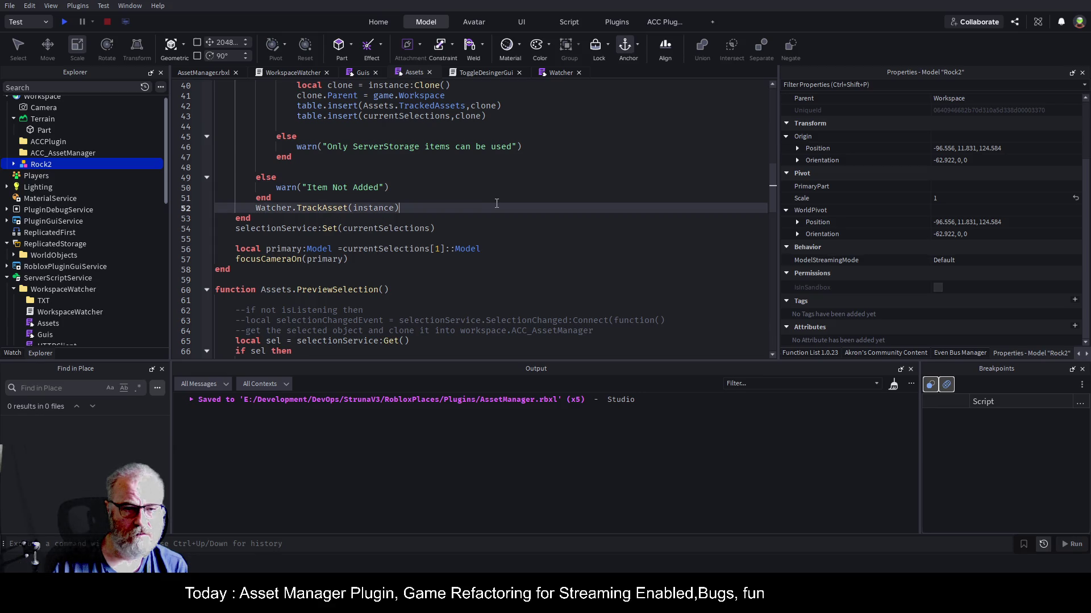
key(ctrl+s)
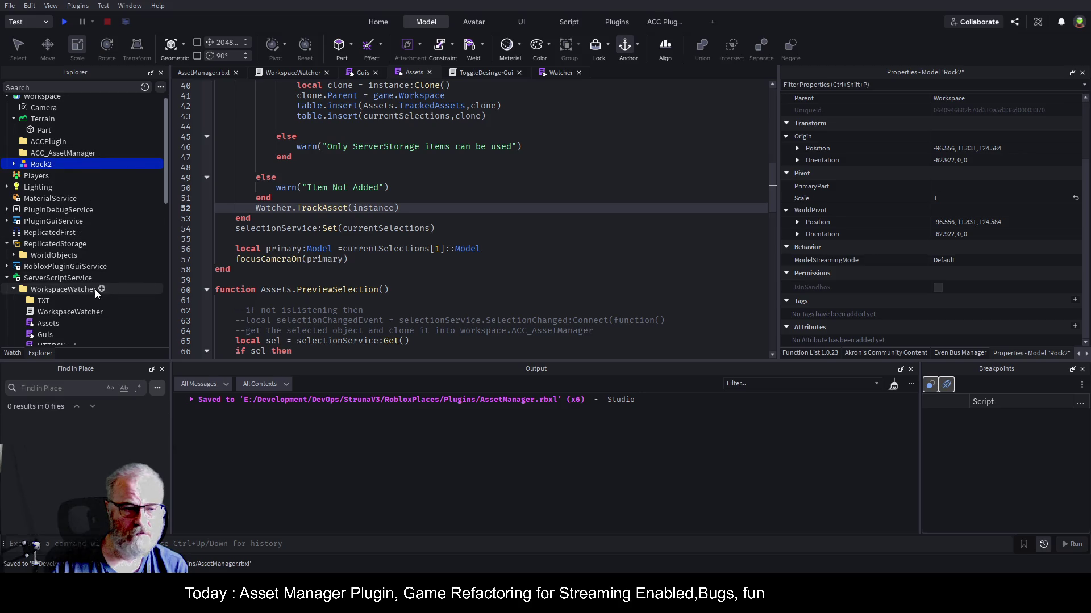
- Open the WorkspaceWatcher plugin panel and delete the placed rock from the scene
click(80, 291)
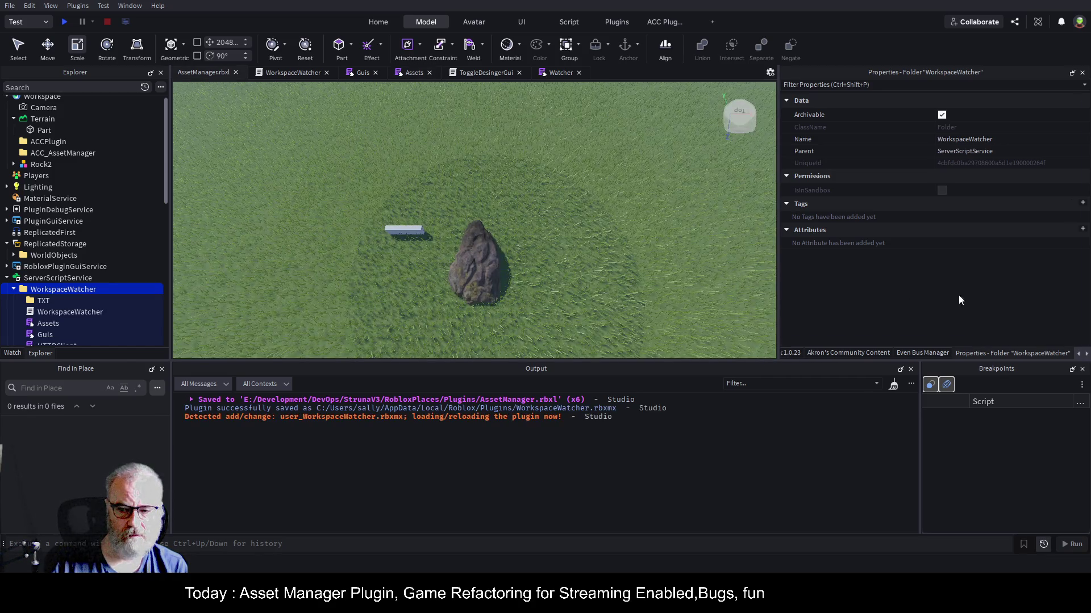
click(1086, 353)
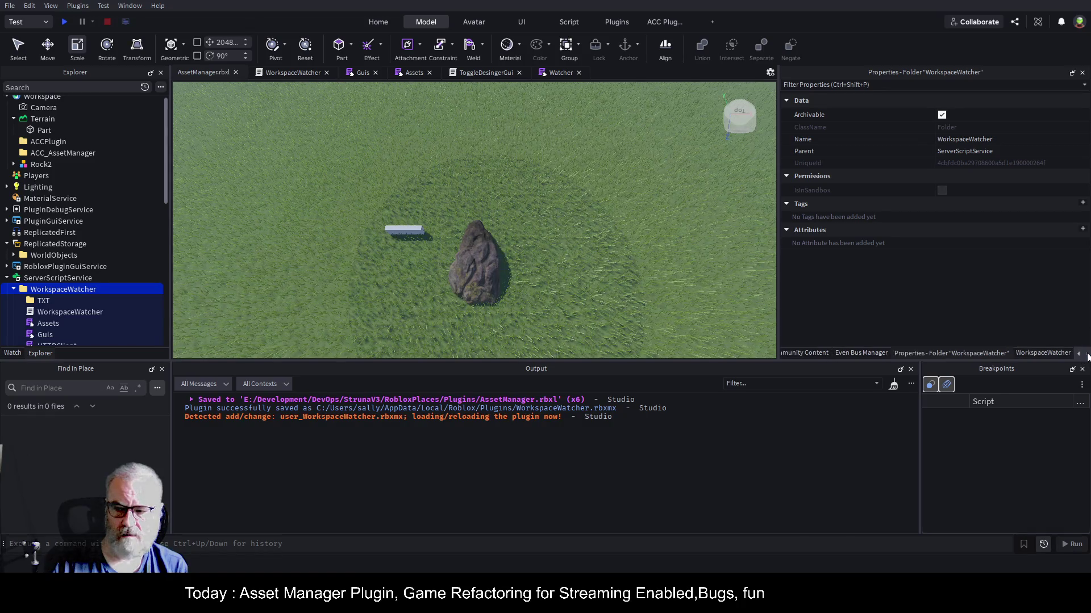
click(1059, 353)
click(472, 260)
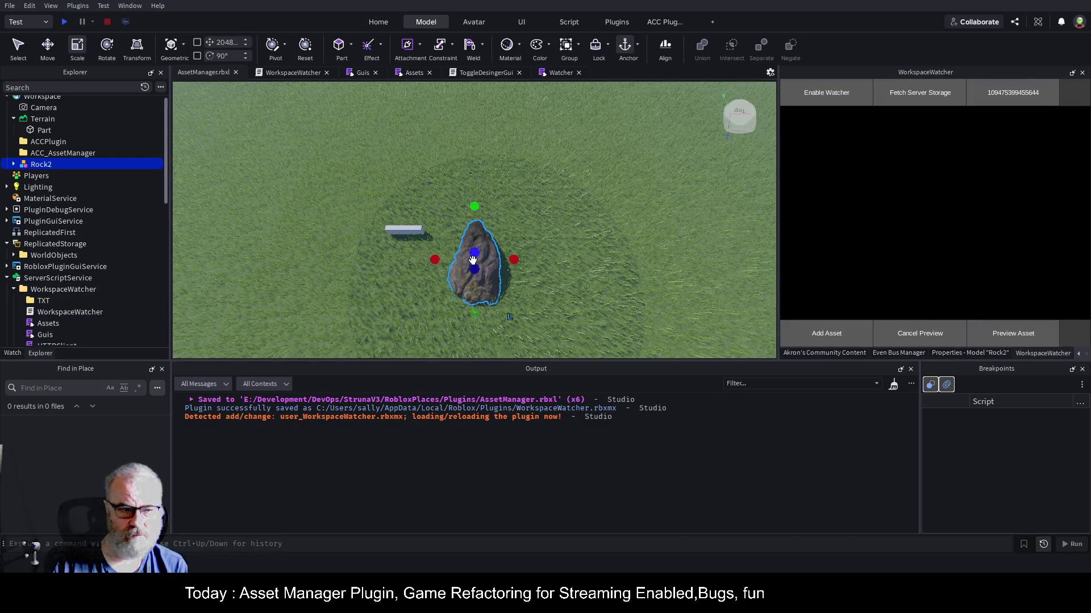
key(Delete)
scroll(69, 204, down, 5)
- Add Rock2 from ServerStorage's Rocks folder to the Workspace, then open the HttpError source line
click(67, 266)
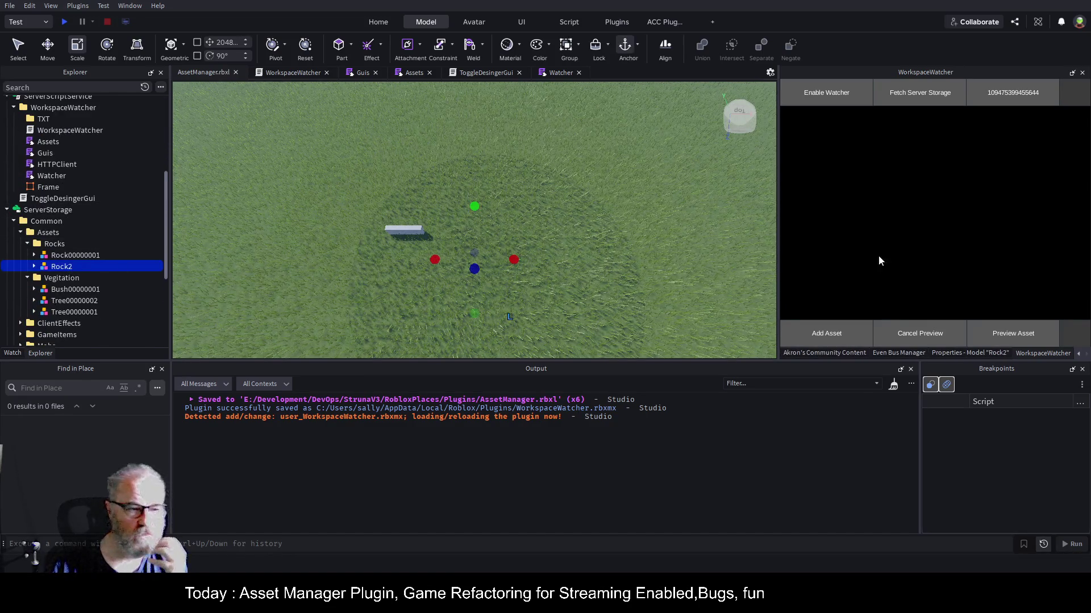
click(1002, 330)
click(937, 336)
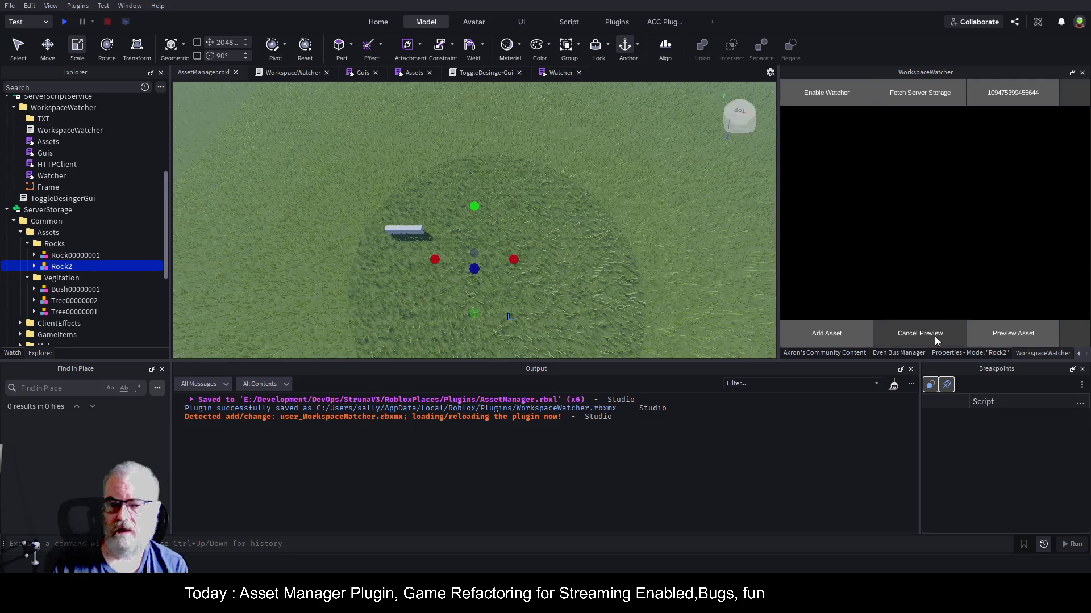
click(845, 335)
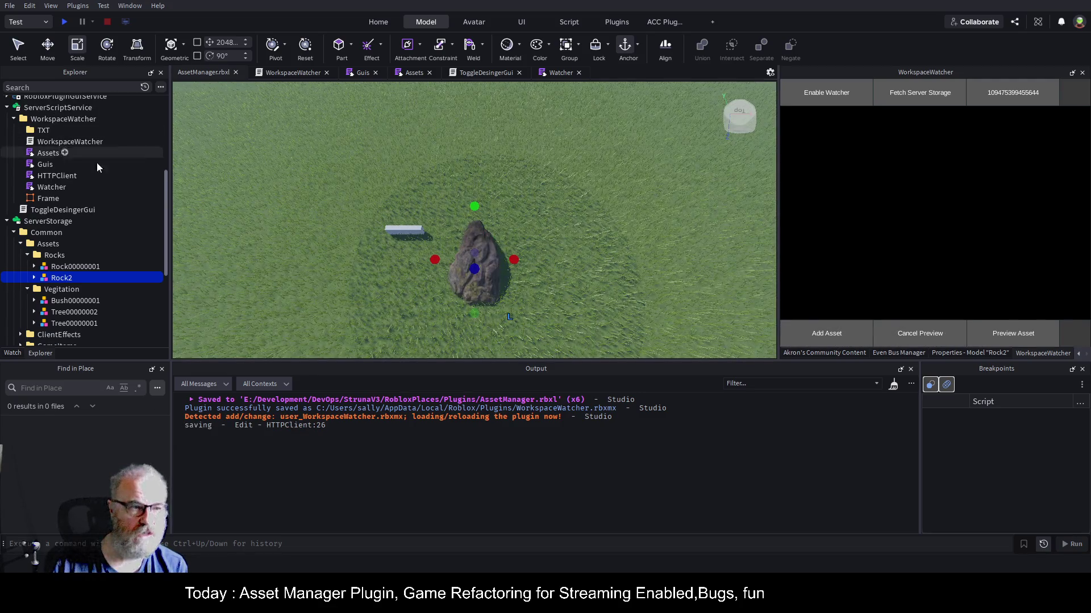
scroll(93, 145, up, 3)
scroll(93, 146, up, 3)
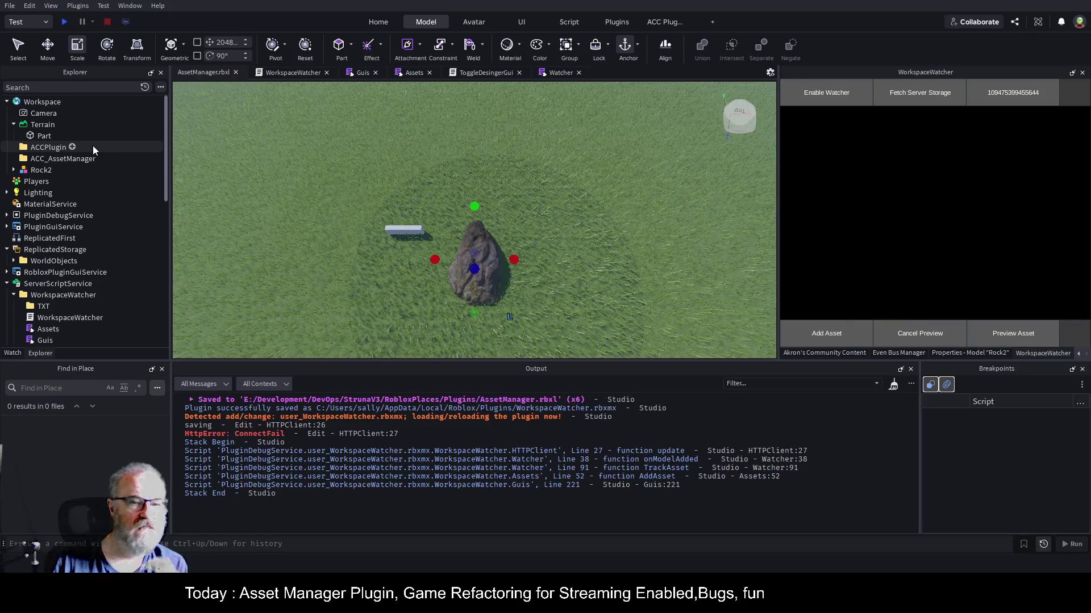
click(493, 257)
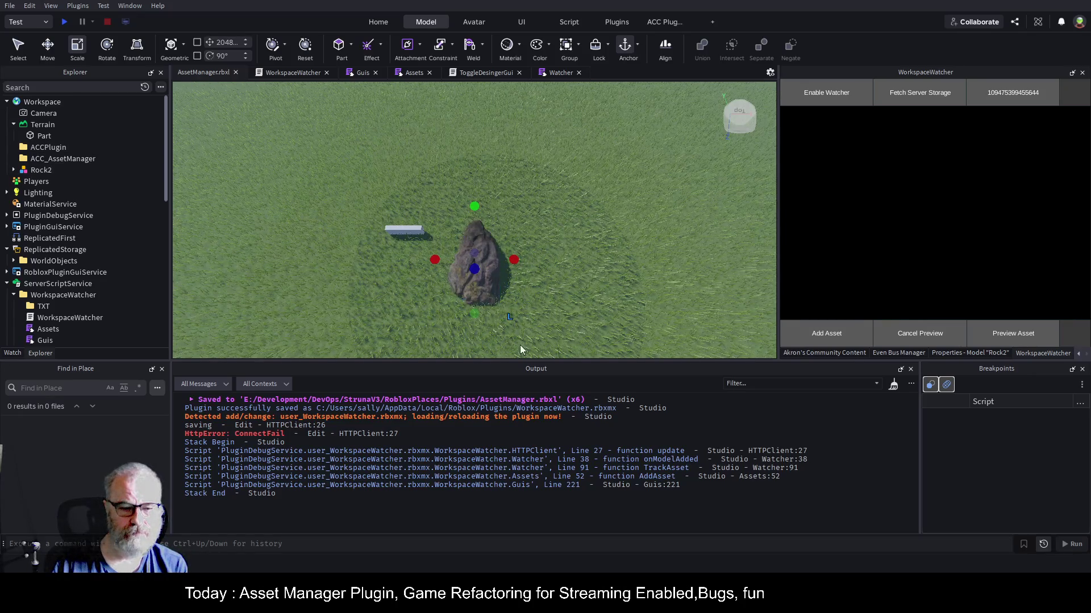
click(261, 435)
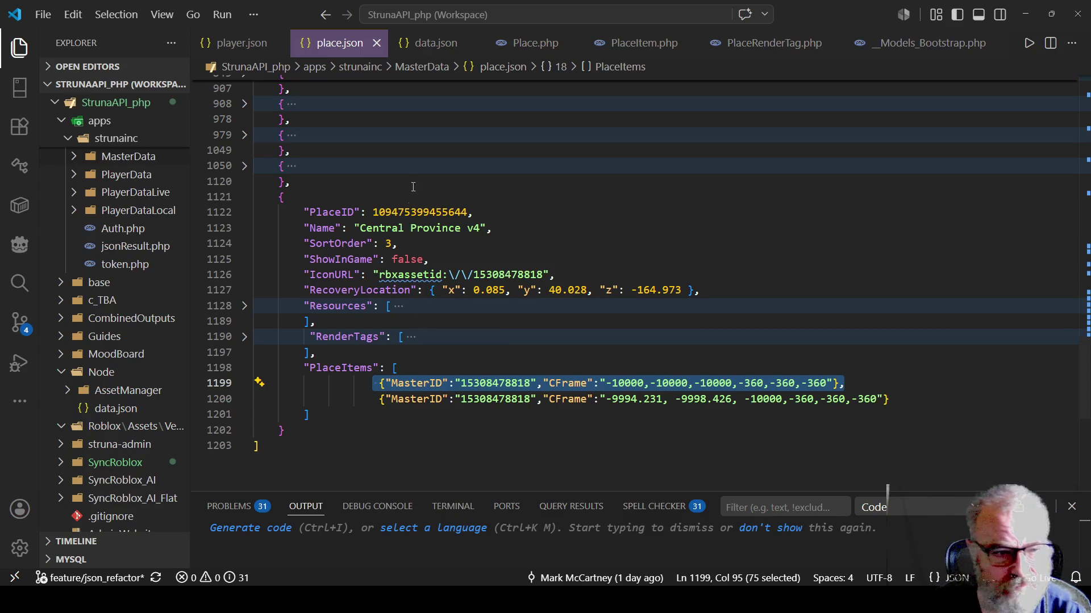
- Open Data_PlaceItem.json from the Node/AssetManager folder
click(430, 42)
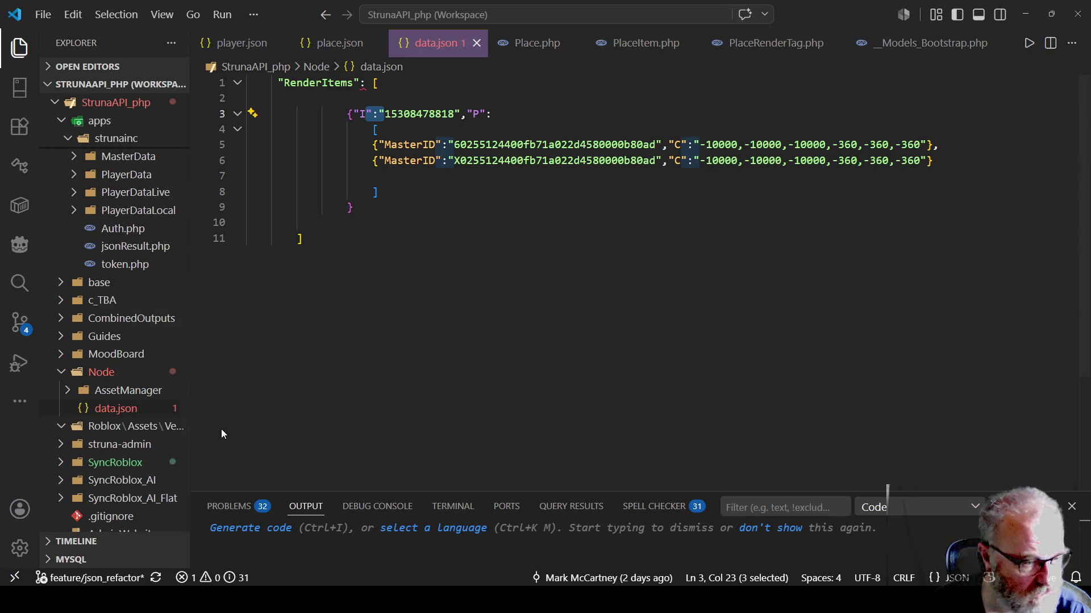
click(64, 395)
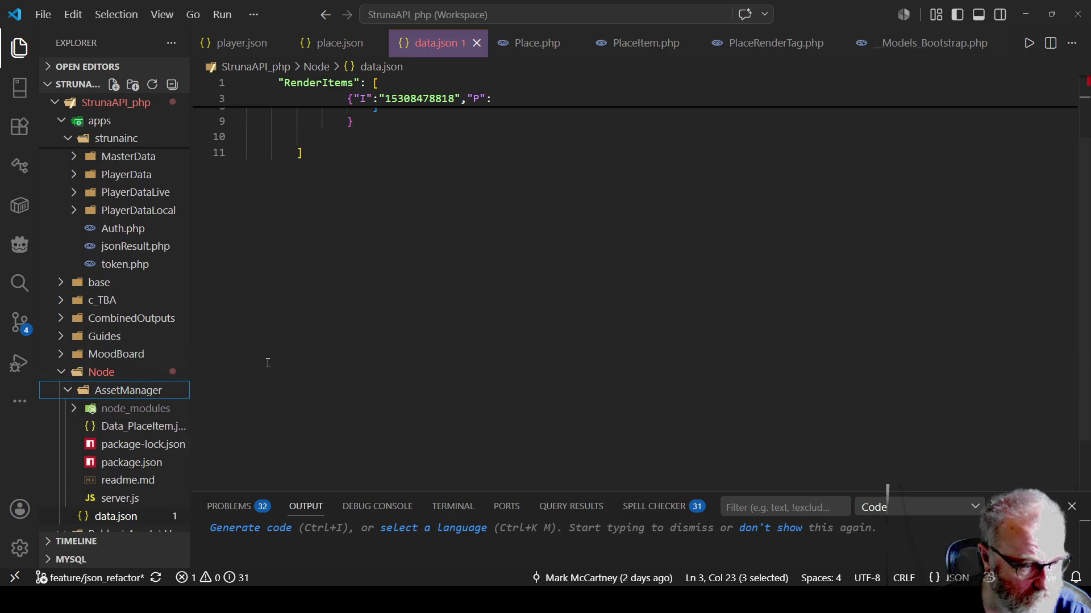
scroll(108, 397, down, 1)
scroll(108, 395, down, 1)
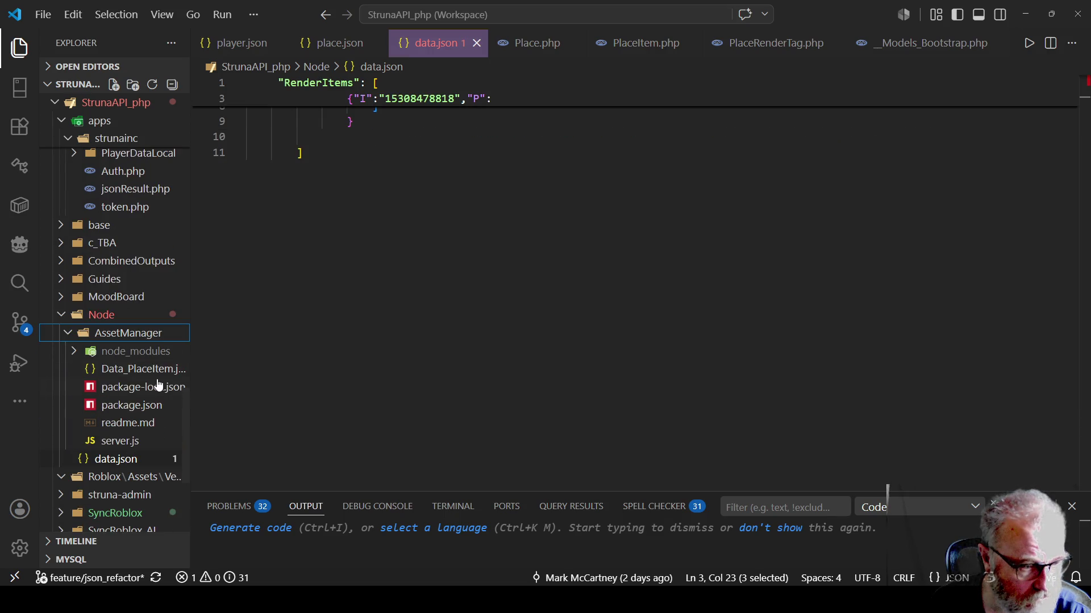
click(123, 369)
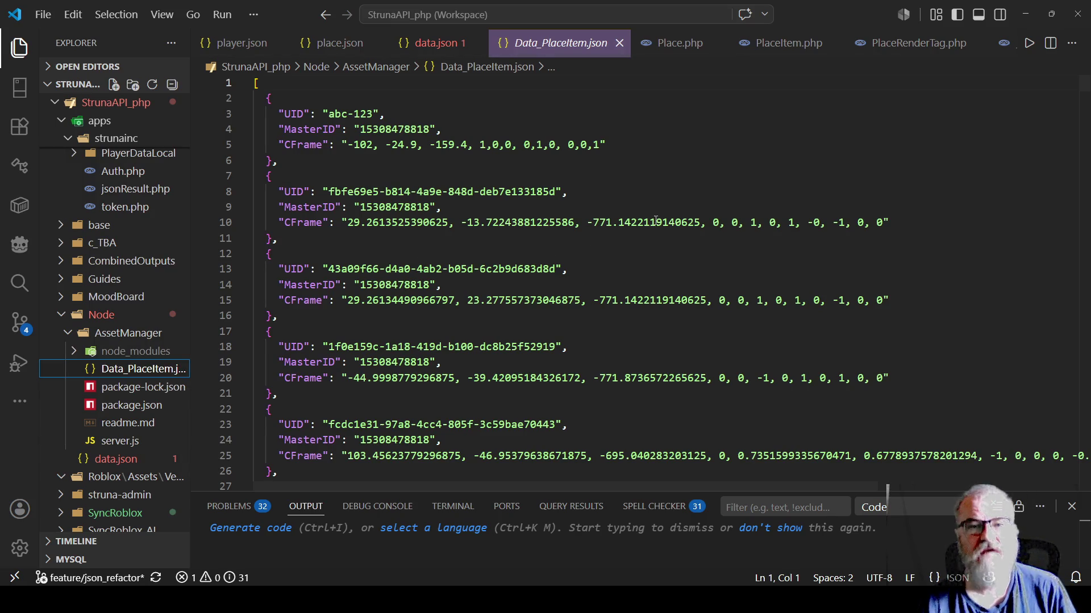
- Delete every entry after abc-123, remove the trailing comma, and save the file
double_click(624, 218)
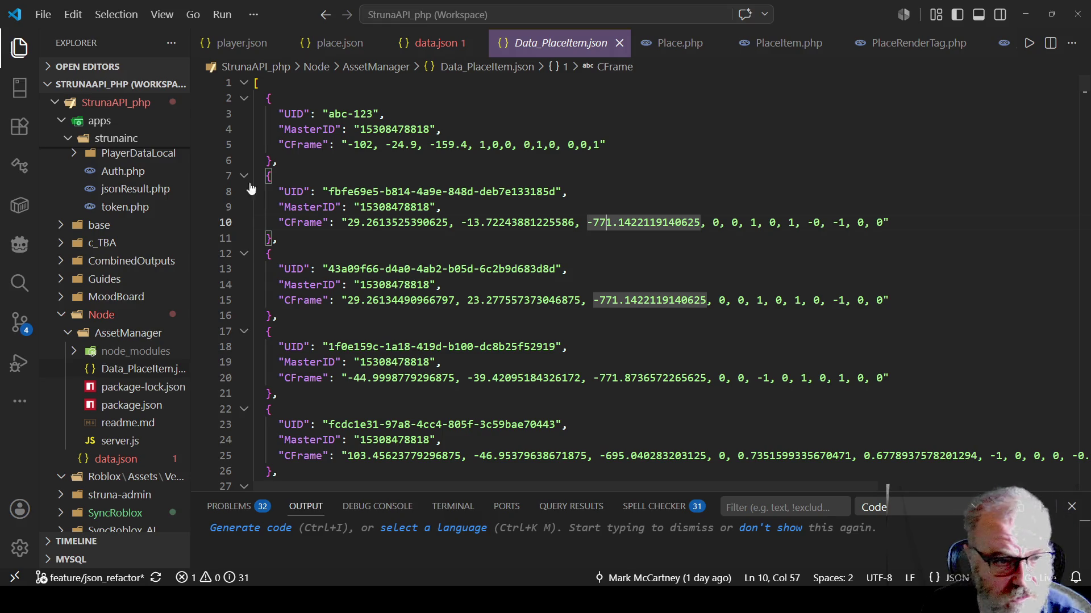
mouse_move(262, 176)
mouse_down()
mouse_move(341, 225)
mouse_move(398, 335)
mouse_move(421, 446)
mouse_move(419, 399)
mouse_move(454, 483)
mouse_move(511, 483)
mouse_move(526, 432)
mouse_up()
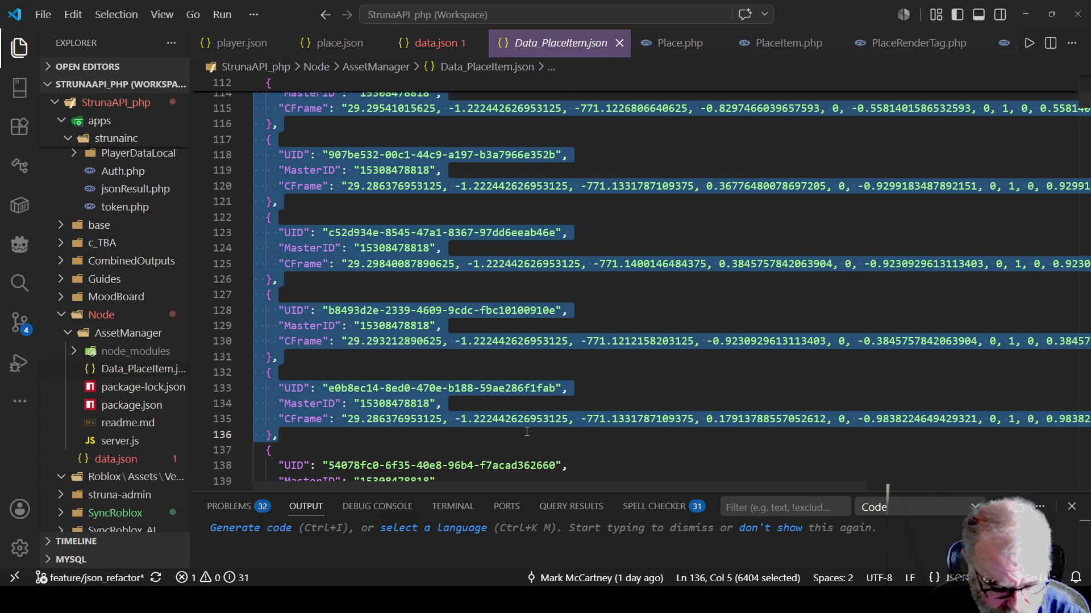
key(ctrl+shift+End)
key(shift+Up)
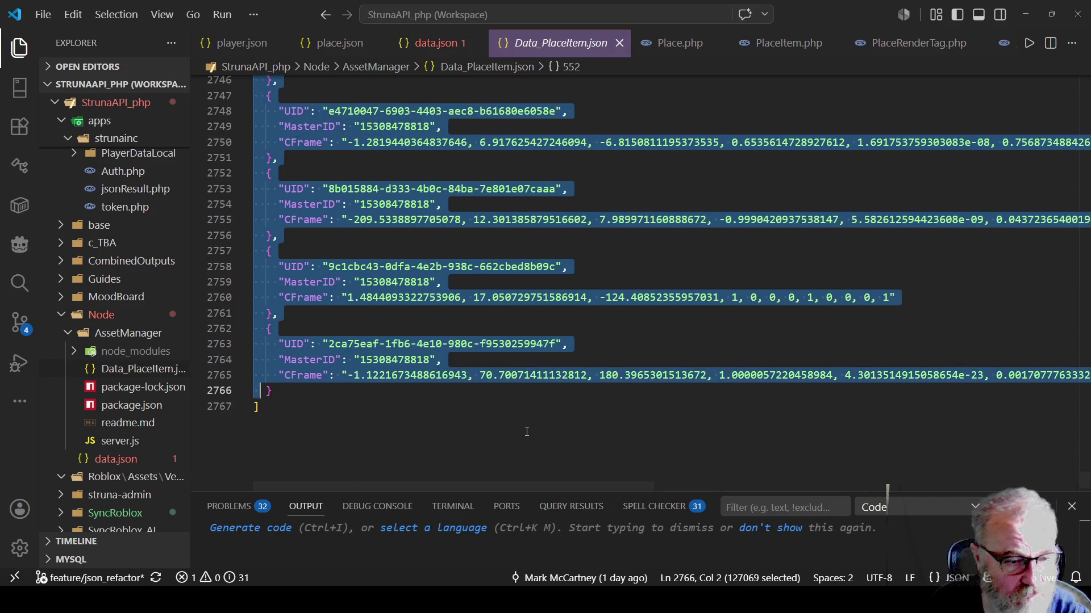
key(Delete)
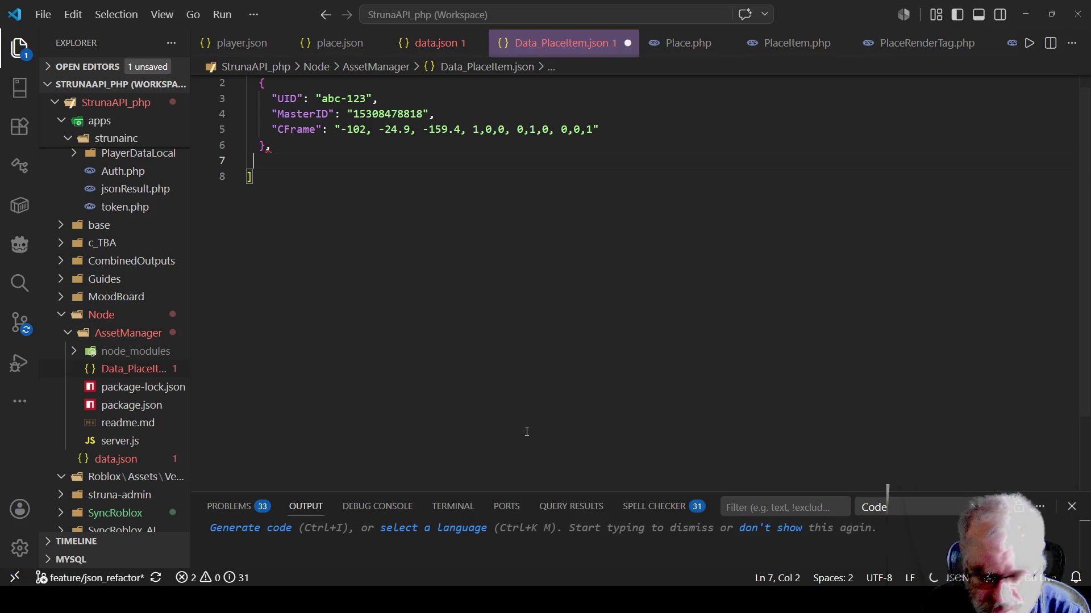
key(Up)
key(Up)
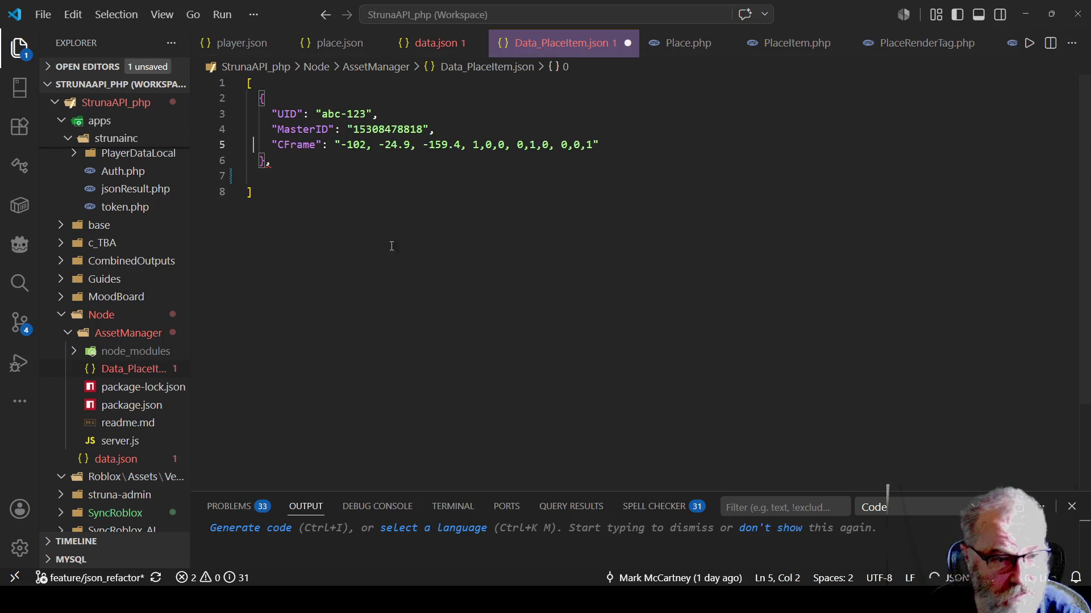
key(Down)
key(End)
key(BackSpace)
key(ctrl+s)
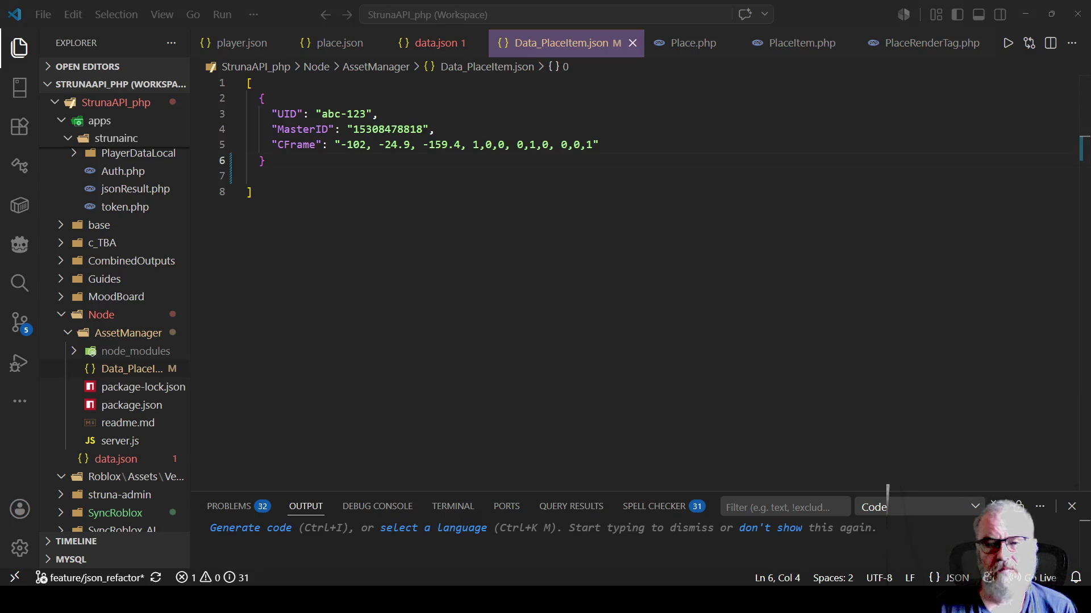
key(alt+Tab)
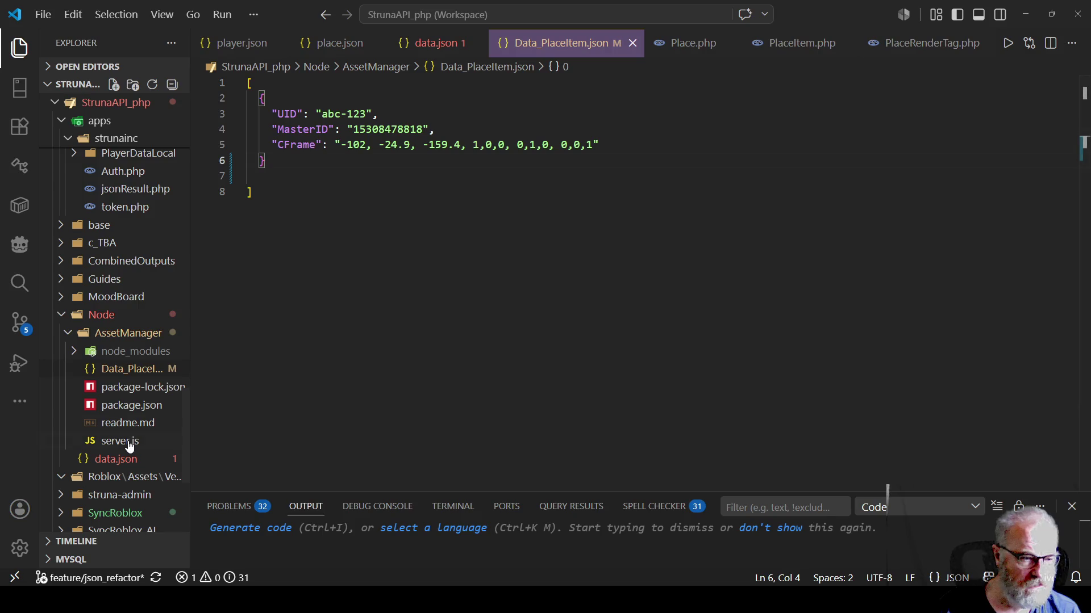
- In server.js, highlight the update route and its UID, MasterID and CFrame usages
click(120, 441)
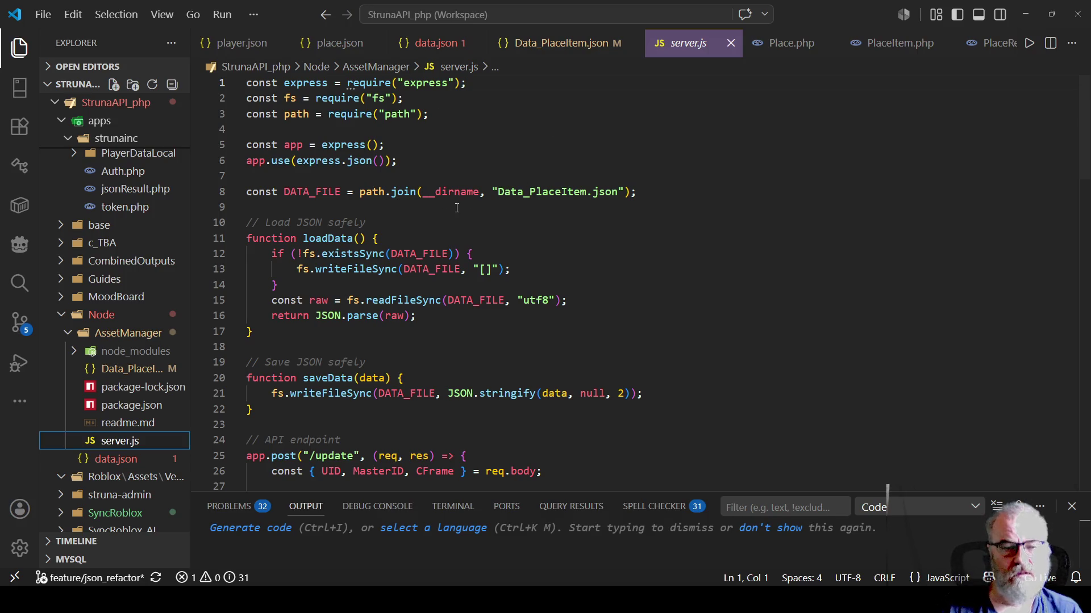
scroll(457, 208, down, 7)
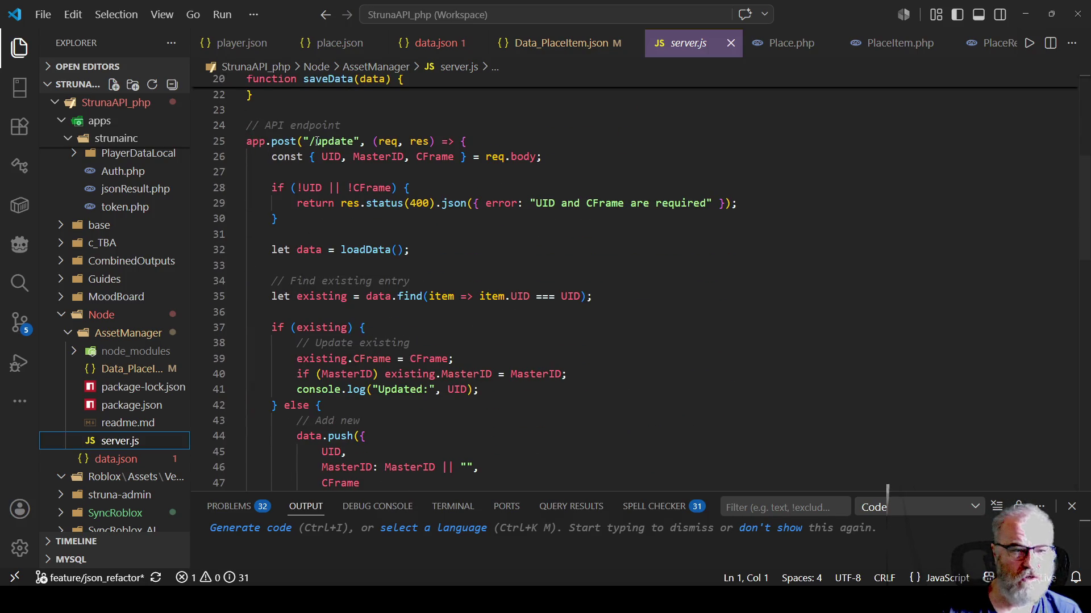
double_click(339, 142)
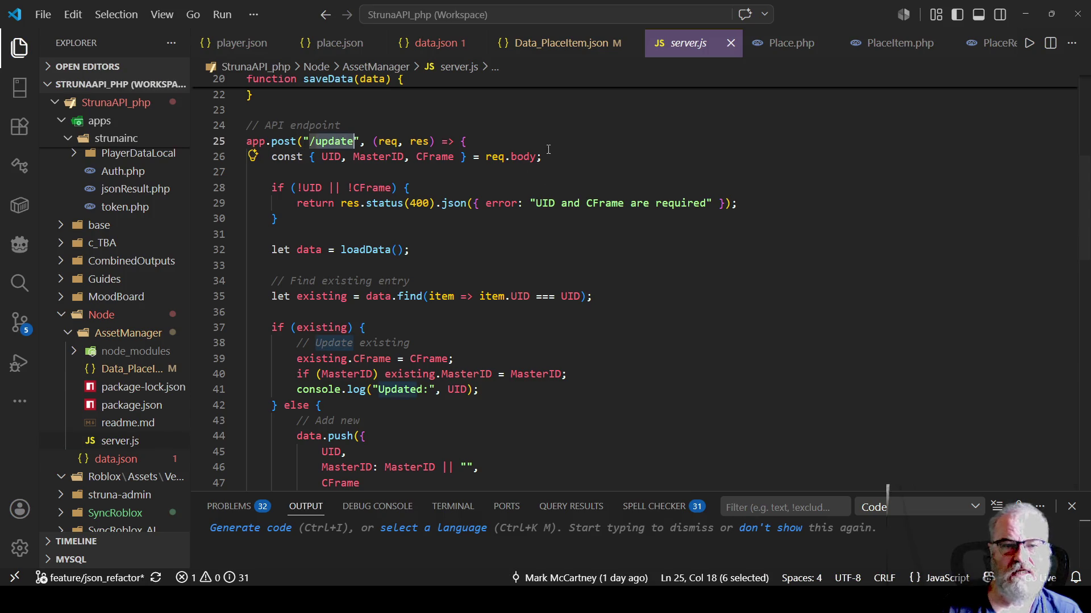
click(339, 158)
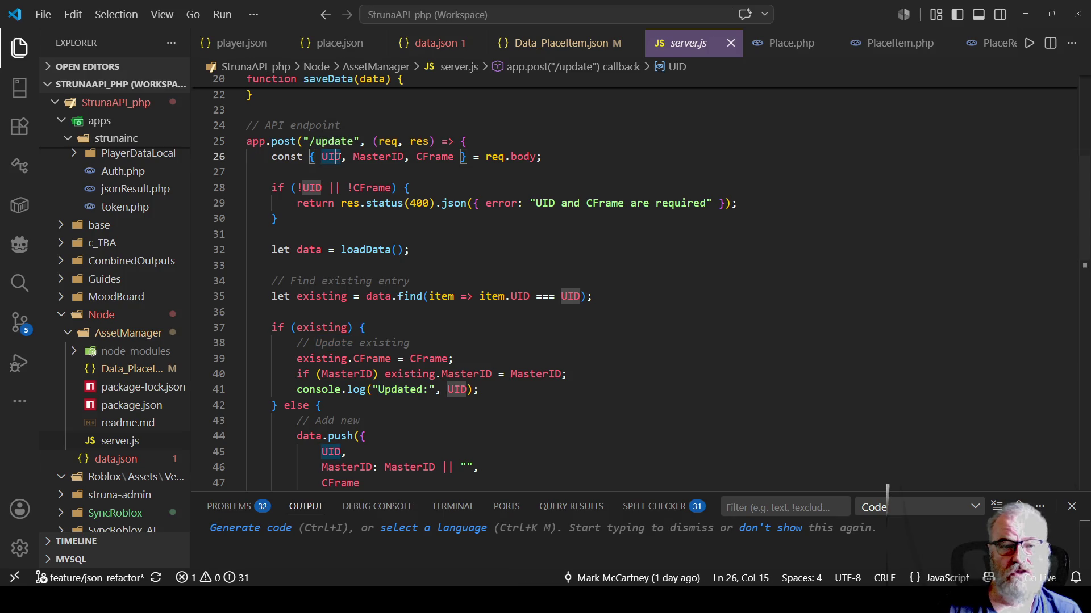
click(387, 157)
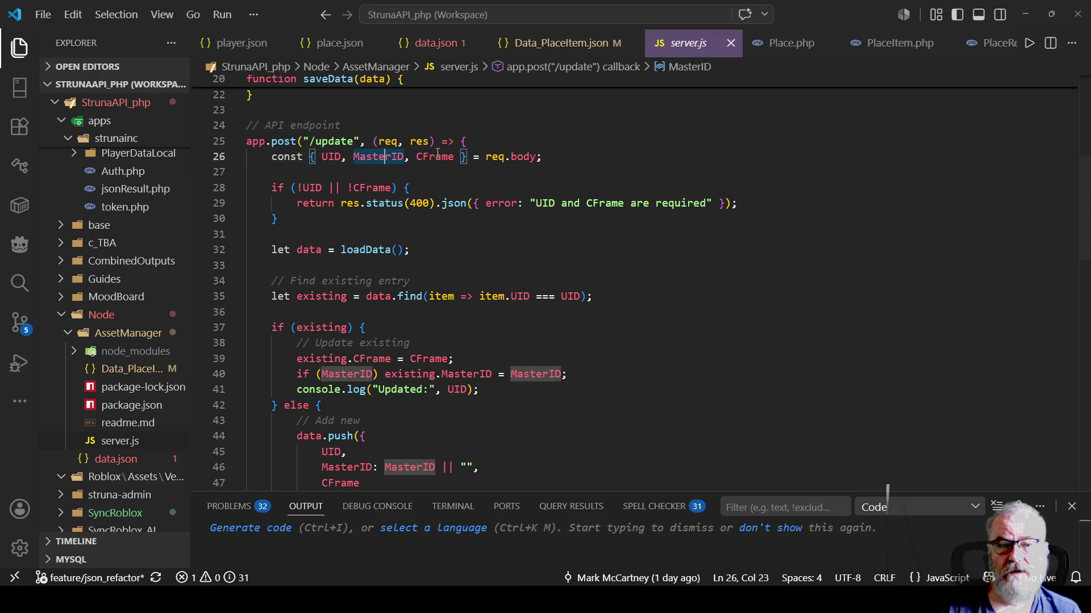
click(436, 157)
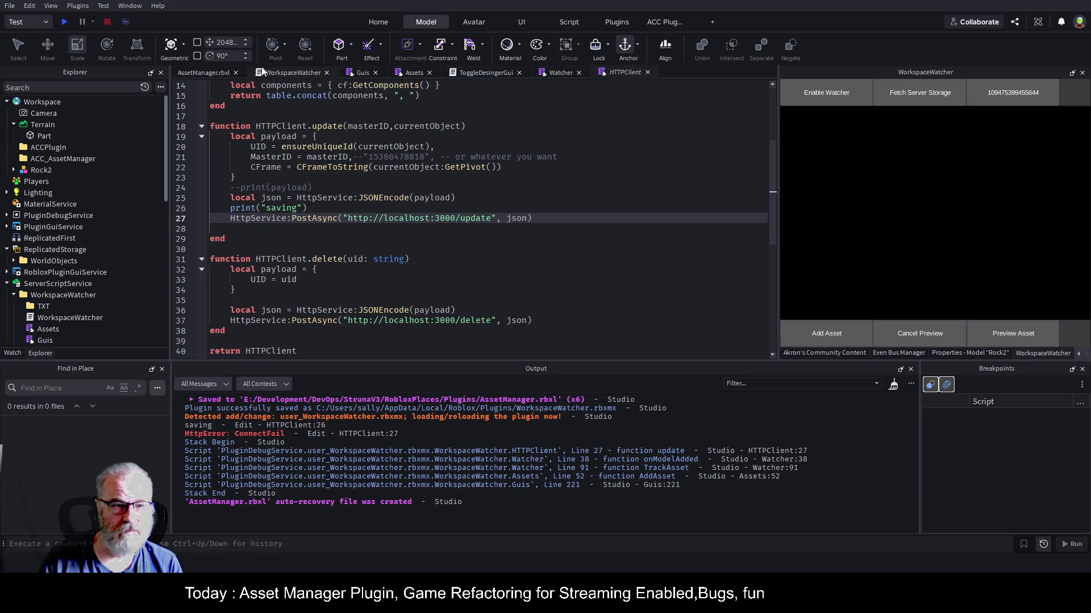
- Delete Rock2 from the Workspace, then select the Rock2 asset in ServerStorage's Rocks folder
click(42, 171)
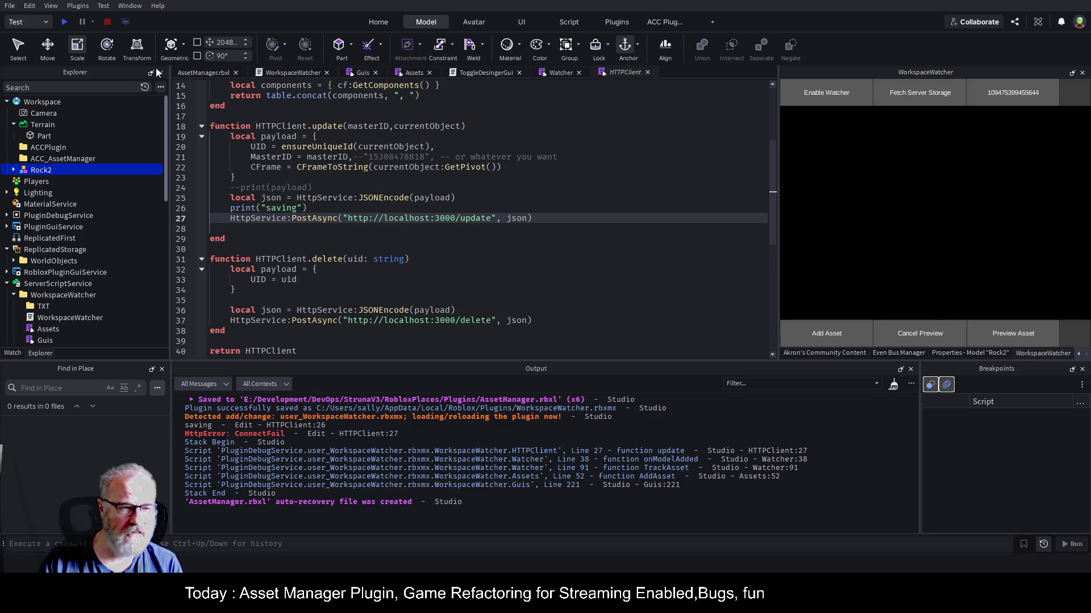
click(196, 74)
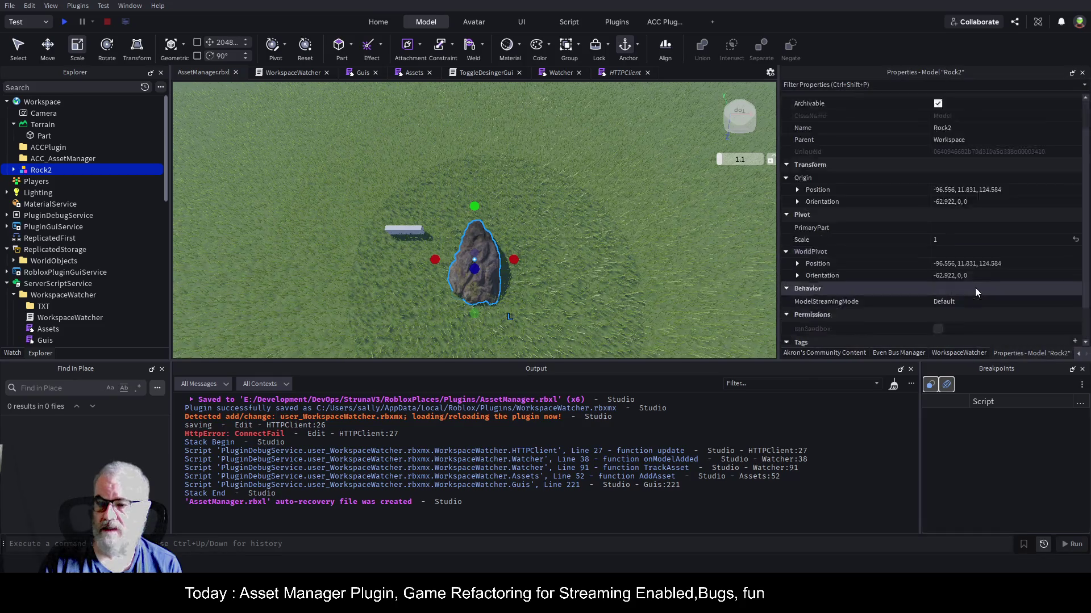
scroll(852, 334, down, 2)
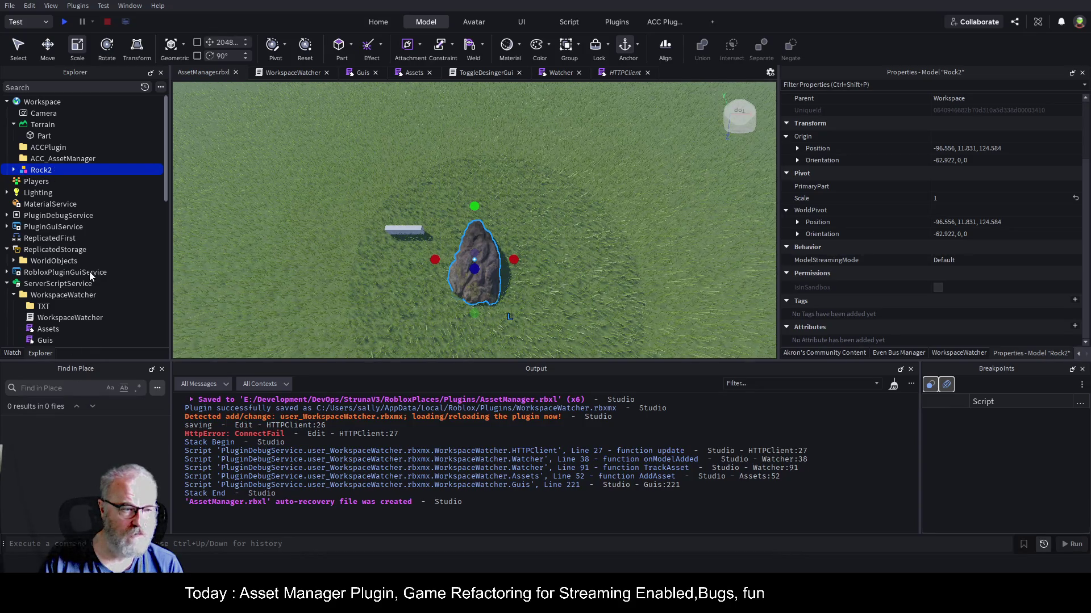
key(Delete)
scroll(84, 266, down, 6)
click(63, 248)
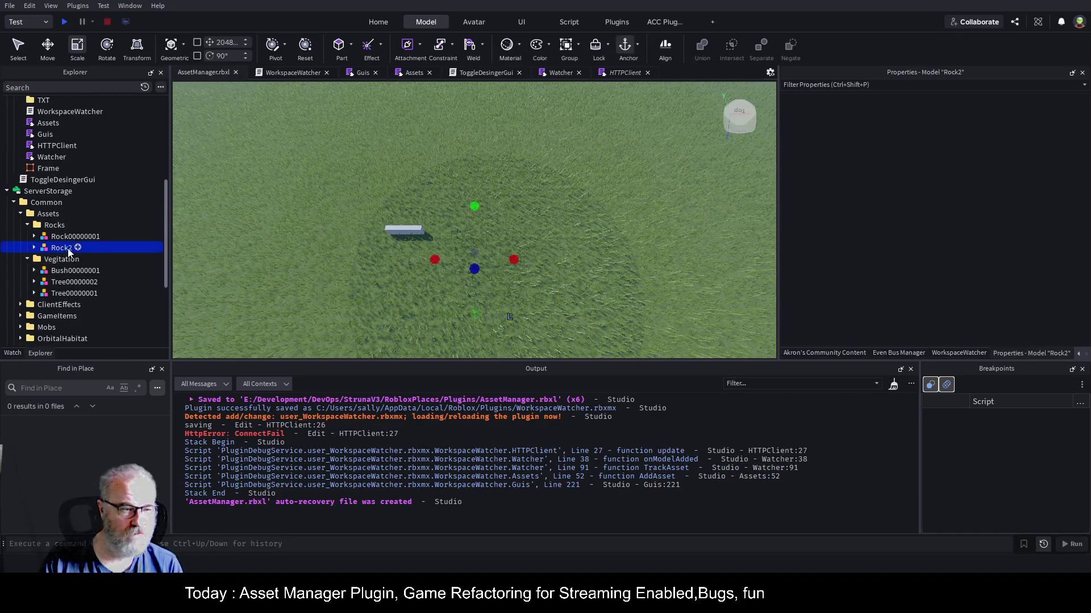
- Preview, cancel, then add Rock2 via the WorkspaceWatcher panel and check its GUID in Properties
click(1077, 355)
click(1037, 353)
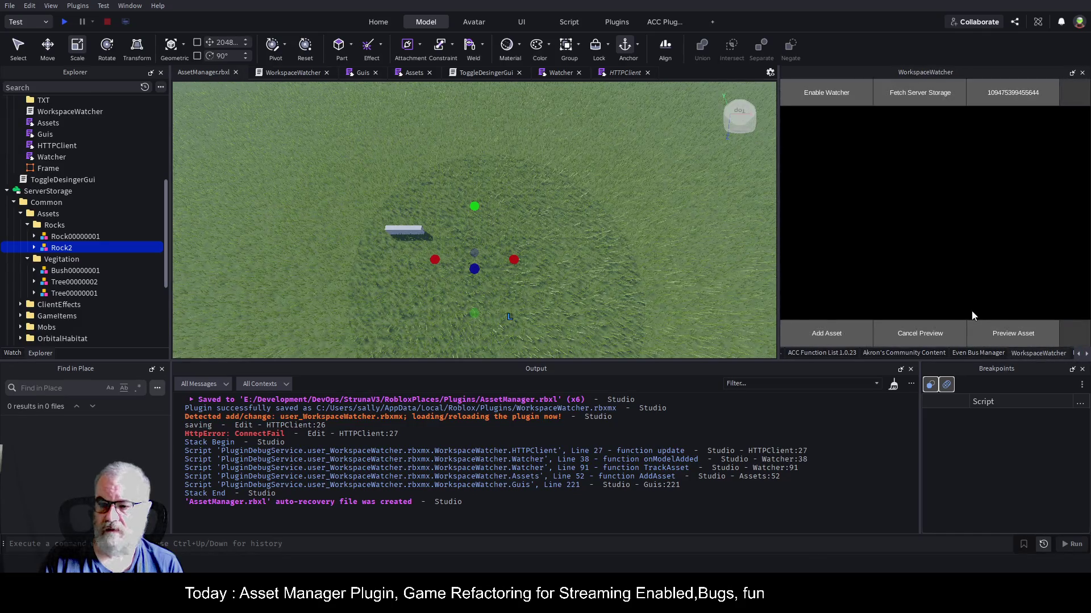
click(1013, 335)
click(924, 332)
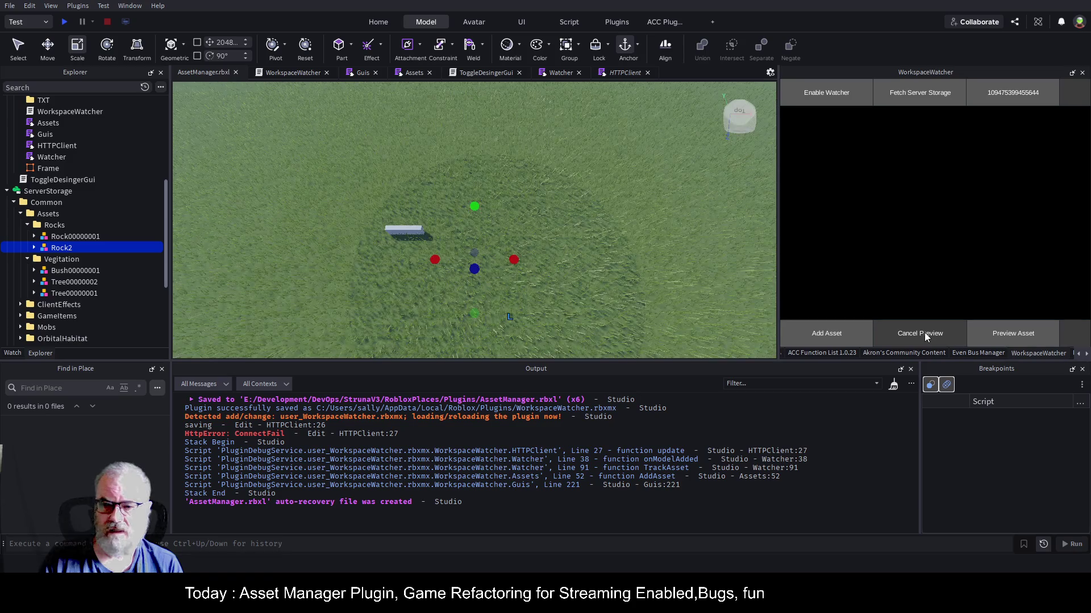
click(828, 333)
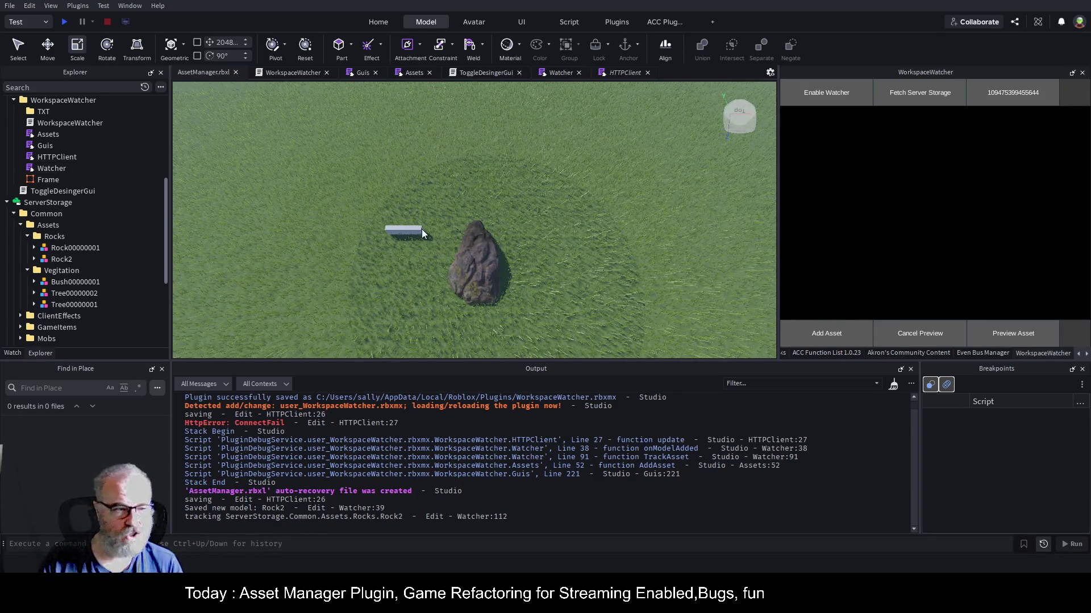
click(475, 255)
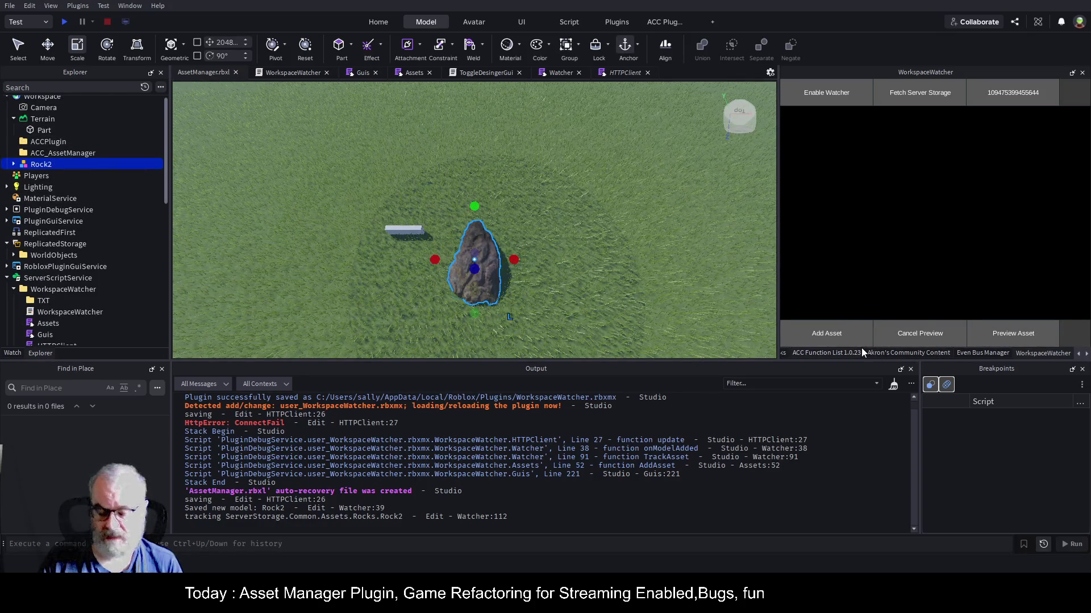
key(alt+p)
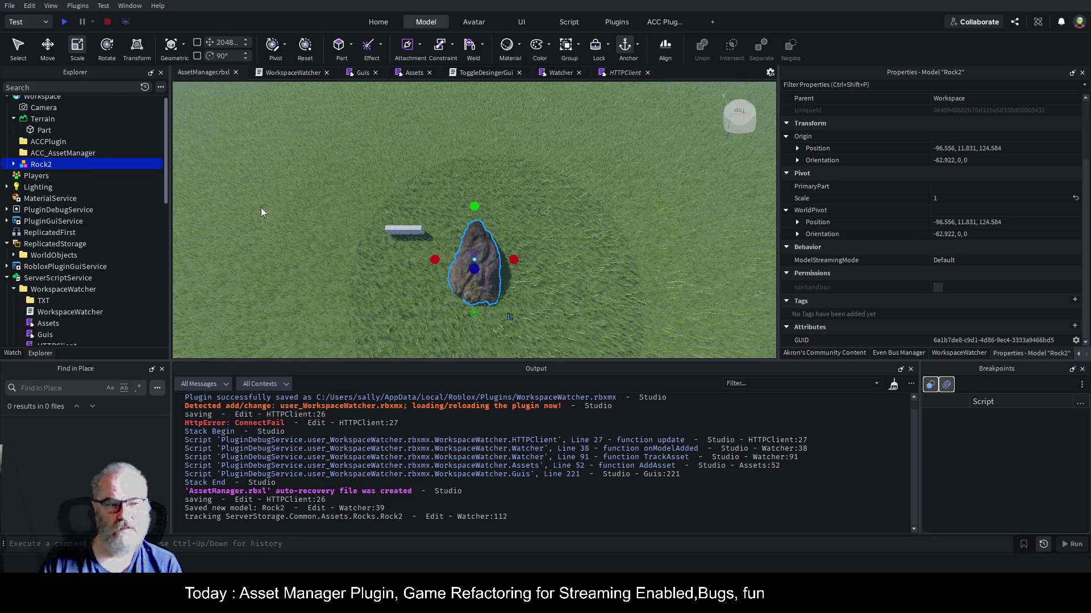
scroll(46, 270, down, 6)
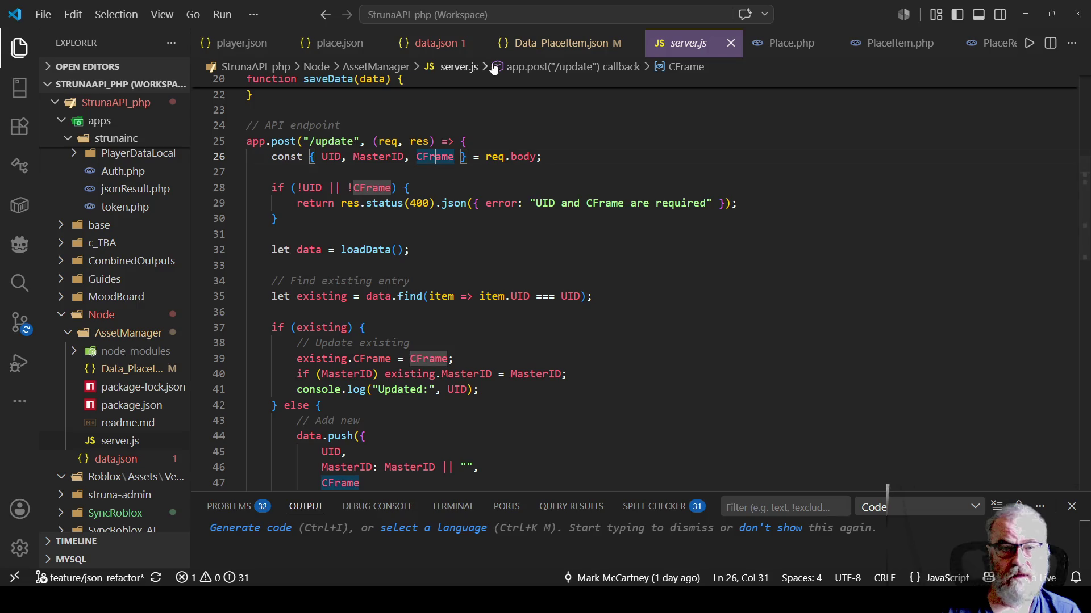
- Inspect the new Data_PlaceItem.json entry's MasterID and CFrame x coordinate
click(559, 43)
click(390, 207)
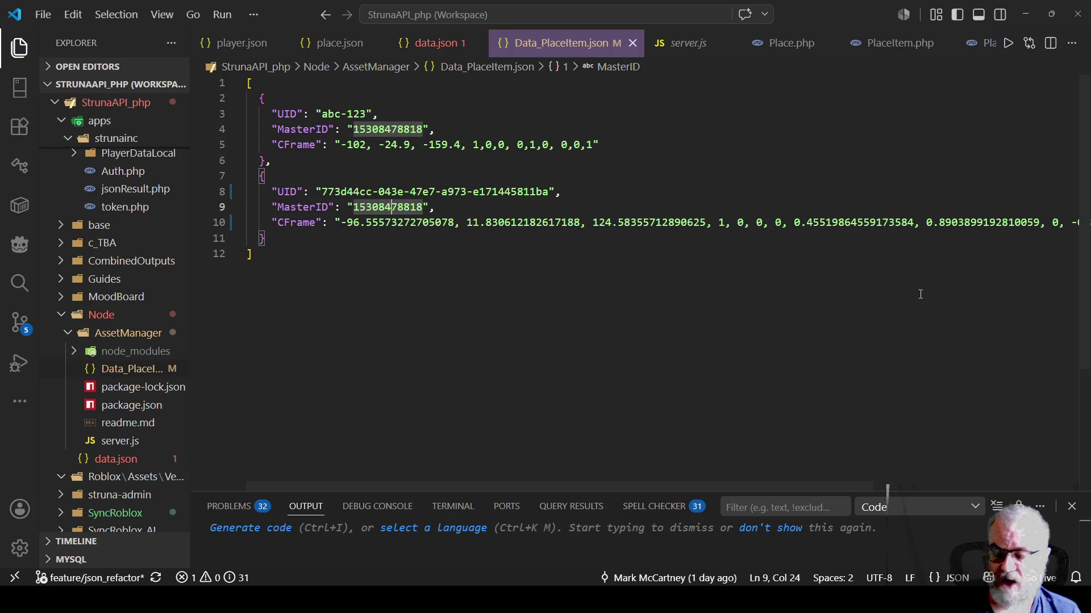
double_click(378, 207)
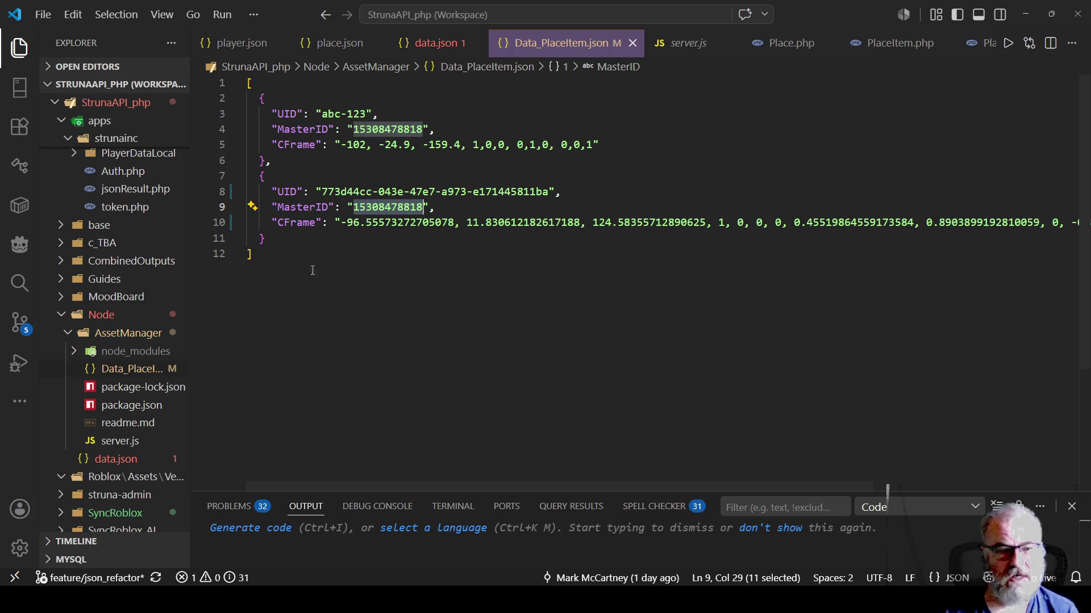
drag(340, 223, 366, 222)
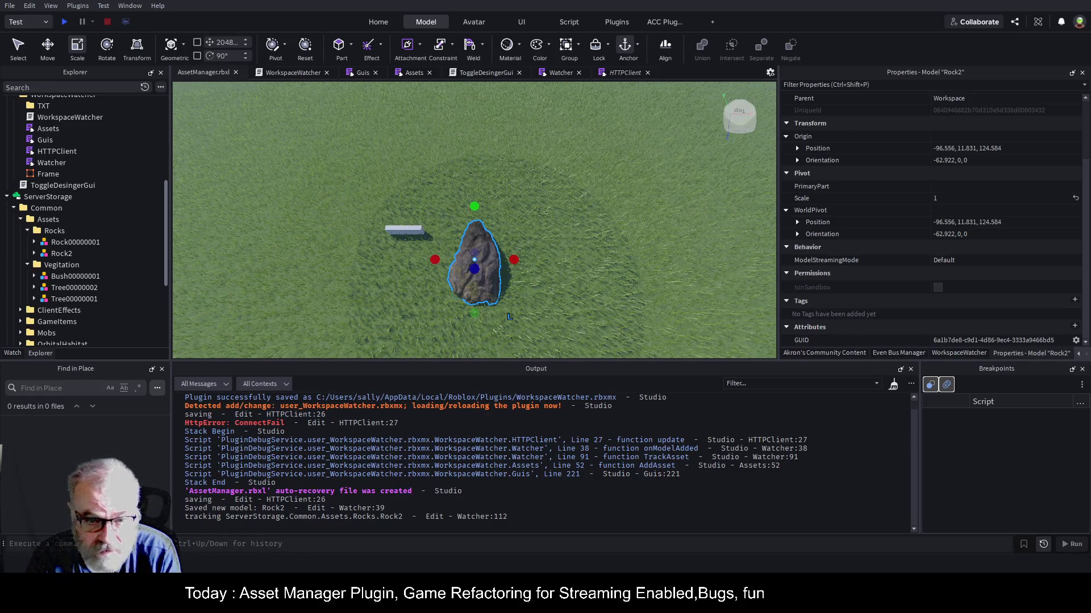
- With the Move tool, clear Output and drag Rock2 along X to -29.9
key(ctrl+2)
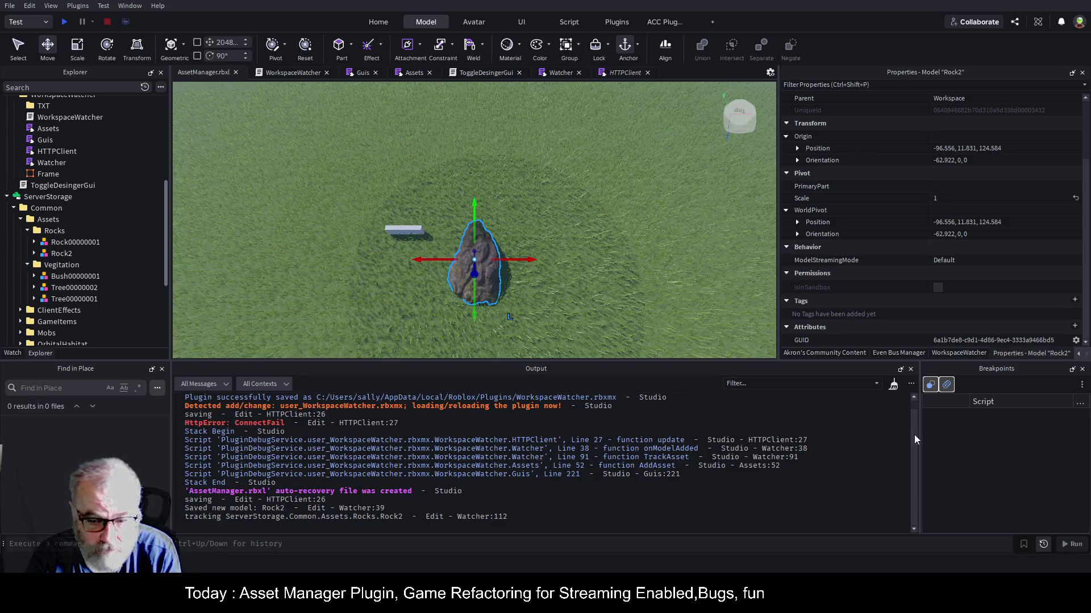
click(893, 385)
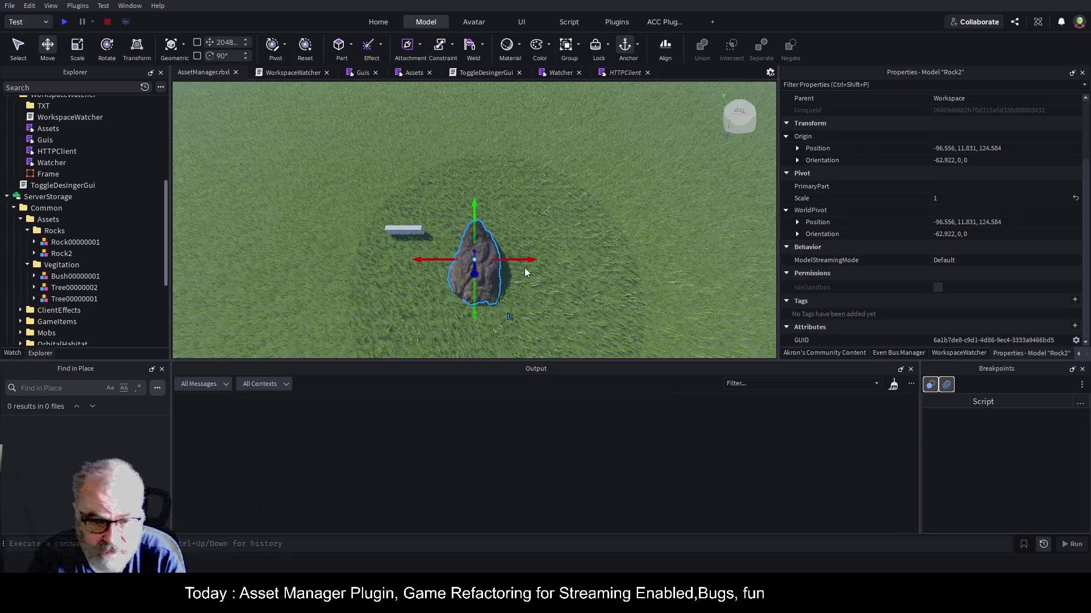
drag(530, 260, 685, 266)
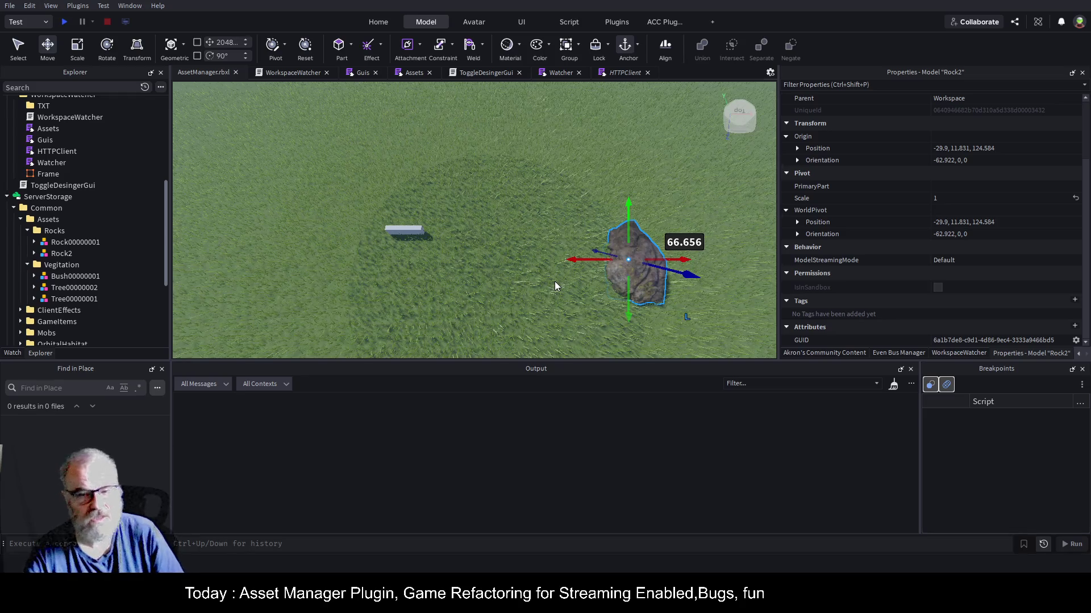
scroll(34, 244, up, 4)
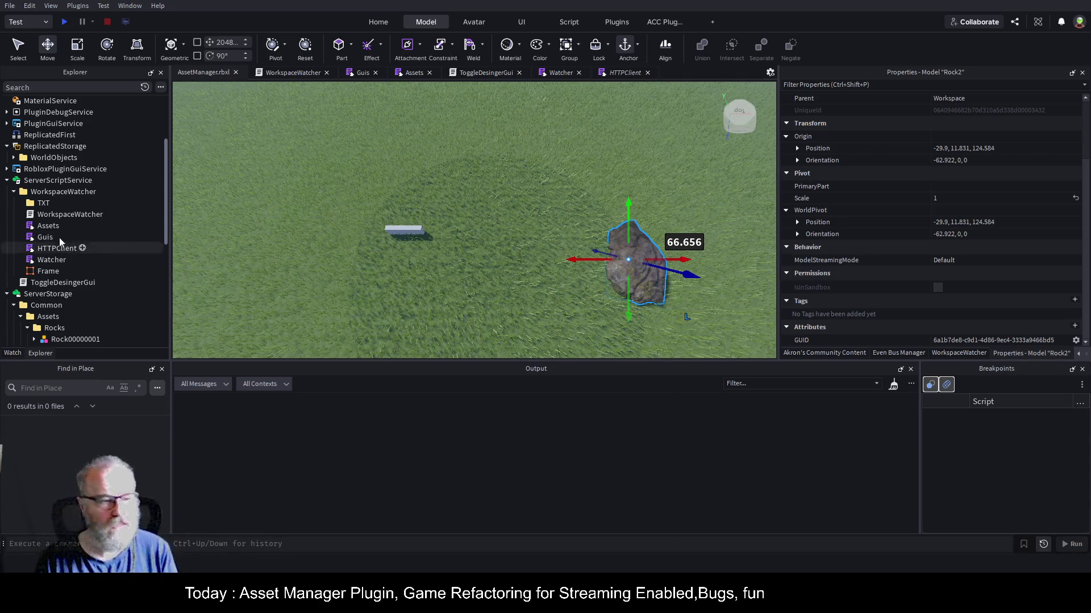
click(409, 76)
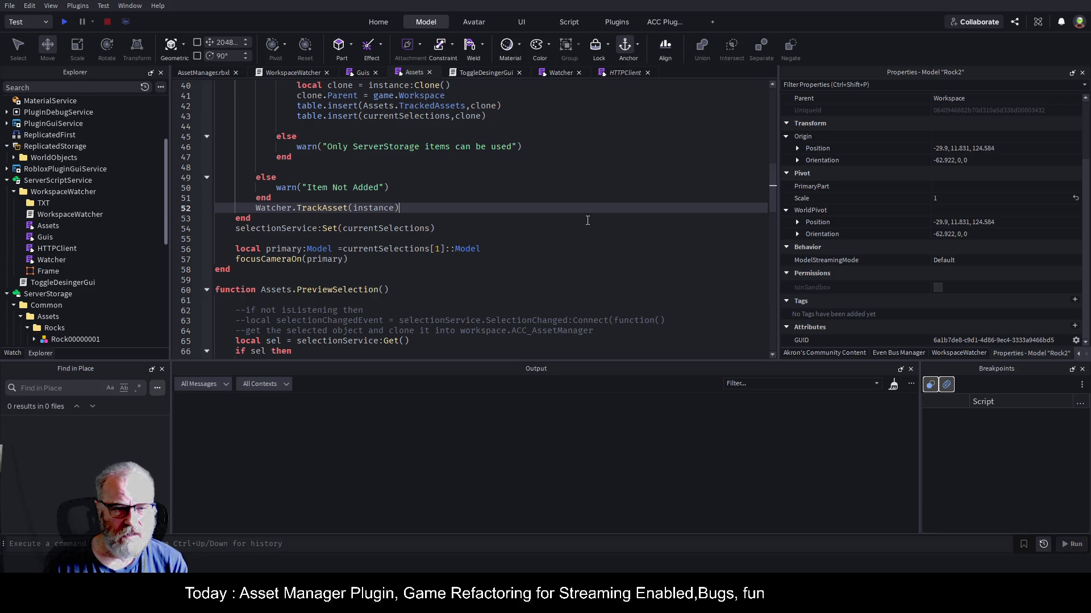
- Open the Guis script and put the caret on blank line 56
scroll(587, 220, up, 2)
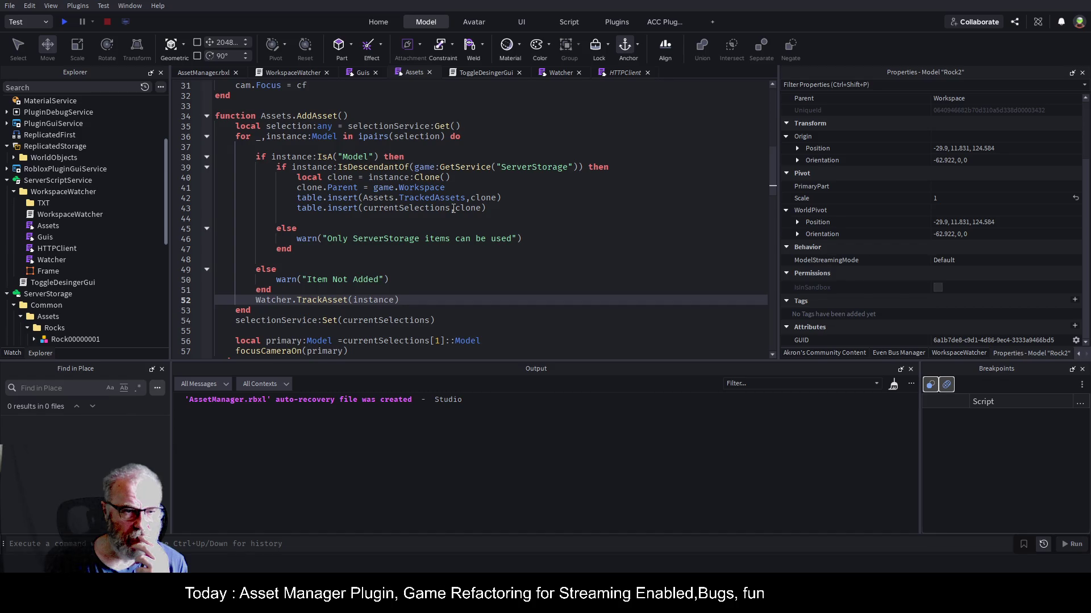
click(361, 72)
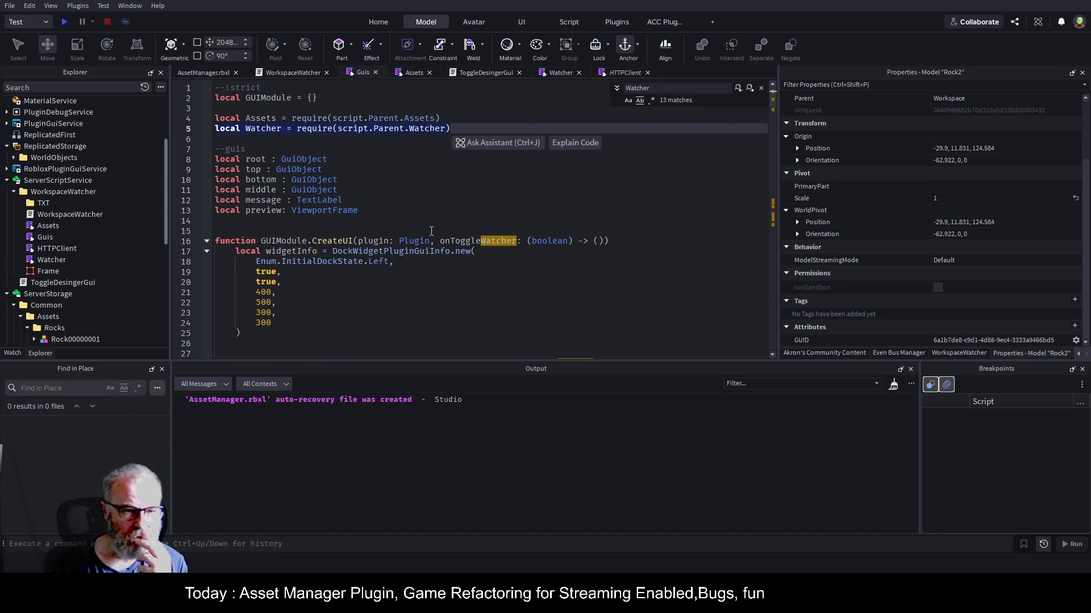
scroll(431, 232, down, 13)
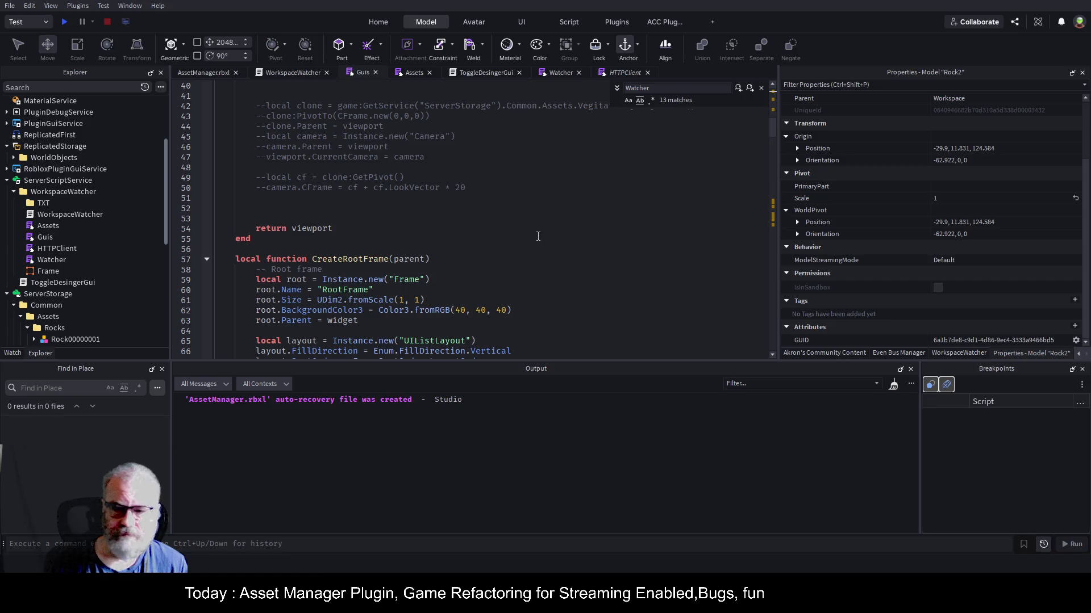
click(523, 248)
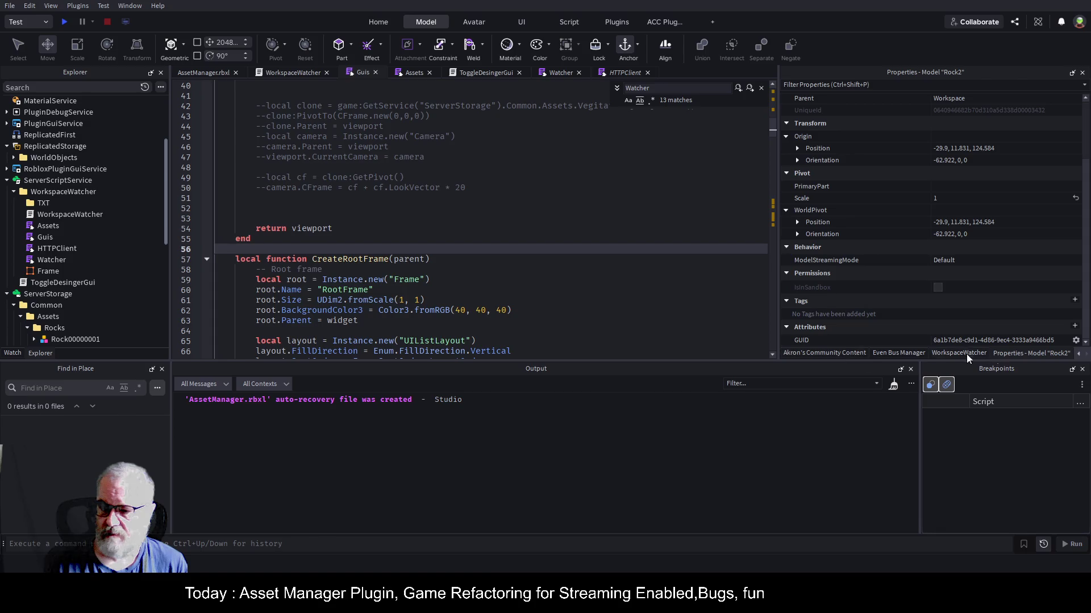
- Bring the ACC Function List 1.0.23 panel into view beside the script
click(1076, 355)
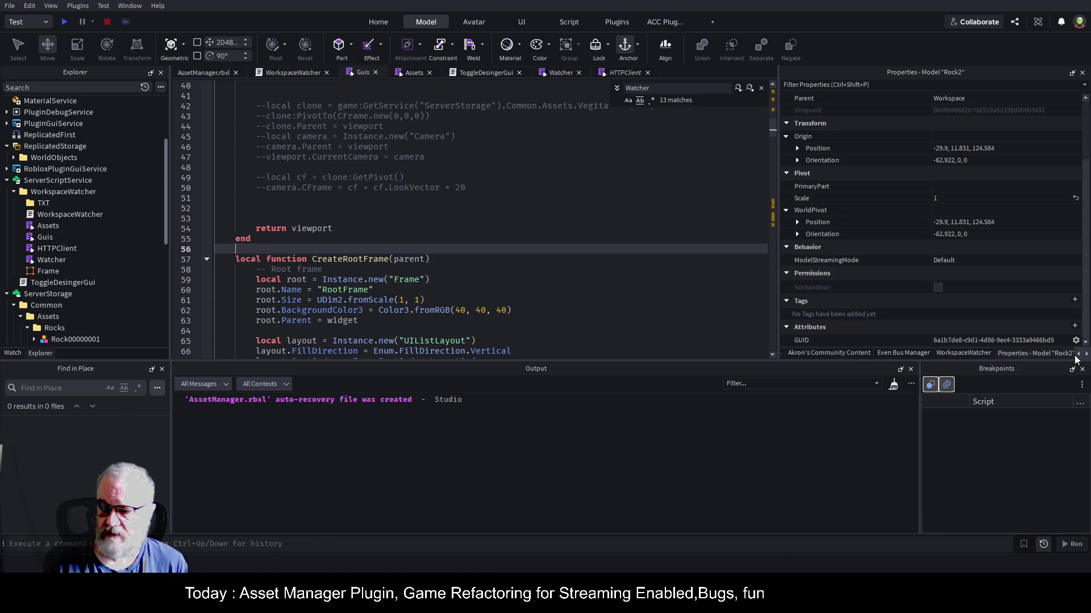
click(1077, 355)
click(1077, 355)
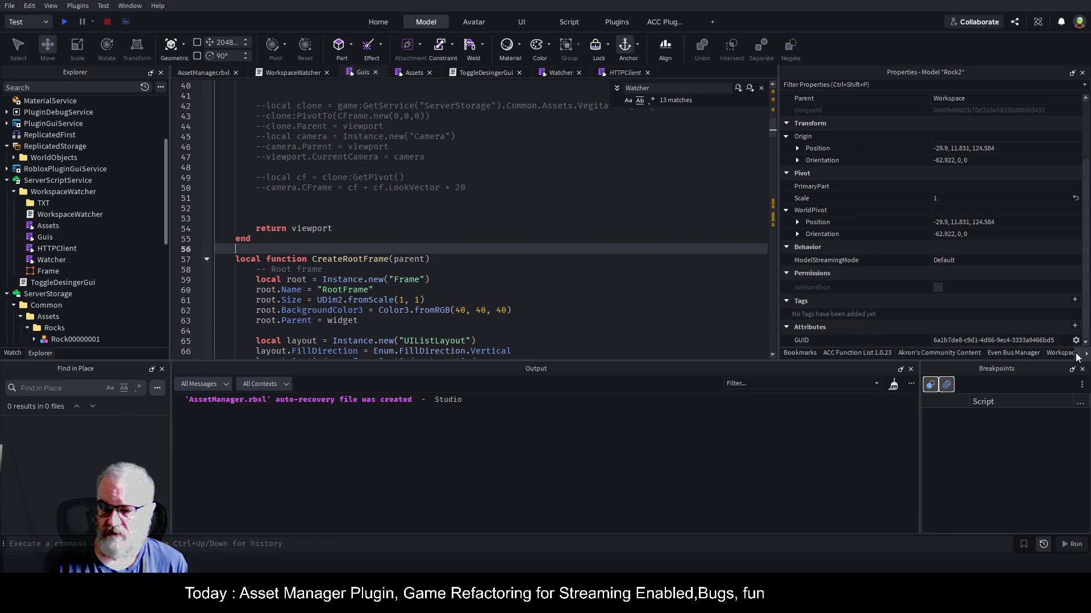
click(858, 355)
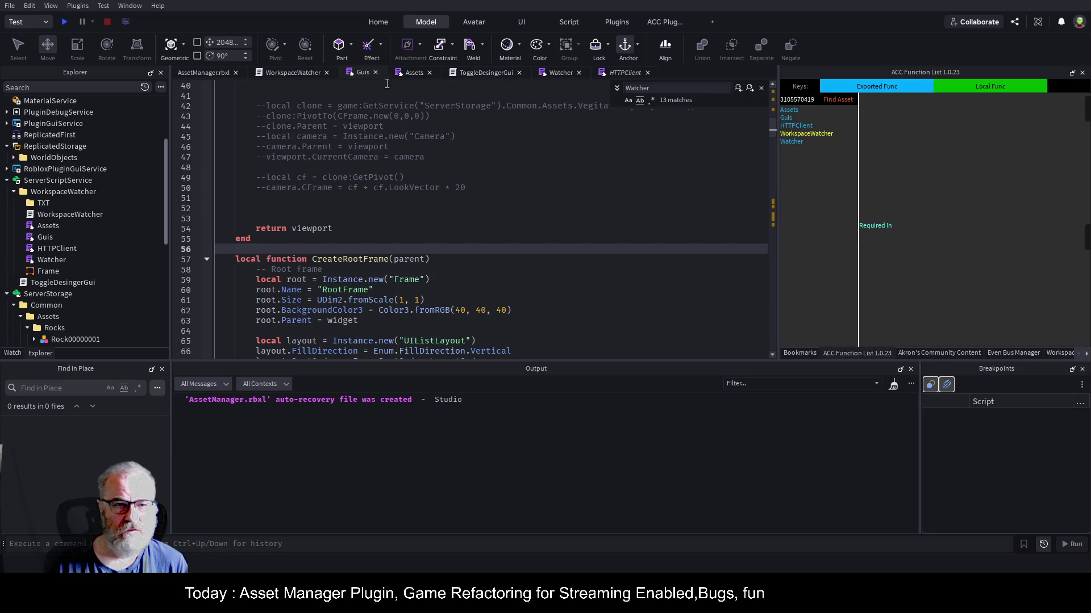
- Jump from CreateAddSelectedAssets in the function list to the Assets.AddAsset definition
click(785, 117)
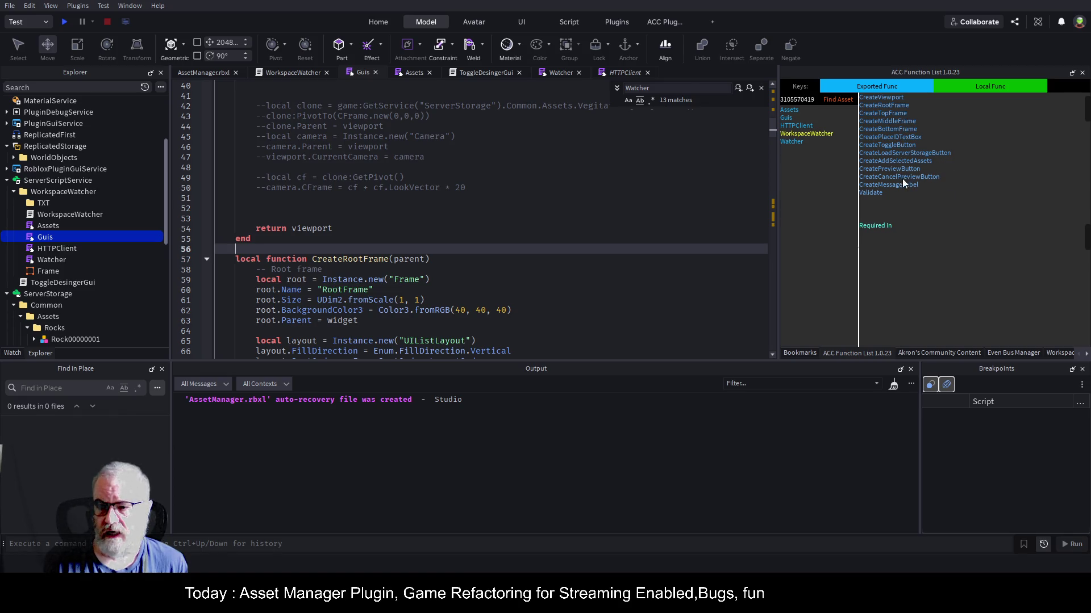
click(911, 161)
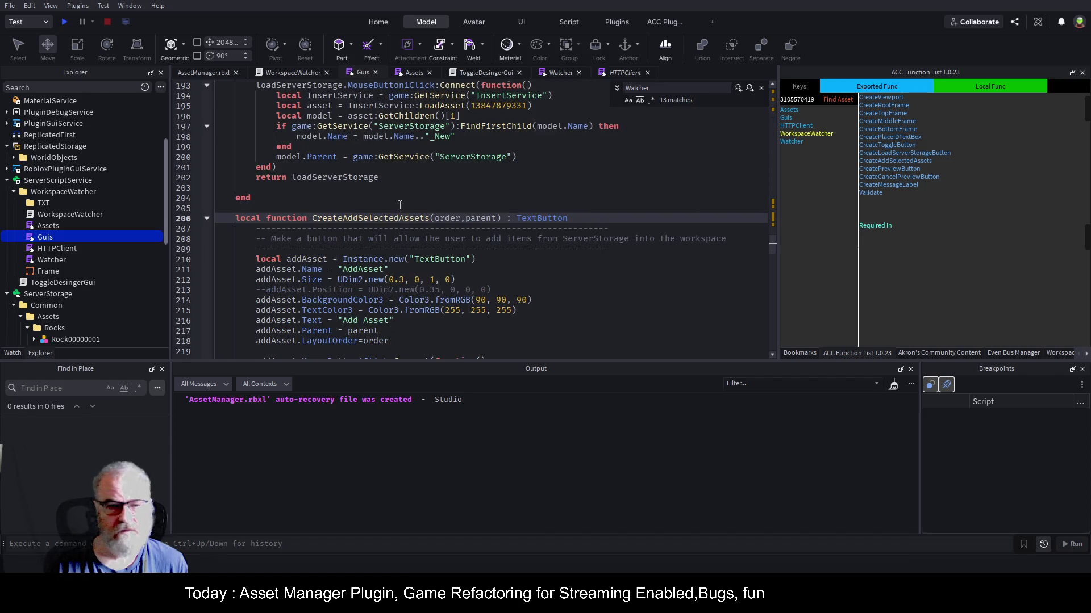
scroll(404, 191, down, 3)
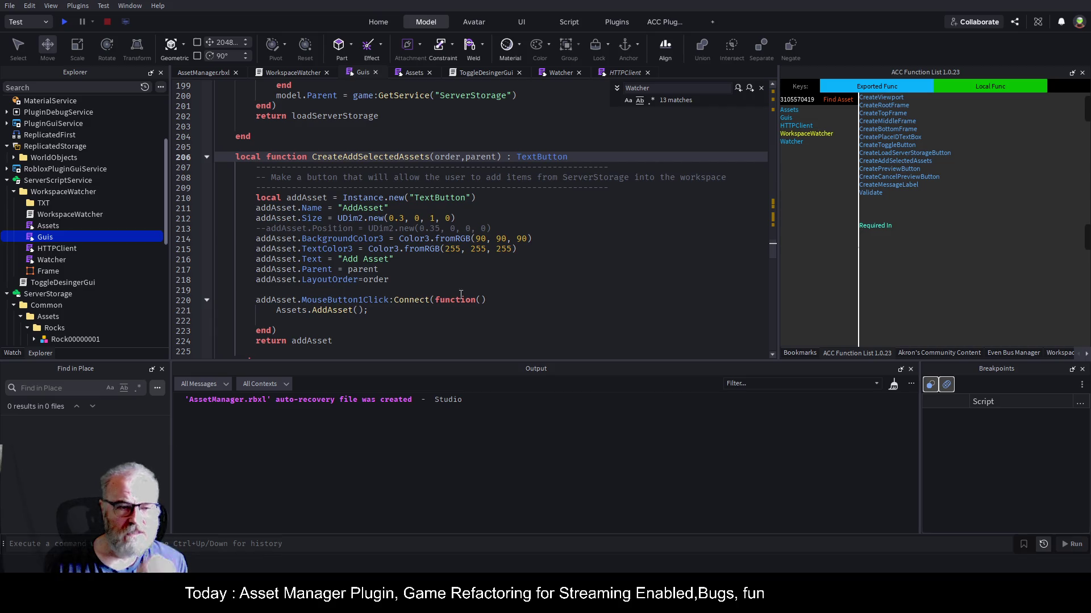
scroll(461, 294, down, 1)
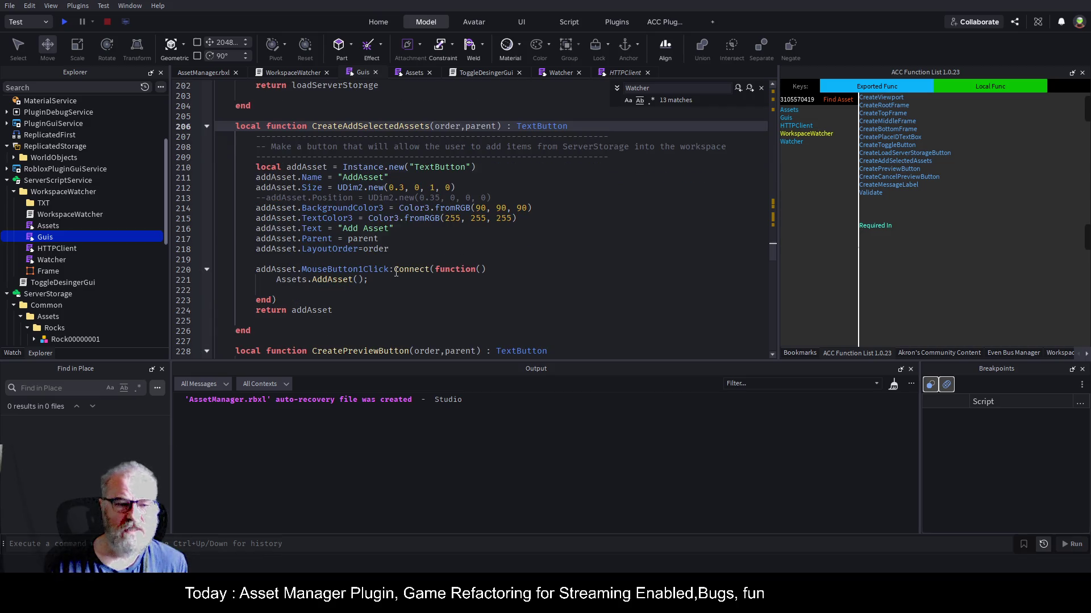
click(336, 279)
key(F12)
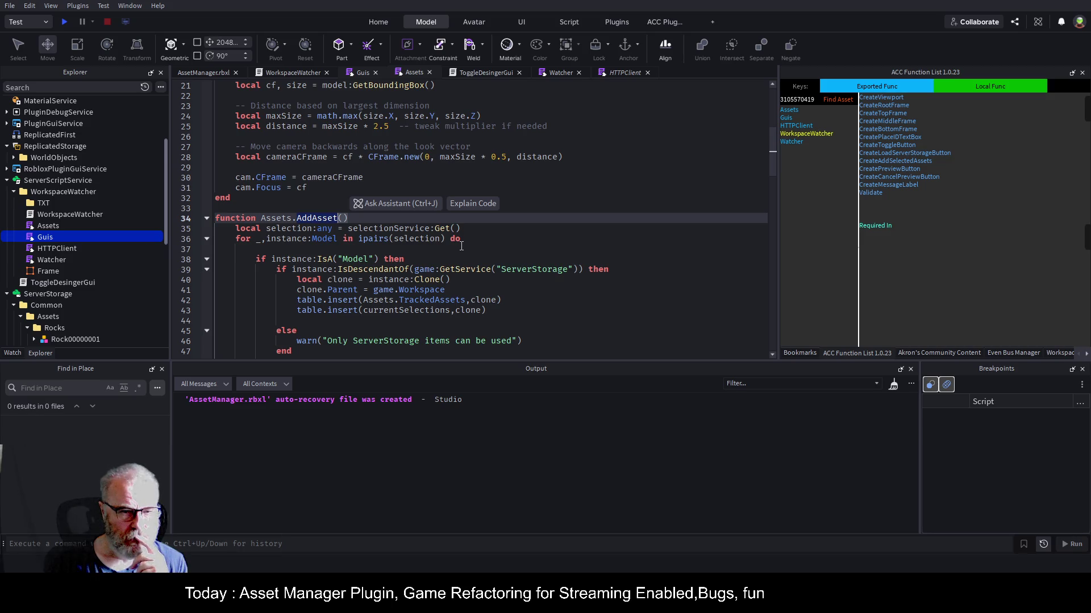
- Follow the TrackAsset call into Watcher, then on to the onModelRemoved definition
scroll(330, 312, down, 3)
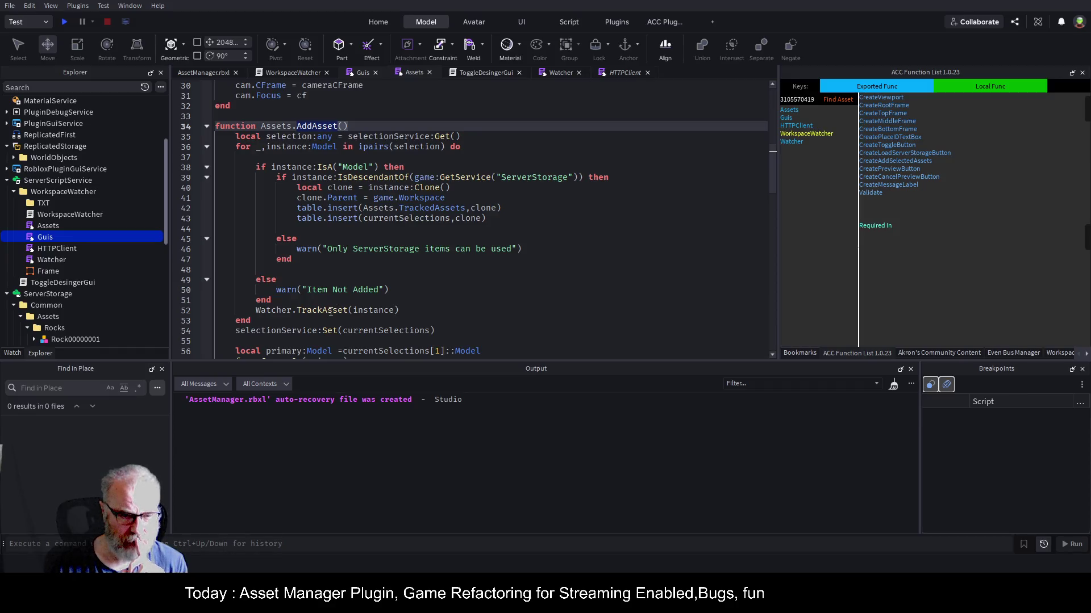
click(330, 312)
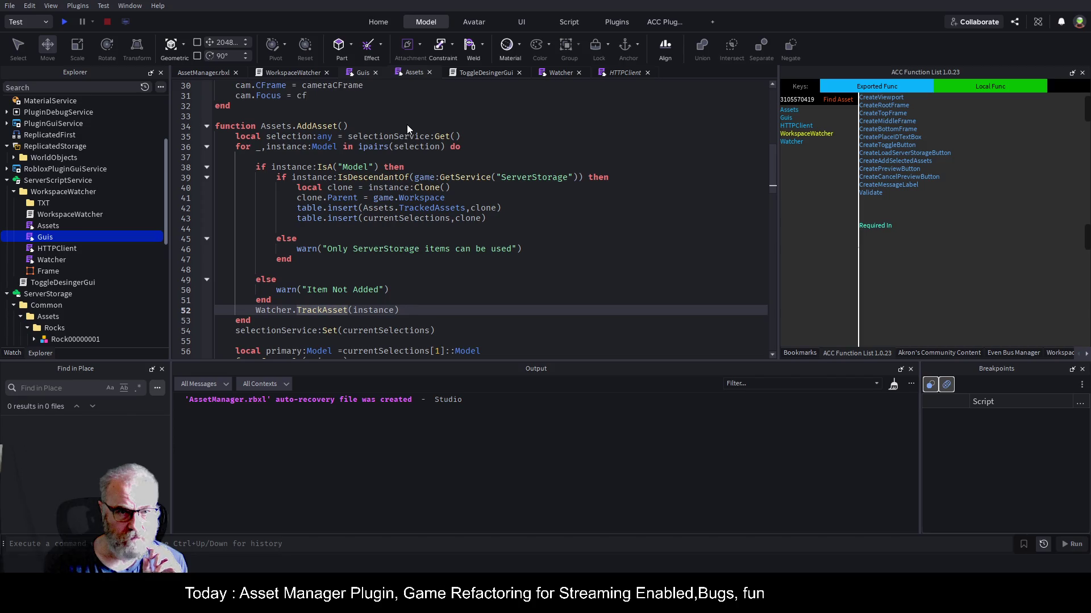
key(F12)
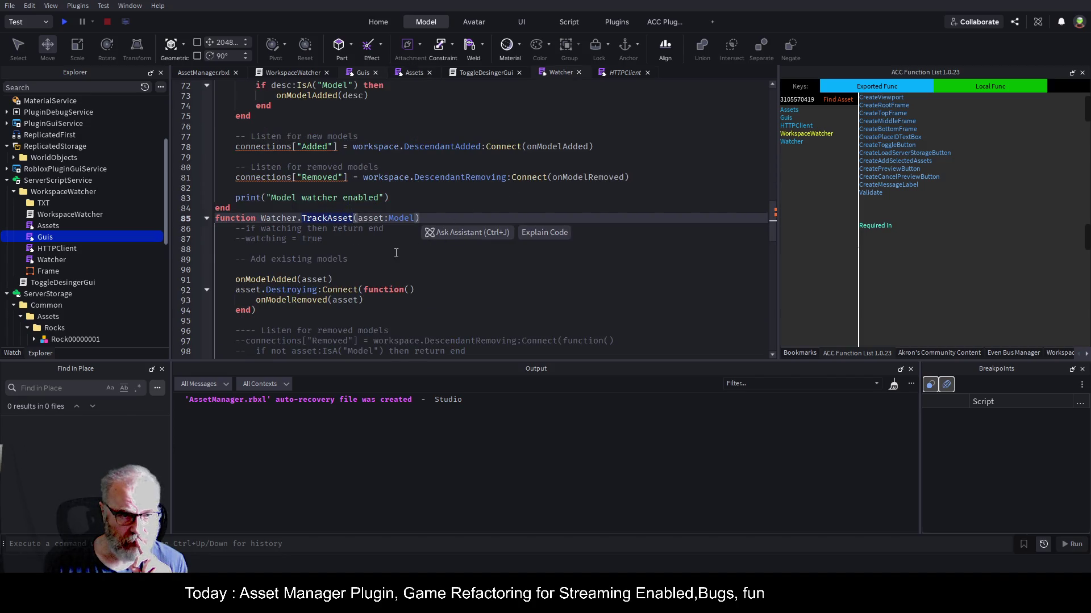
click(370, 250)
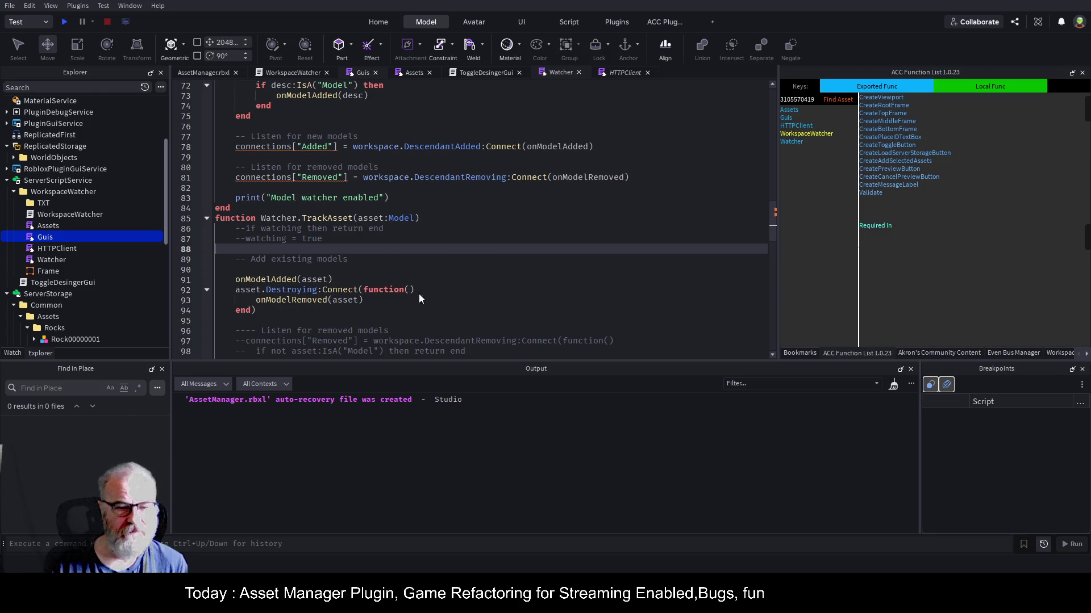
click(310, 303)
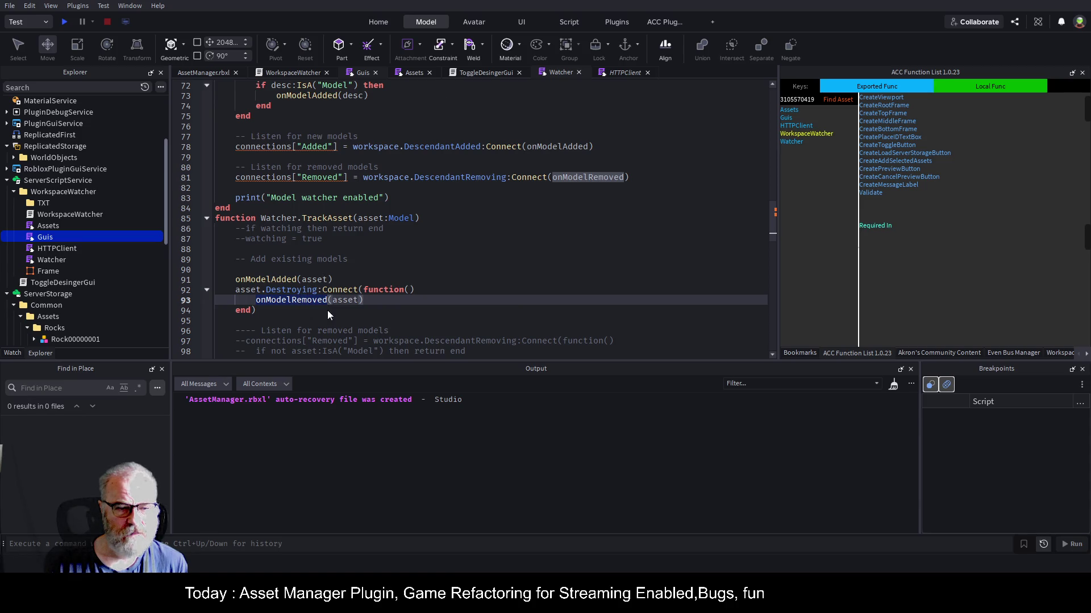
key(F12)
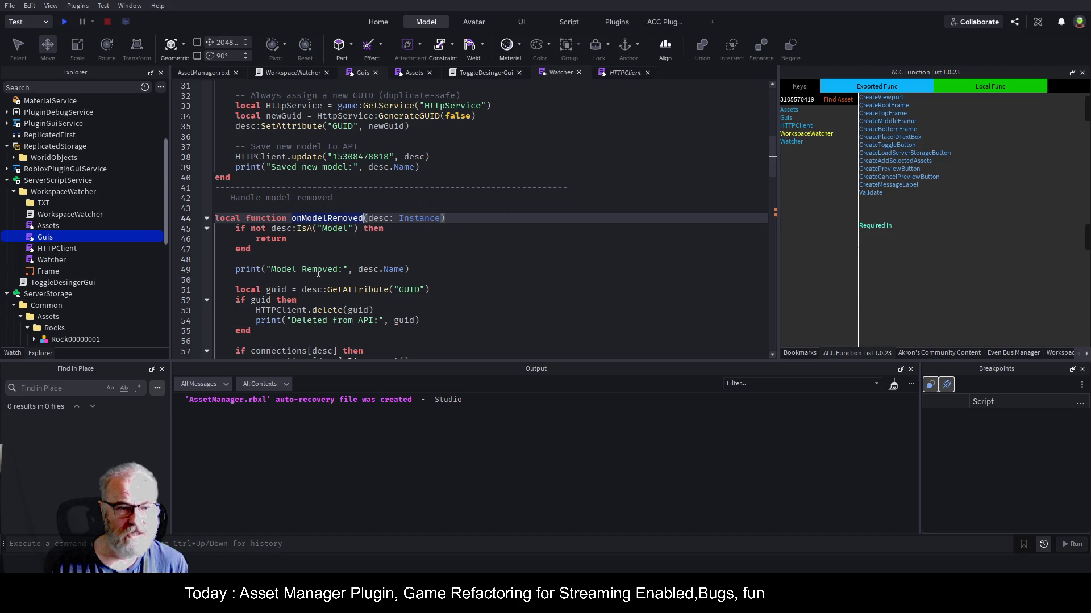
- Delete the Rock2 rock from the 3D scene and return to the WorkspaceWatcher script
click(207, 72)
click(629, 268)
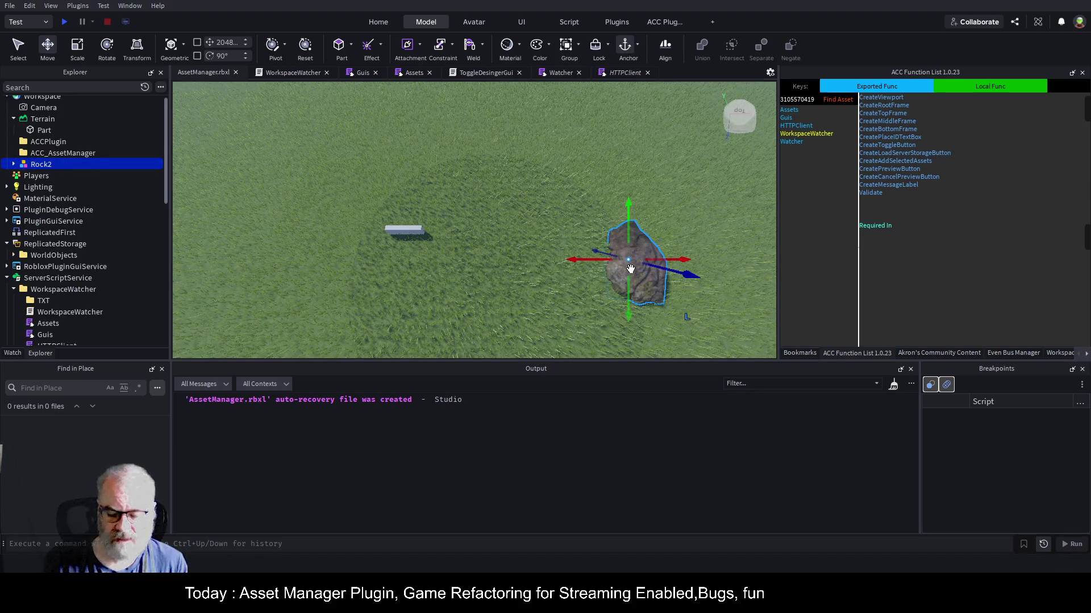
key(Delete)
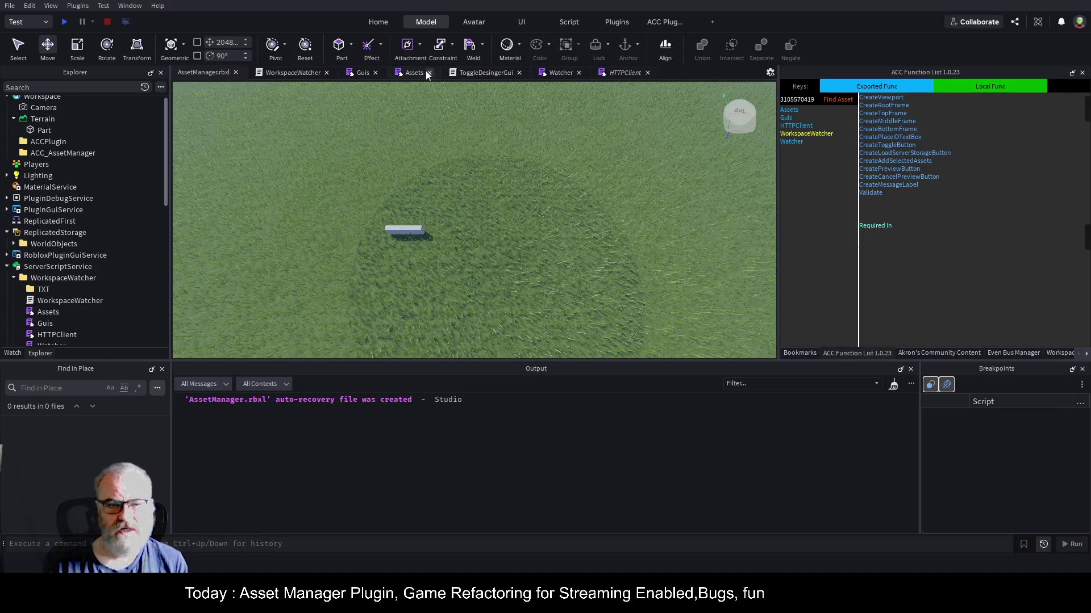
click(298, 72)
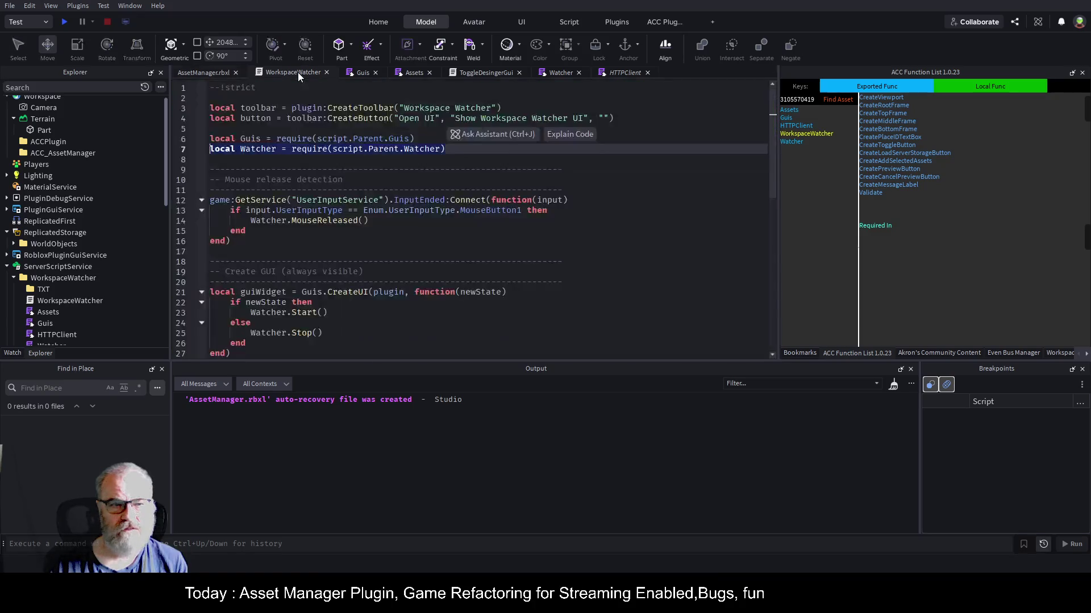
- Review the Watcher script's onModelRemoved connections check and model-type guard
click(421, 74)
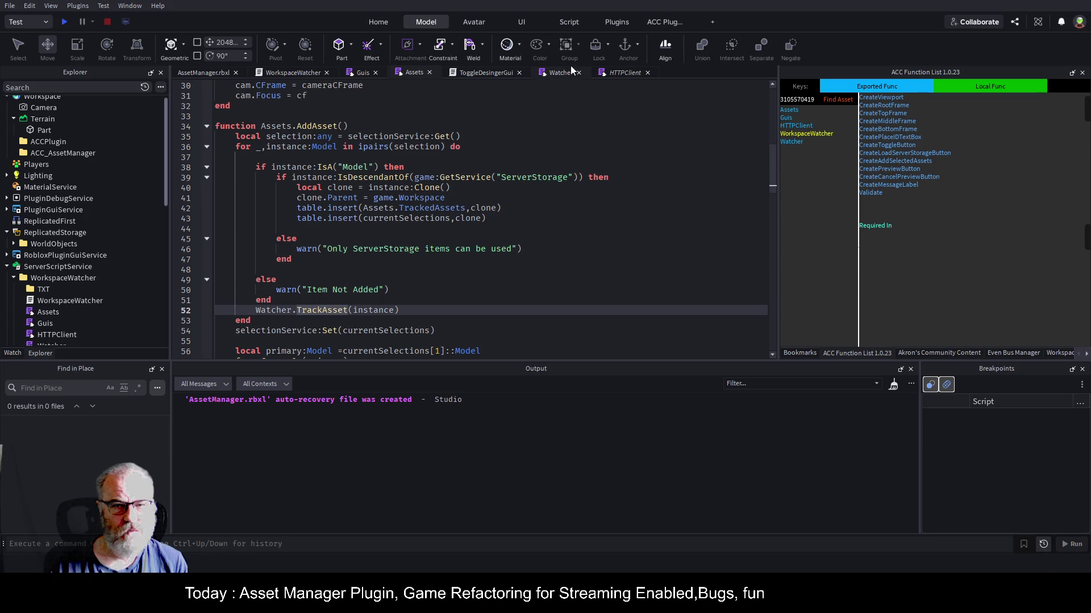
click(557, 73)
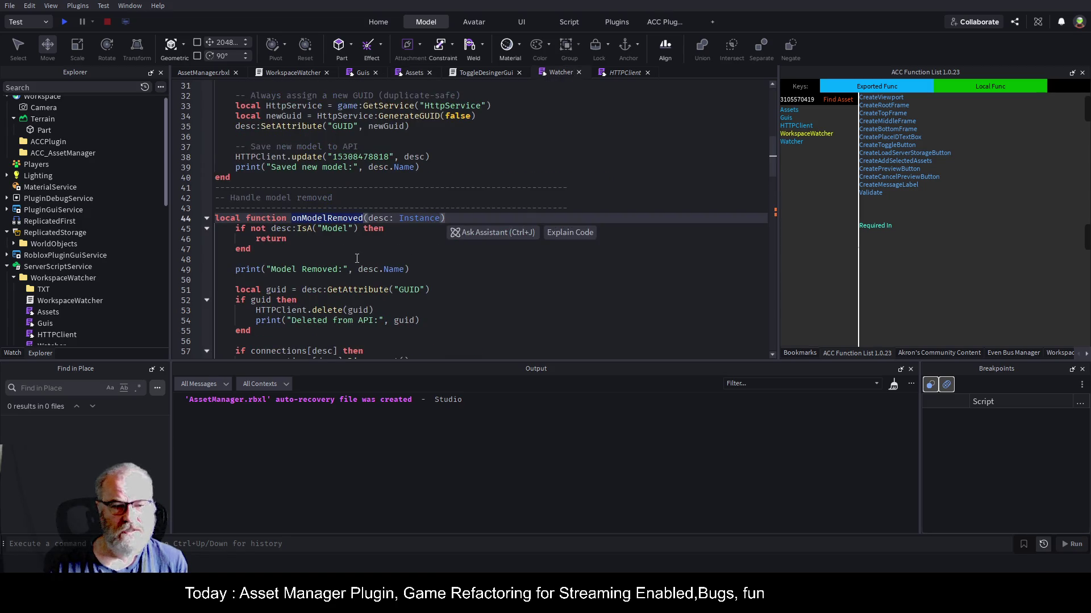
scroll(357, 258, down, 1)
click(305, 320)
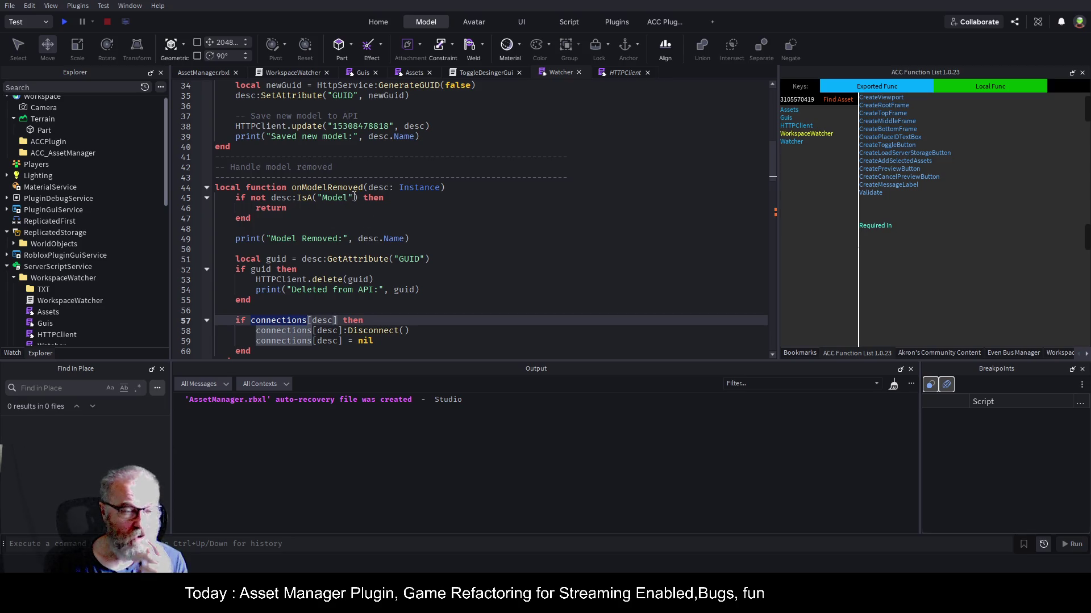
click(413, 221)
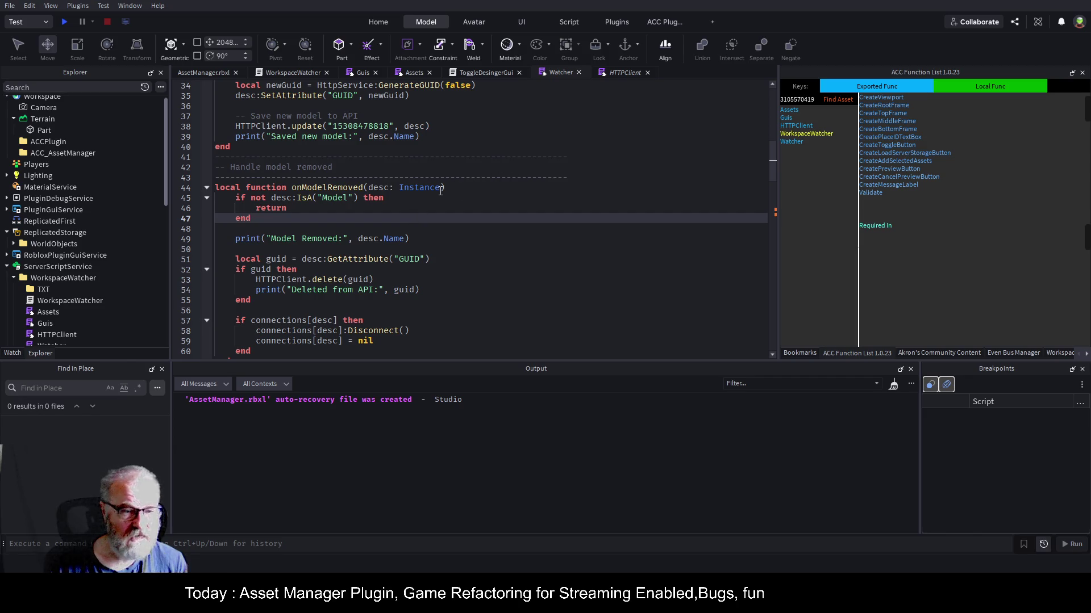
scroll(440, 192, down, 3)
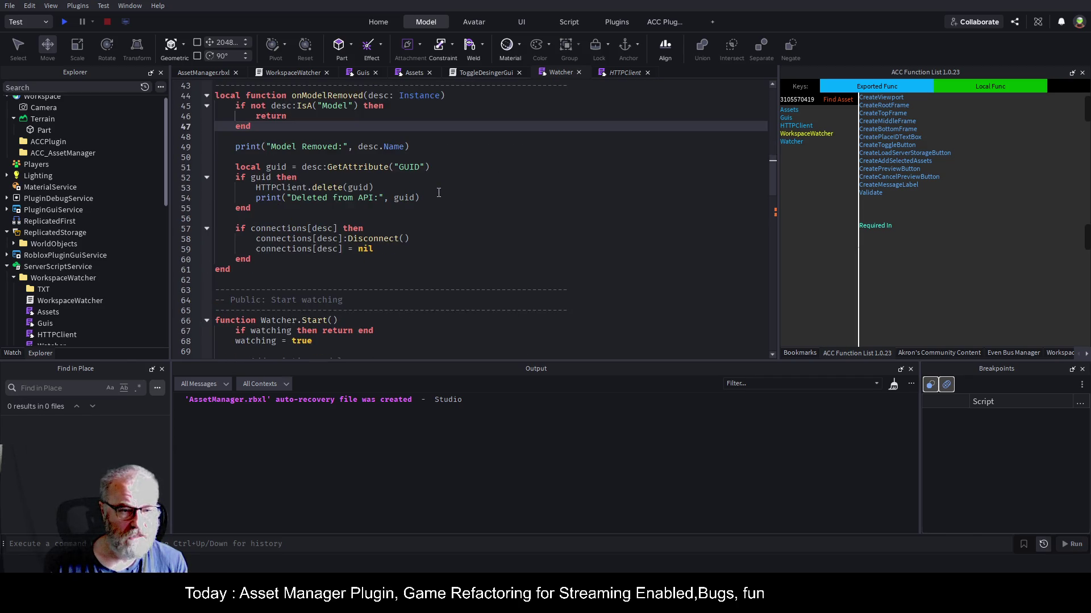
- Go from Assets.AddAsset to Watcher.TrackAsset and inspect its Destroying connection
click(414, 73)
click(316, 312)
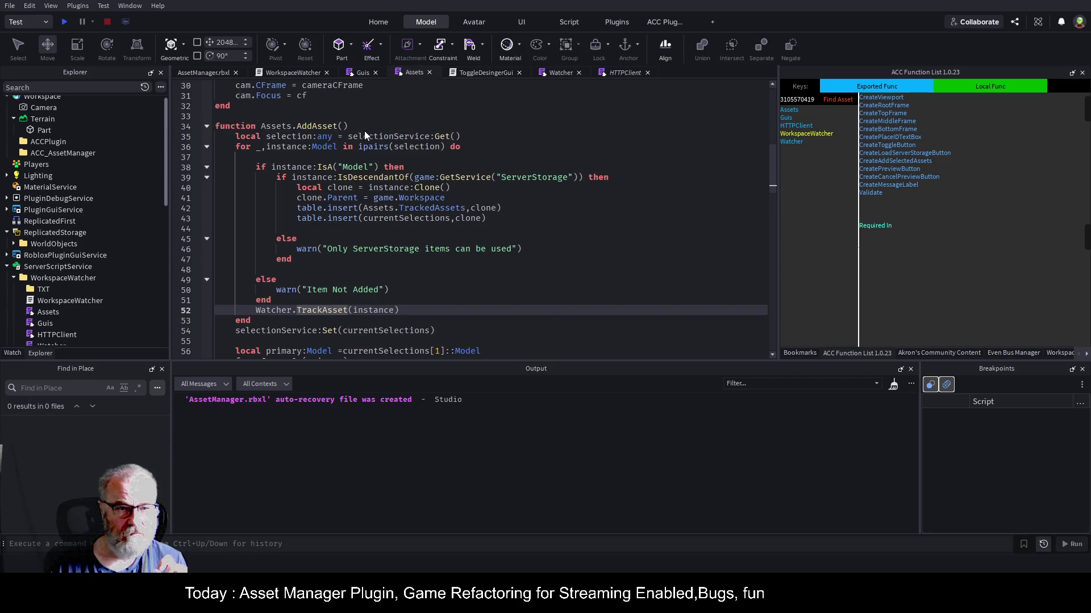
key(F12)
click(318, 291)
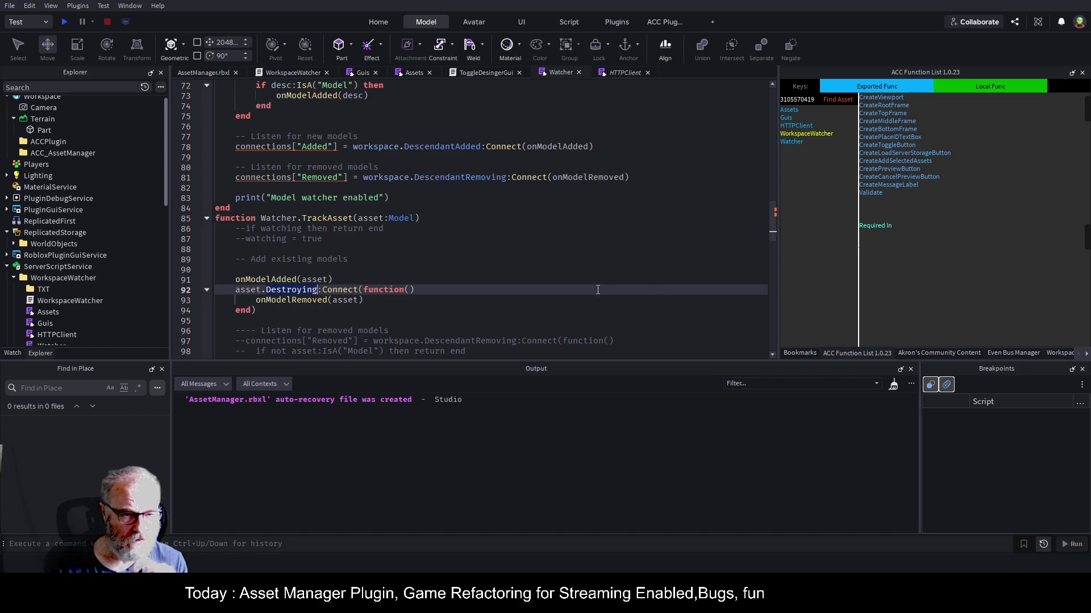
click(314, 271)
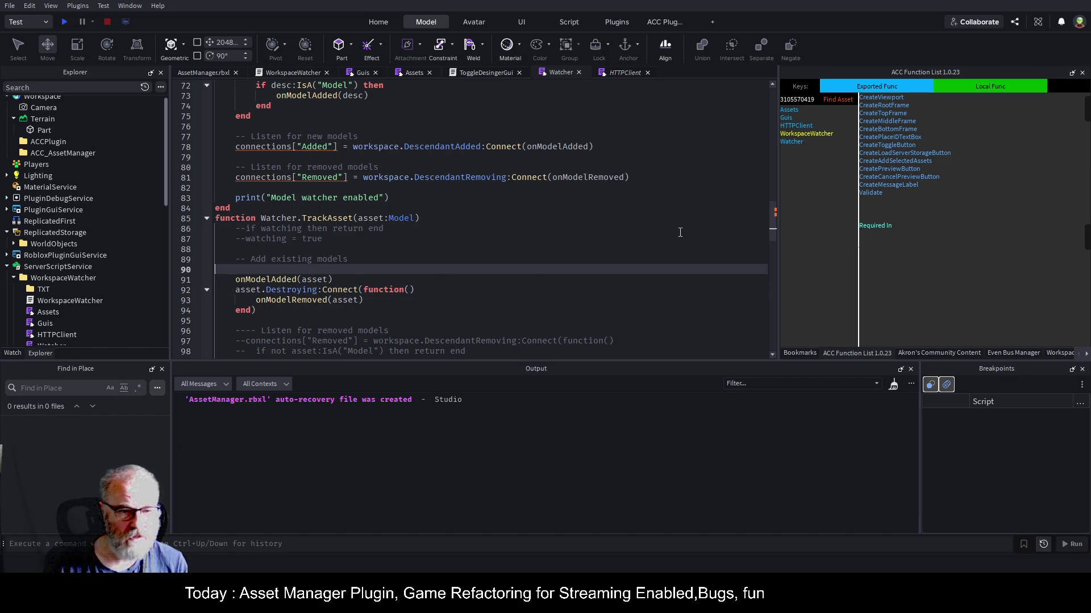
- Replace TrackAsset's commented-out lines with a print of its signature, then save
key(shift+Up)
key(shift+Up)
key(shift+Up)
key(shift+Up)
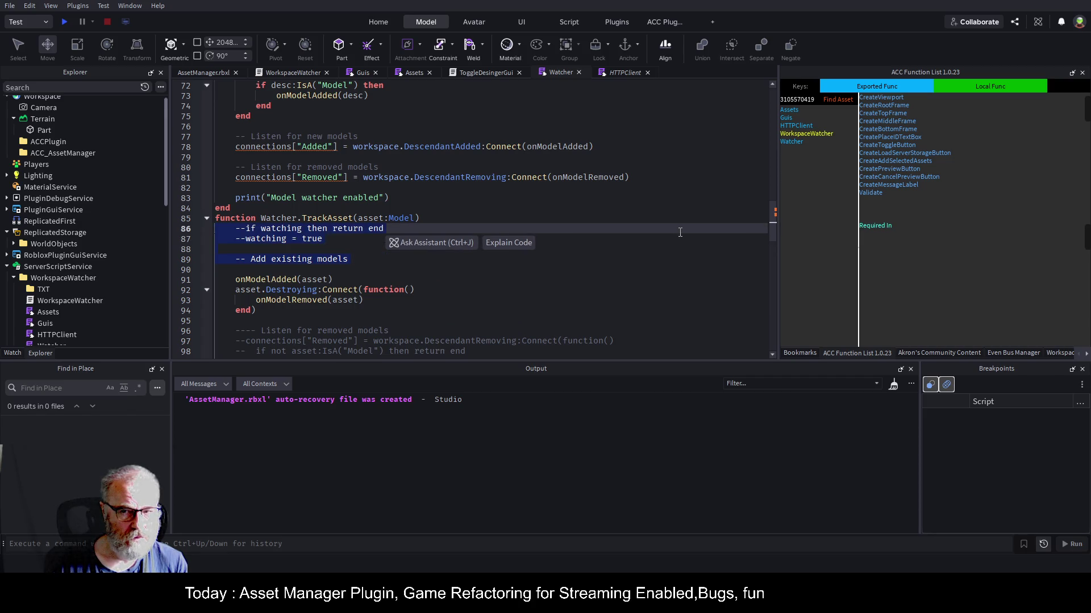
key(BackSpace)
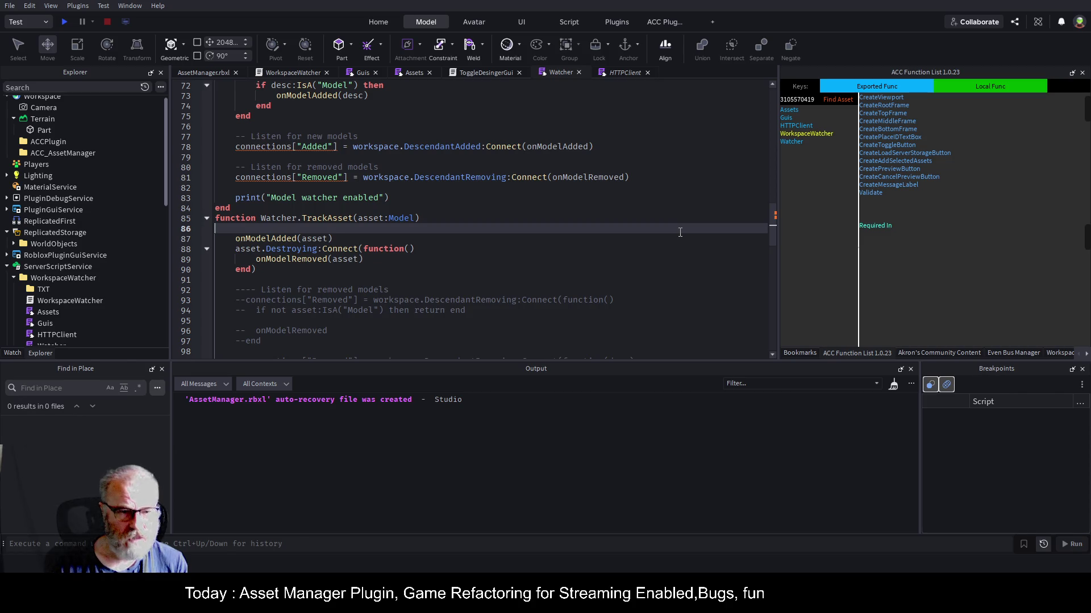
key(Return)
text(print(""))
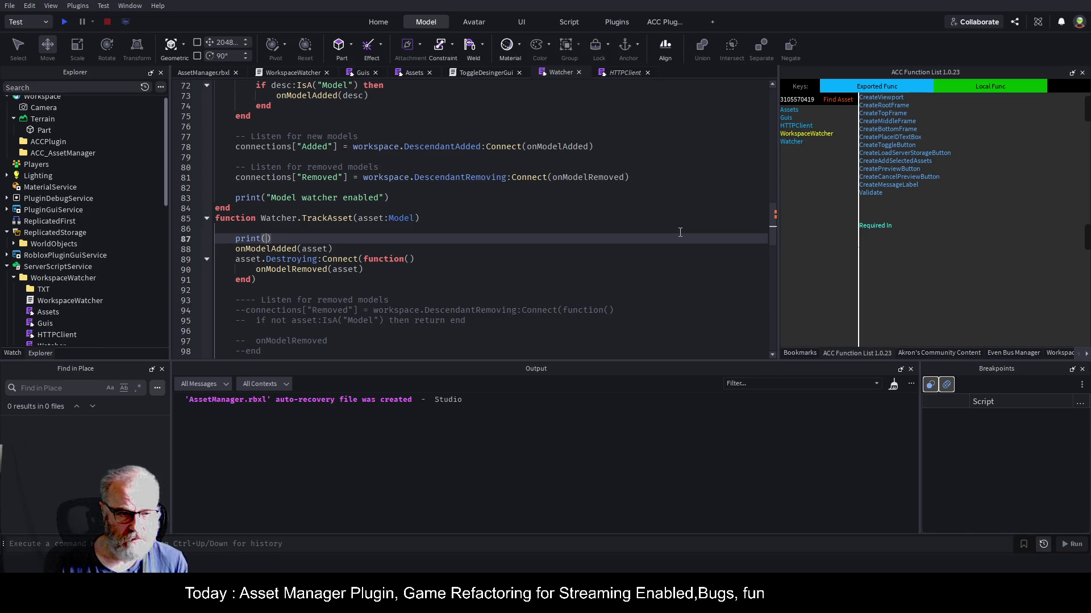
key(BackSpace)
key(Up)
key(Up)
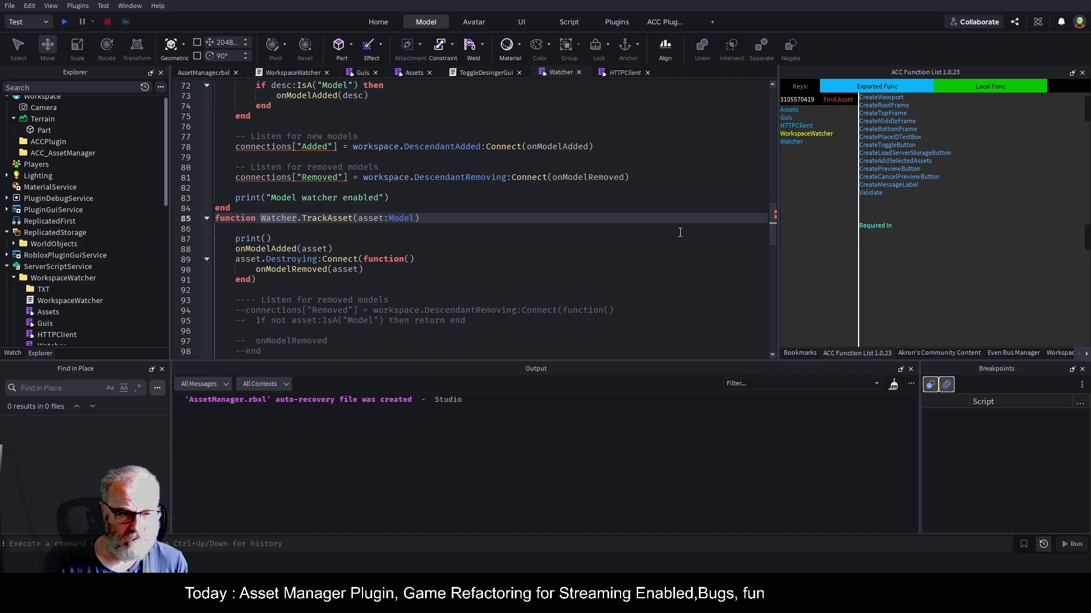
key(Down)
key(Down)
text(")
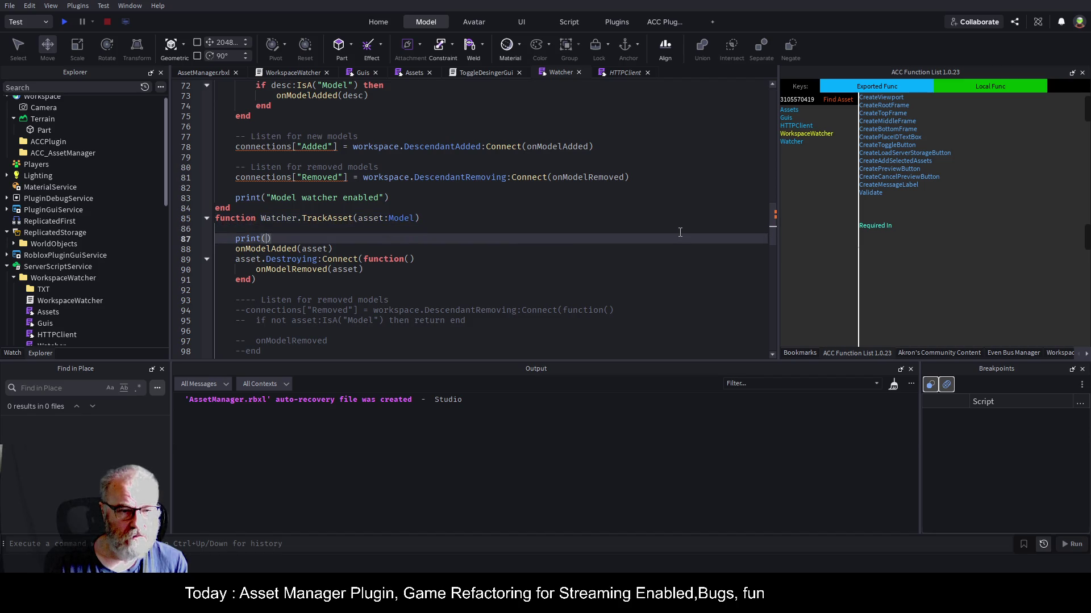
text(Watcher.TrackAsset(asset:Model))
key(ctrl+s)
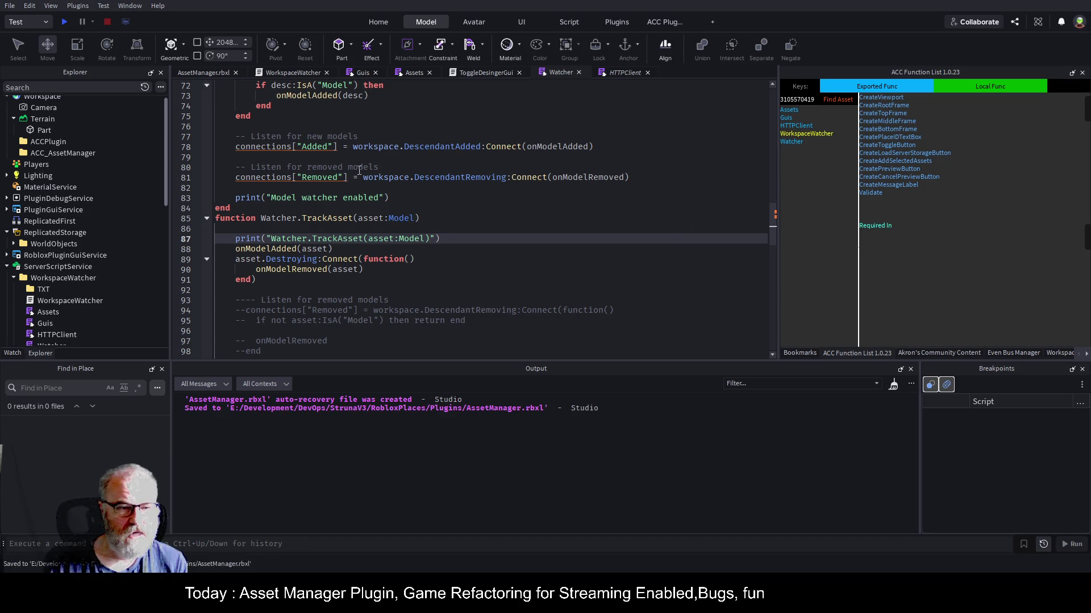
- Uncomment onModelAdded's print so it logs 'Tracking Model Added:' and save
click(292, 248)
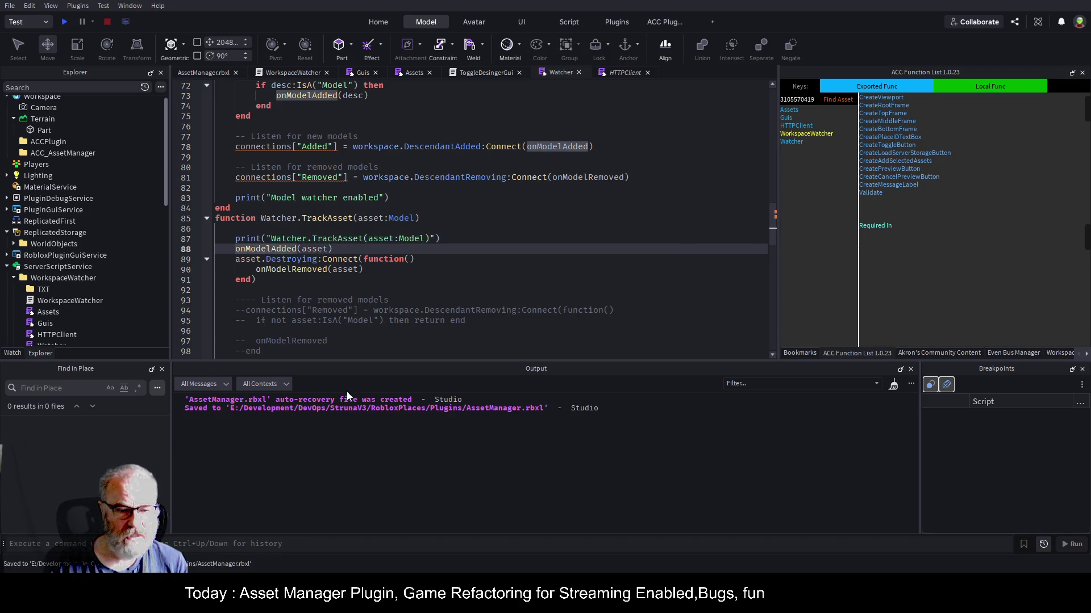
key(F12)
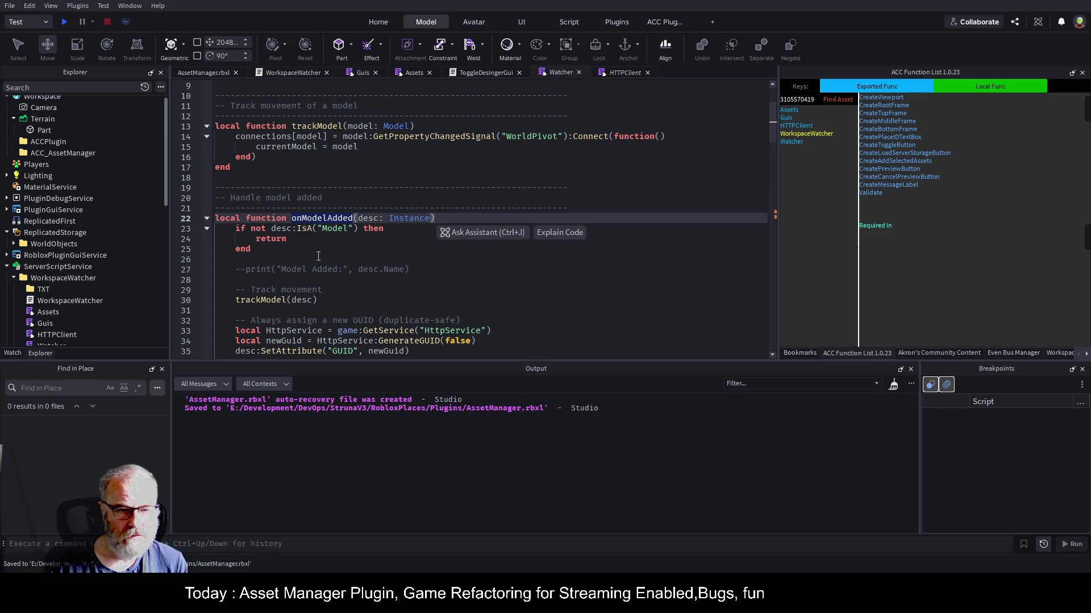
key(Down)
key(Down)
key(Down)
key(Up)
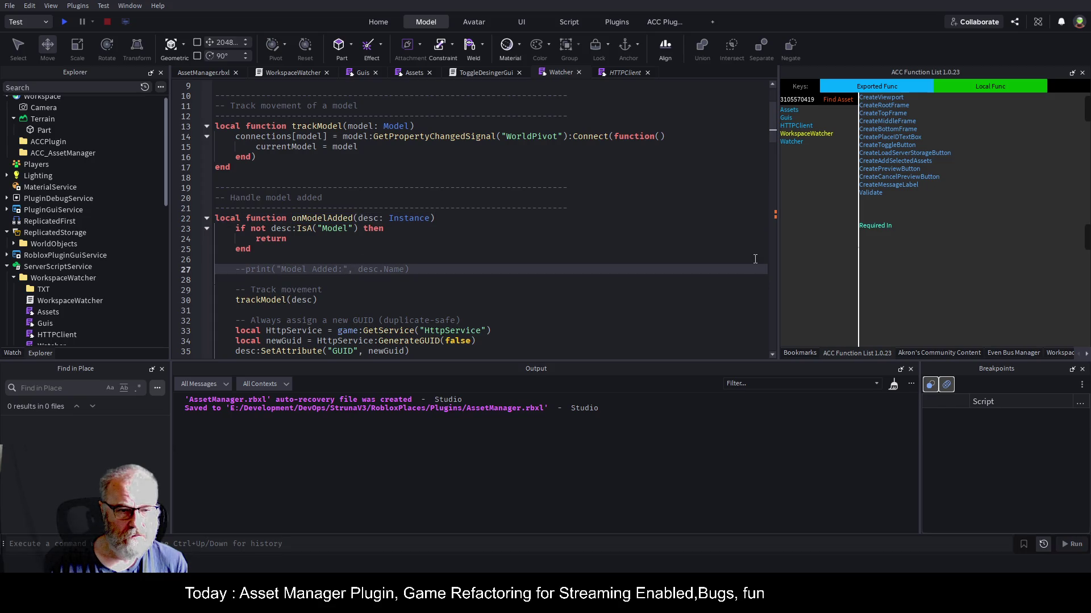
key(ctrl+slash)
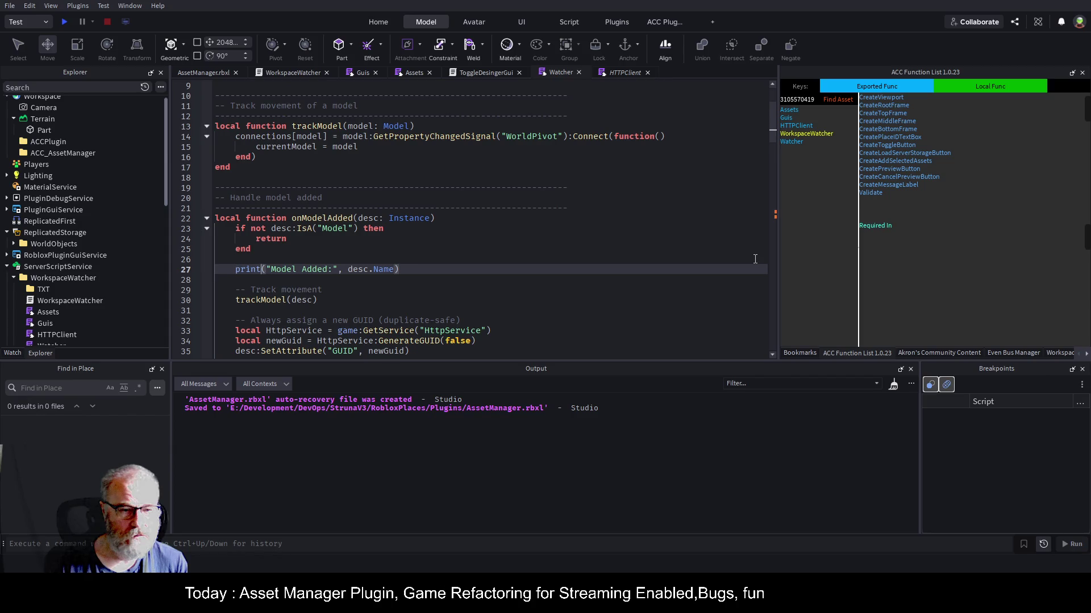
text(Tracking)
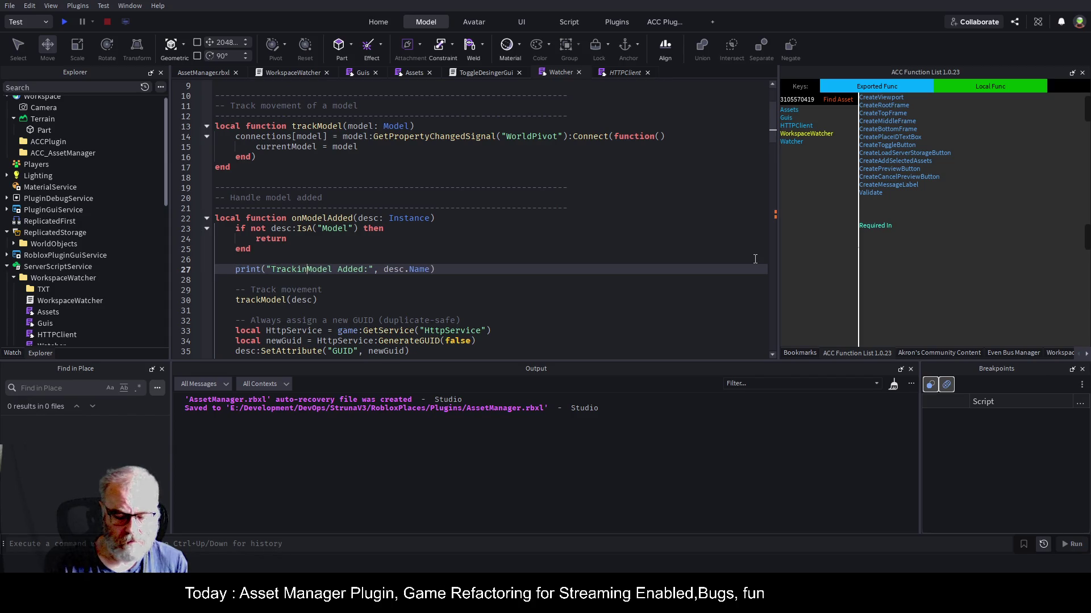
key(ctrl+s)
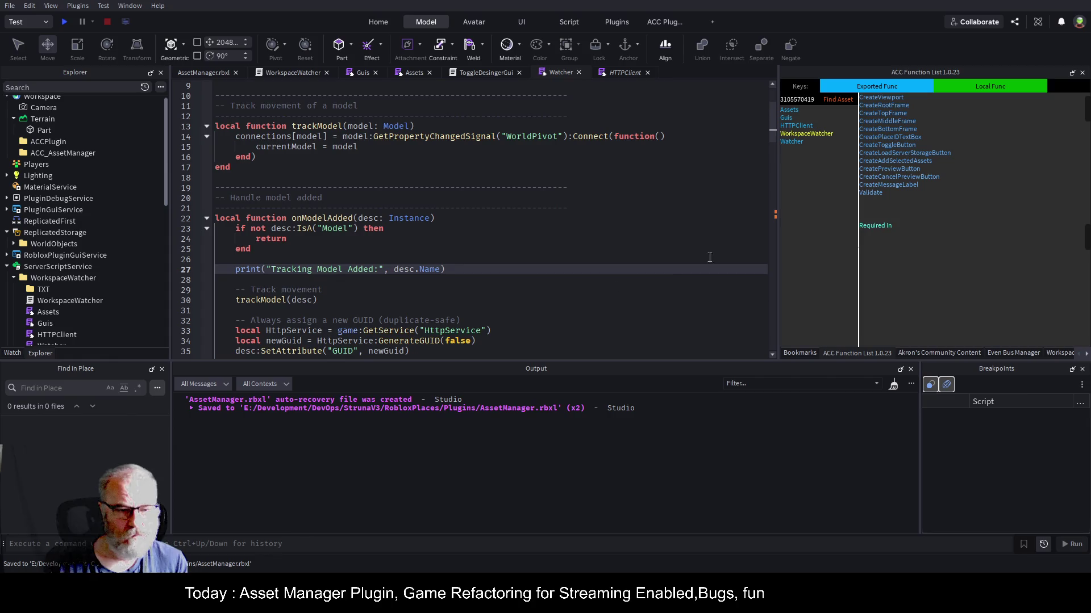
- Go from the trackModel call after the GUID assignment to its definition
scroll(557, 273, down, 2)
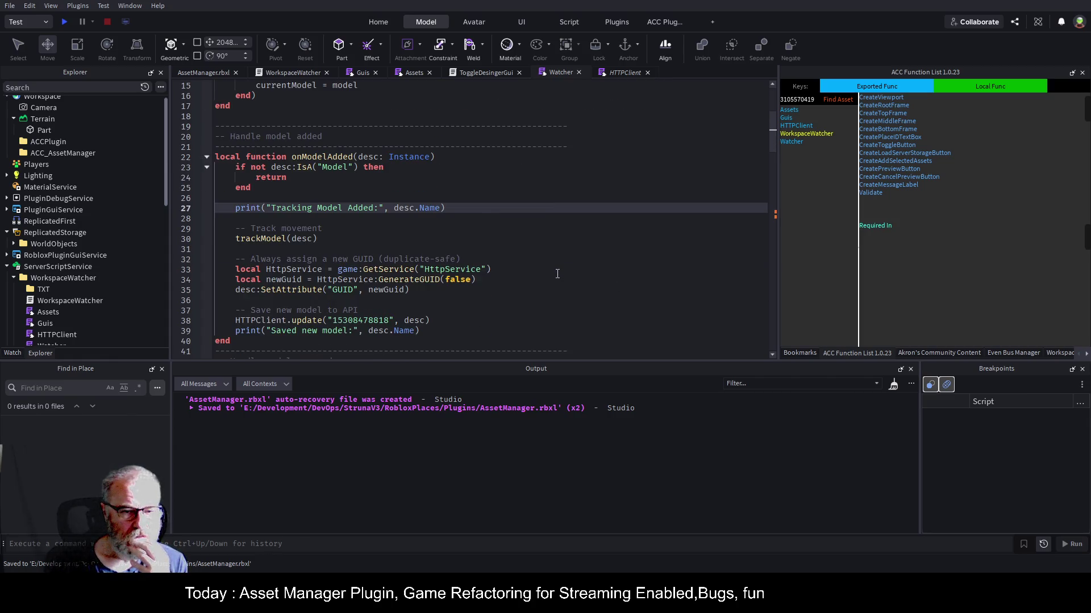
click(409, 291)
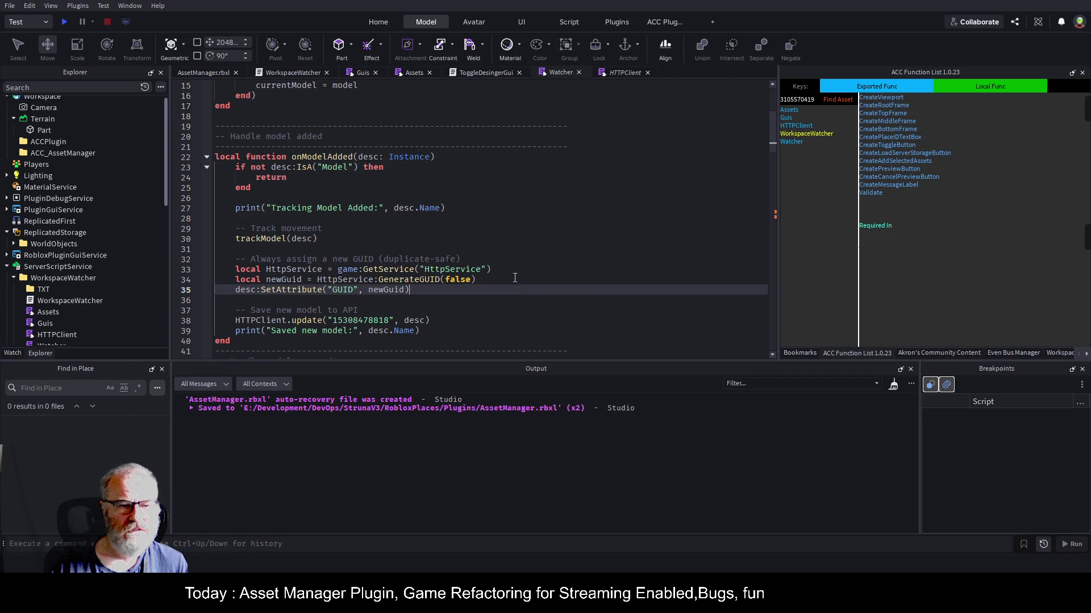
click(272, 237)
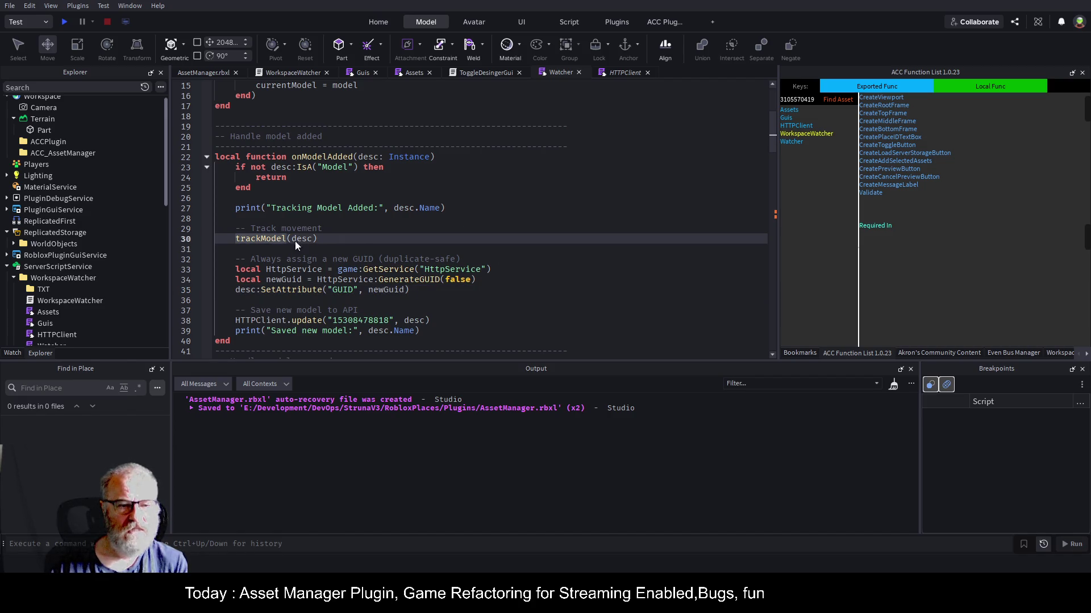
key(F12)
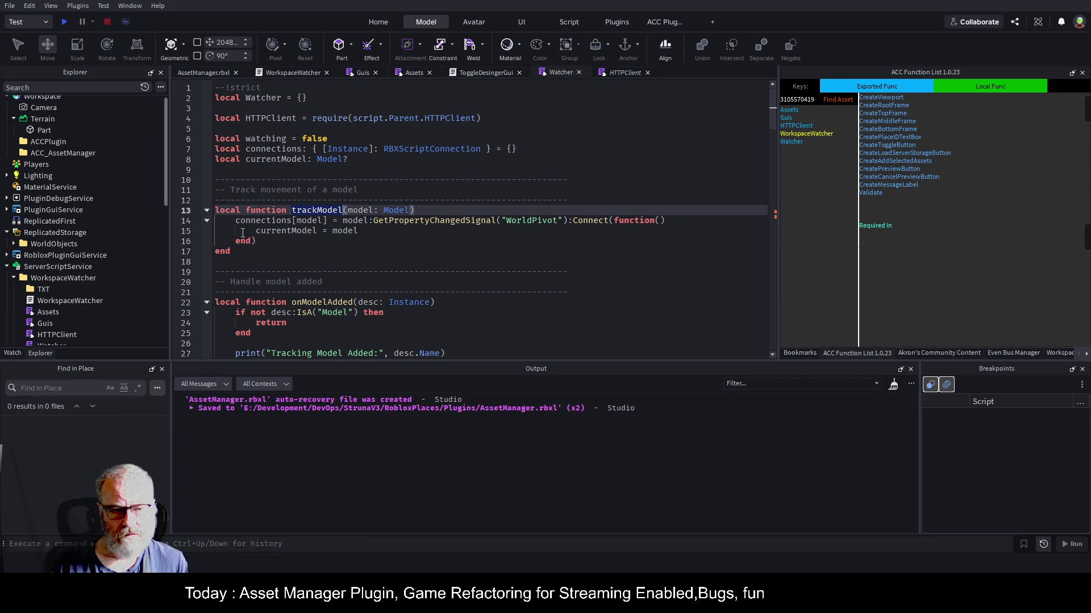
- Reload the WorkspaceWatcher plugin, open its panel, and return to the 3D scene
click(69, 278)
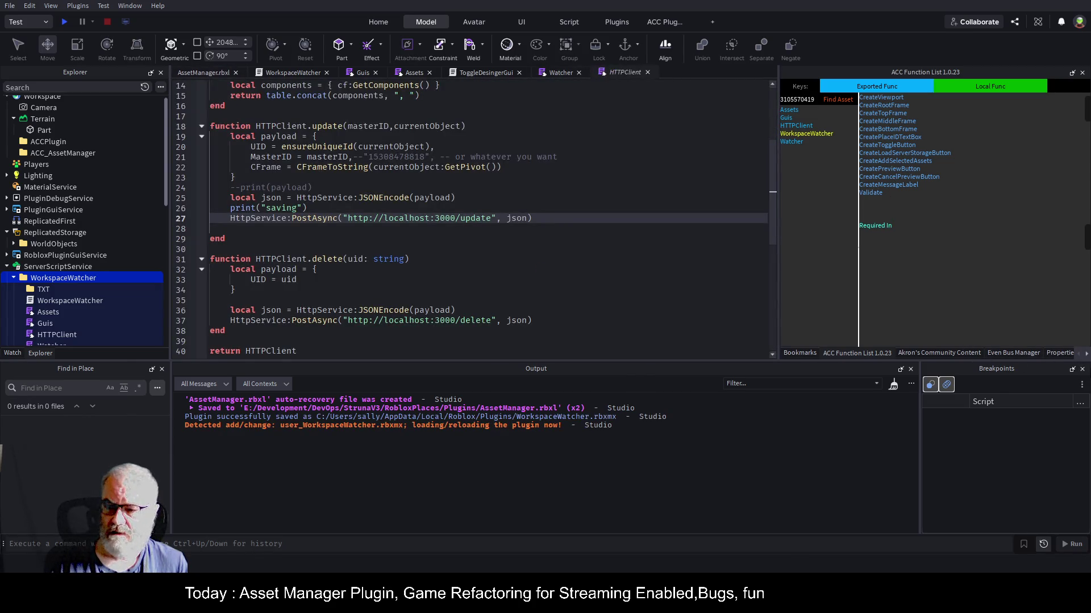
click(1057, 353)
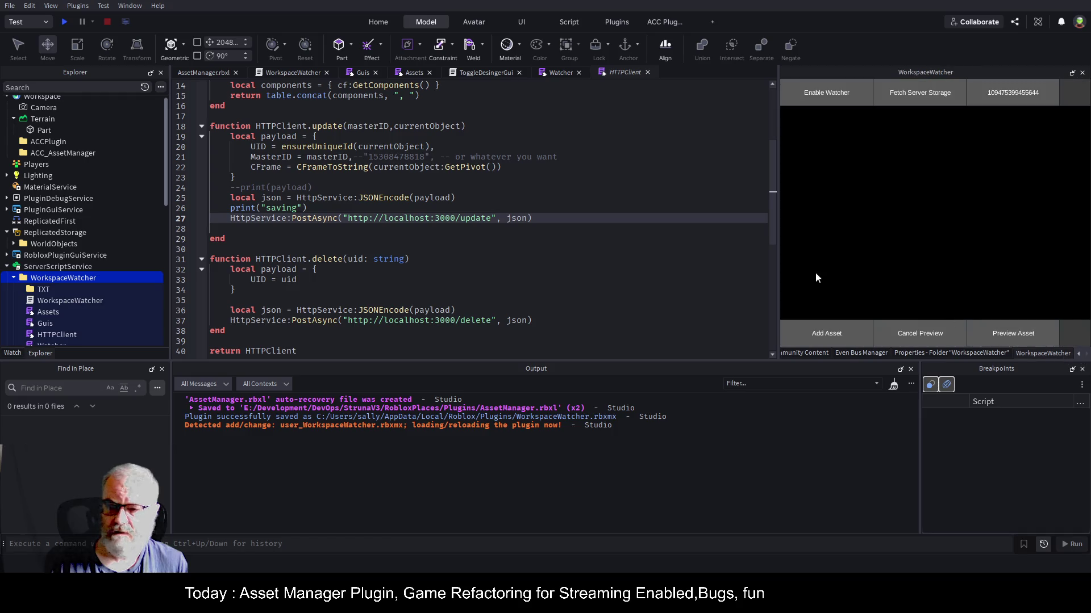
click(200, 73)
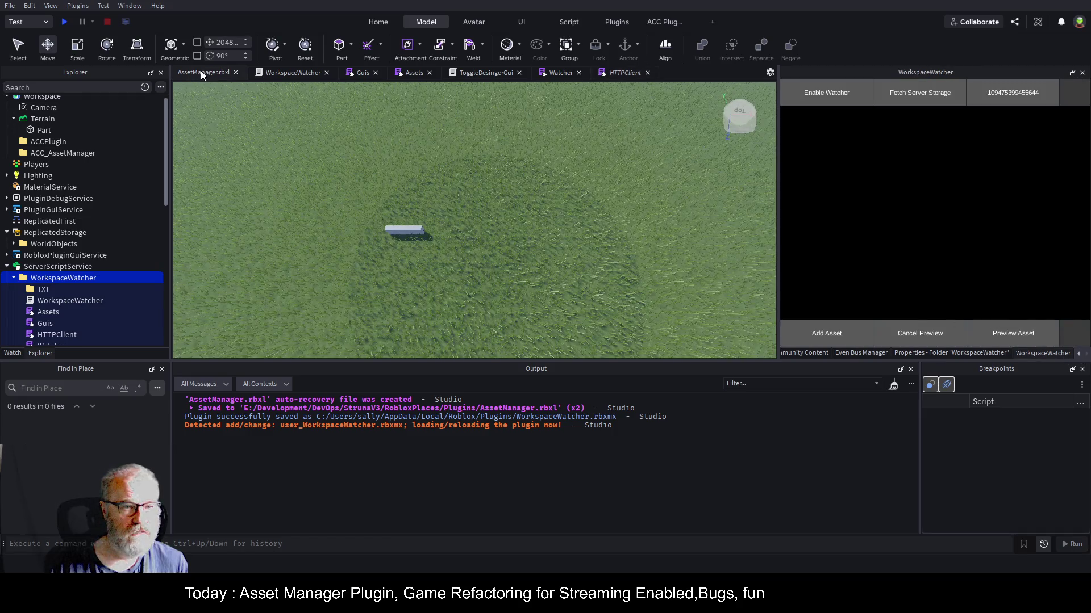
- Close the HTTPClient and ToggleDesingerGui scripts and select Rock2 in ServerStorage
click(647, 72)
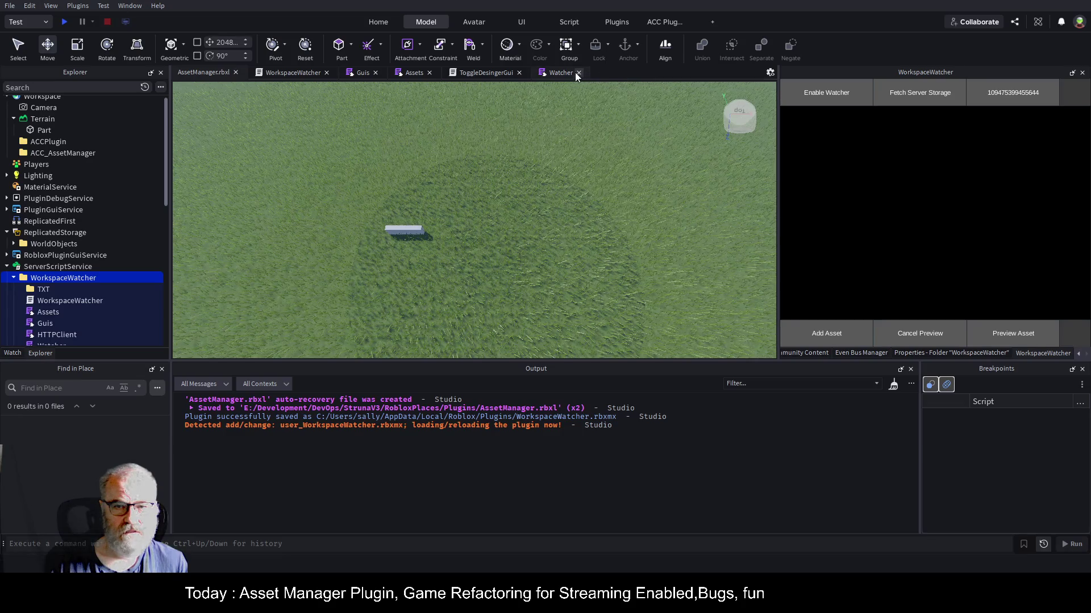
click(518, 73)
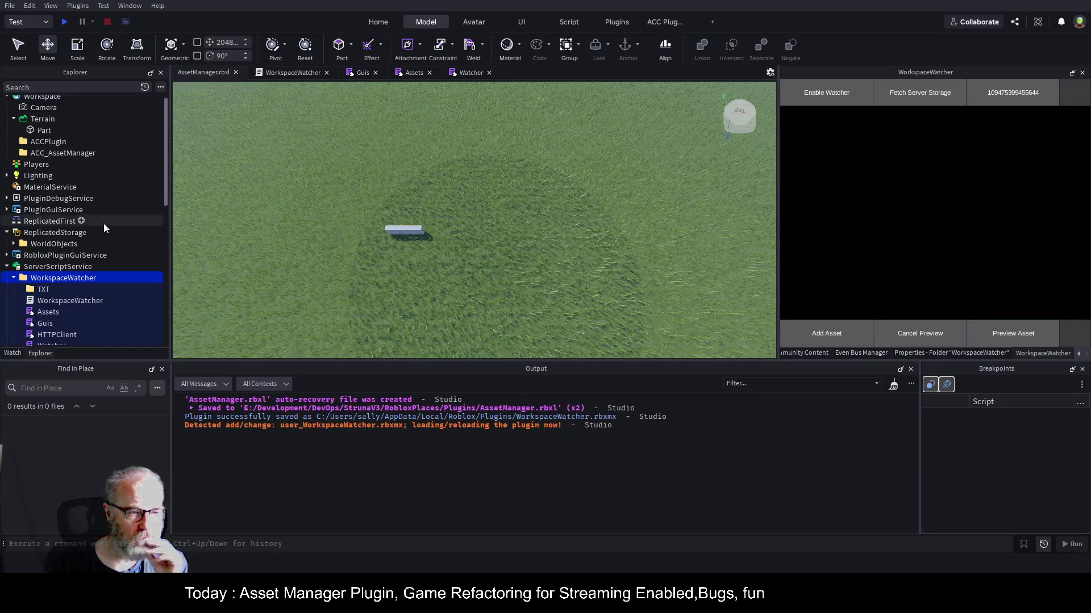
scroll(96, 232, down, 5)
click(63, 291)
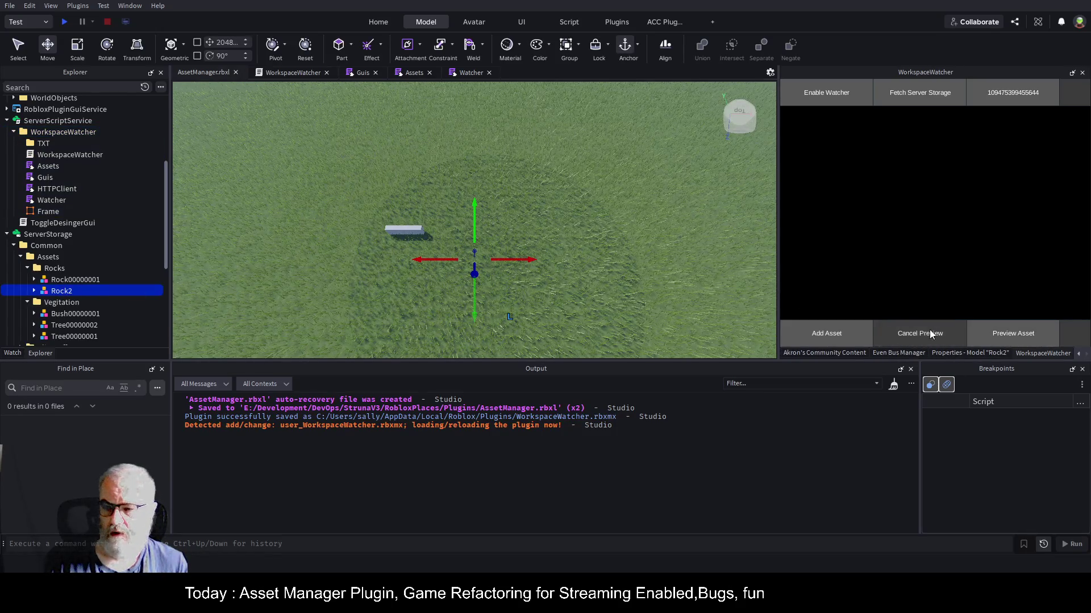
- Add Rock2 to the Workspace with Add Asset, then show the original Rock2's properties
click(829, 329)
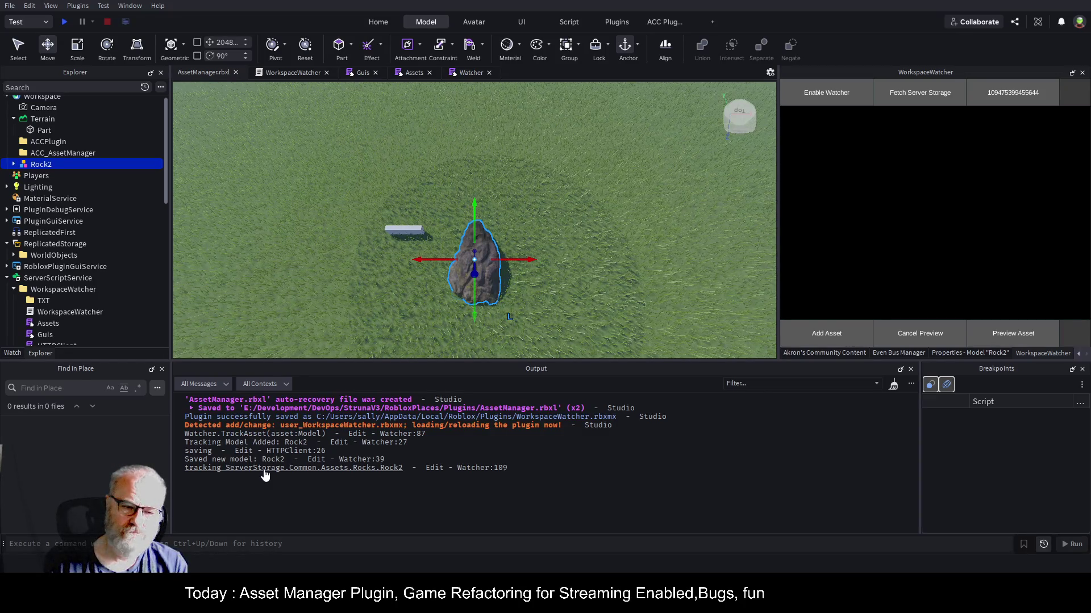
scroll(90, 255, down, 6)
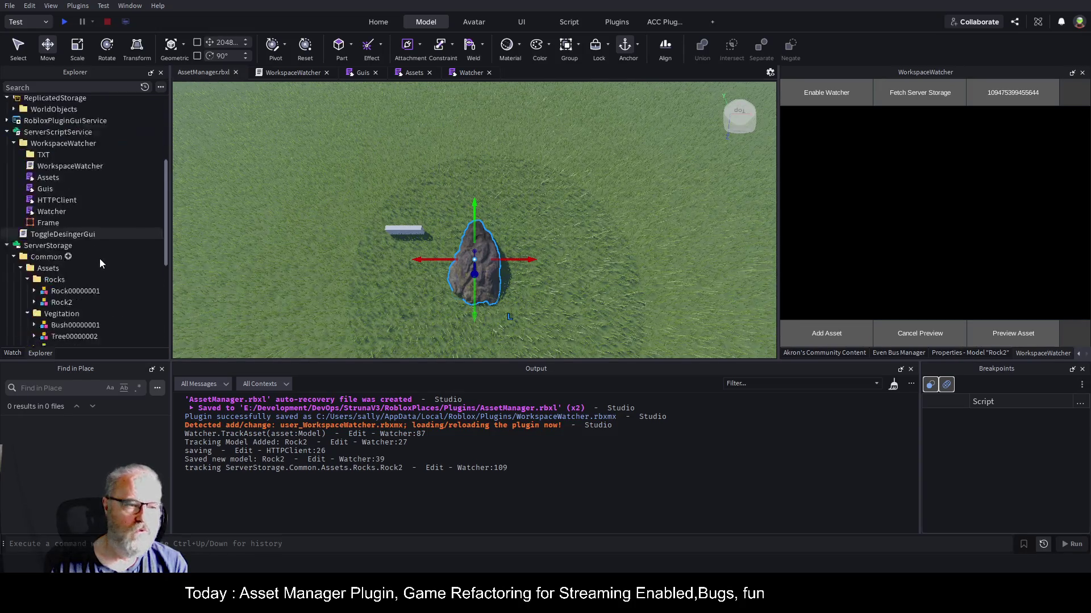
click(67, 253)
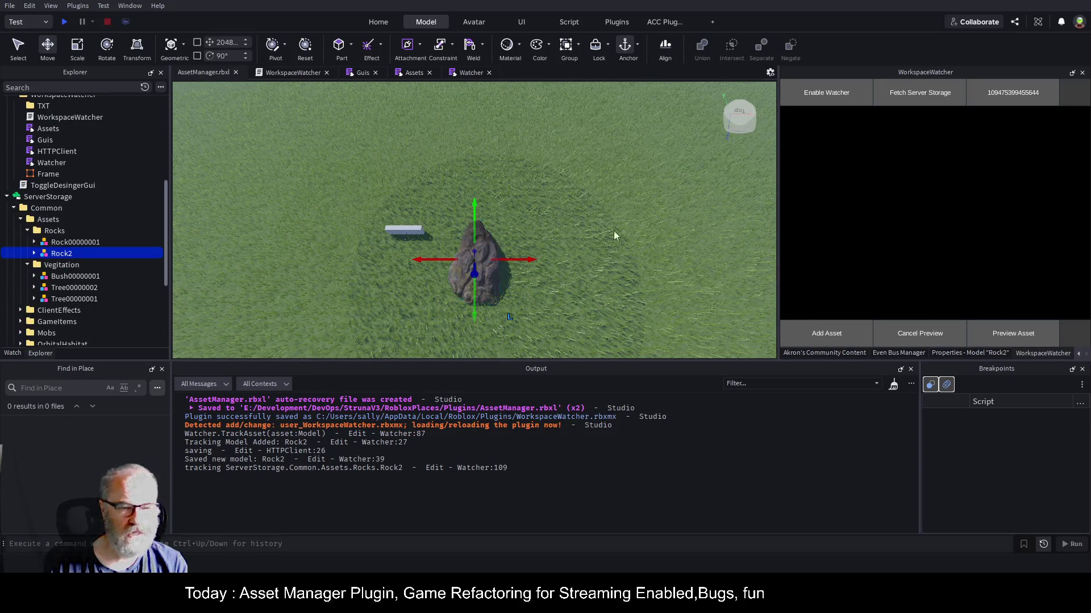
click(954, 355)
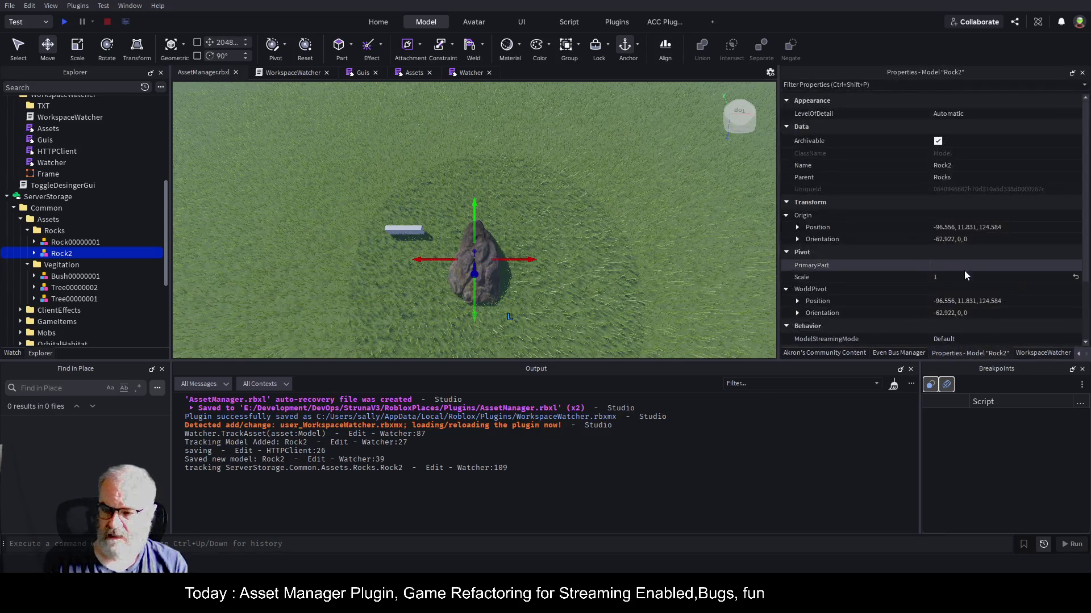
- Check Rock2's GUID attribute, then compare the attributes of Rock00000001 and Bush00000001
scroll(963, 270, down, 3)
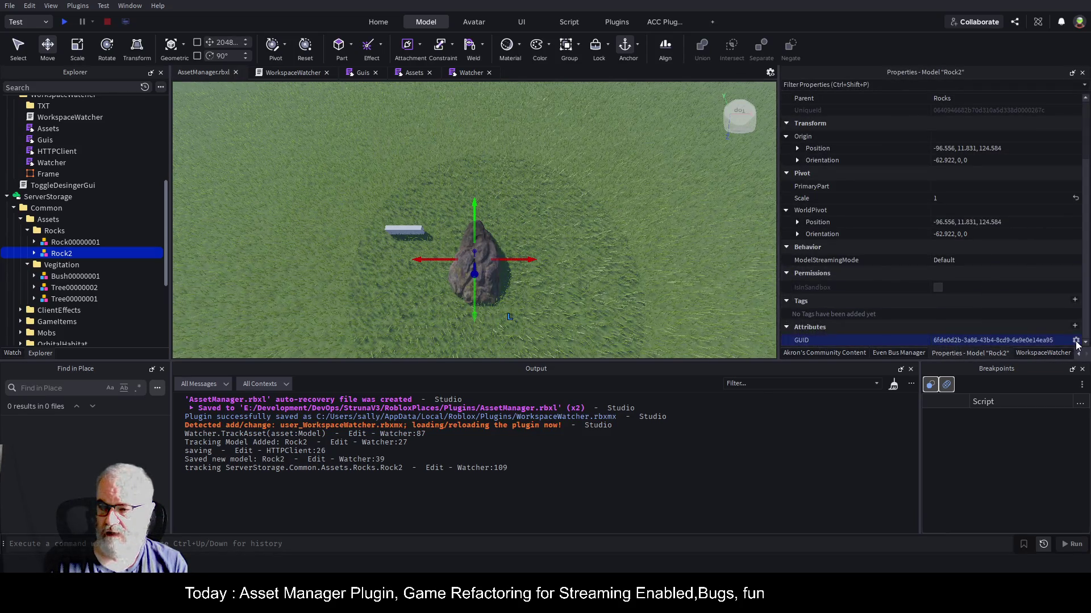
scroll(962, 305, up, 1)
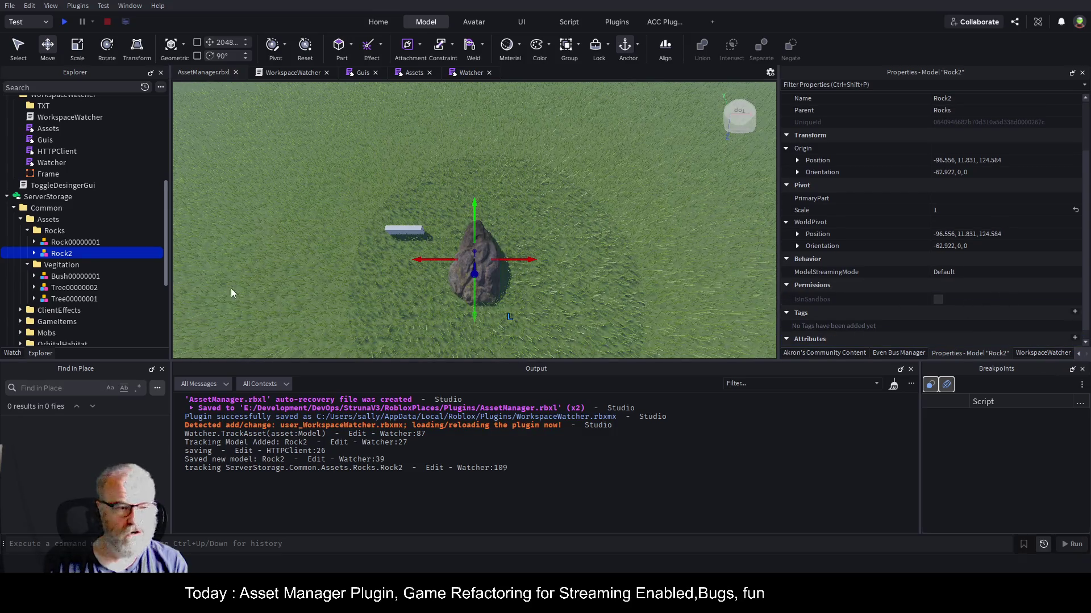
click(73, 242)
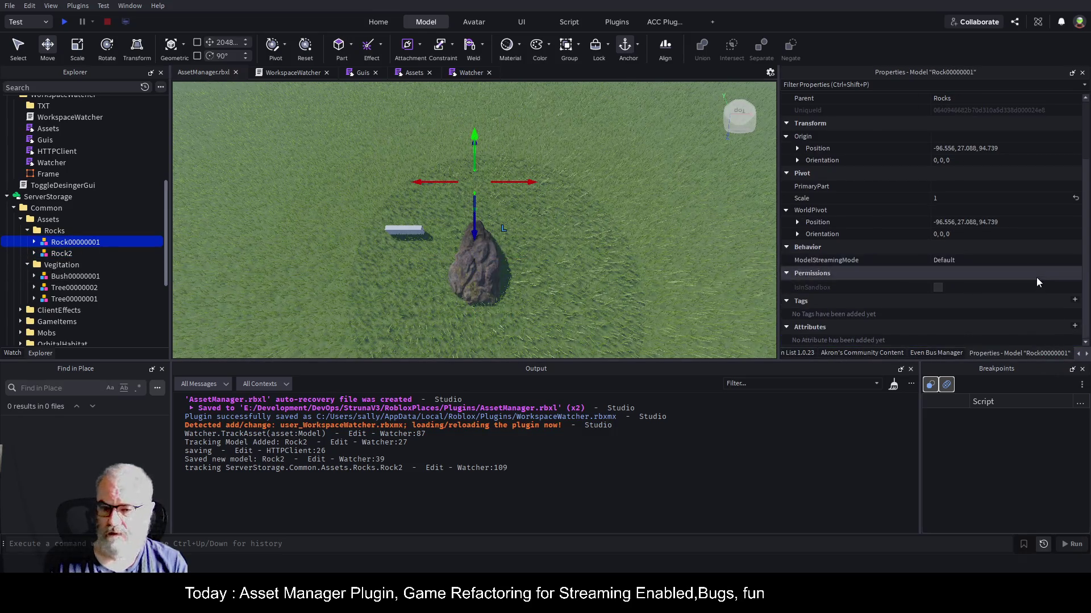
click(74, 276)
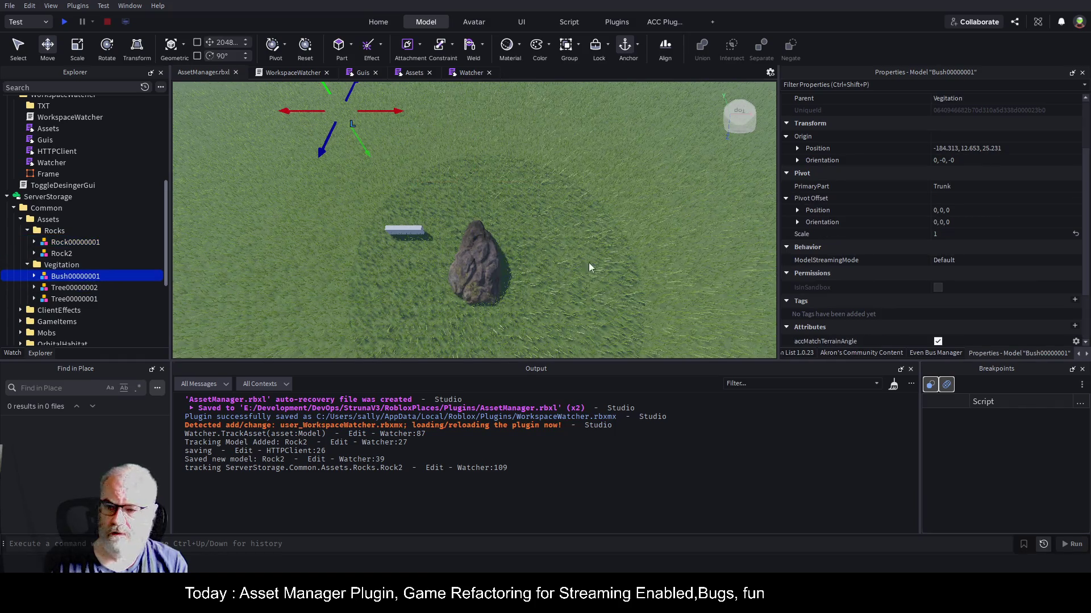
scroll(852, 264, down, 2)
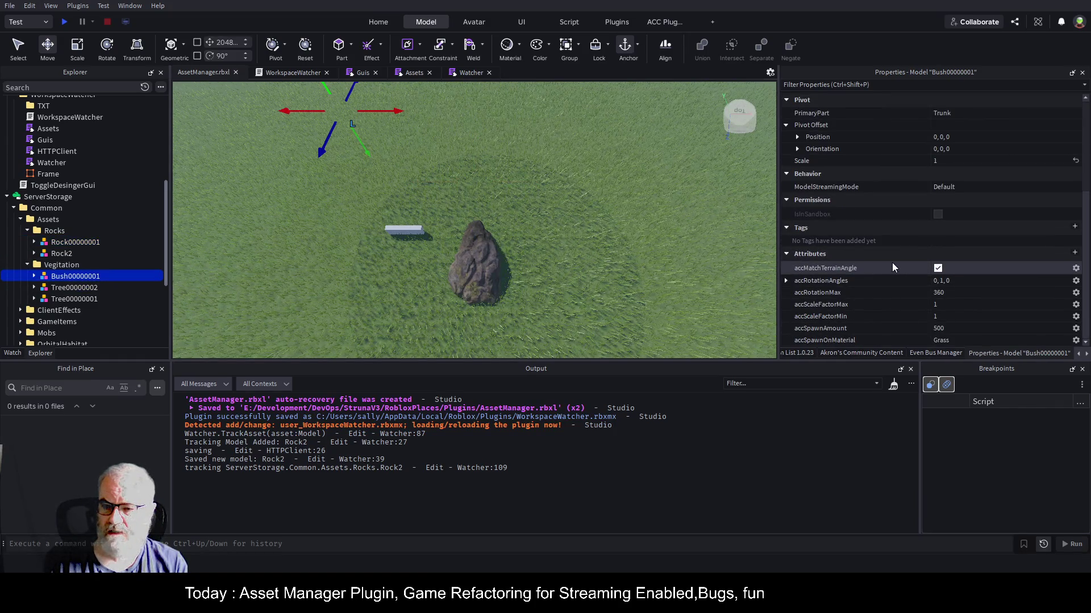
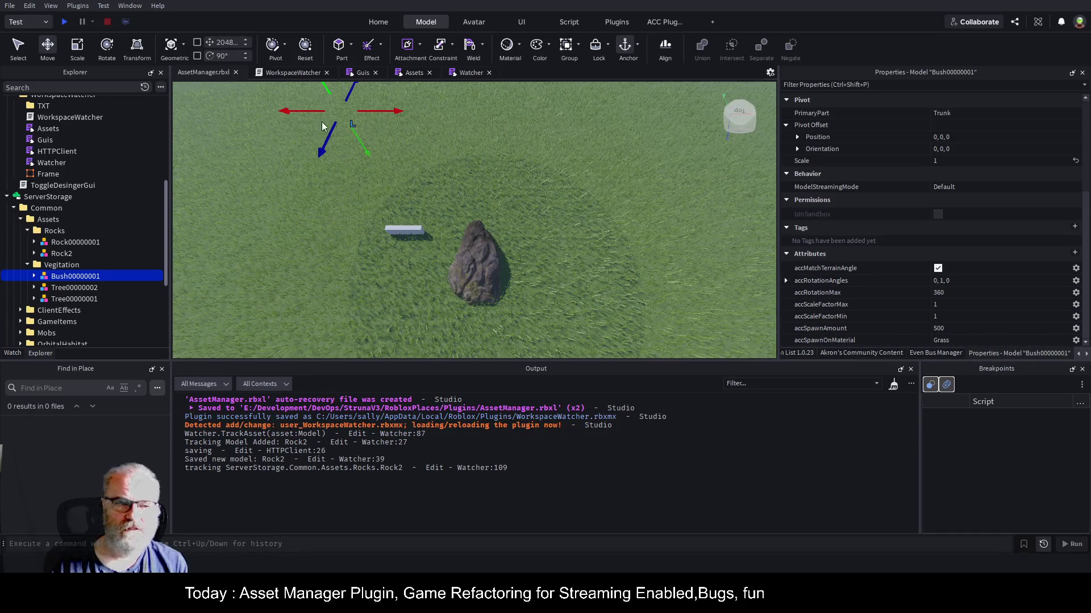
- Inspect the Tree models, then select the rock and delete the Rock2 copy from the workspace
click(73, 288)
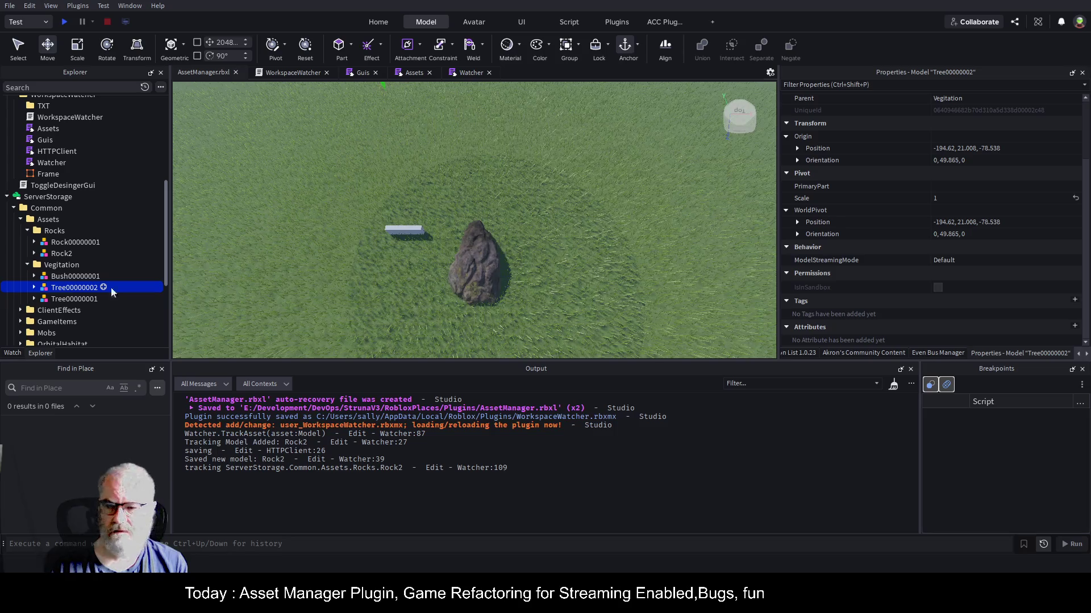
click(69, 299)
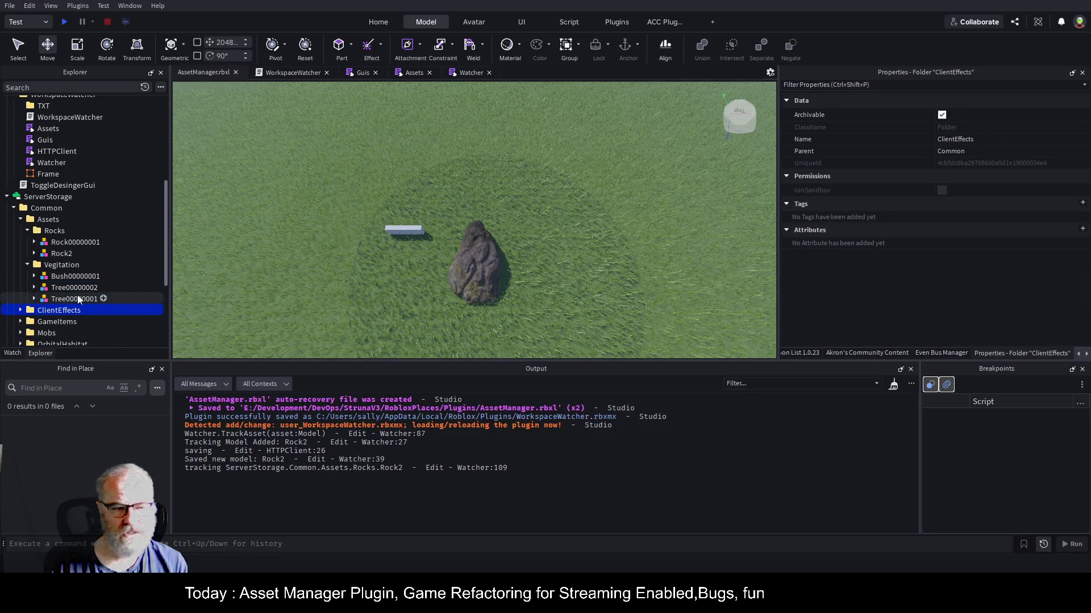
scroll(866, 287, down, 5)
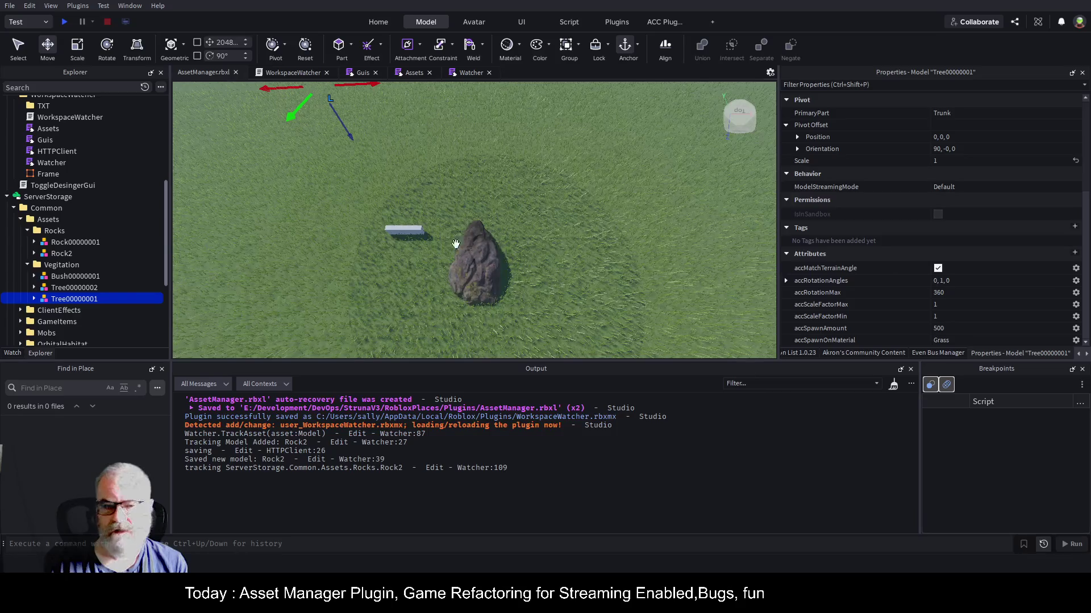
click(474, 263)
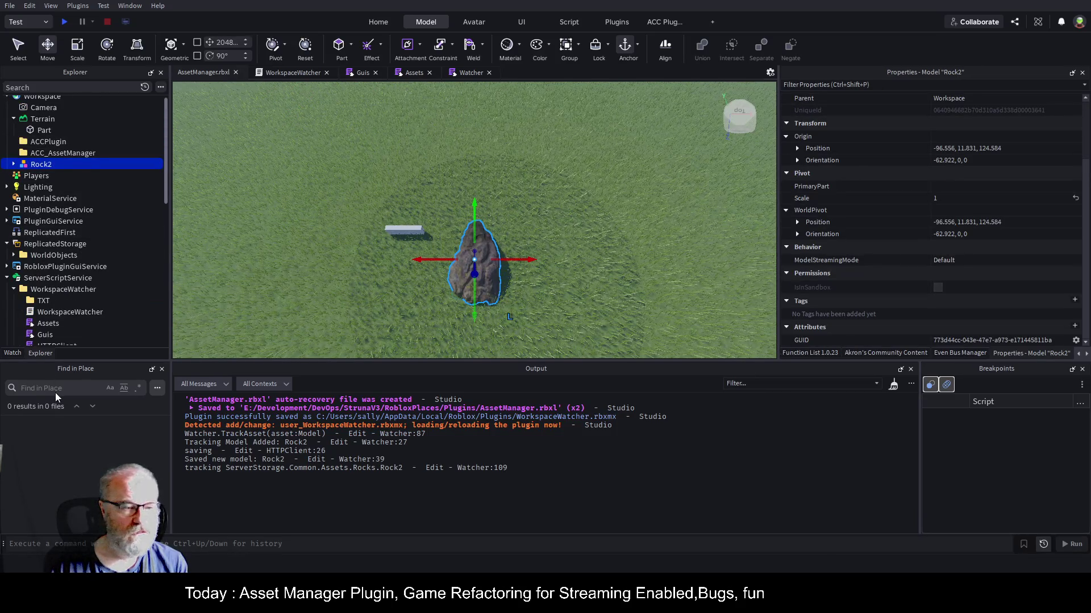
key(Delete)
scroll(94, 209, down, 6)
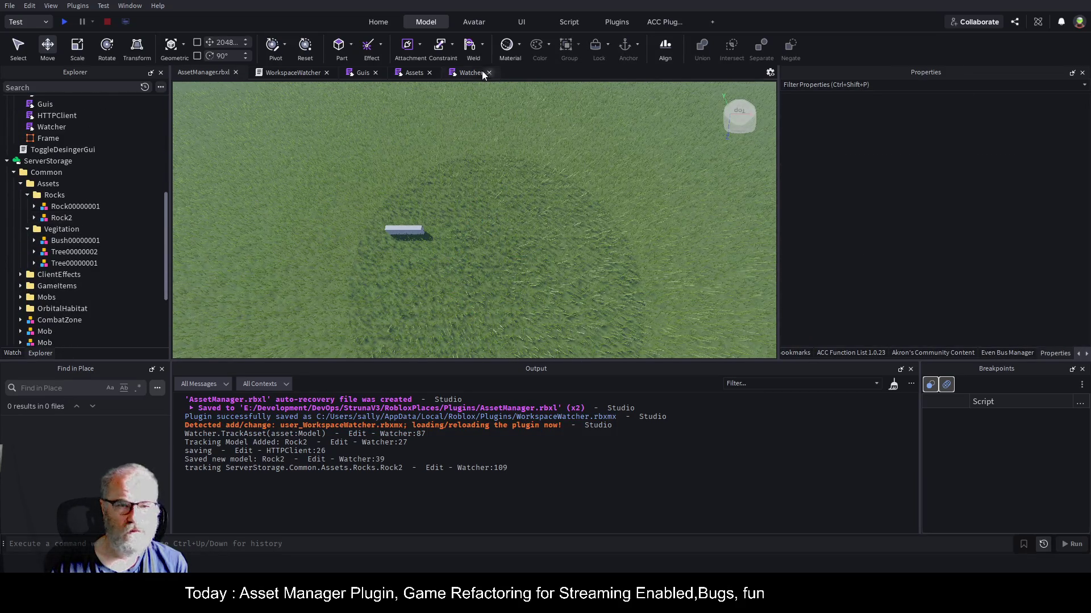
click(363, 74)
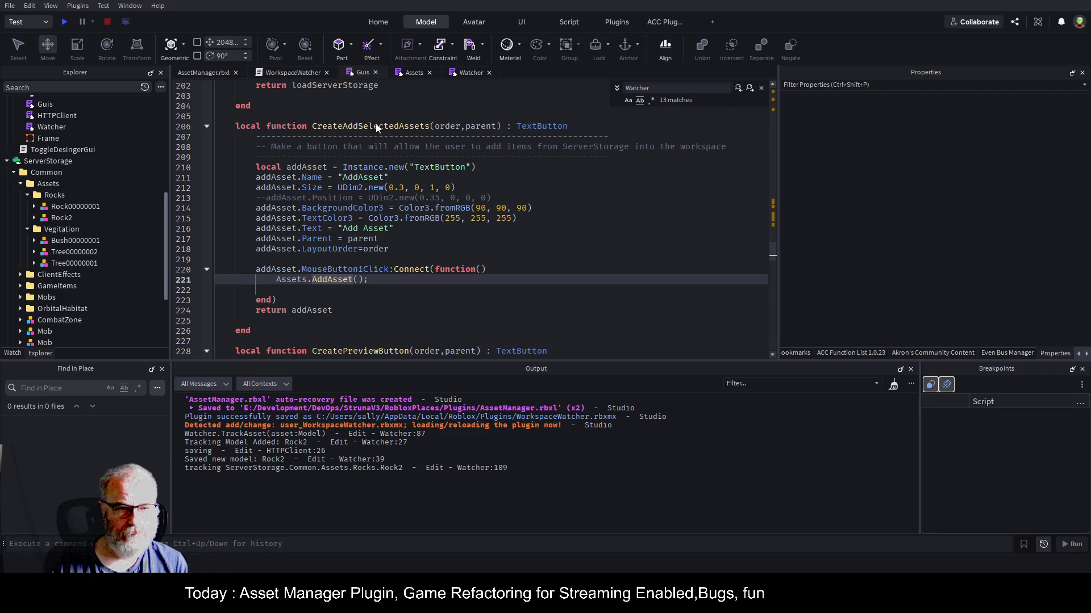
- In Assets.AddAsset, change Watcher.TrackAsset(instance) to Watcher.TrackAsset(clone) on line 52
key(F12)
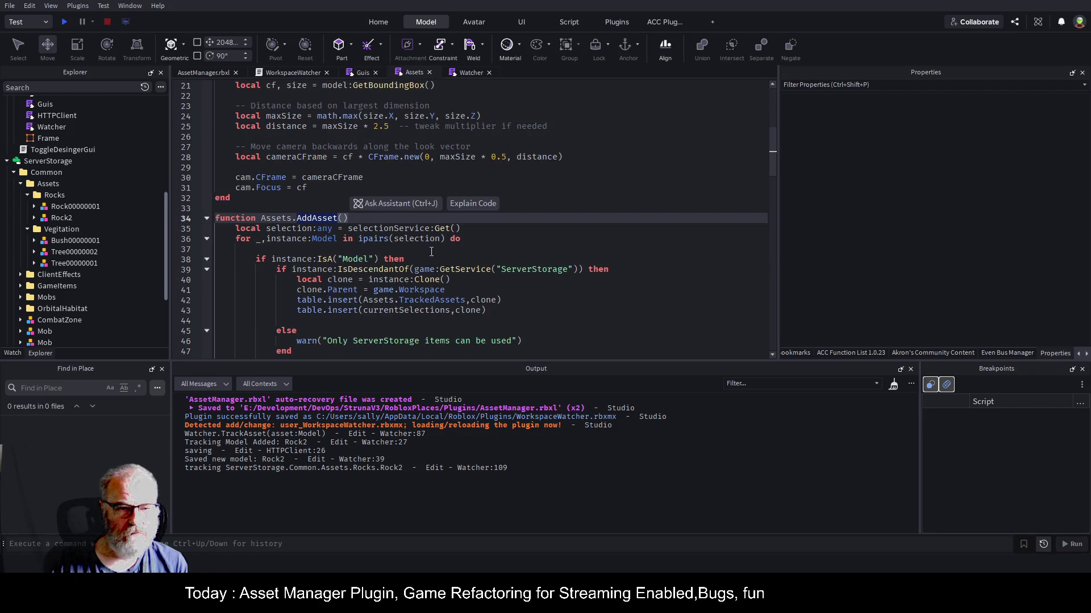
scroll(525, 238, down, 1)
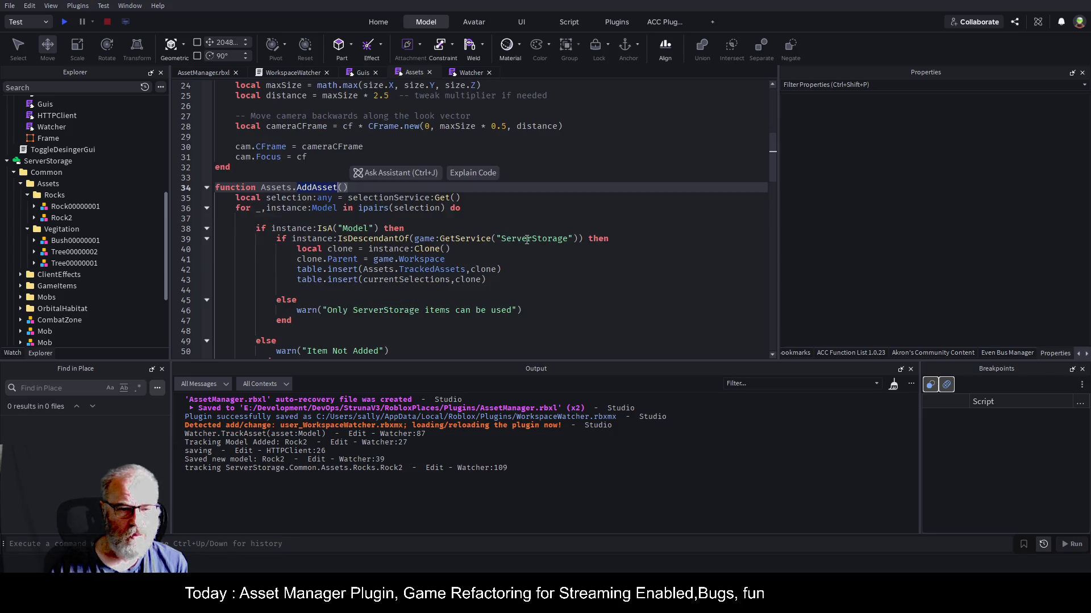
double_click(438, 249)
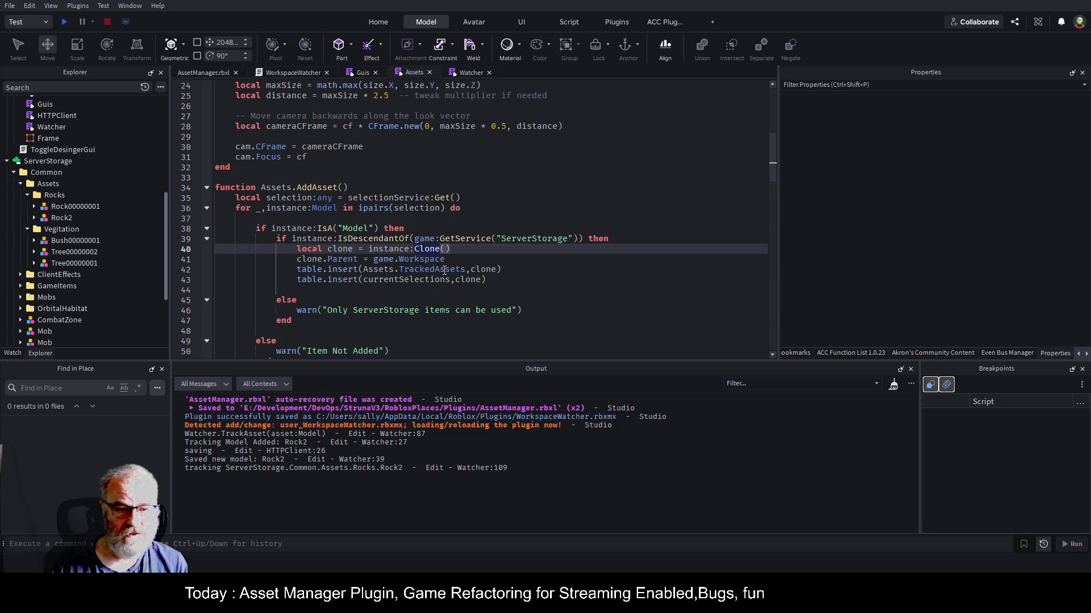
double_click(445, 270)
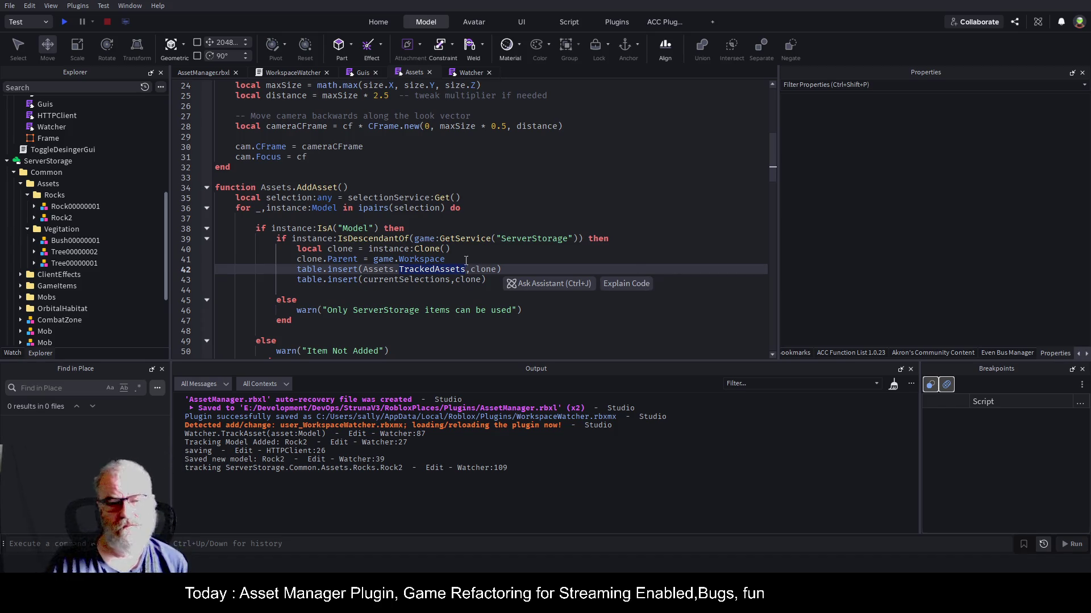
scroll(455, 258, down, 2)
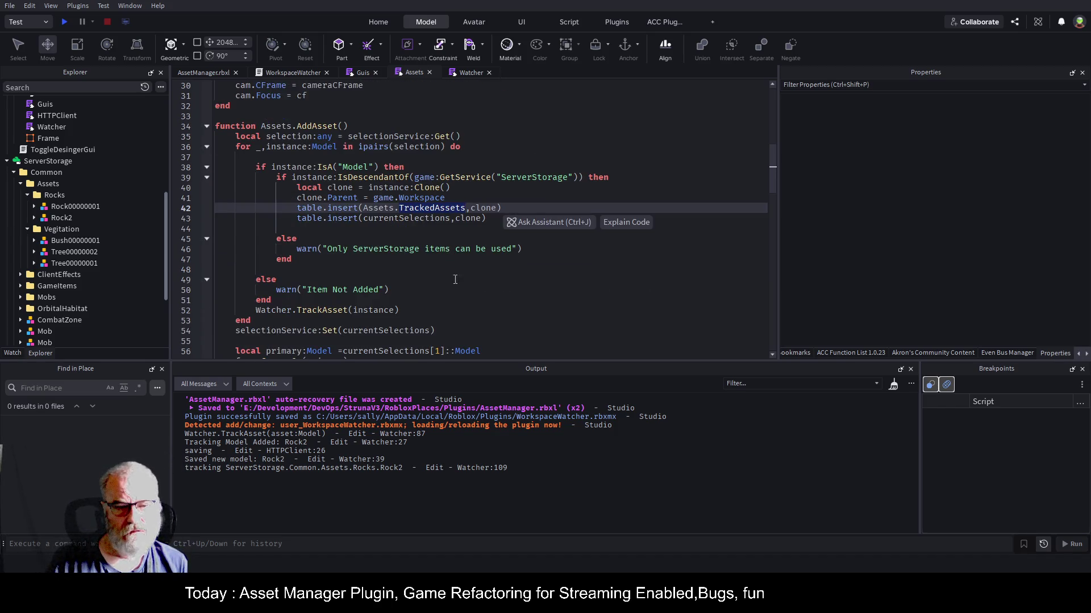
click(396, 309)
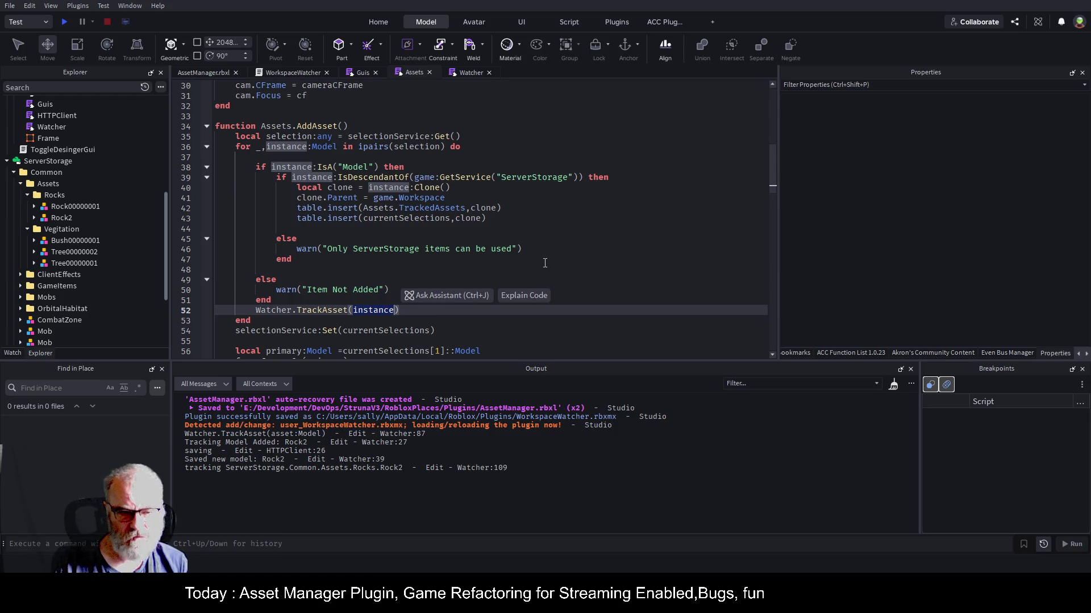
text(clone)
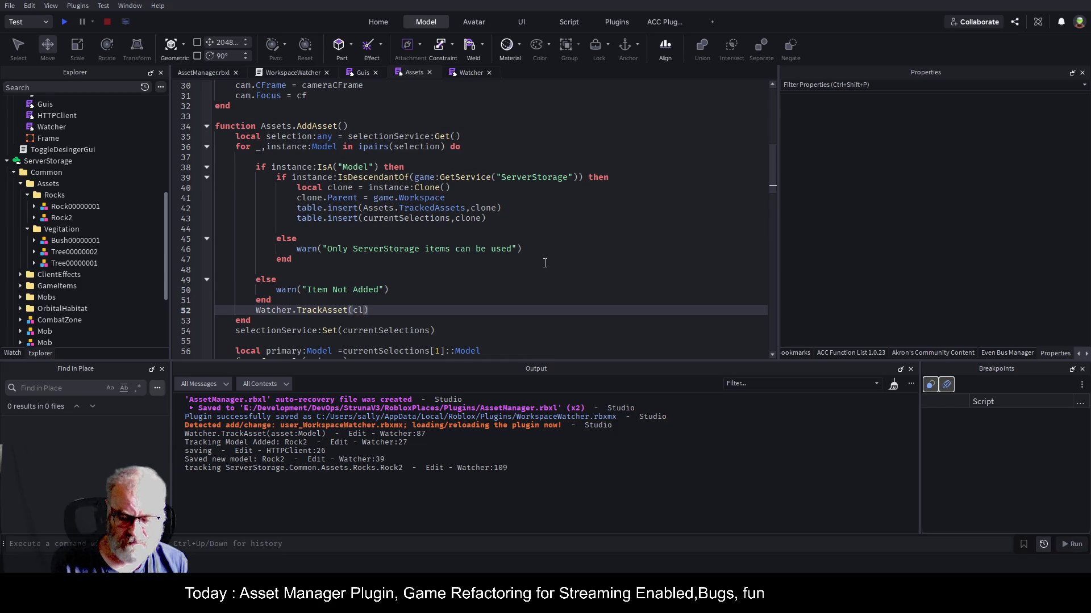
click(396, 279)
- Save, move the Watcher.TrackAsset(clone) line up beneath the table.insert calls, and save again
key(ctrl+s)
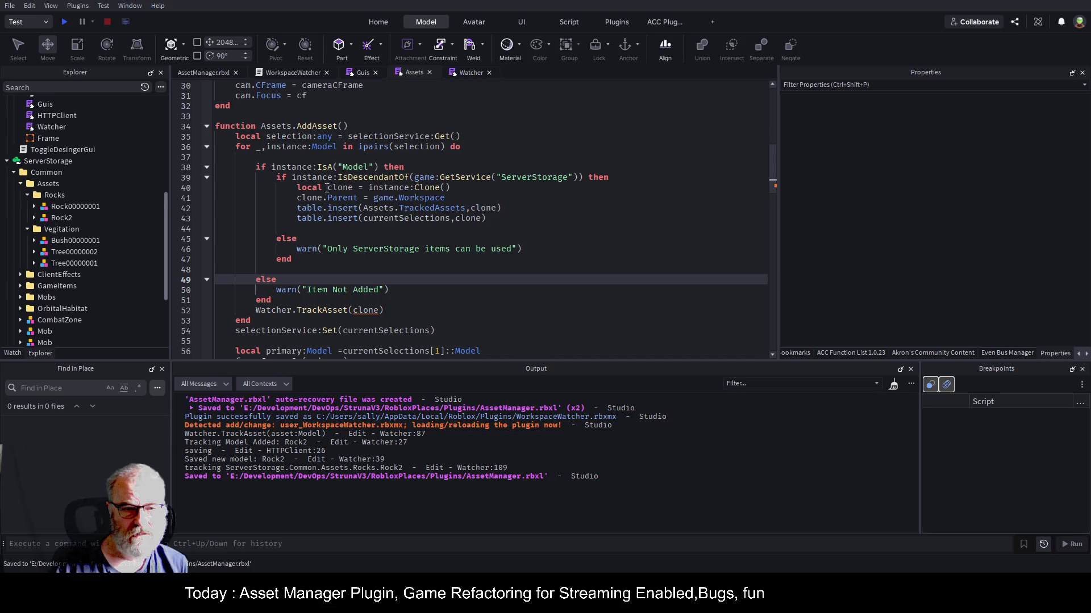
click(343, 188)
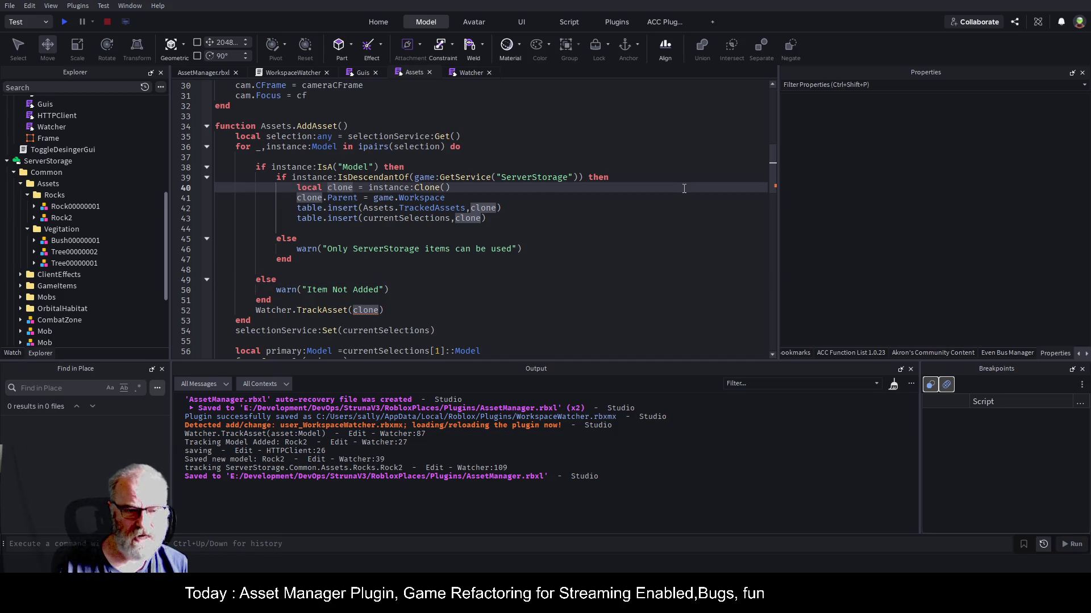
key(Down)
key(Down)
key(Down)
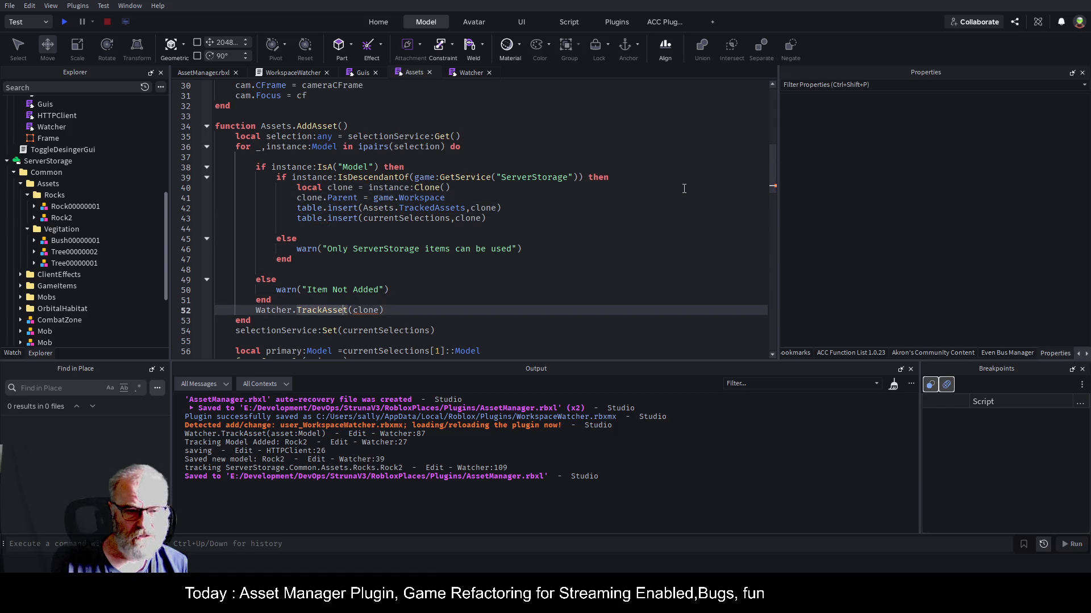
key(Home)
key(alt+Up)
key(alt+Up)
key(alt+Up)
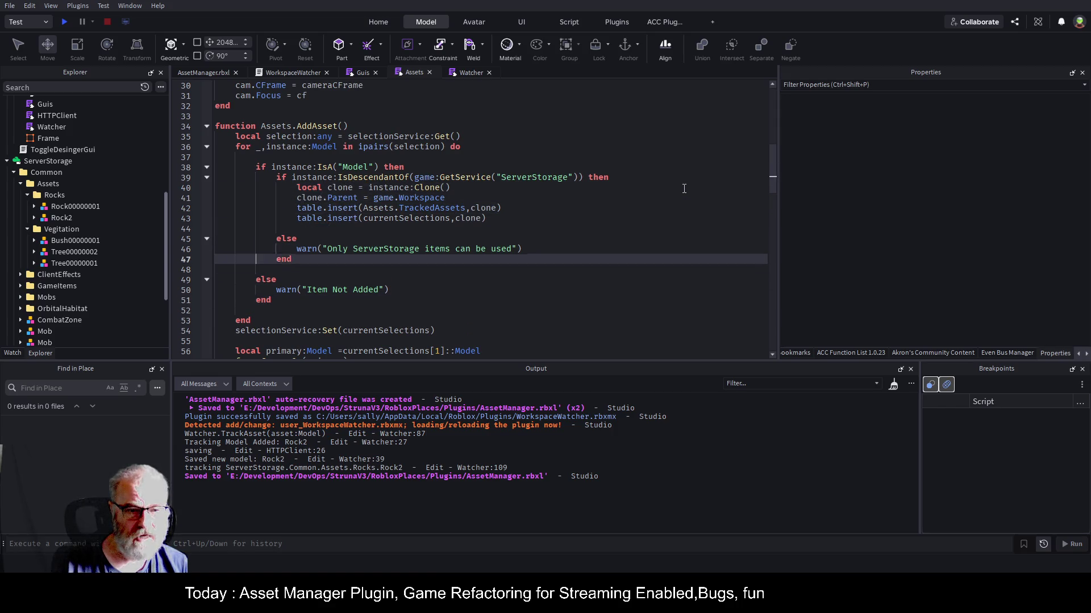
key(Up)
key(ctrl+s)
- Review the table.insert lines and the Assets and currentSelections references in AddAsset
drag(303, 208, 486, 218)
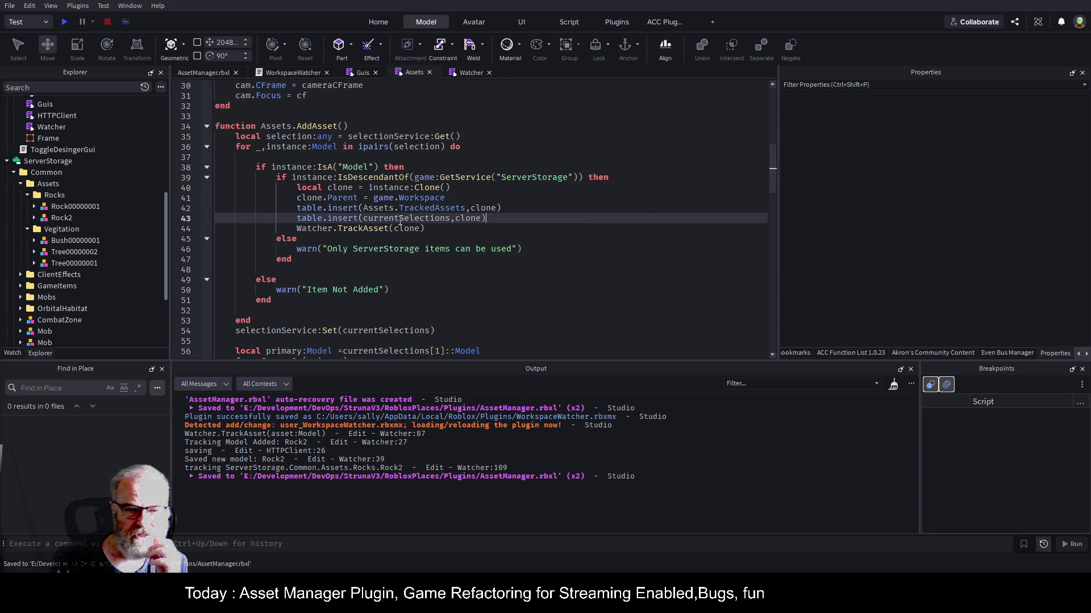
click(336, 209)
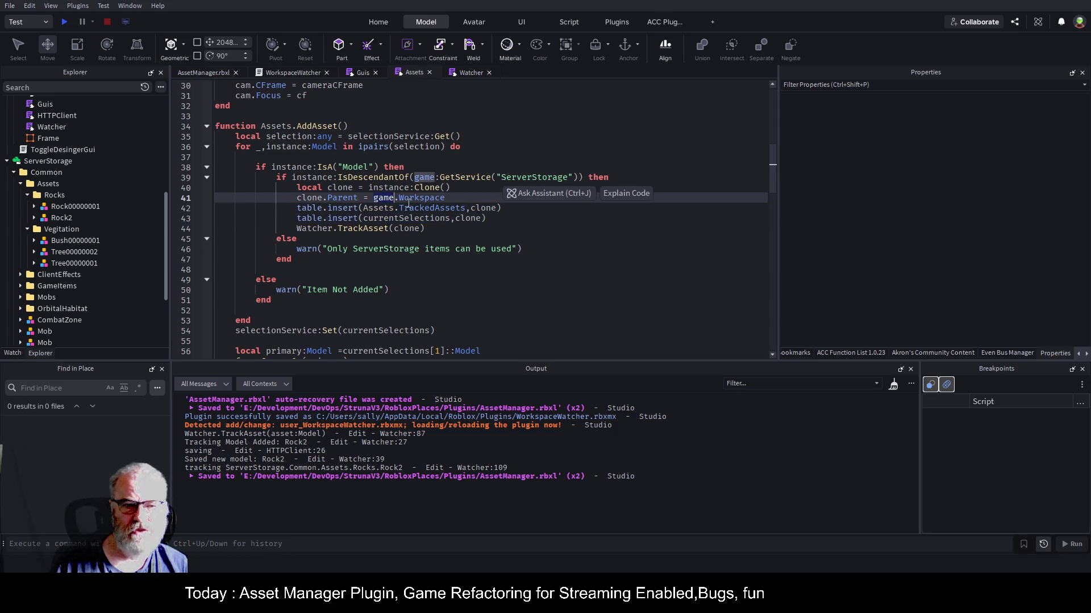
double_click(380, 209)
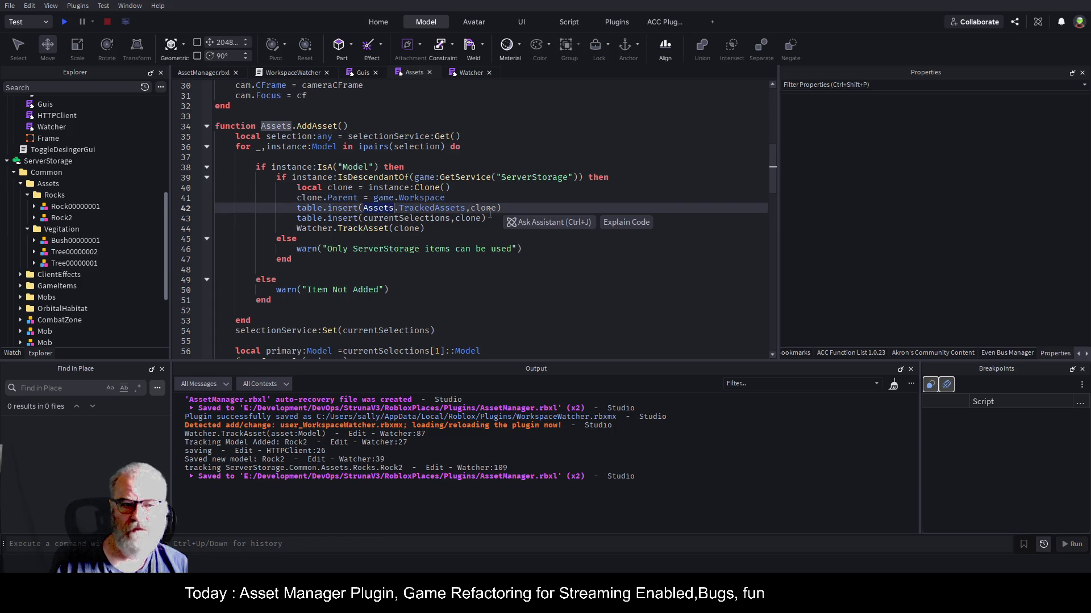
click(449, 228)
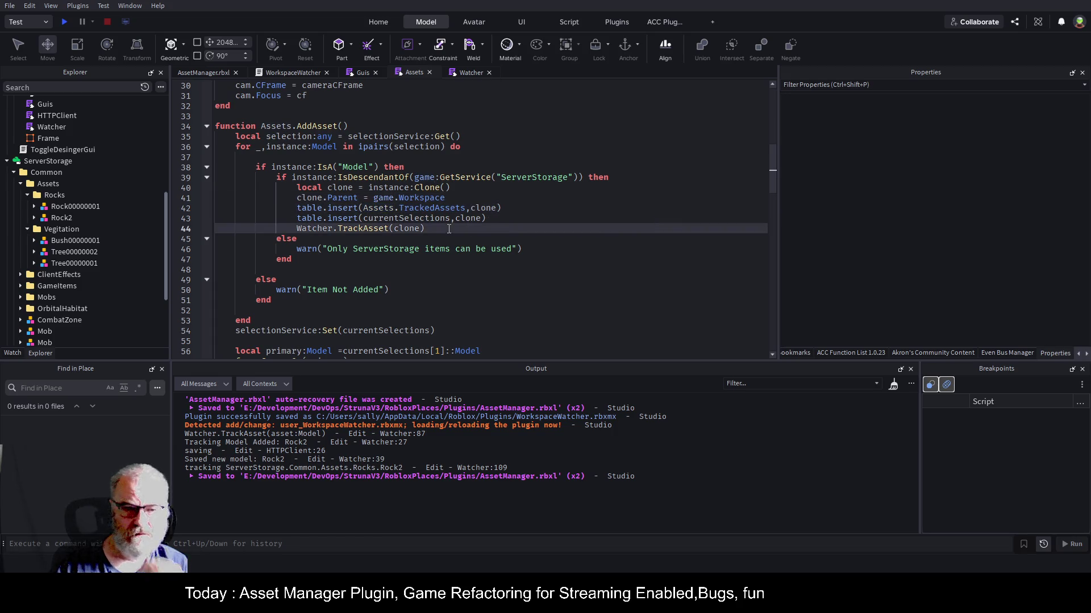
double_click(412, 220)
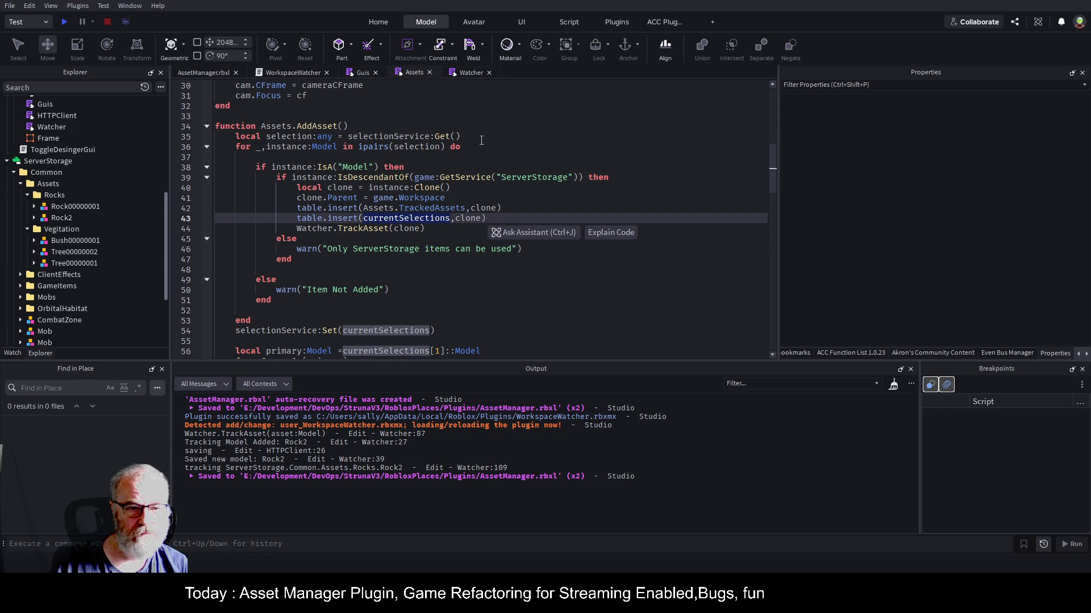
- Add a currentSelections={} reset line after line 35 and save the script
click(503, 142)
key(Return)
text(currentSelections=nil)
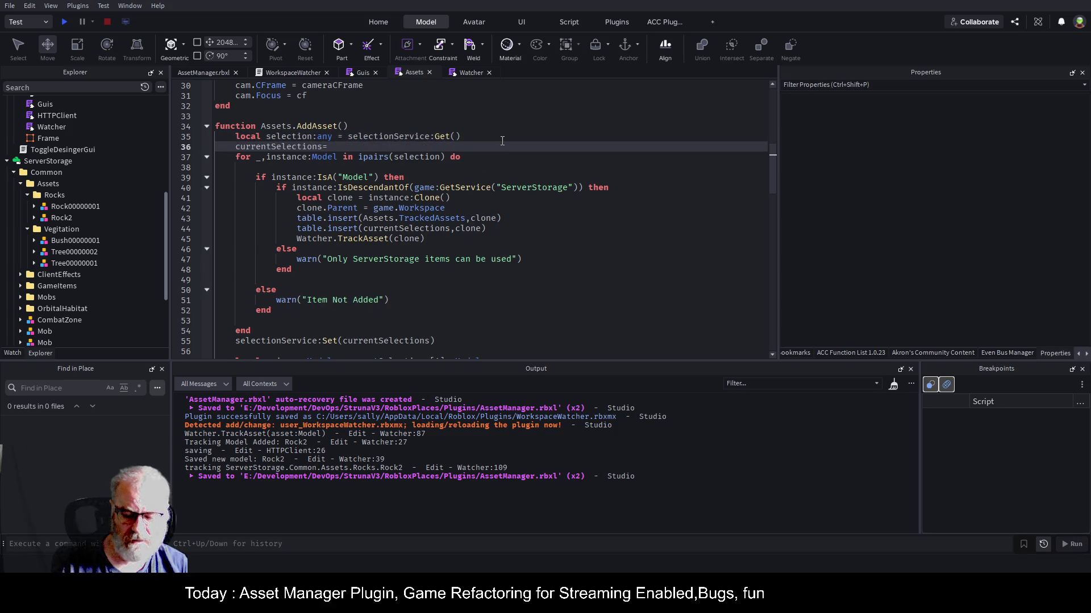
key(BackSpace)
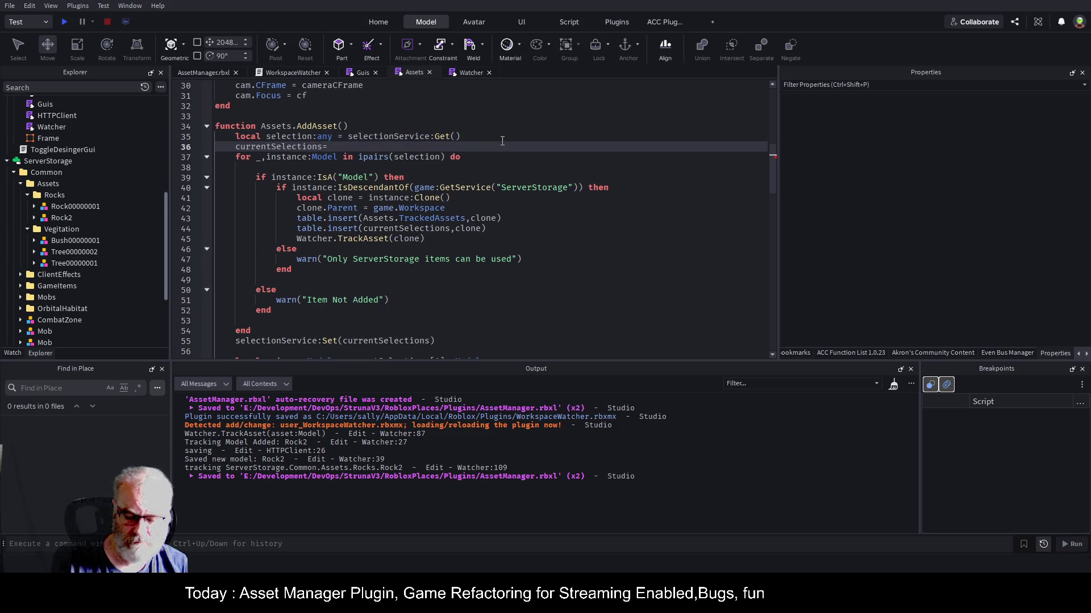
key(BackSpace)
key(BackSpace)
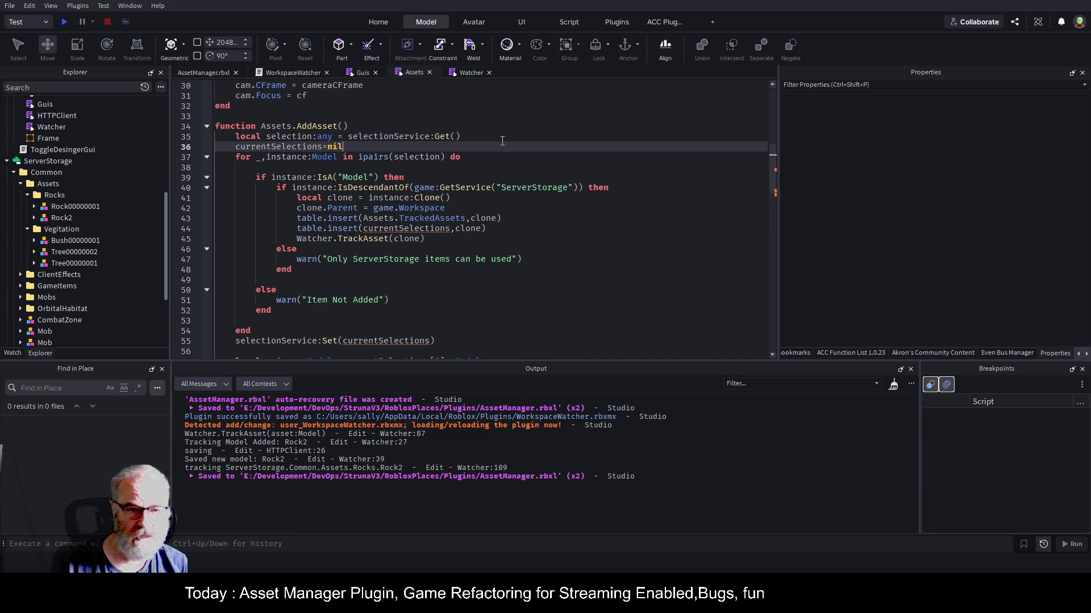
text({})
key(Return)
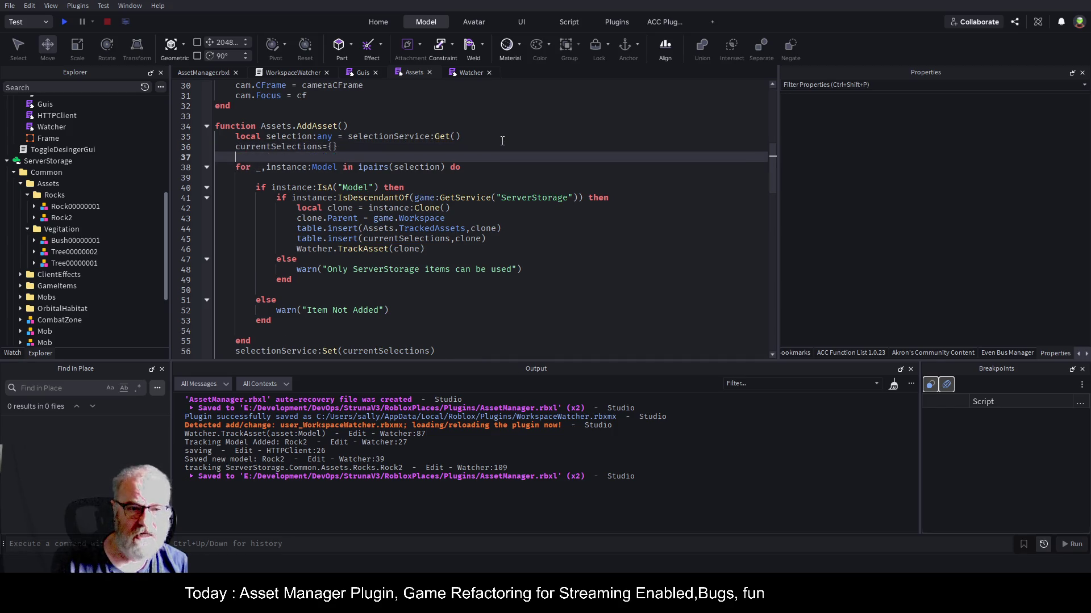
key(ctrl+s)
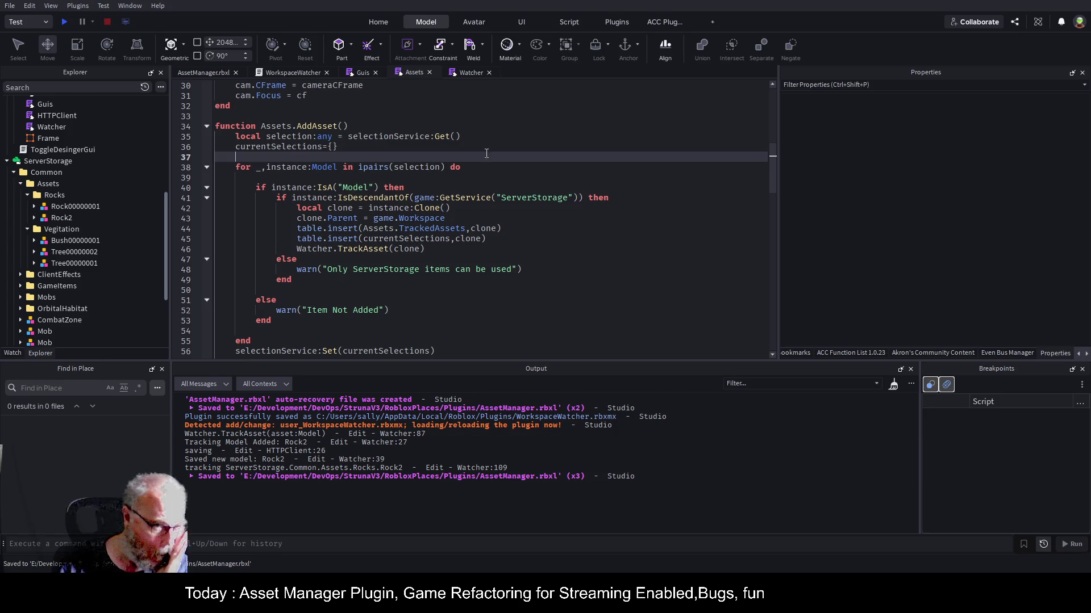
- Add the comment '--remove from Assets.TrackedAssets when destroyed' after line 44 and save
double_click(449, 230)
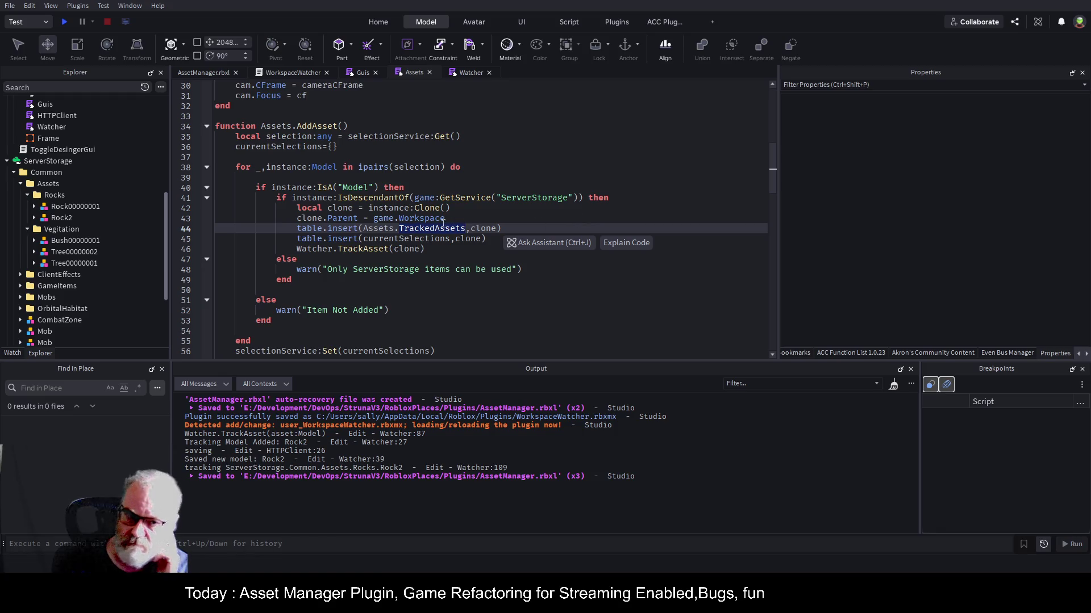
click(565, 227)
key(Return)
text(--remove from Assets)
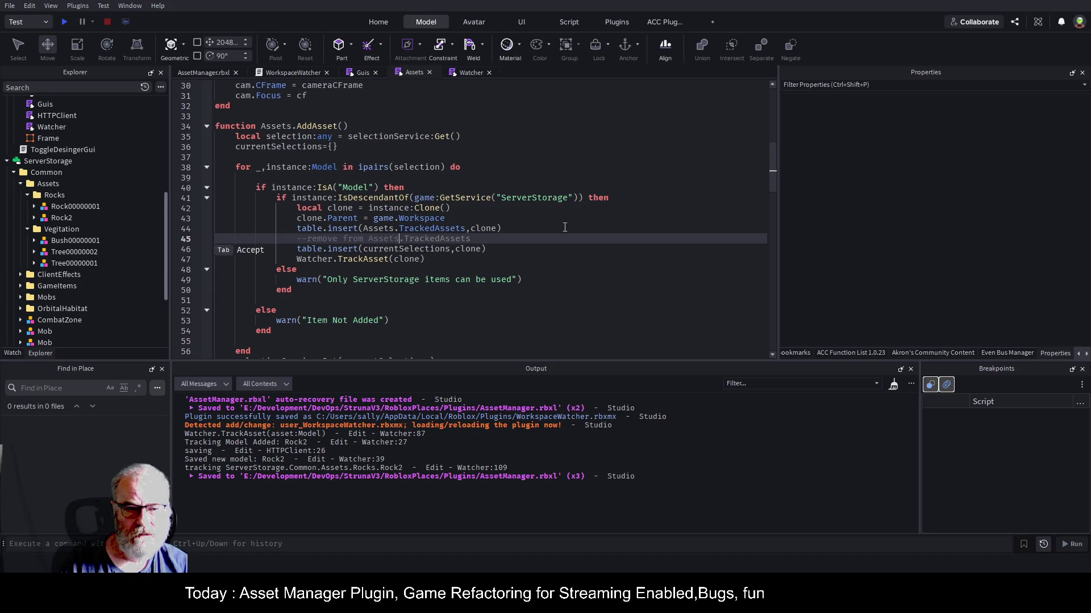
key(Tab)
text(when destroyed)
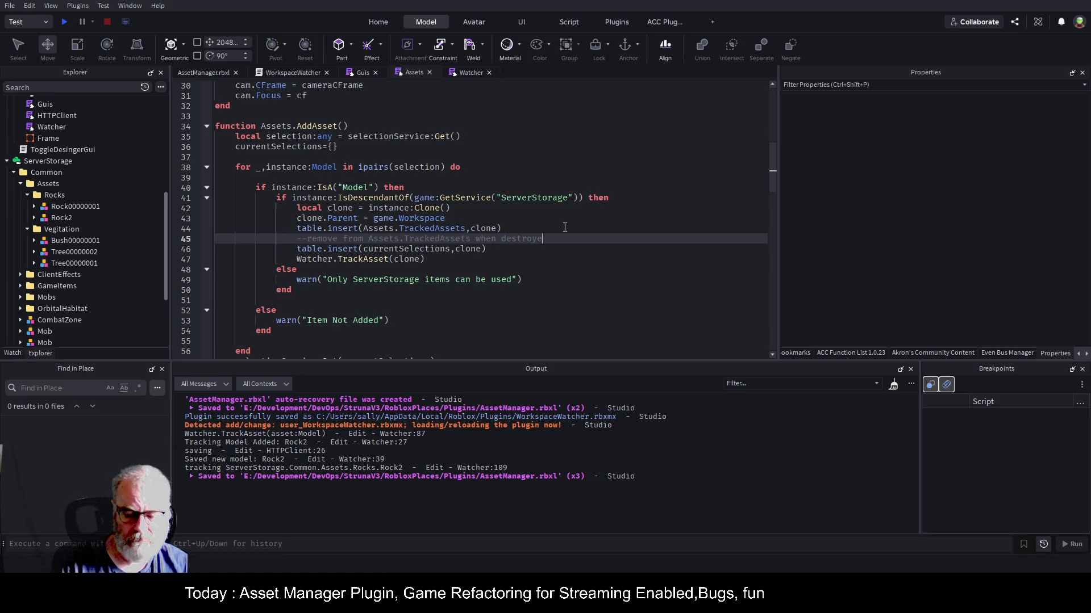
key(ctrl+s)
- Select the WorkspaceWatcher folder and save it as a local plugin so it reloads
click(481, 198)
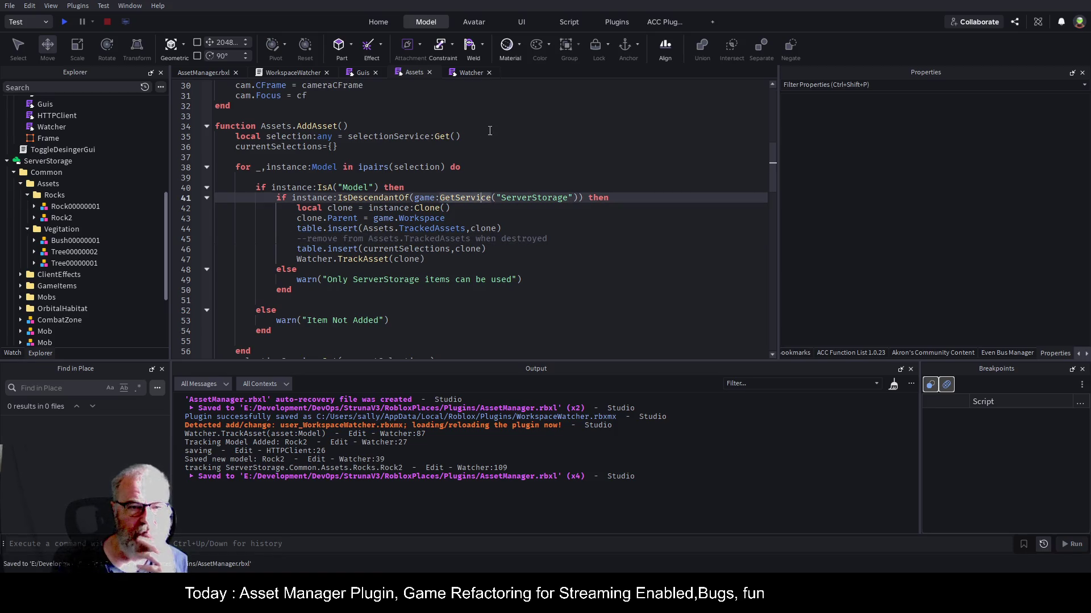
click(467, 107)
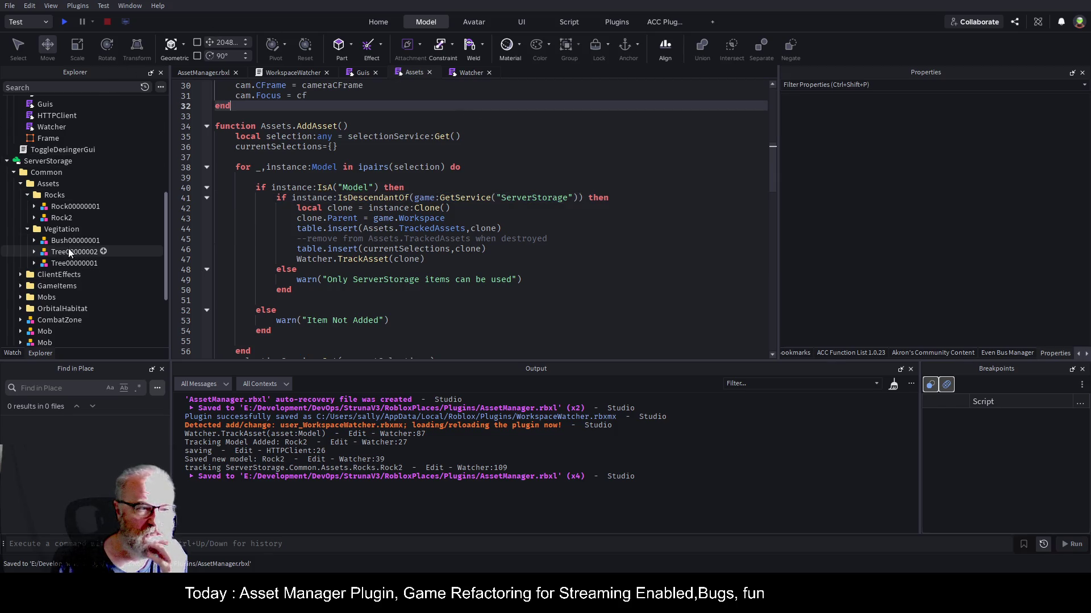
scroll(74, 253, down, 3)
scroll(77, 249, up, 8)
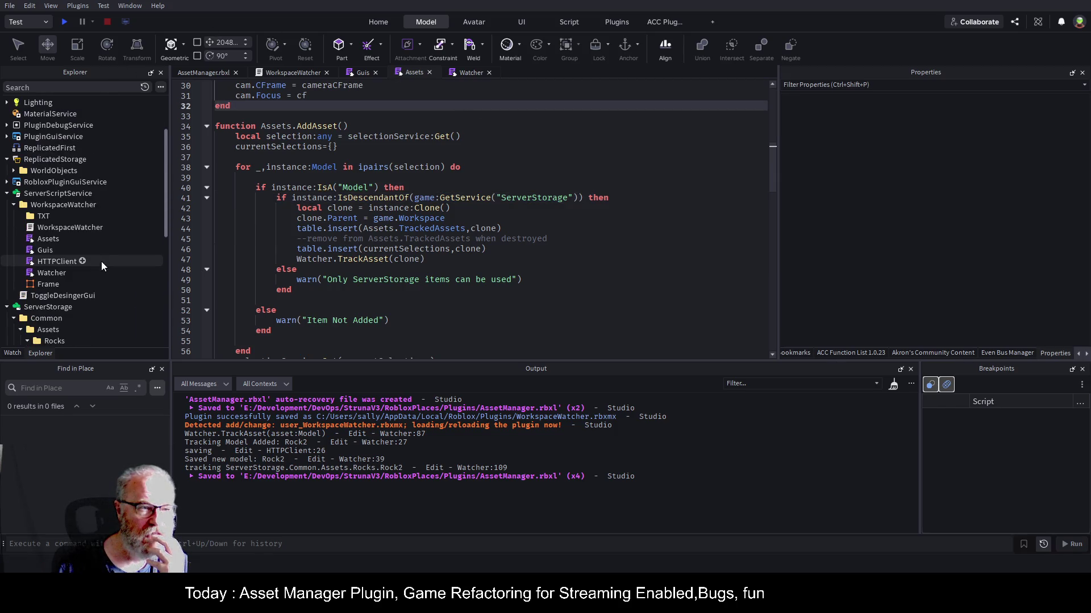
click(71, 205)
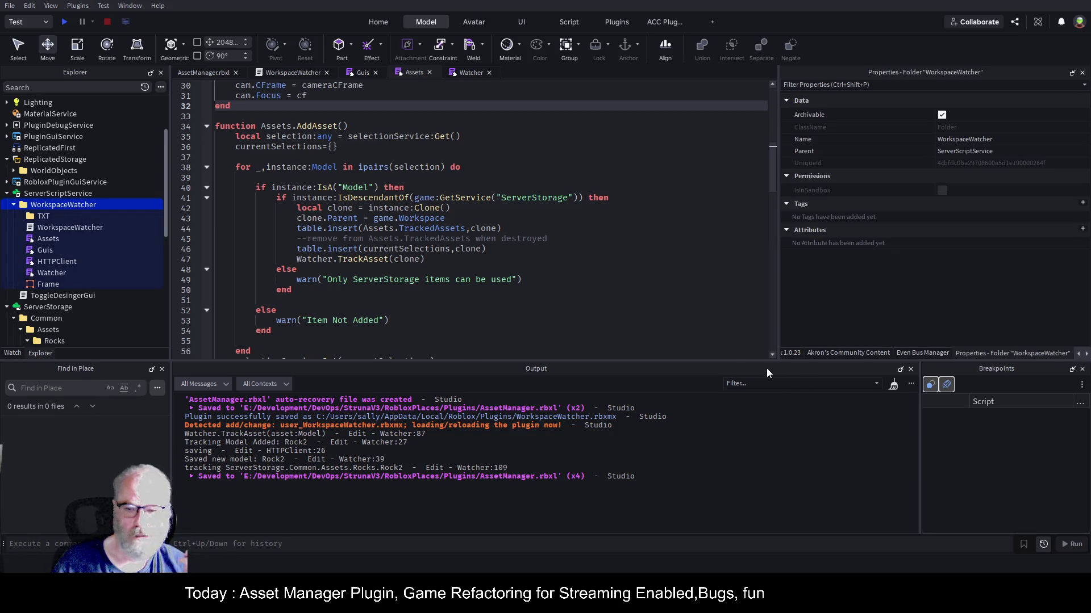
key(ctrl+shift+s)
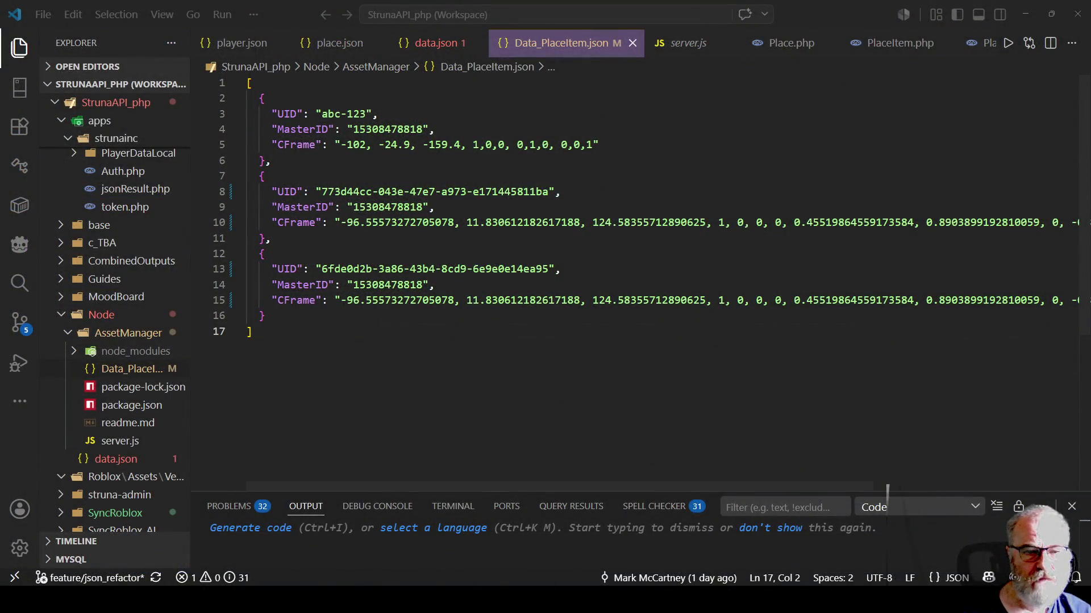
- Delete the second and third place items and the trailing comma, leaving only abc-123, then save
drag(265, 316, 268, 180)
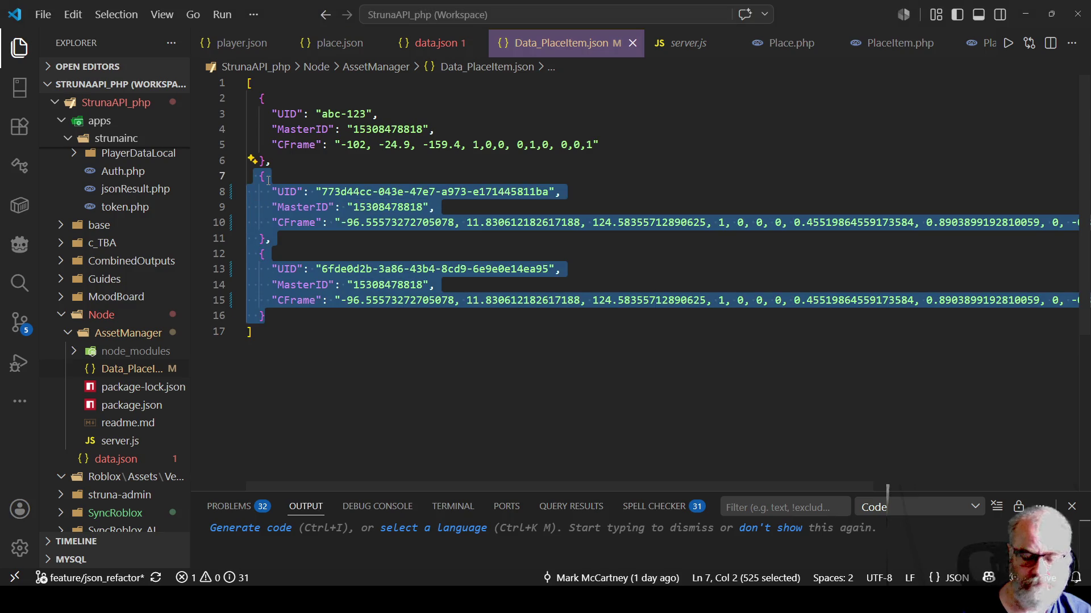
key(Delete)
key(BackSpace)
key(ctrl+s)
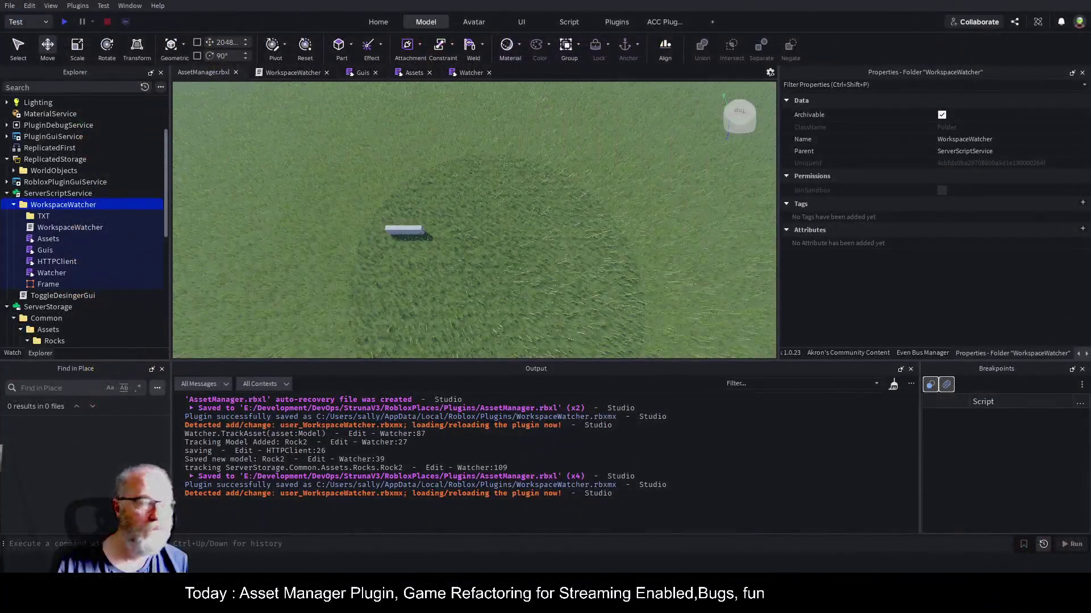
- Select Rock00000001 in ServerStorage and click Add Asset in the WorkspaceWatcher panel
scroll(57, 141, up, 3)
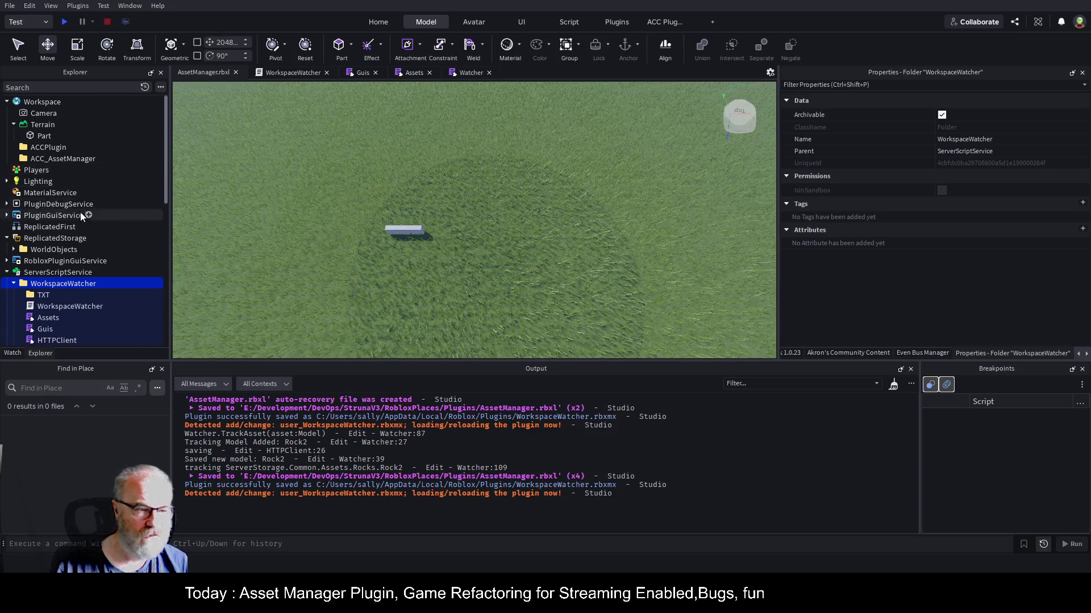
scroll(78, 240, down, 3)
scroll(97, 257, down, 3)
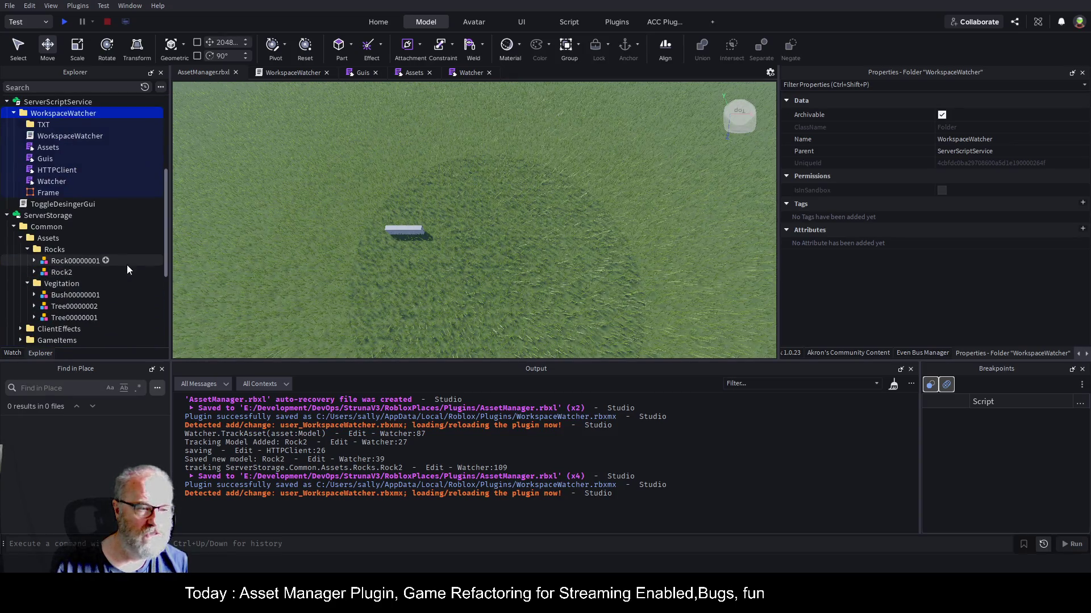
click(73, 260)
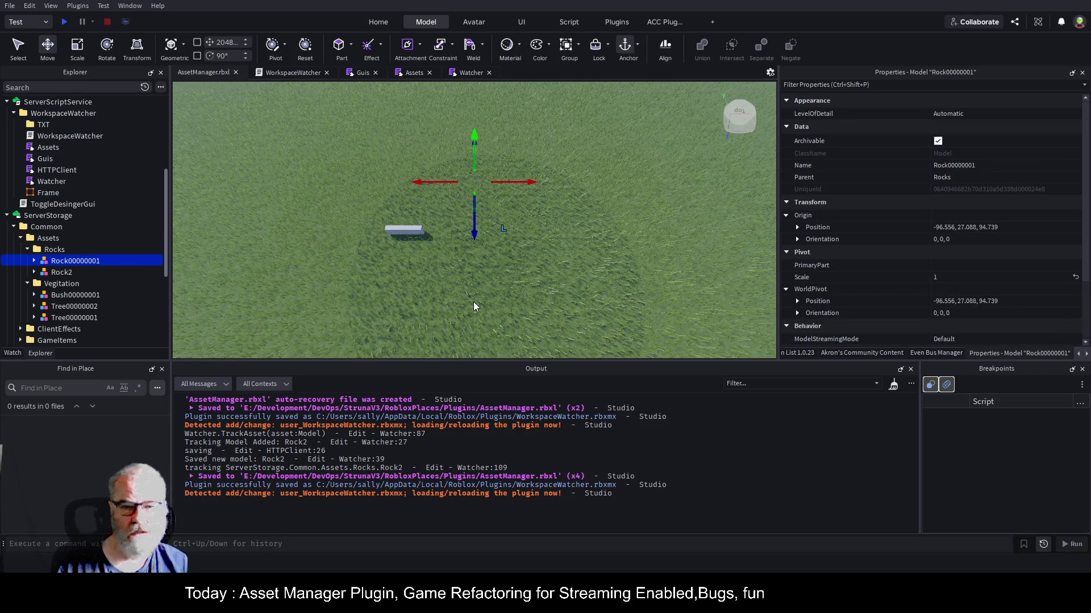
click(1086, 354)
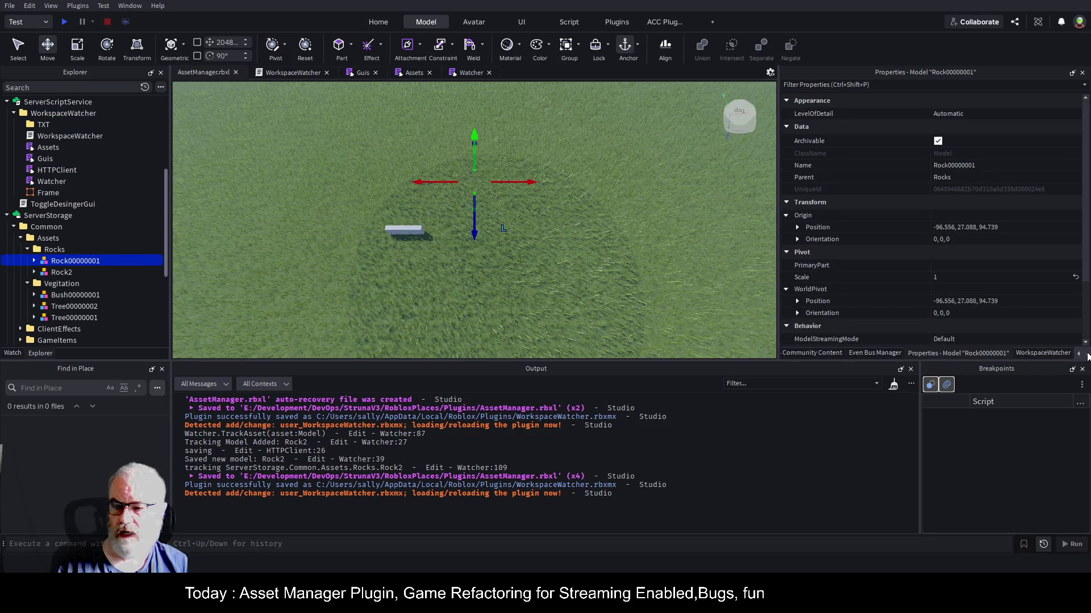
click(1053, 352)
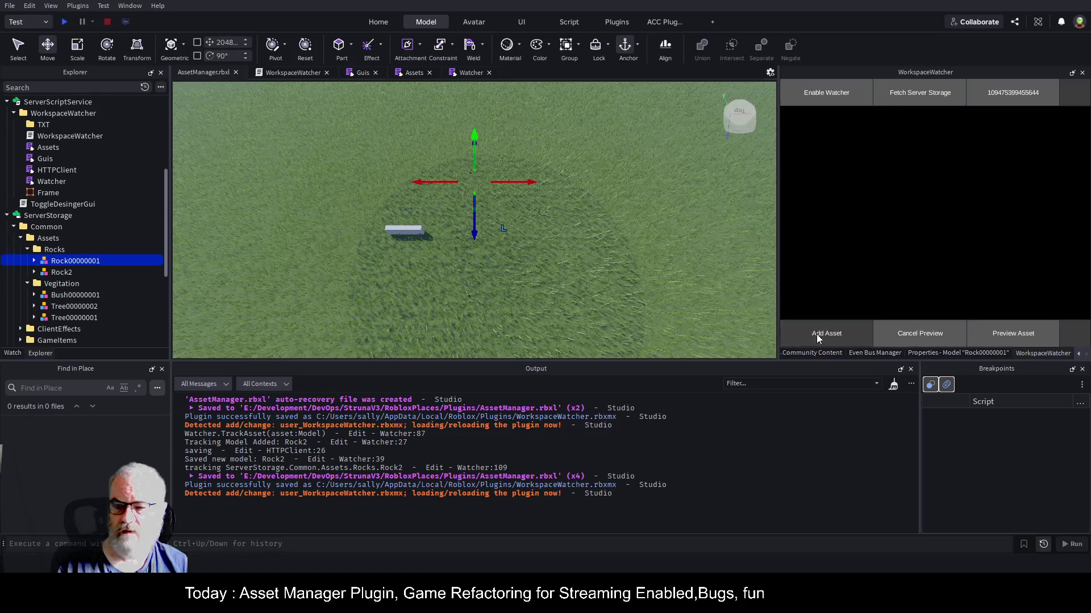
click(818, 333)
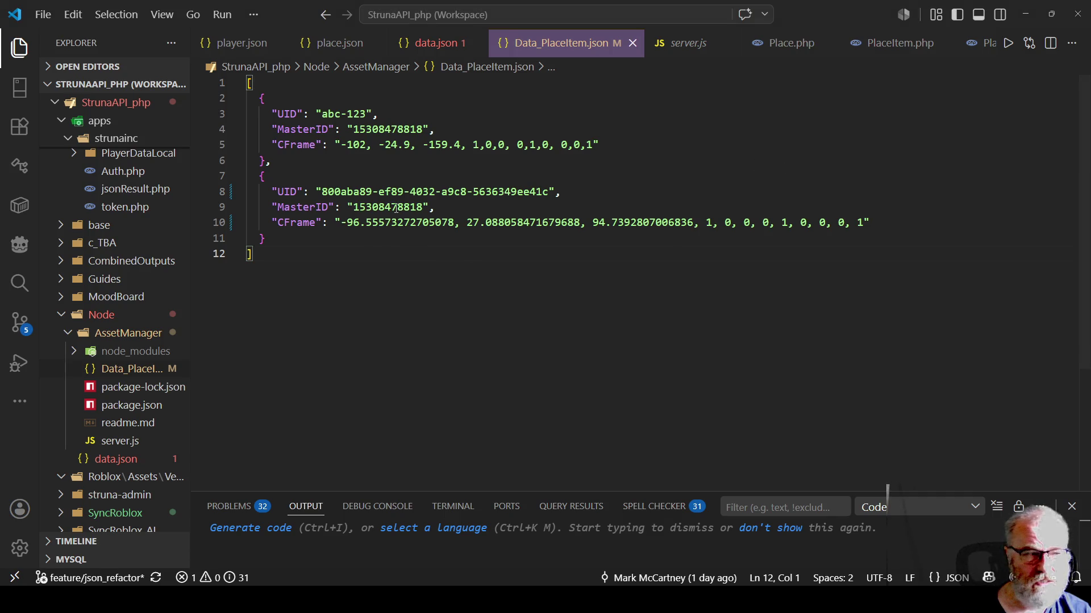
click(632, 43)
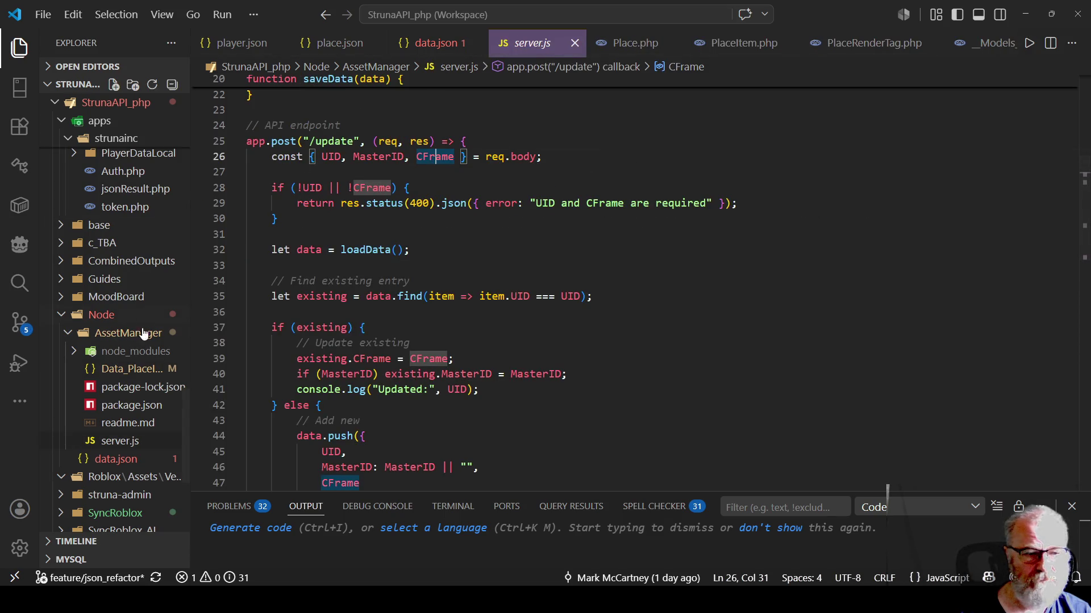
double_click(111, 369)
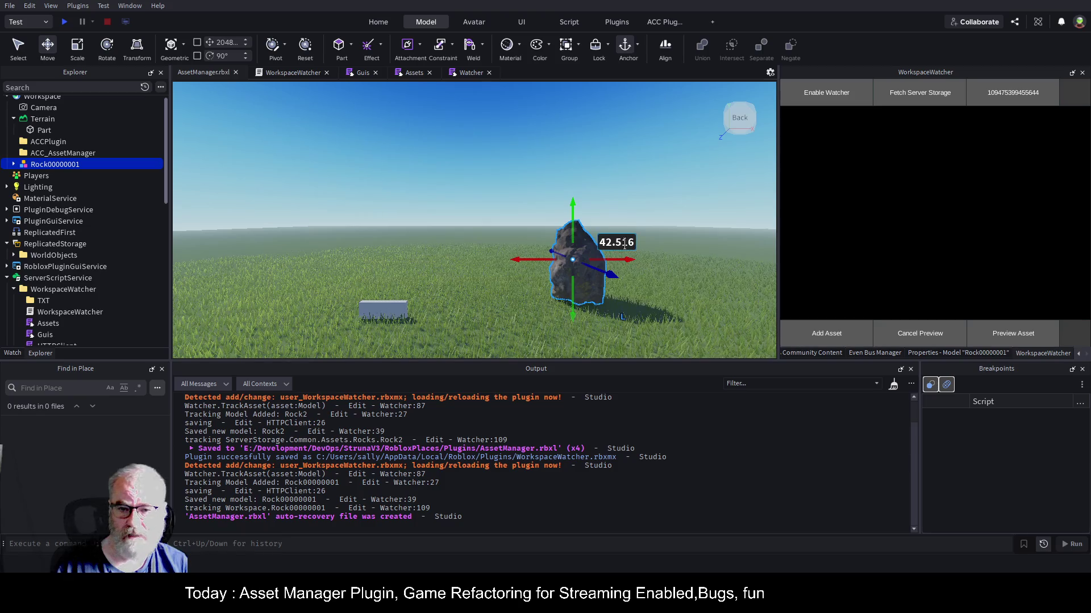
- Drag the placed rock along the X axis to about -92.8 and orbit to view it
click(964, 353)
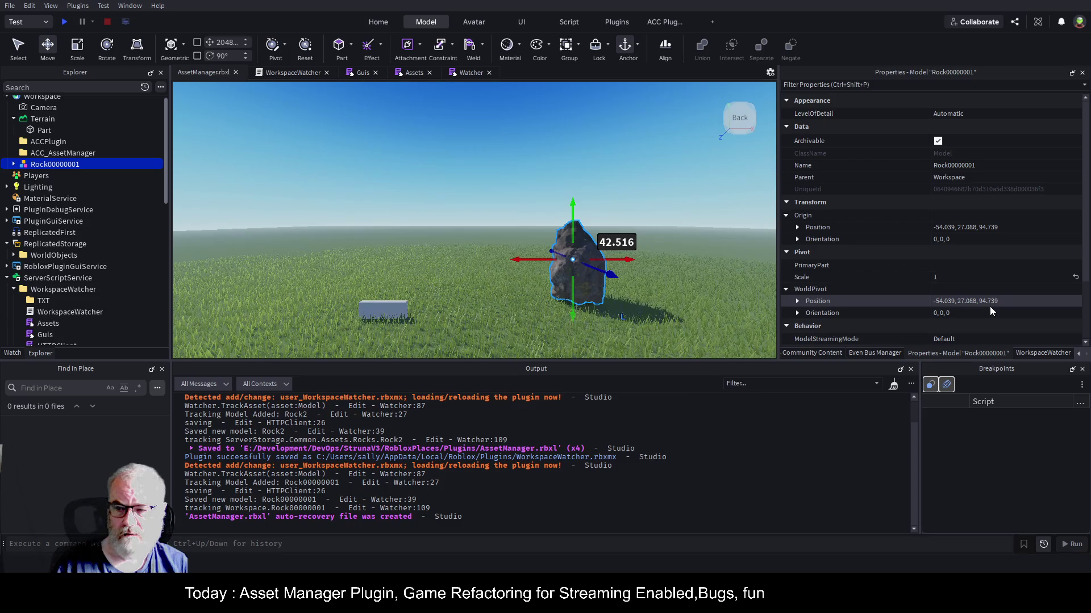
drag(622, 260, 540, 261)
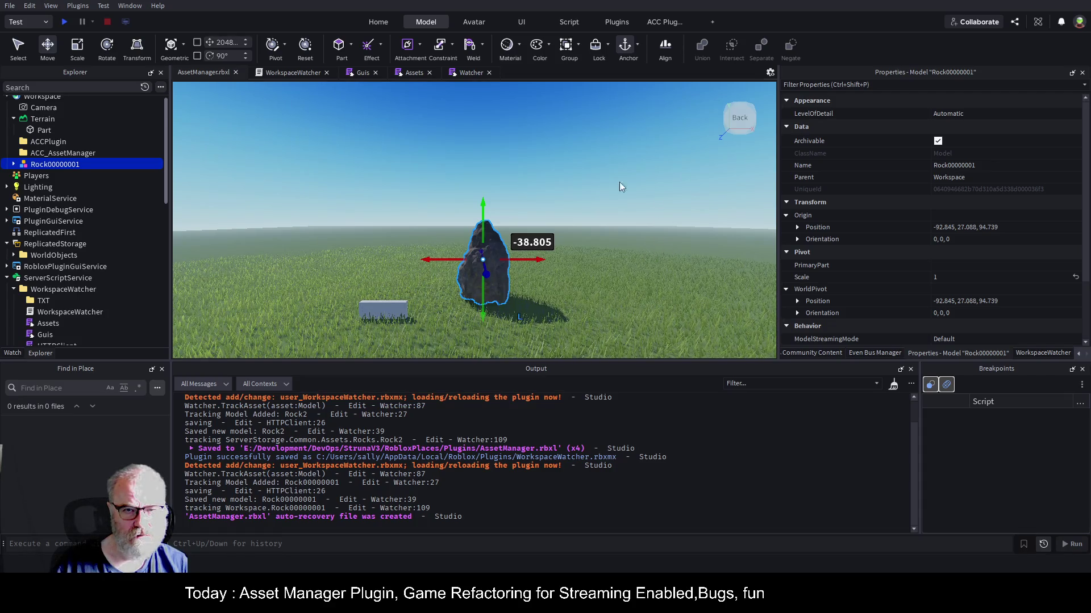
right_click(621, 231)
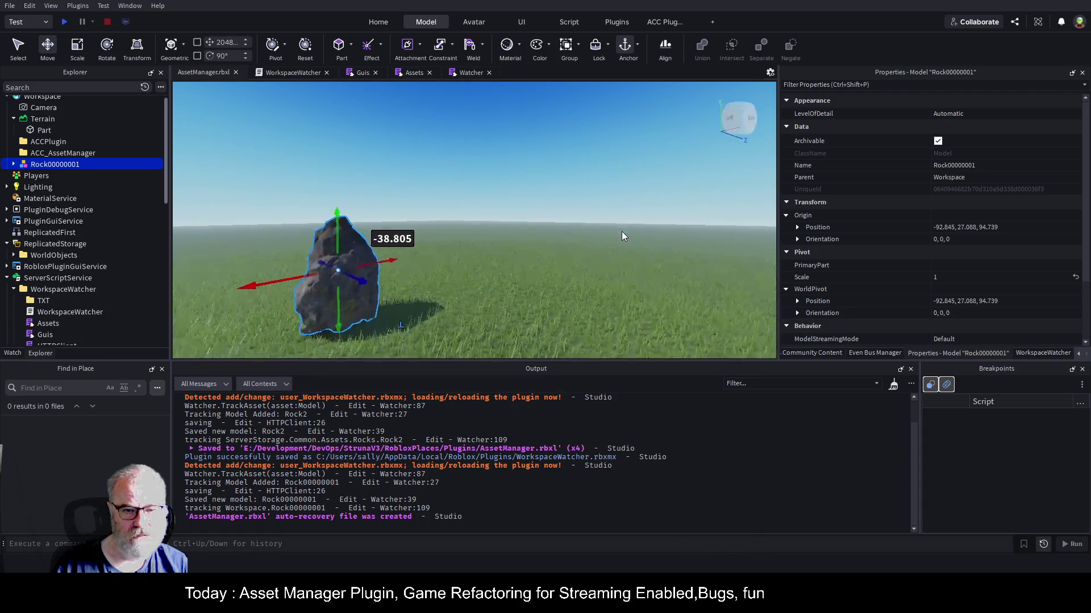
right_click(622, 231)
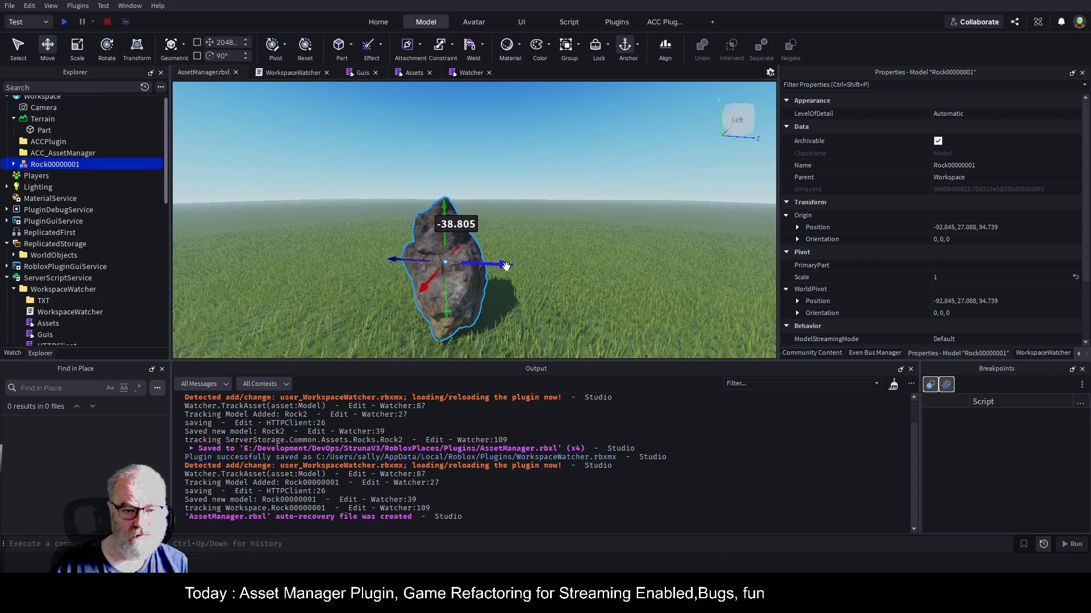
- Select the original Rock00000001 in ServerStorage and open the Watcher script
scroll(1002, 257, down, 3)
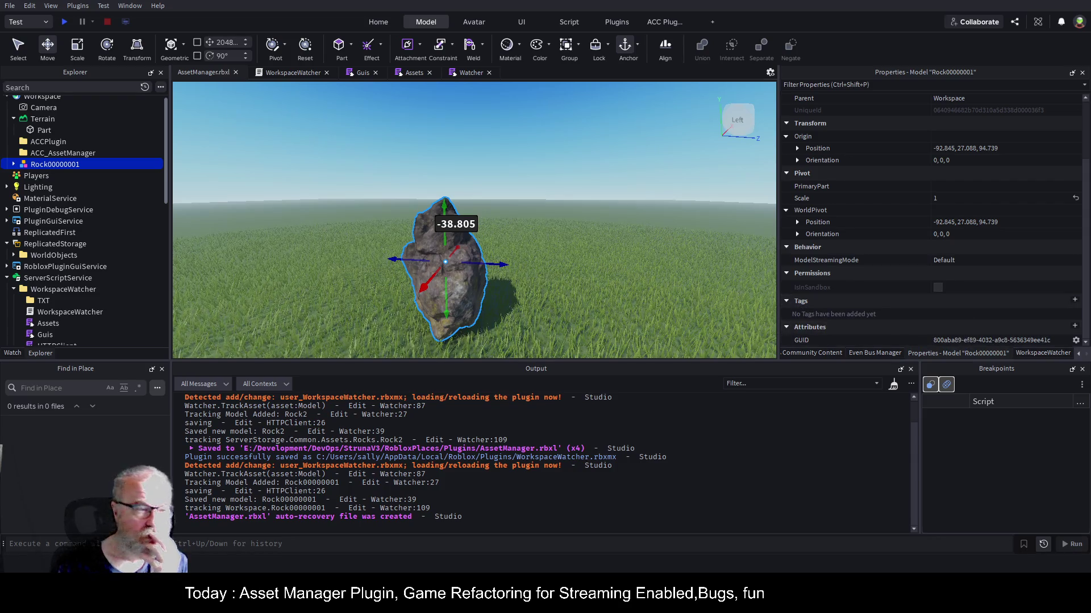
scroll(68, 147, down, 10)
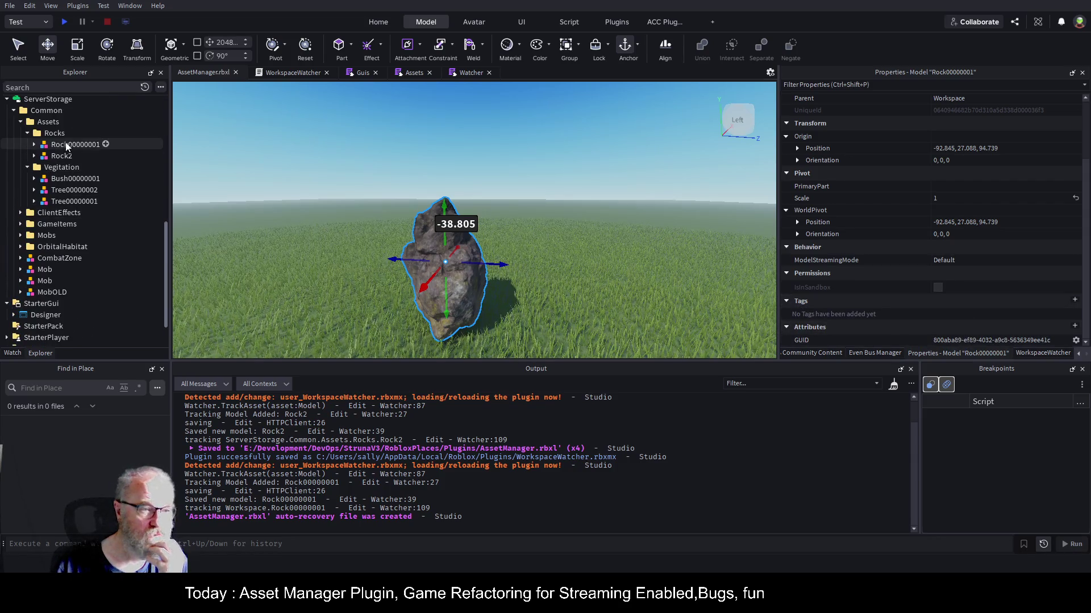
click(67, 146)
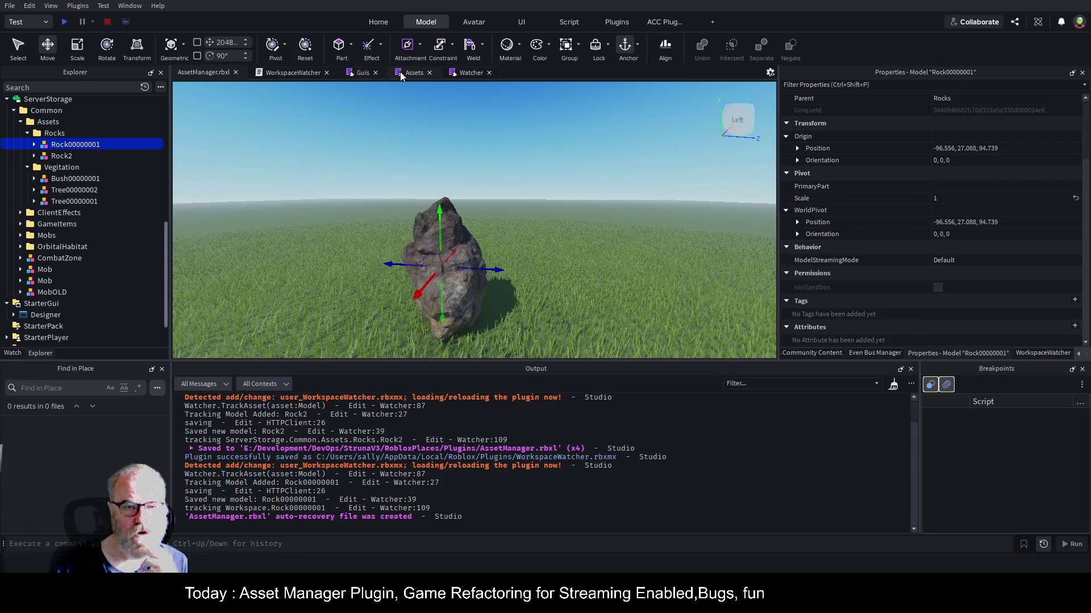
click(467, 72)
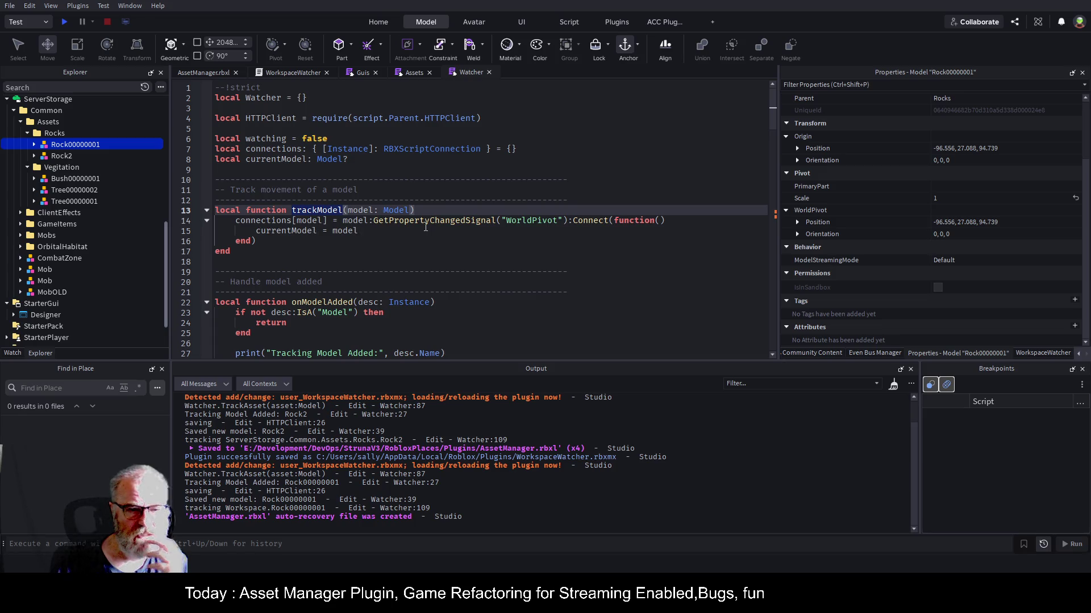
- Add print("WOW") after currentModel = model in the WorldPivot handler and save
click(451, 221)
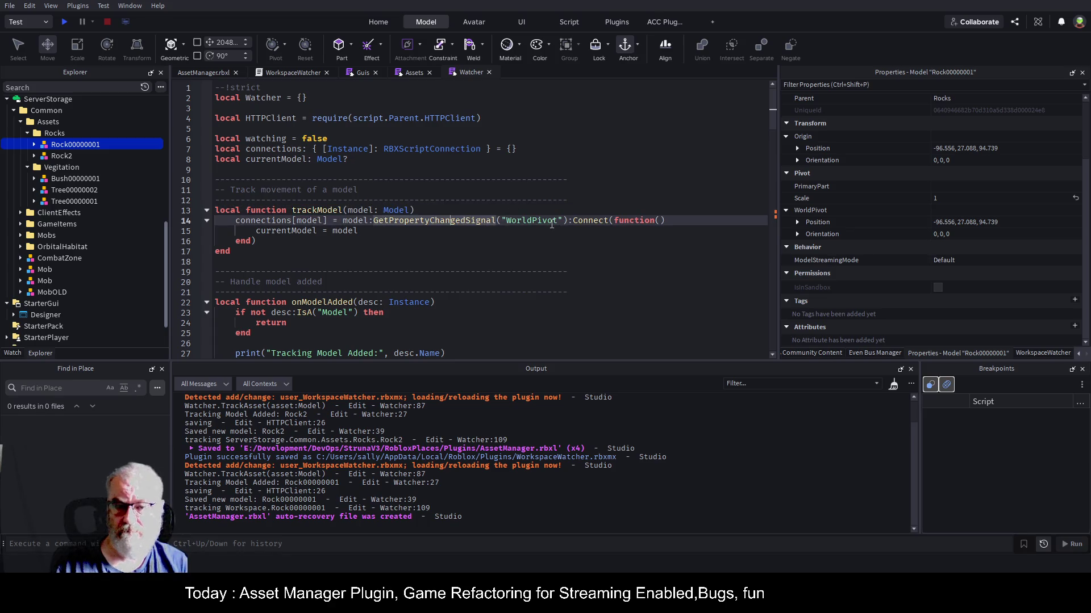
double_click(307, 231)
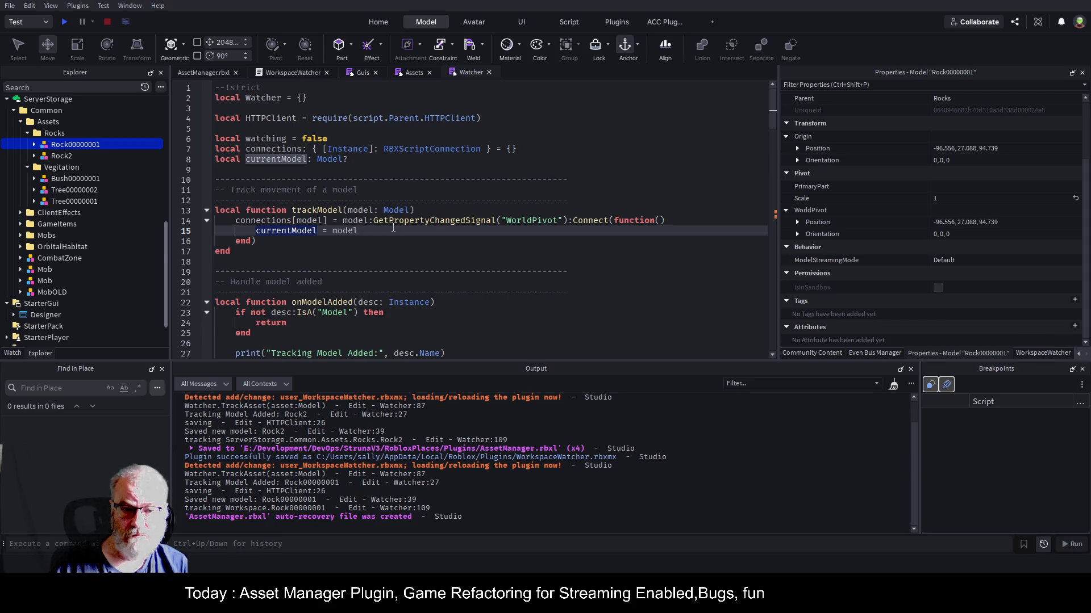
key(Return)
text(prin)
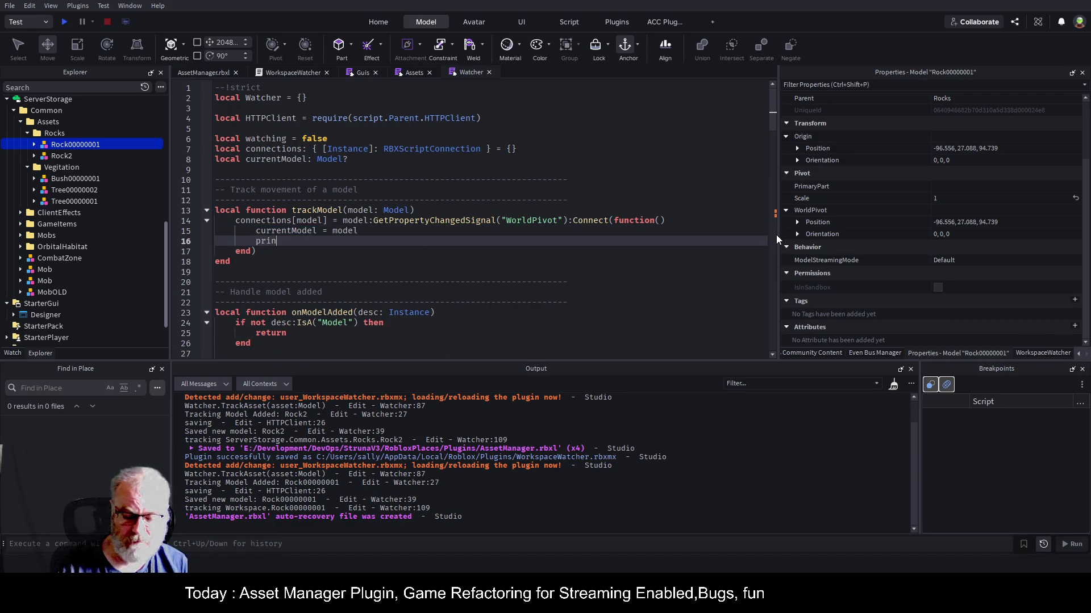
text(t("WOW)
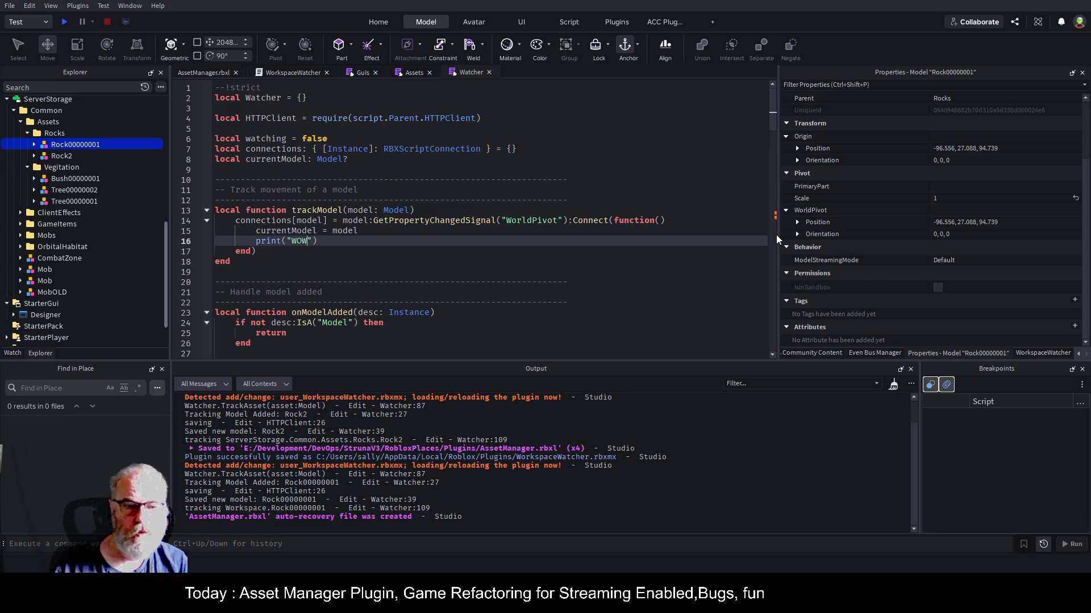
key(ctrl+s)
- Save the WorkspaceWatcher folder again as a local plugin
scroll(70, 271, up, 6)
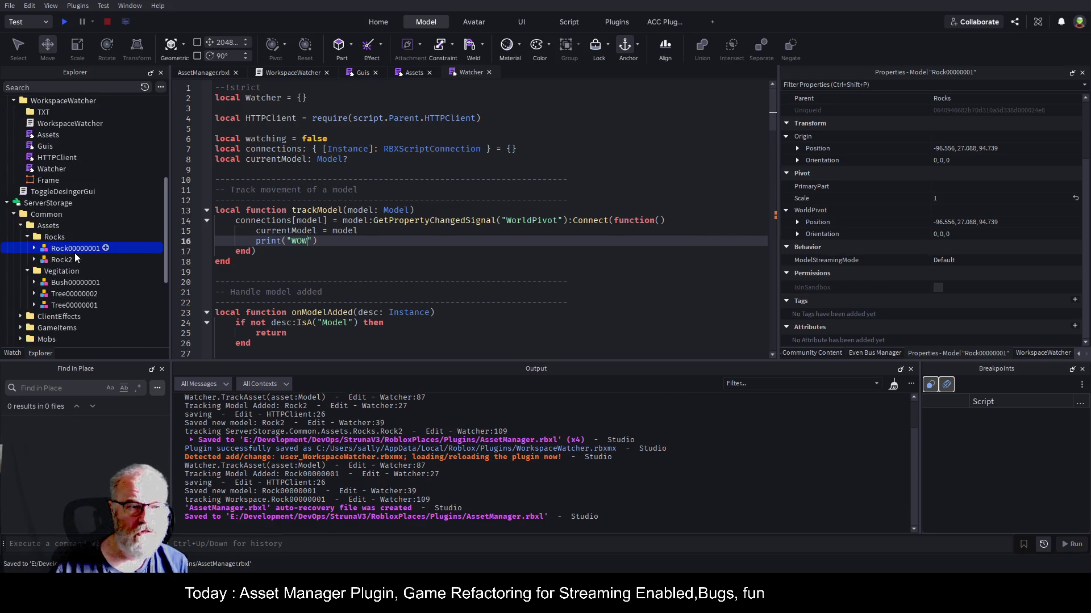
click(77, 197)
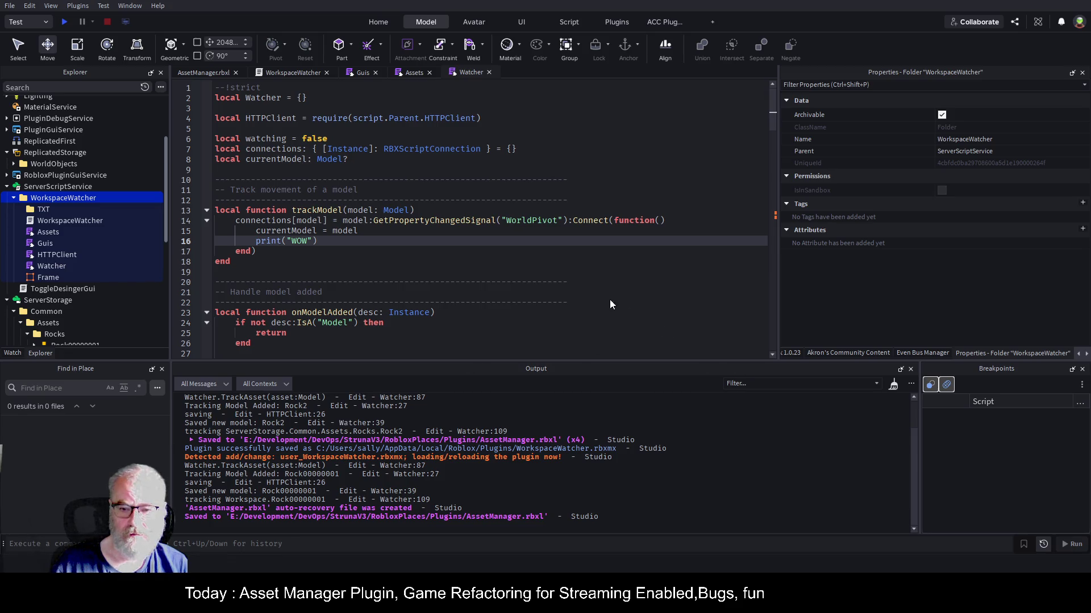
key(ctrl+s)
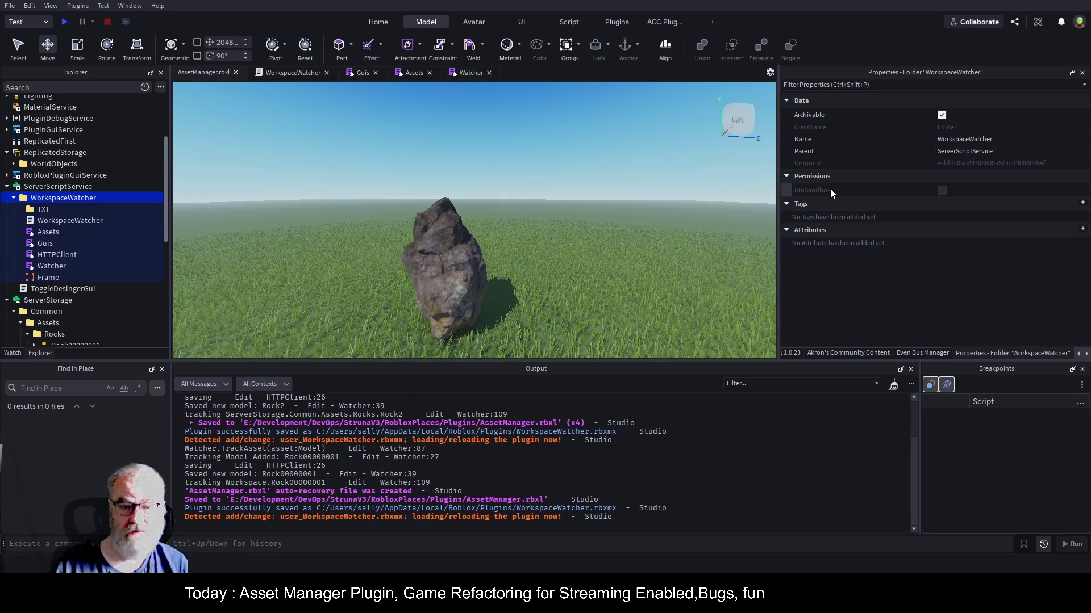
- Delete the existing rock and add a fresh tracked Rock00000001 via Add Asset
click(457, 236)
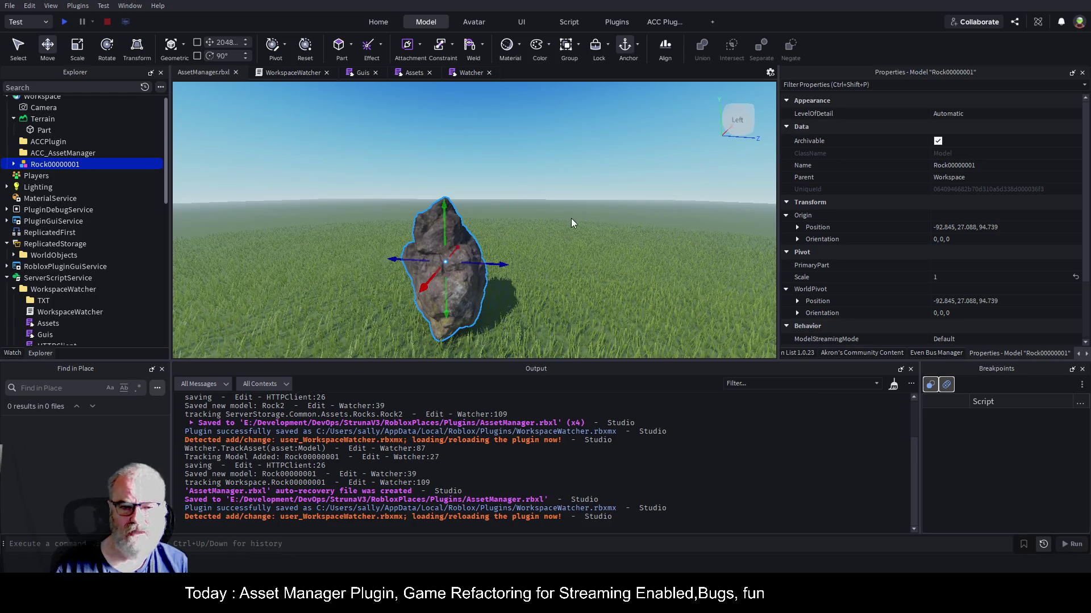
click(446, 245)
key(Delete)
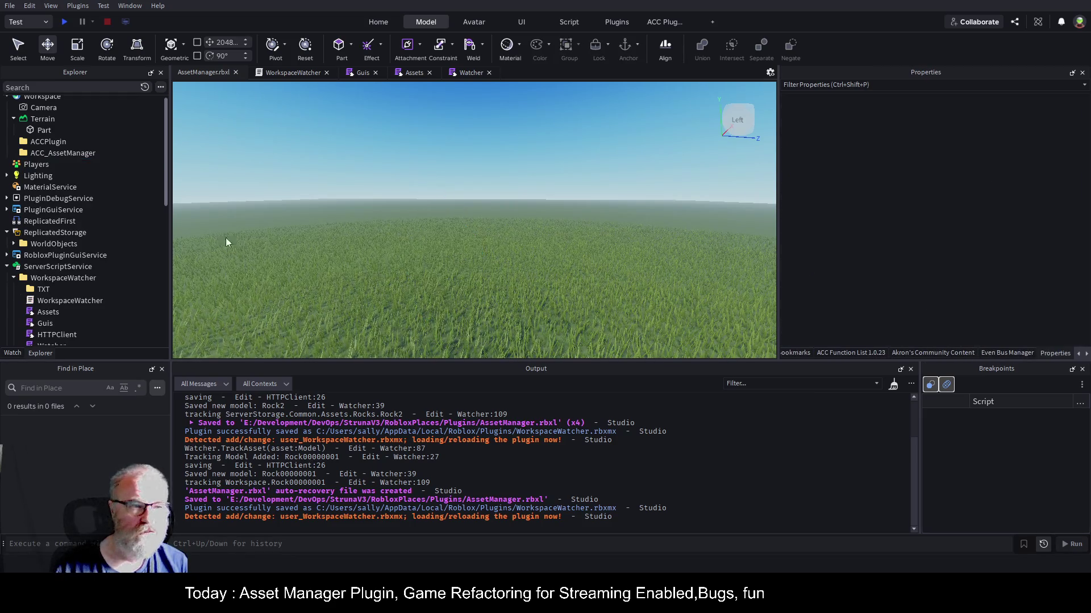
scroll(114, 271, down, 2)
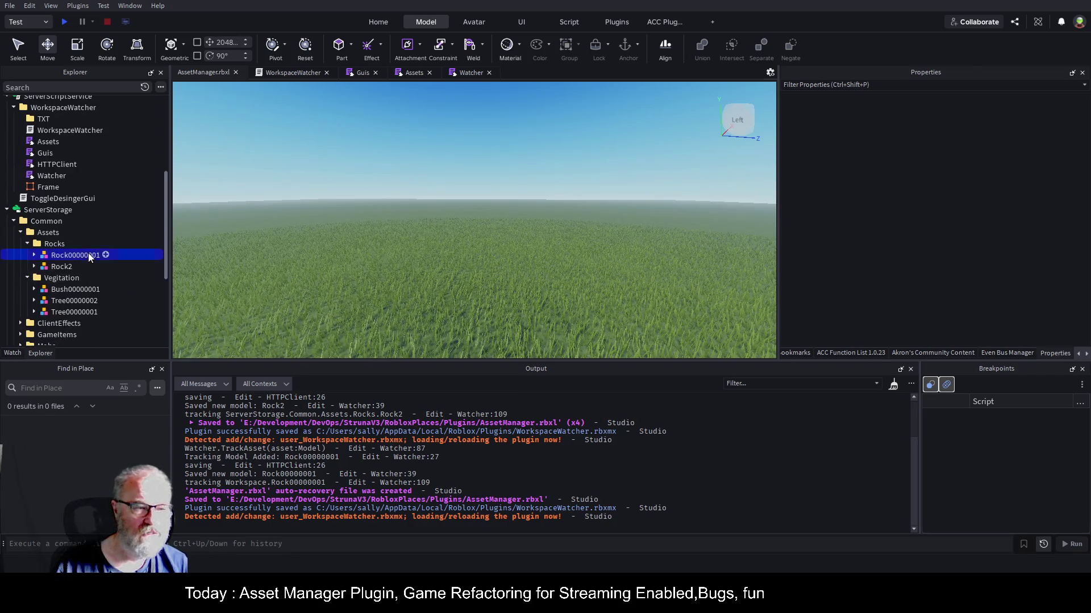
click(1086, 355)
click(1058, 353)
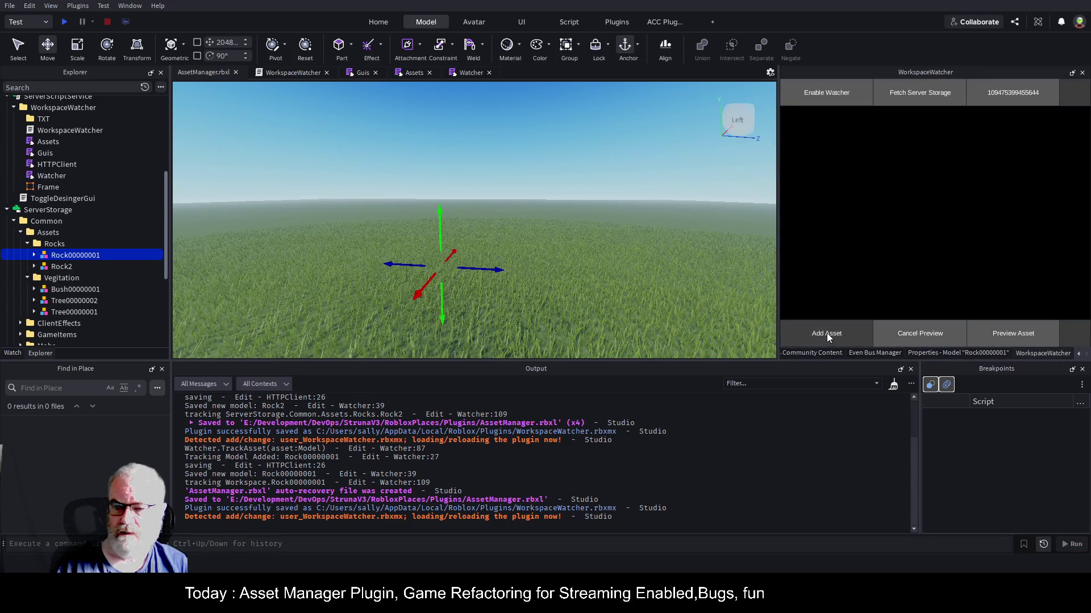
click(827, 333)
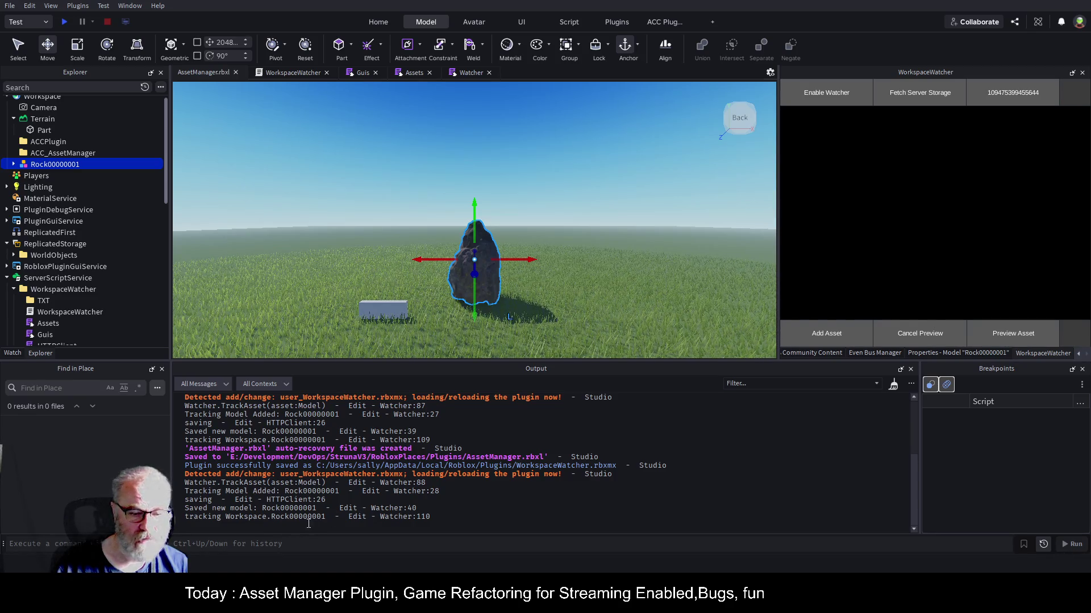
- Drag the new rock right and back along X so WOW prints repeatedly
drag(534, 260, 650, 257)
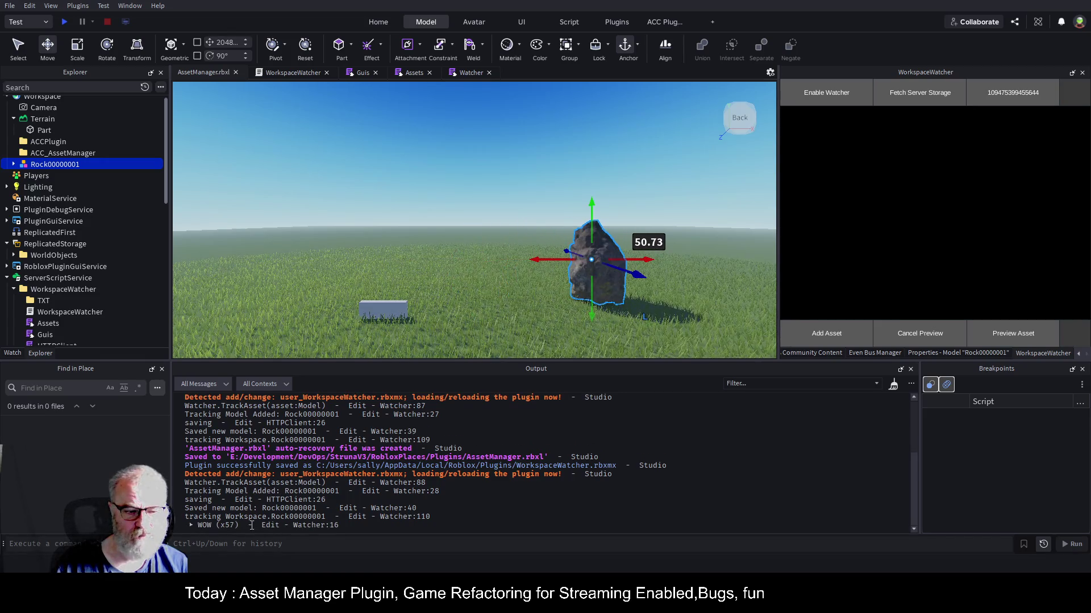
drag(536, 260, 405, 259)
click(465, 73)
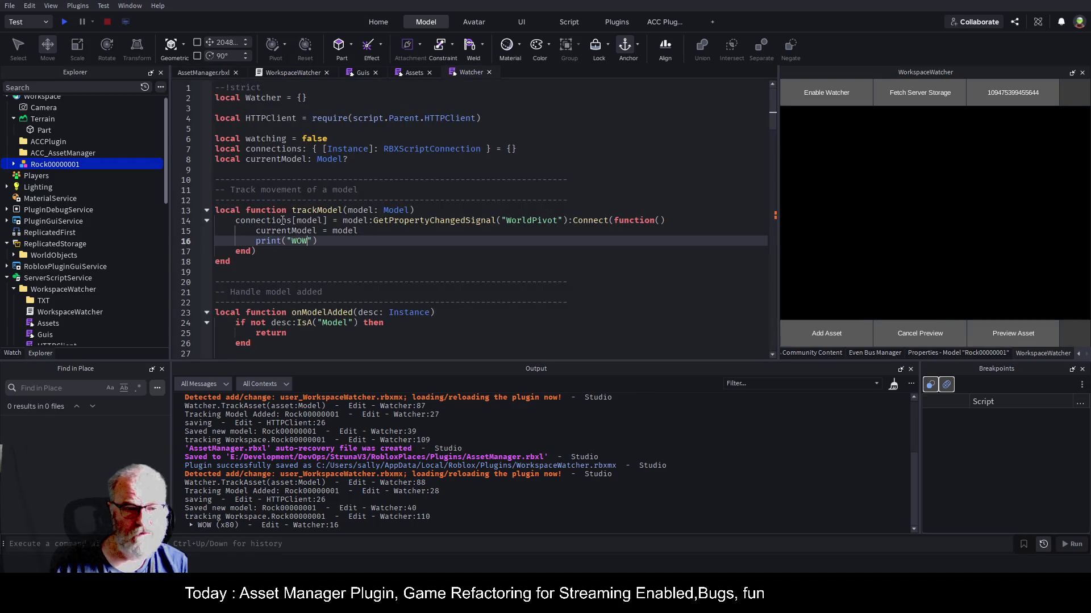
- Remove the print("WOW") line 16 from the Watcher script and save
key(shift+Home)
key(BackSpace)
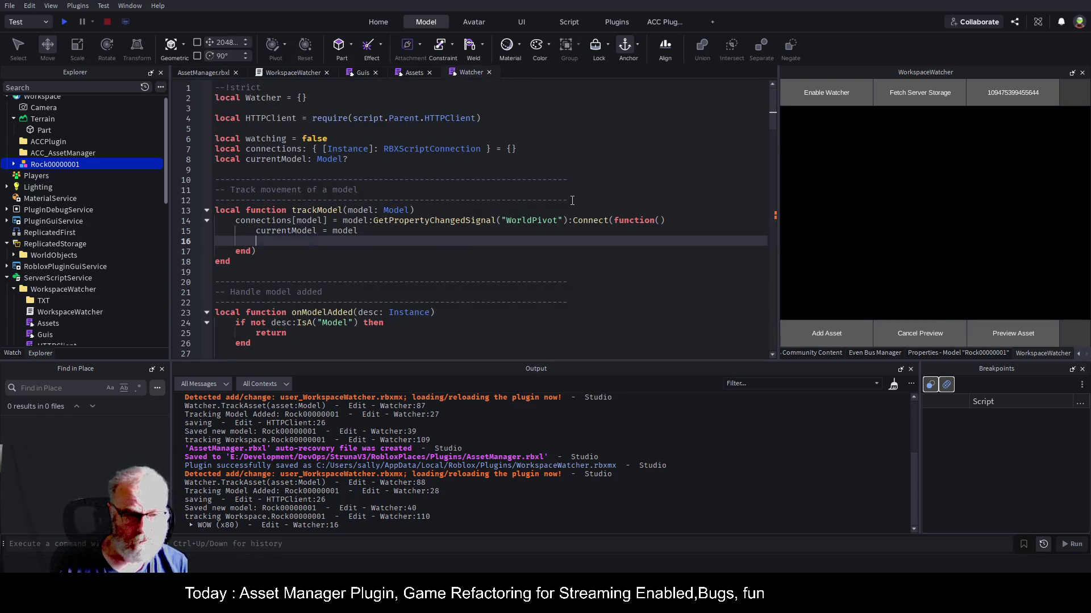
key(Delete)
key(ctrl+s)
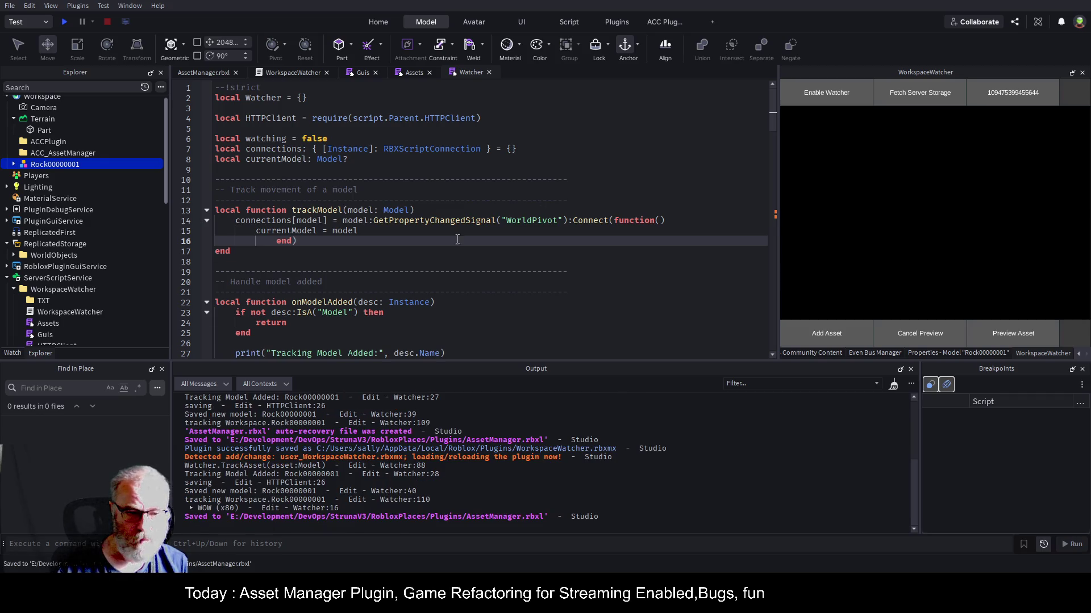
scroll(384, 241, down, 5)
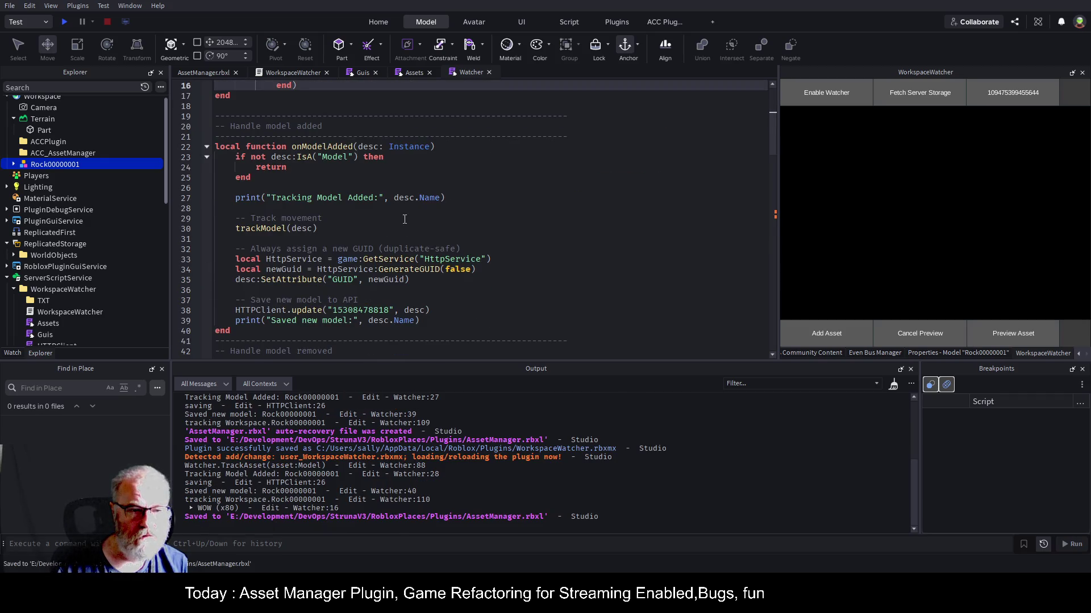
scroll(404, 219, down, 5)
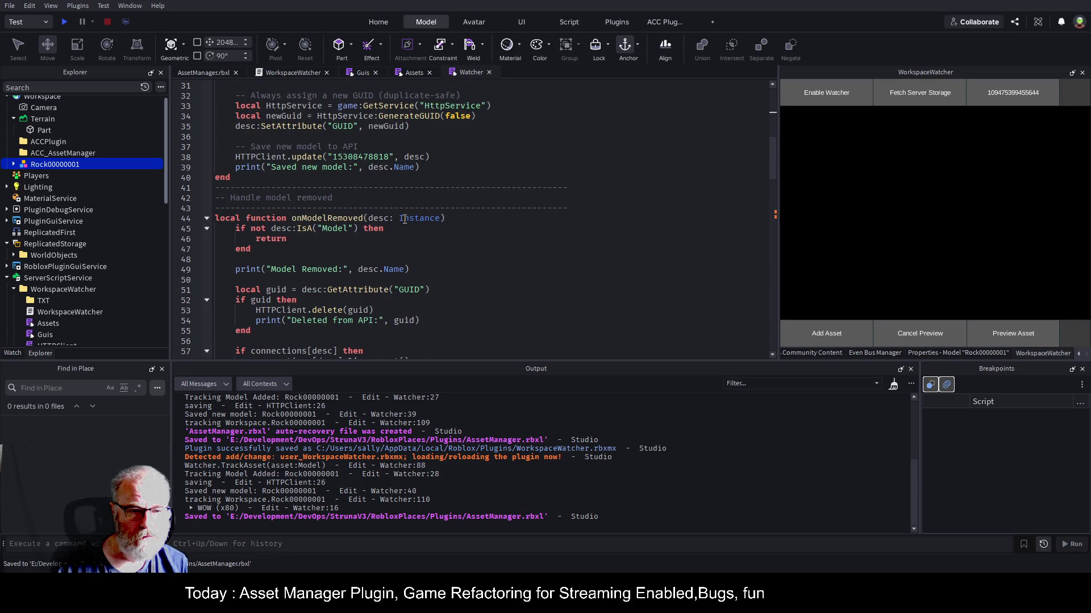
scroll(404, 220, down, 10)
scroll(405, 220, down, 5)
scroll(404, 220, up, 5)
scroll(405, 219, down, 5)
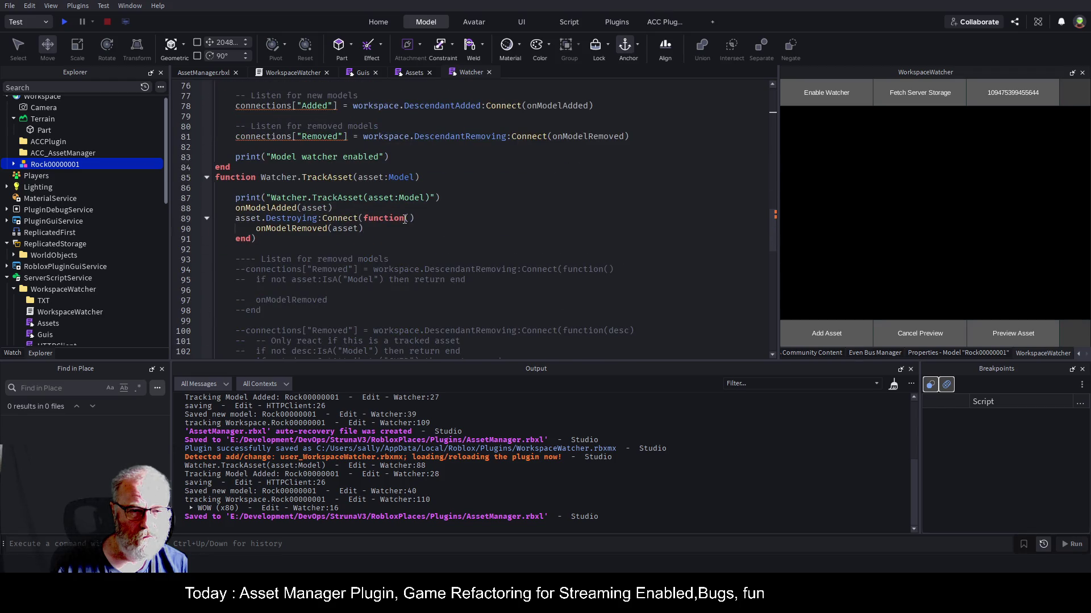
scroll(404, 219, down, 12)
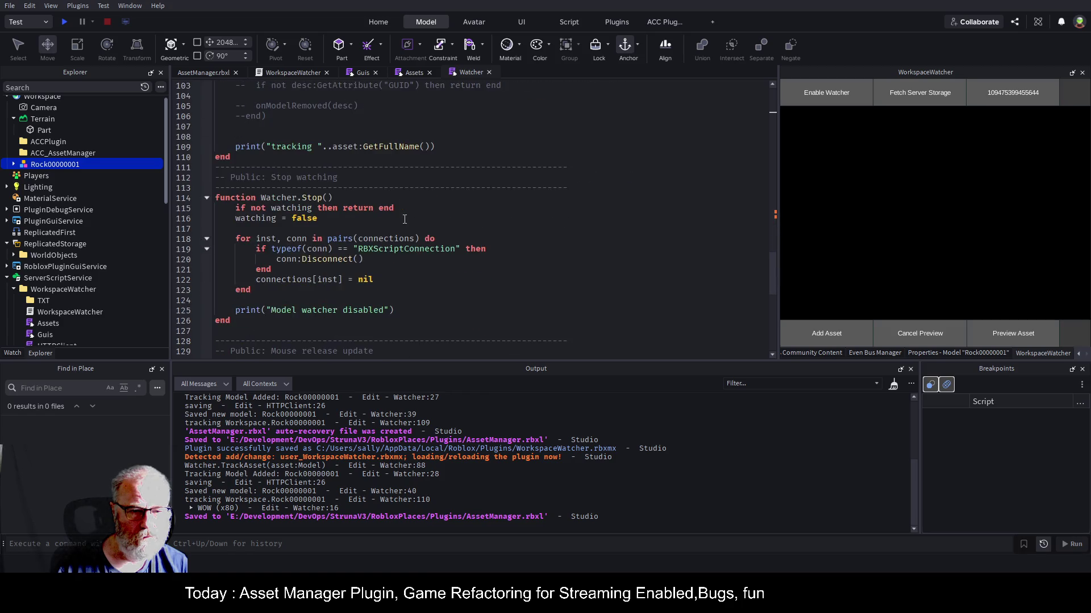
scroll(405, 219, down, 2)
- Add print("Mouse Up") at the start of MouseReleased, save, and reselect the rock in the scene
click(419, 218)
key(Return)
text(print)
text(("Mouse #"))
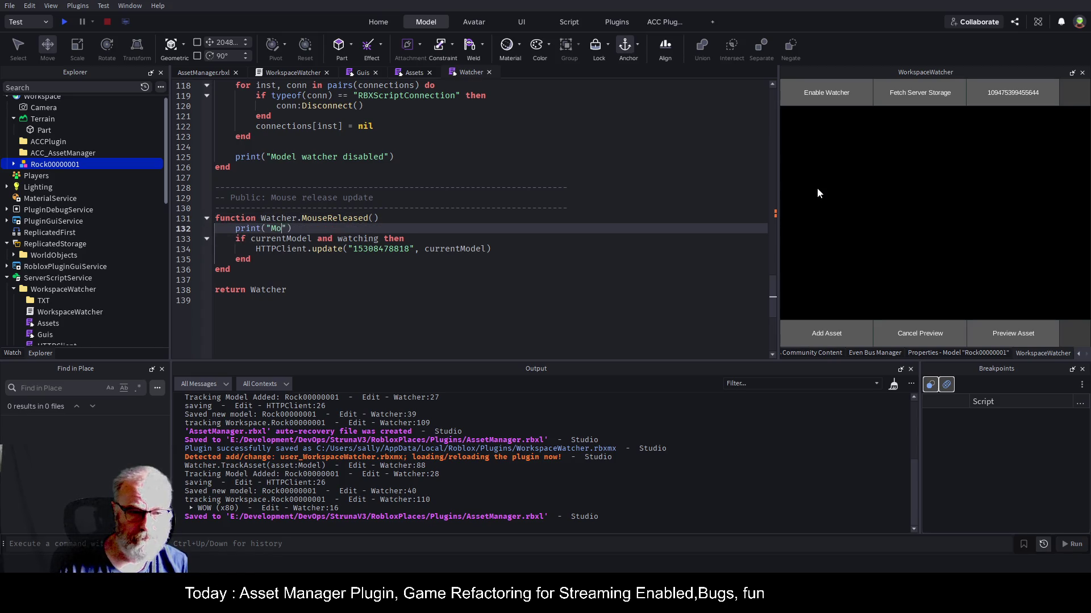
key(BackSpace)
text(Up)
key(ctrl+s)
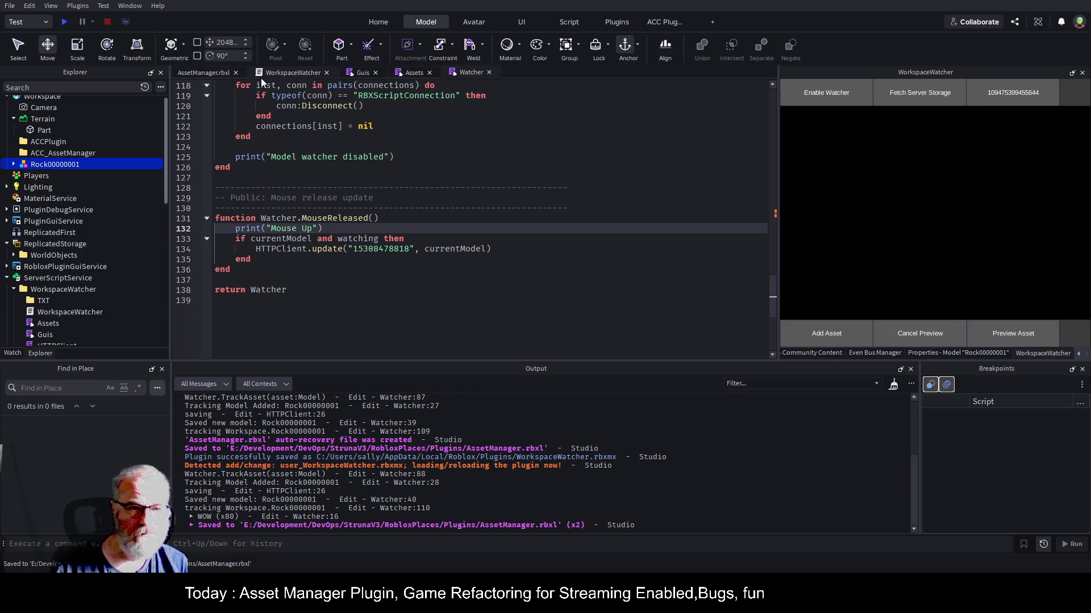
click(208, 73)
click(473, 277)
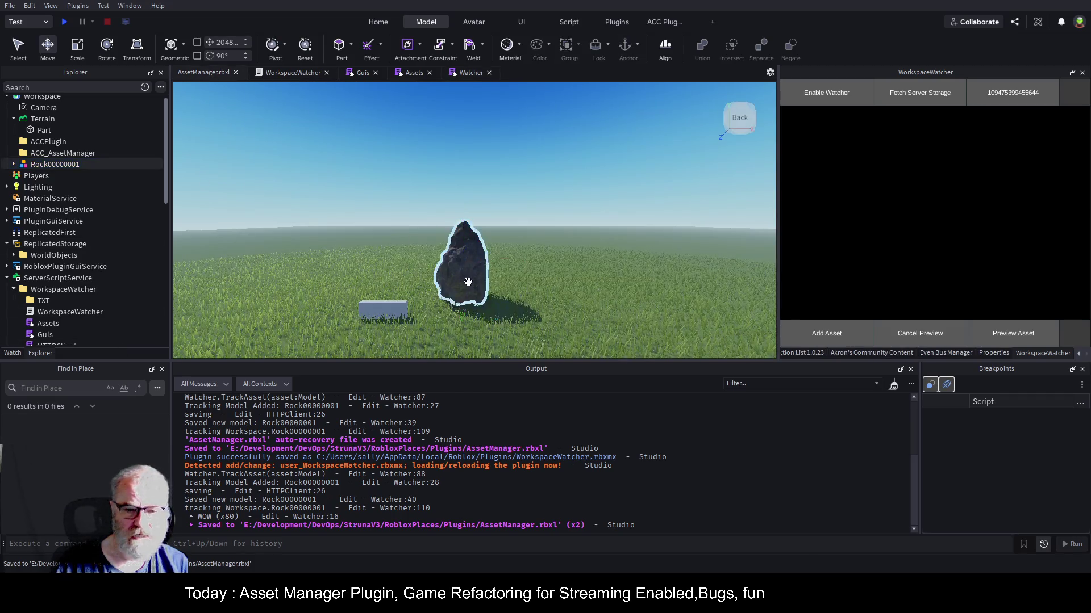
- Delete the rock and re-add Rock00000001 from ServerStorage through the reloaded WorkspaceWatcher plugin
key(Delete)
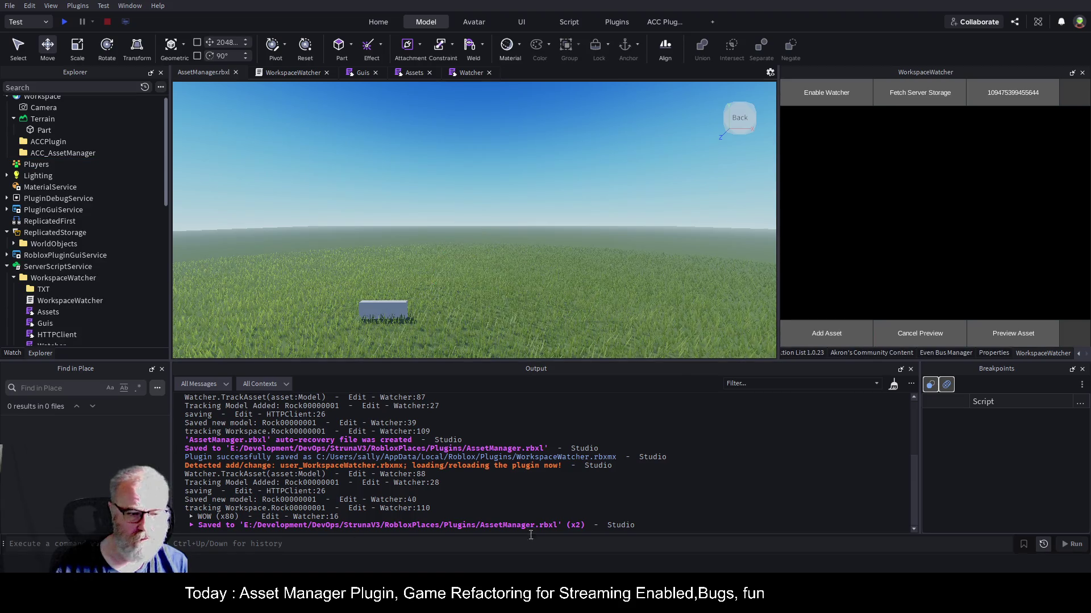
click(59, 277)
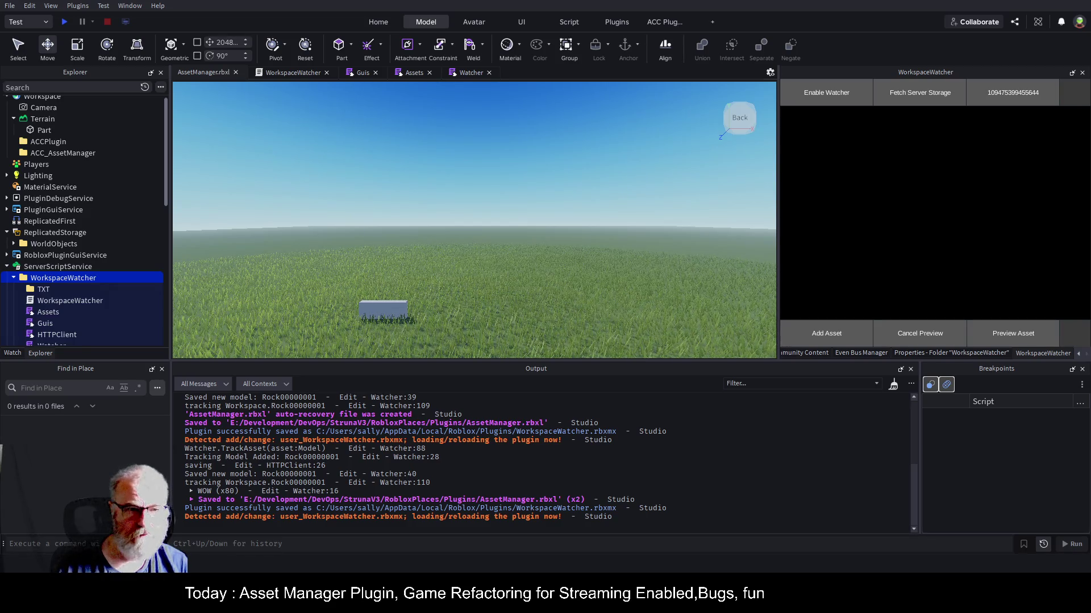
click(483, 253)
scroll(96, 287, down, 5)
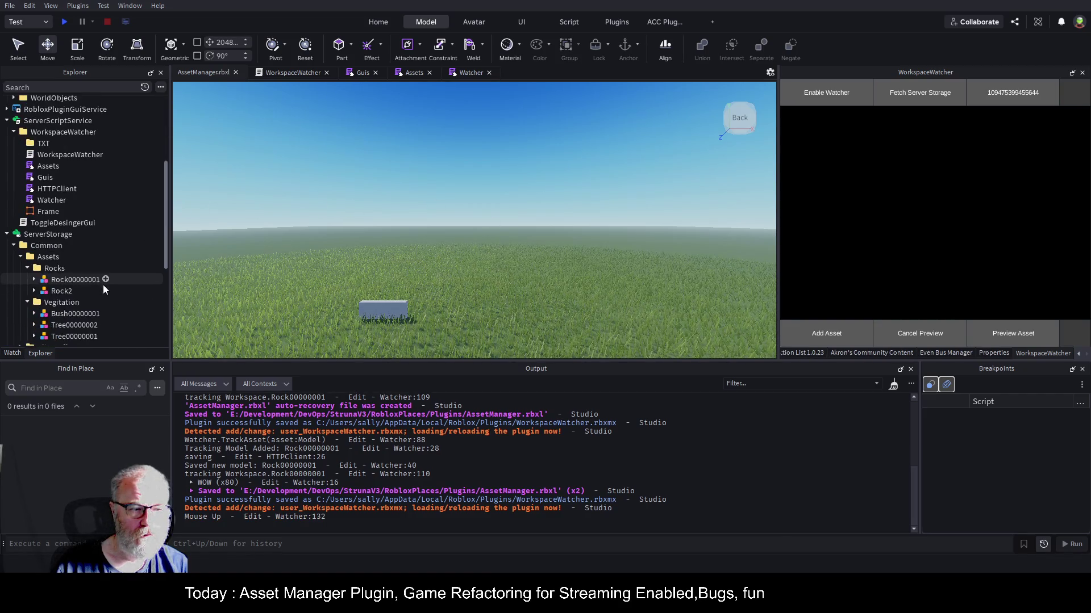
click(96, 280)
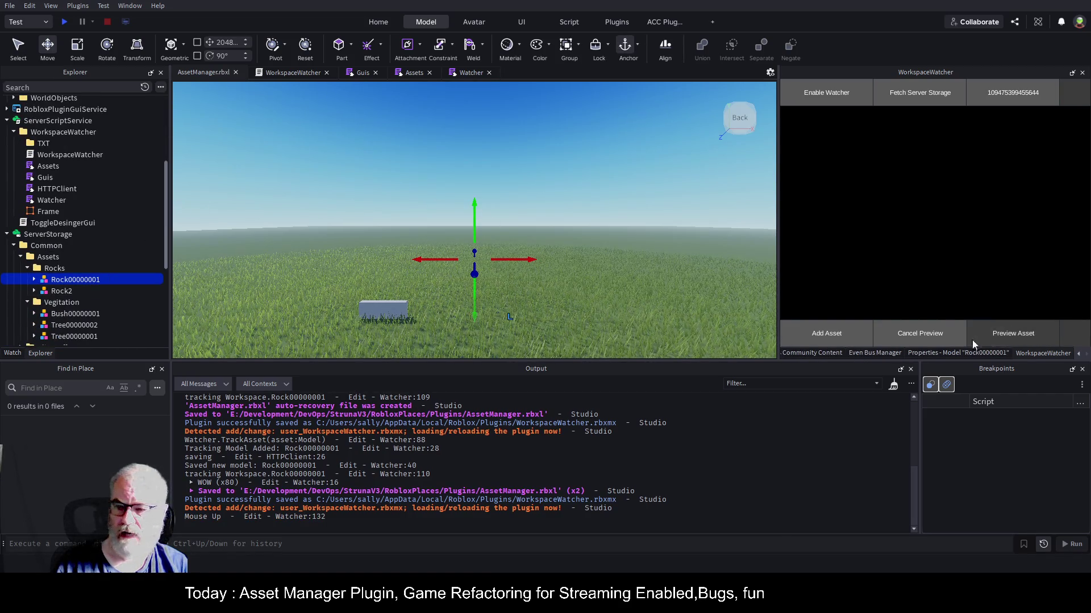
click(841, 332)
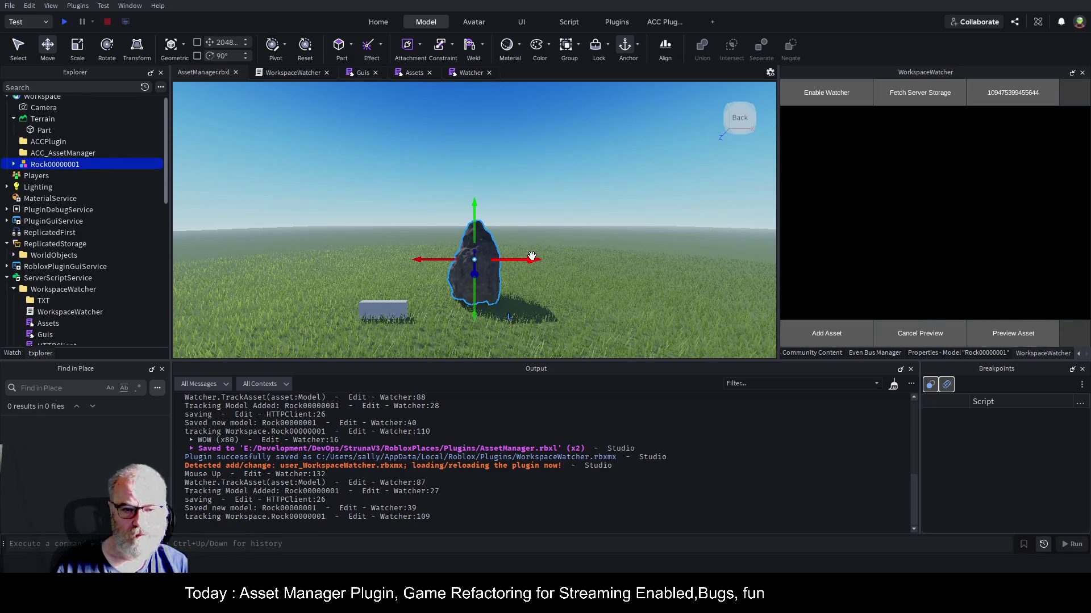
- Drag the new rock right along X, then check the Mouse Up log and the saved CFrame entry
drag(531, 260, 614, 258)
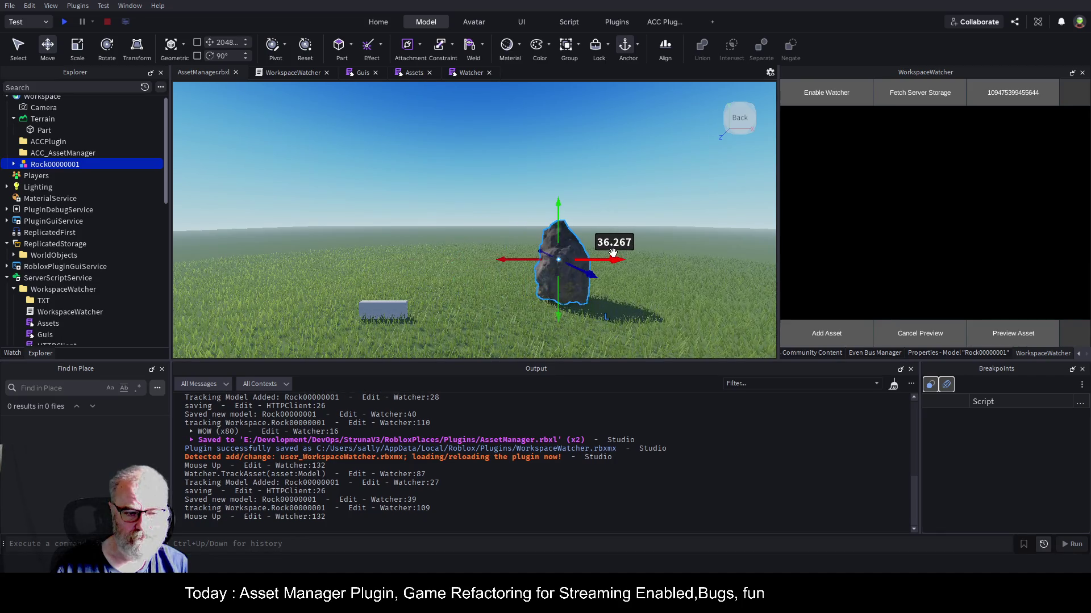
click(313, 517)
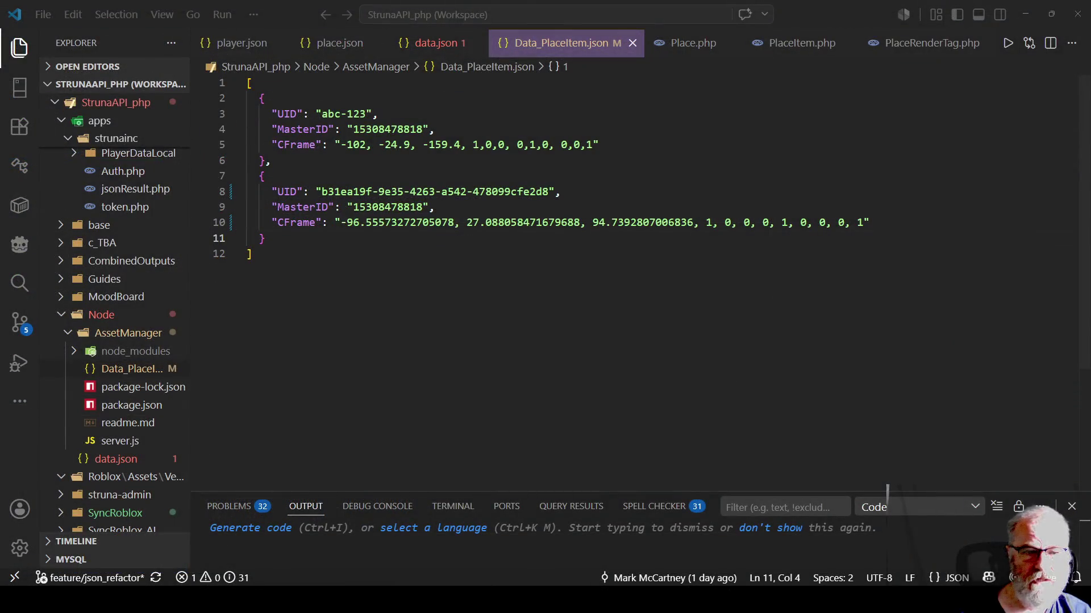
mouse_move(322, 222)
mouse_down()
mouse_move(869, 211)
mouse_move(869, 223)
mouse_up()
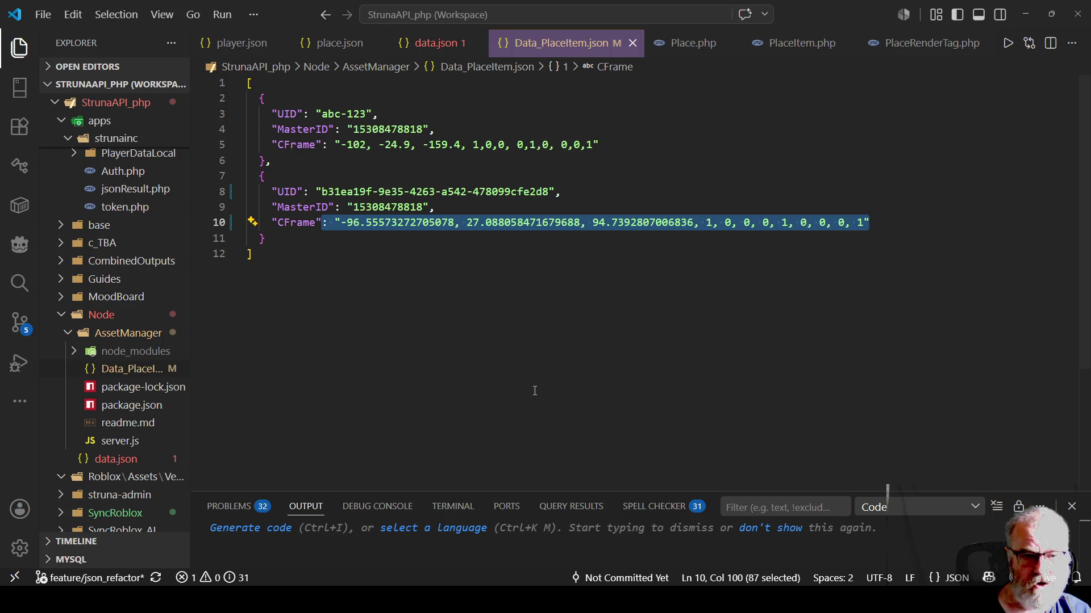
- Close every open editor with Close All, then reopen only Data_PlaceItem.json
click(632, 42)
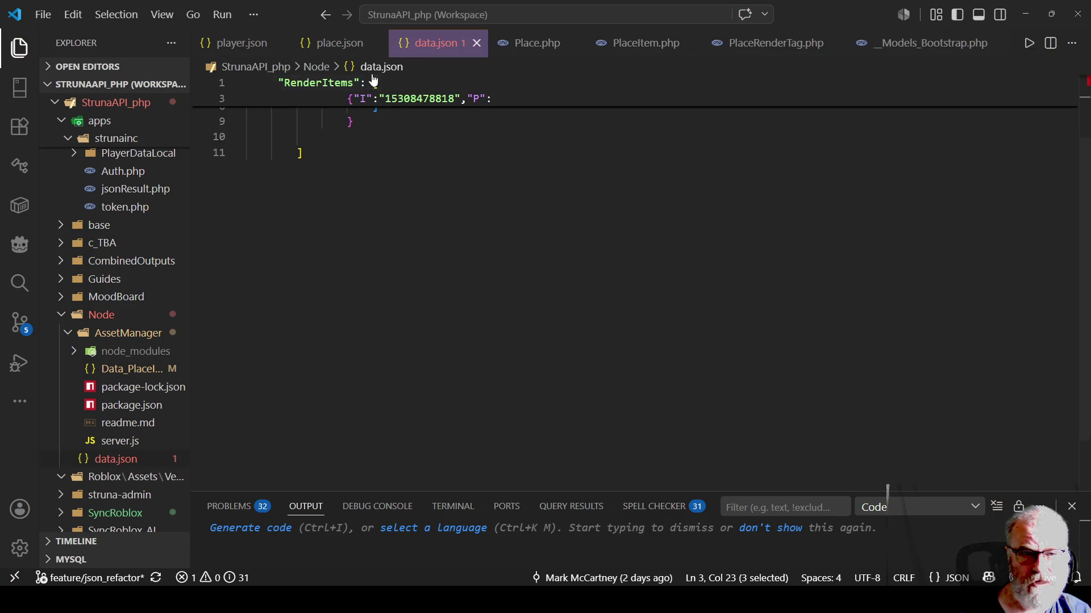
right_click(430, 35)
click(472, 122)
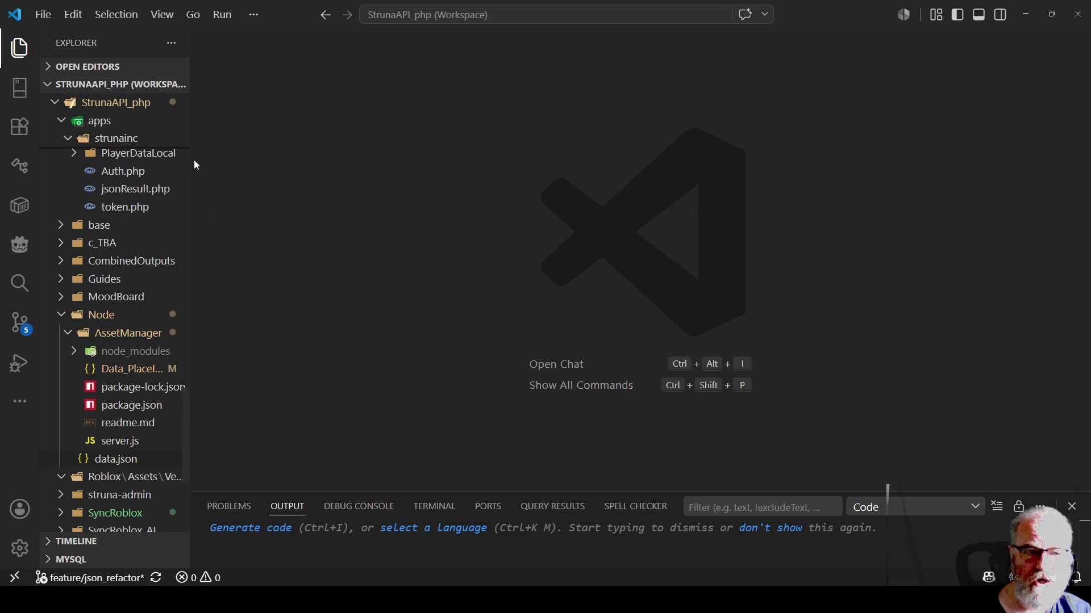
click(122, 370)
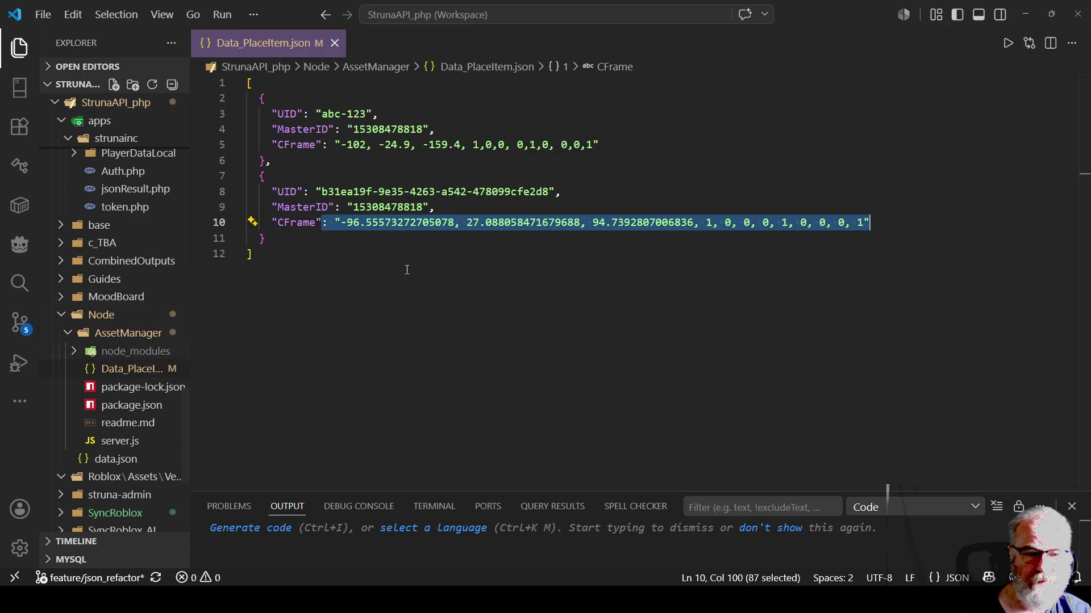
- Paste the copied CFrame value on a new line after line 10, then undo the paste
click(912, 217)
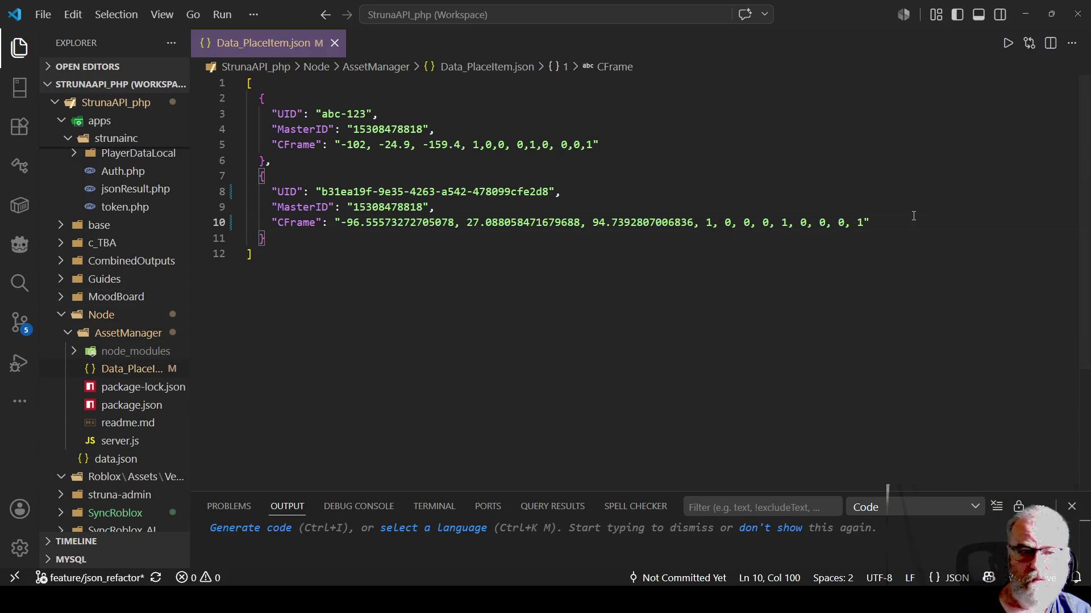
key(Return)
key(ctrl+v)
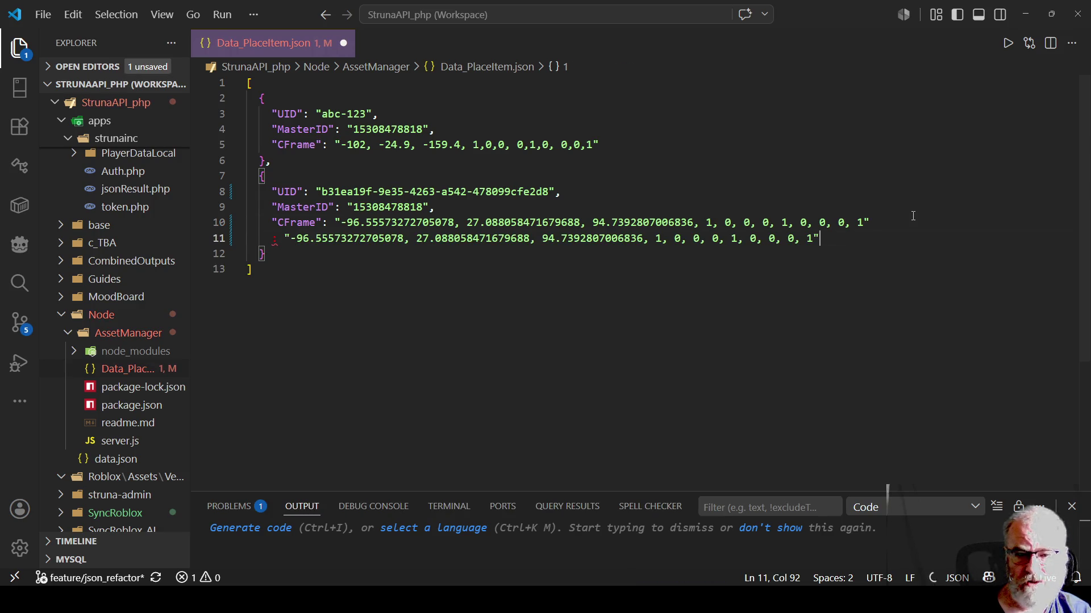
key(ctrl+z)
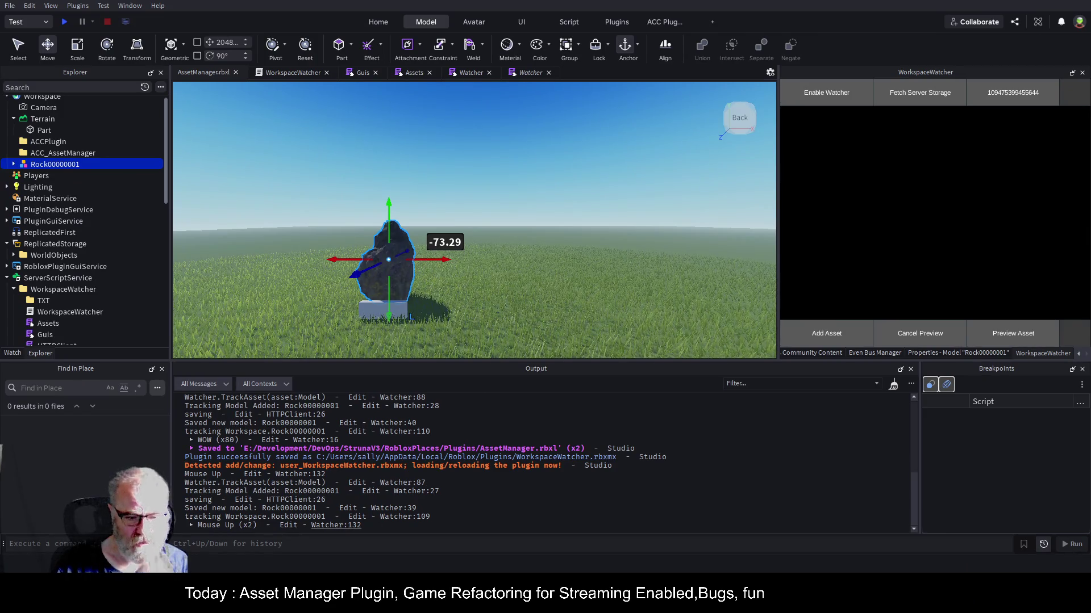
- Open the Watcher script at line 132 and jump to the HTTPClient.update definition
click(336, 526)
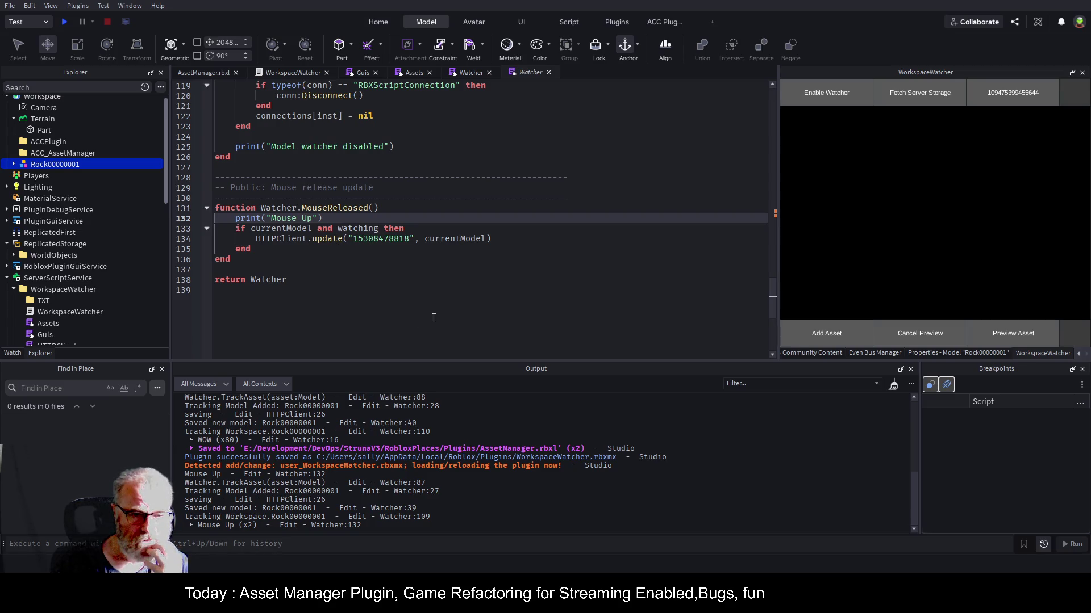
double_click(387, 242)
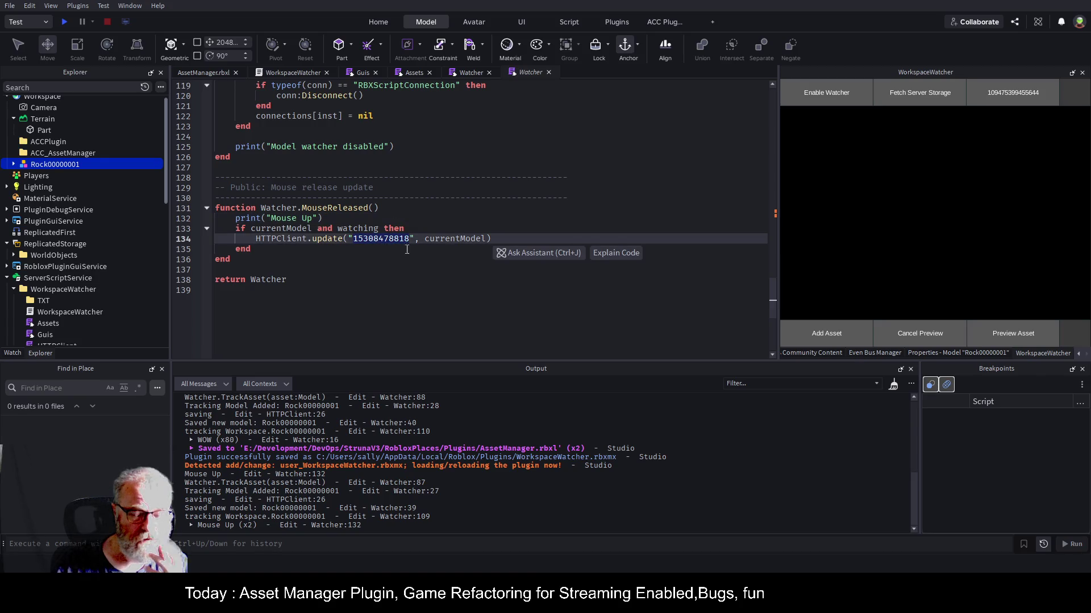
click(331, 239)
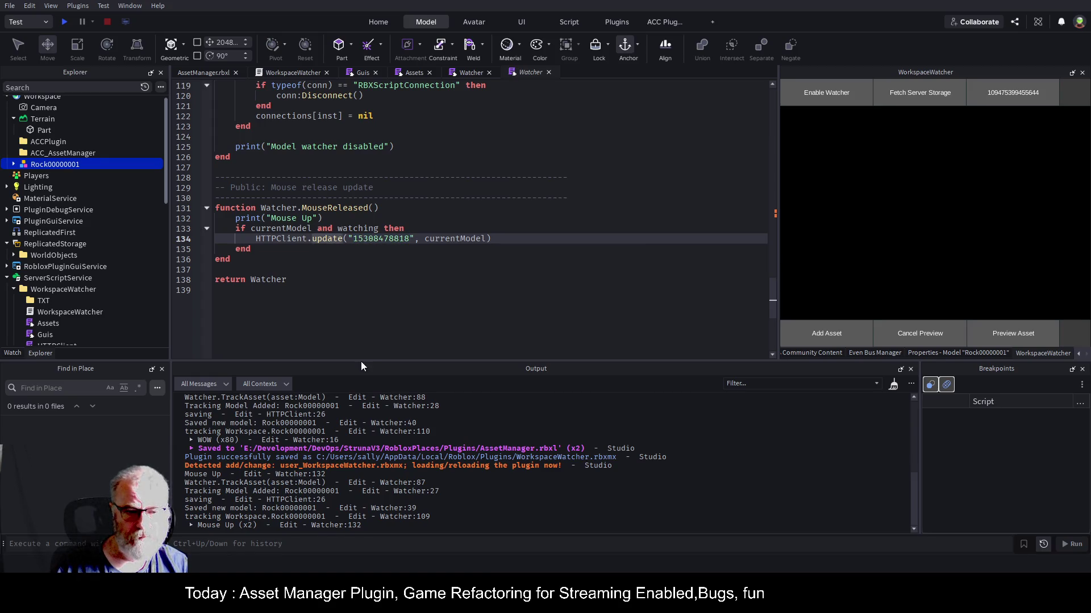
key(F12)
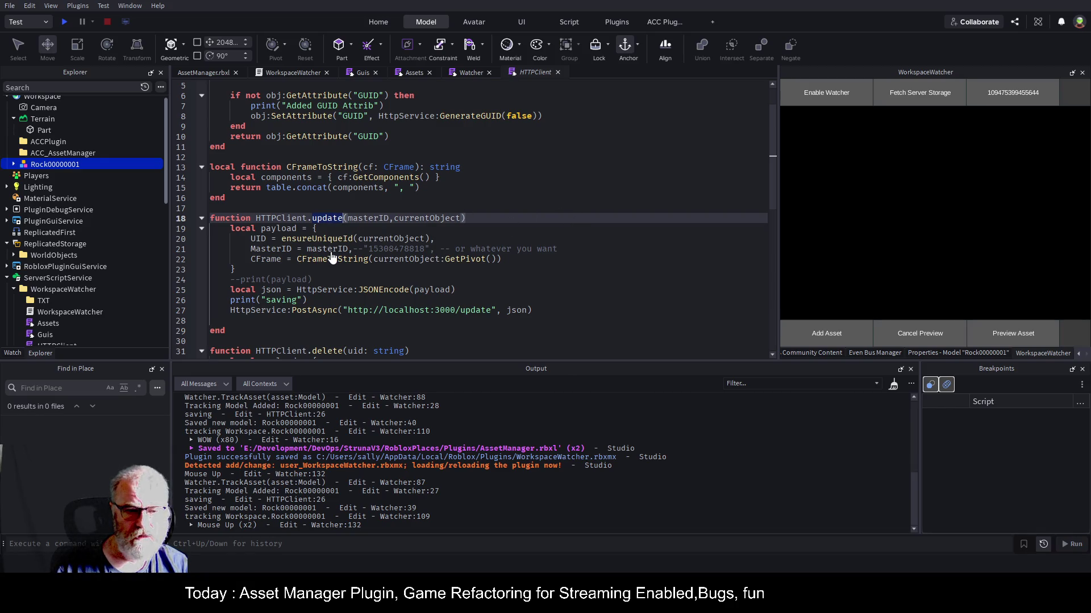
- Inspect update's GetPivot call and its localhost:3000/update endpoint, then clear the Output log
click(572, 208)
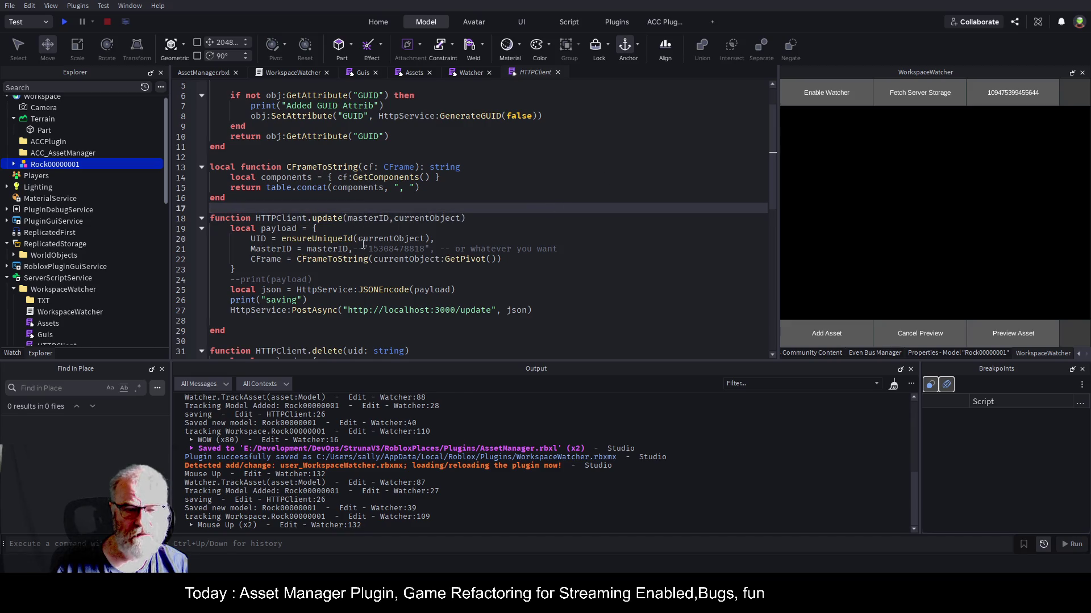
double_click(461, 259)
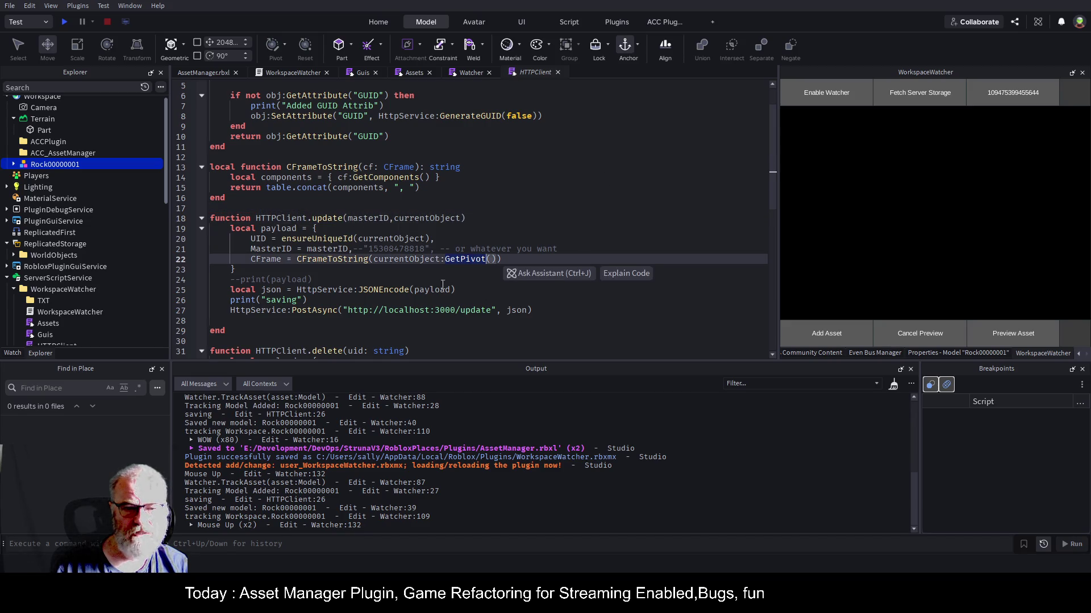
double_click(481, 309)
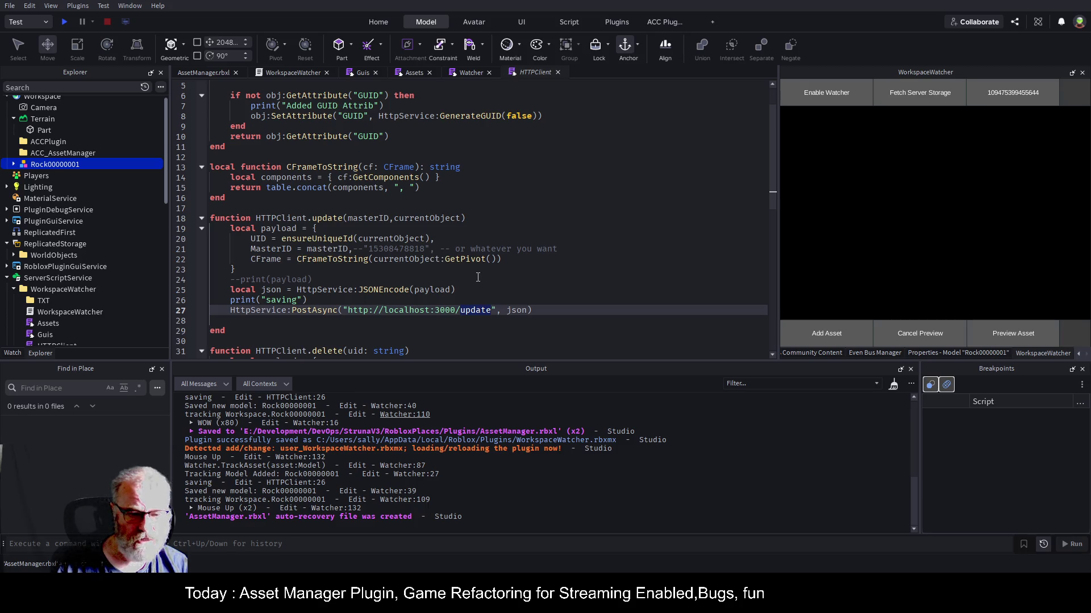
click(893, 384)
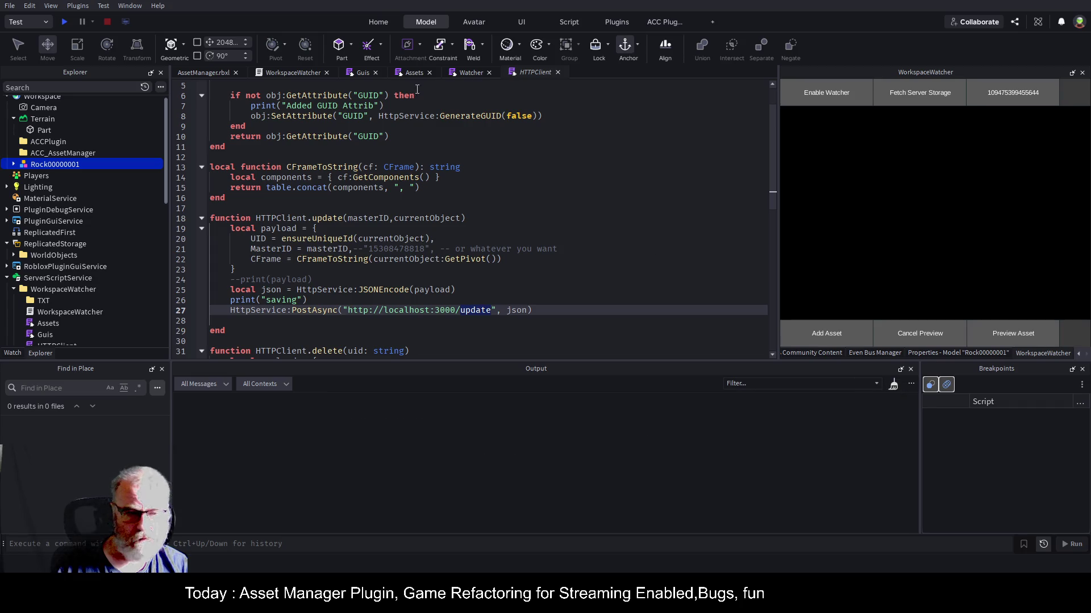
- Drag the rock along X and Z to -116.157, 27.088, 101.655 and check its position and GUID in Properties
click(204, 73)
drag(449, 263, 614, 252)
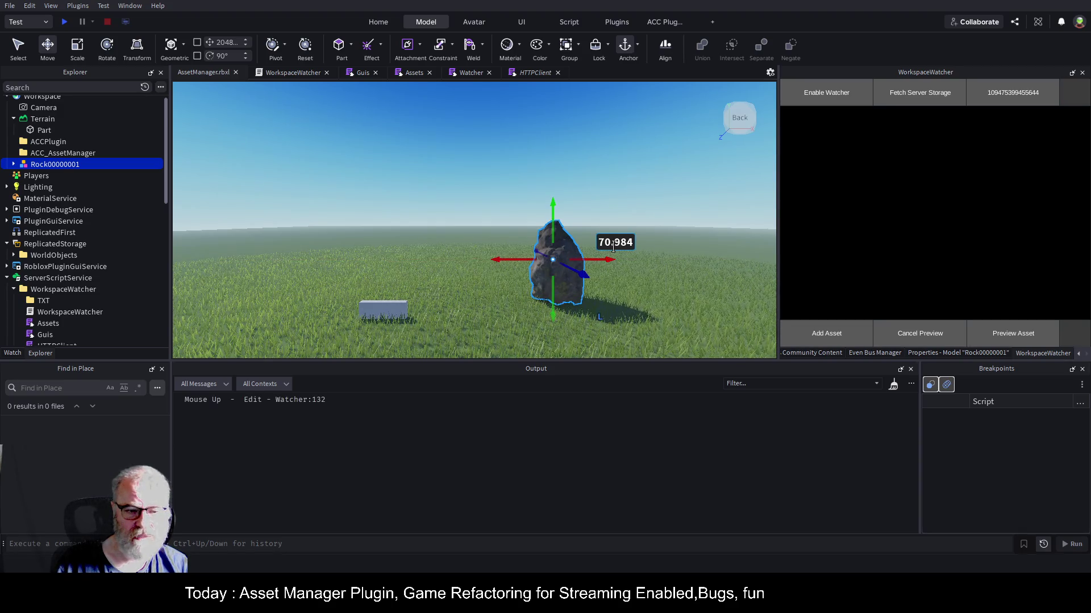
mouse_move(583, 273)
mouse_down()
mouse_move(530, 244)
mouse_move(466, 241)
mouse_move(428, 250)
mouse_move(438, 261)
mouse_move(408, 293)
mouse_up()
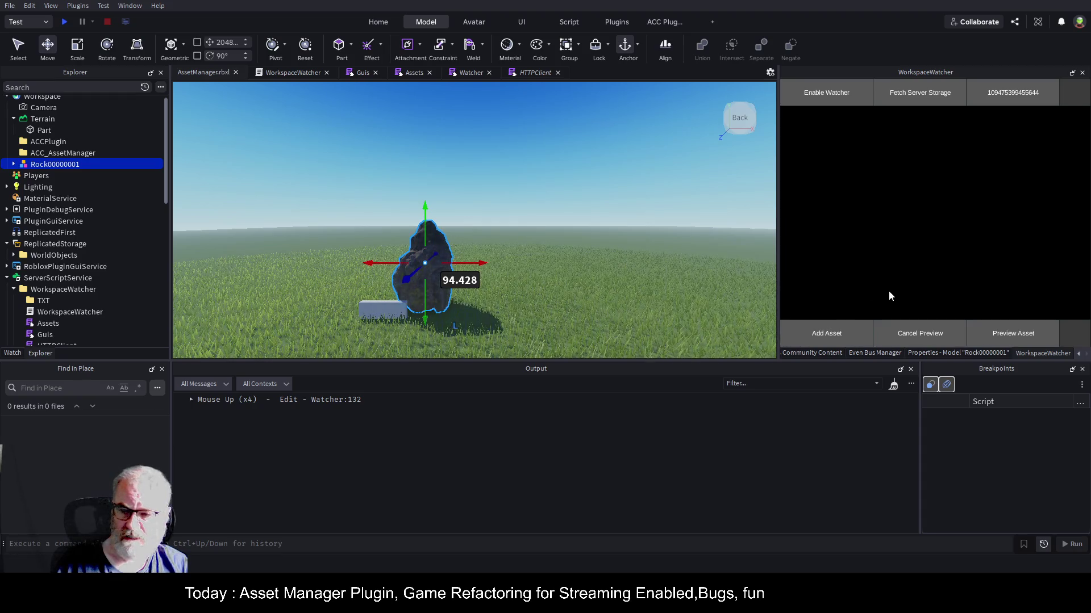
click(920, 353)
scroll(933, 253, down, 3)
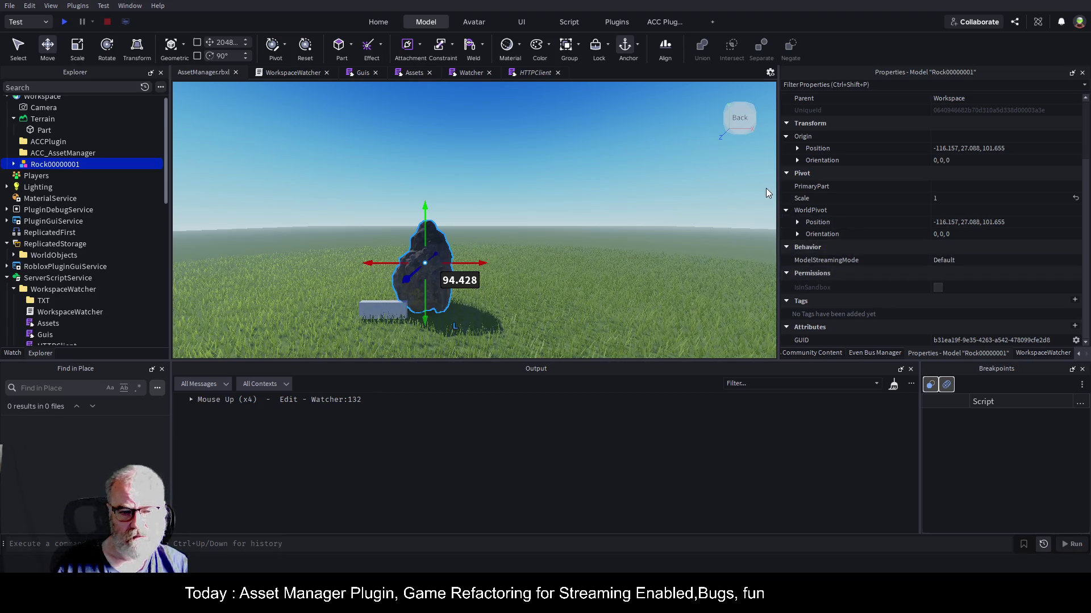
click(471, 74)
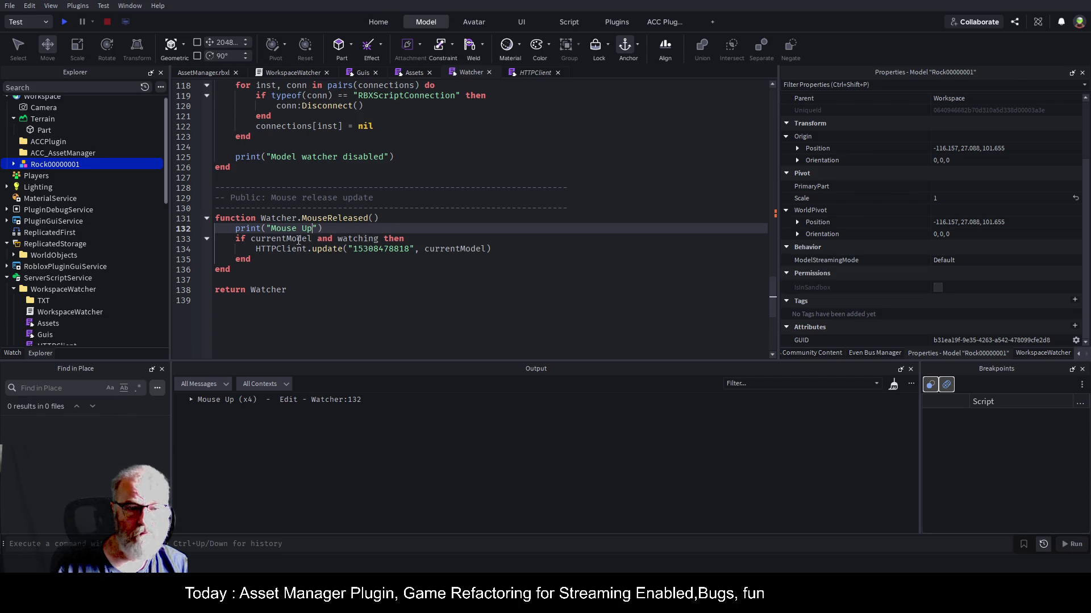
- Replace 'watching' on line 133 with currentModel:GetAttribute("GUID") in the mouse-release condition
double_click(357, 239)
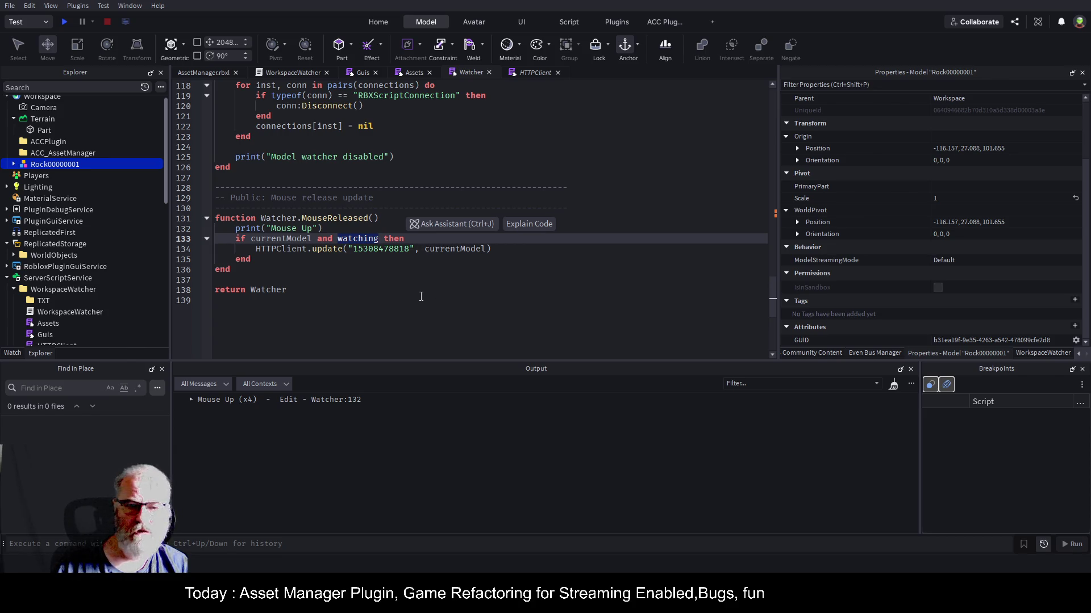
click(374, 287)
double_click(355, 243)
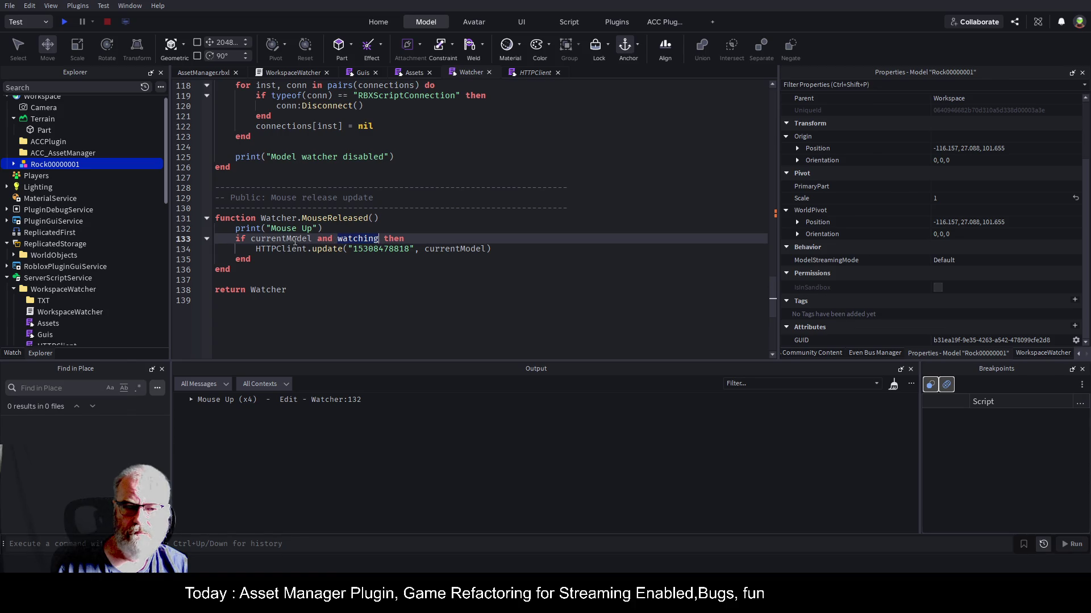
click(296, 241)
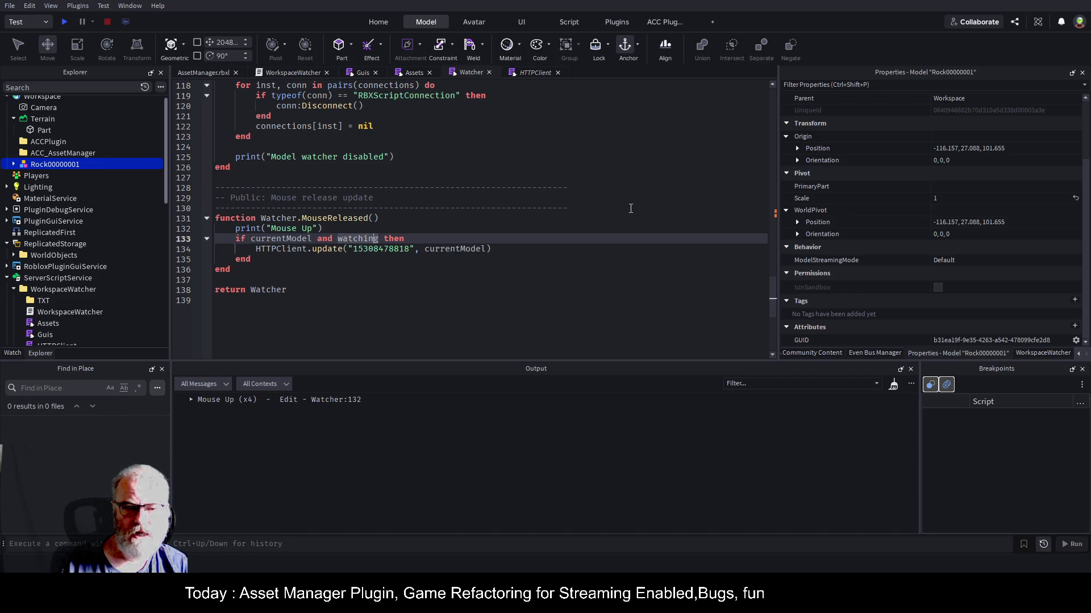
key(ctrl+shift+Right)
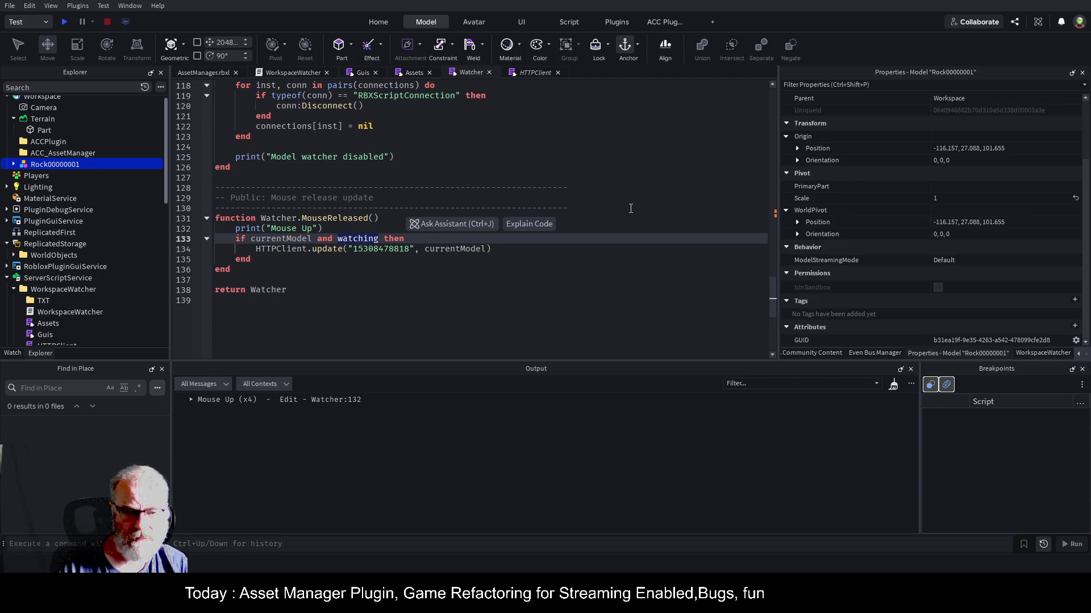
text(cur)
text(rentModel:GEt)
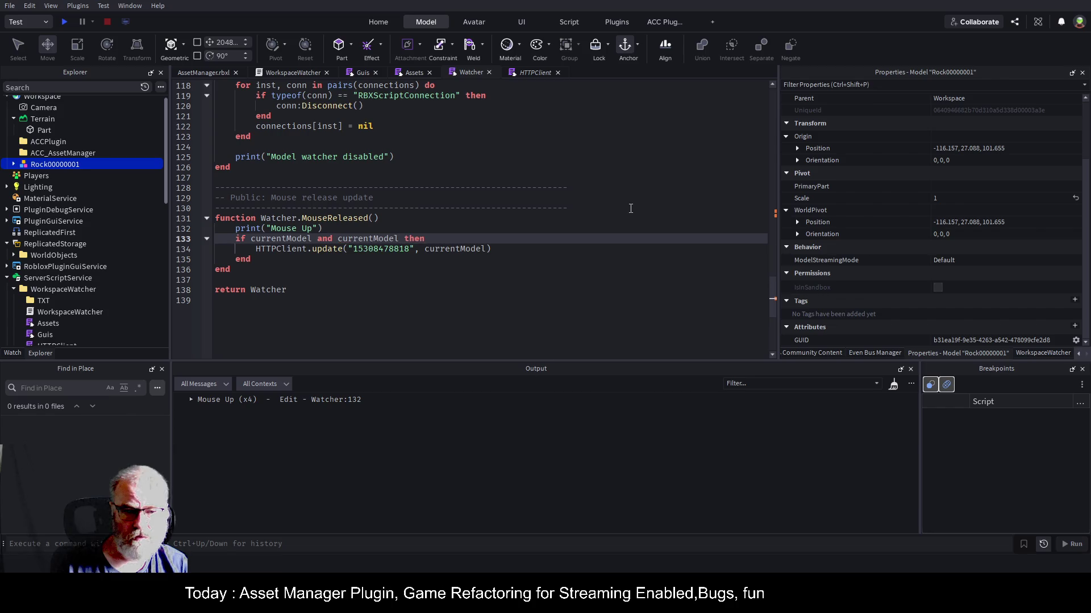
key(Tab)
text("GUID)
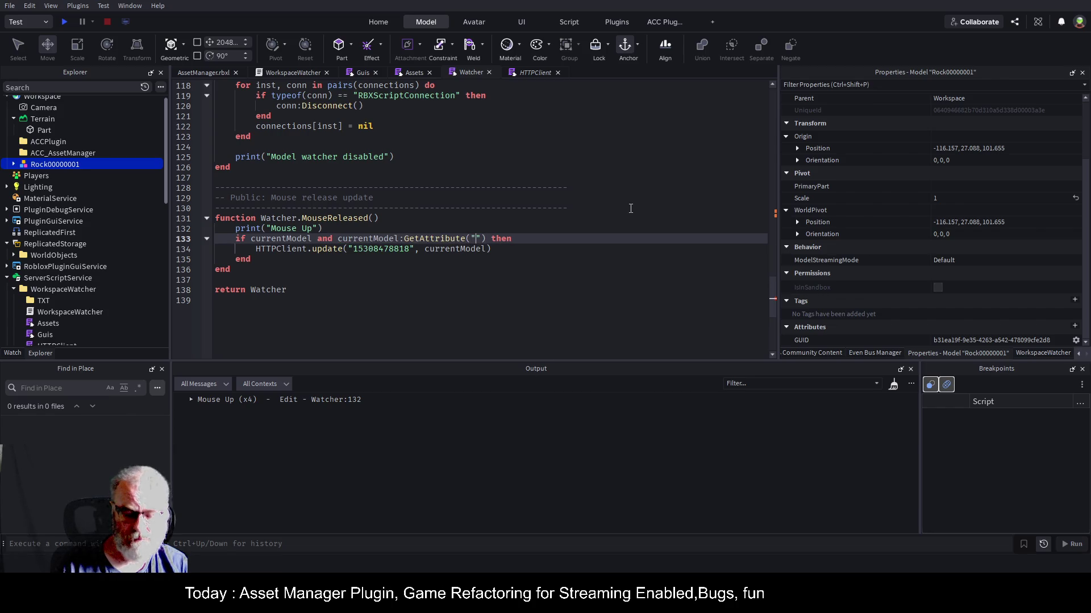
- Save the place so the WorkspaceWatcher plugin reloads with the new condition
key(ctrl+s)
key(Down)
key(ctrl+s)
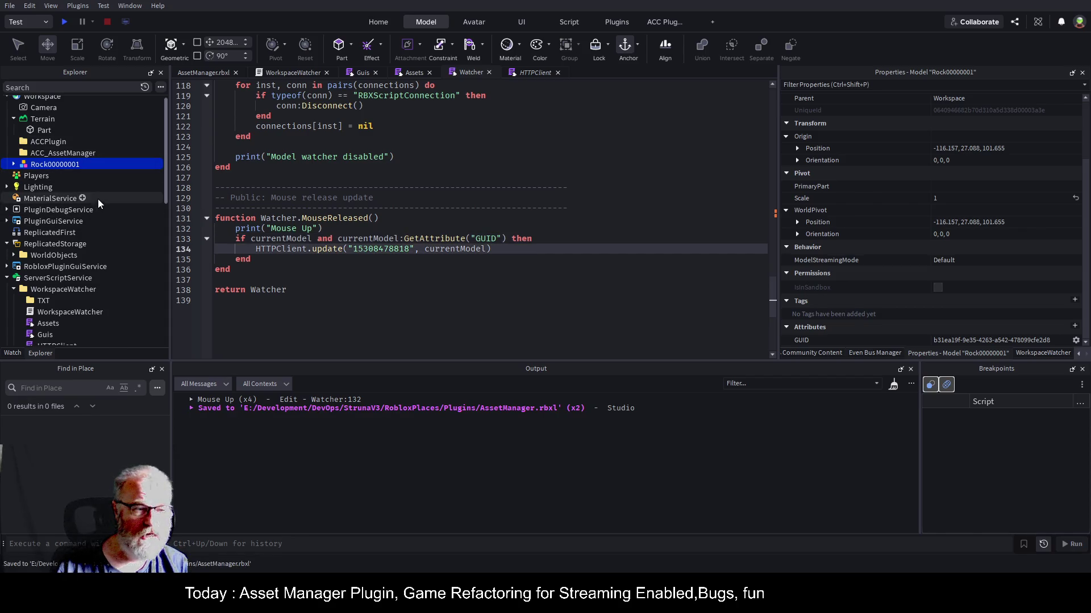
click(79, 289)
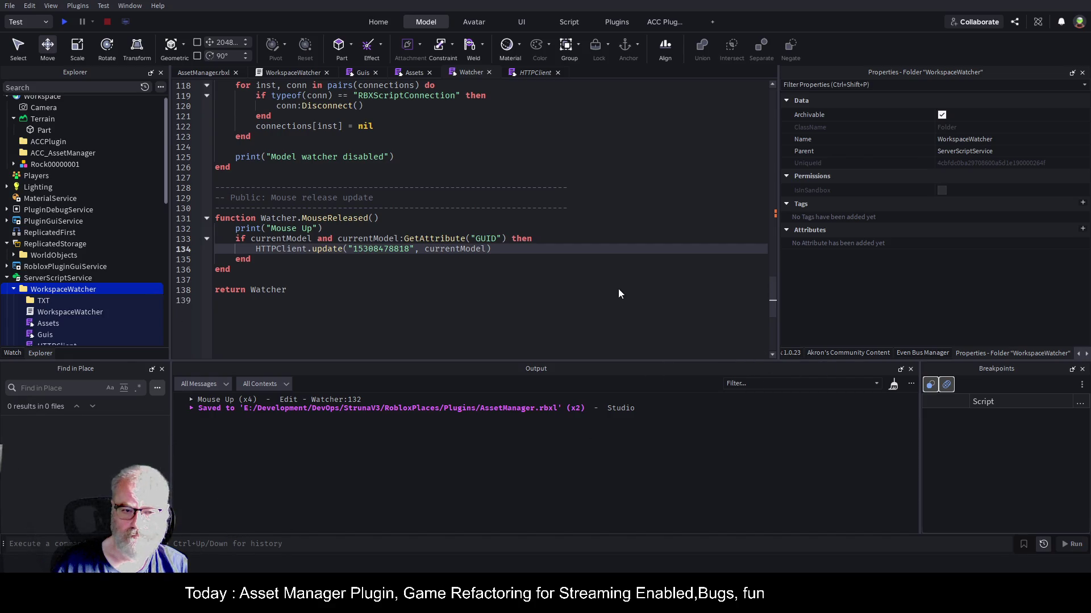
click(209, 73)
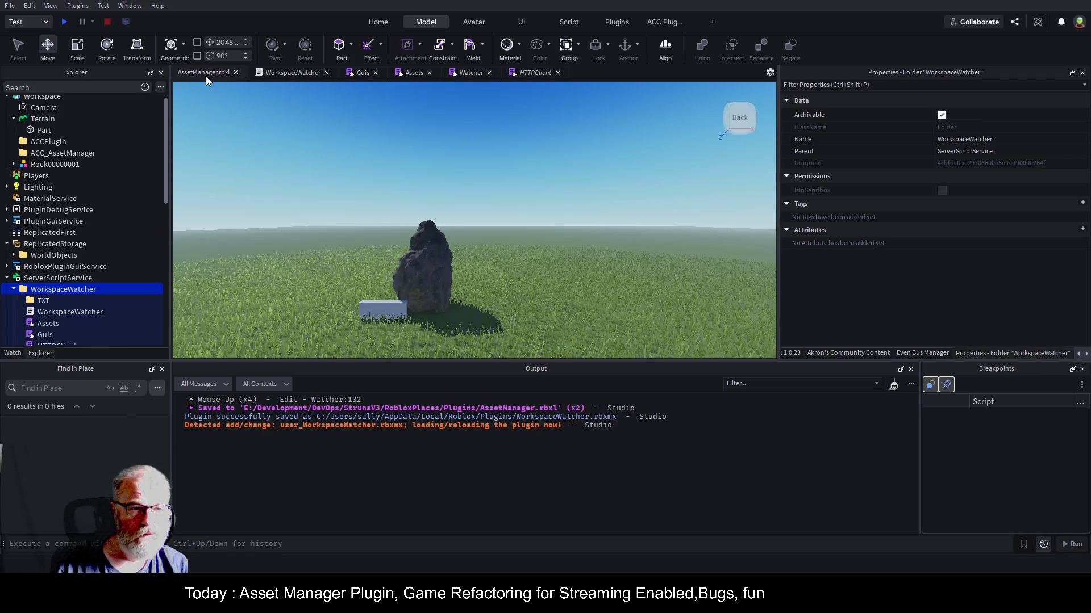
- Delete the old rock, save, and add Rock00000001 from ServerStorage via the WorkspaceWatcher panel
click(430, 250)
key(Delete)
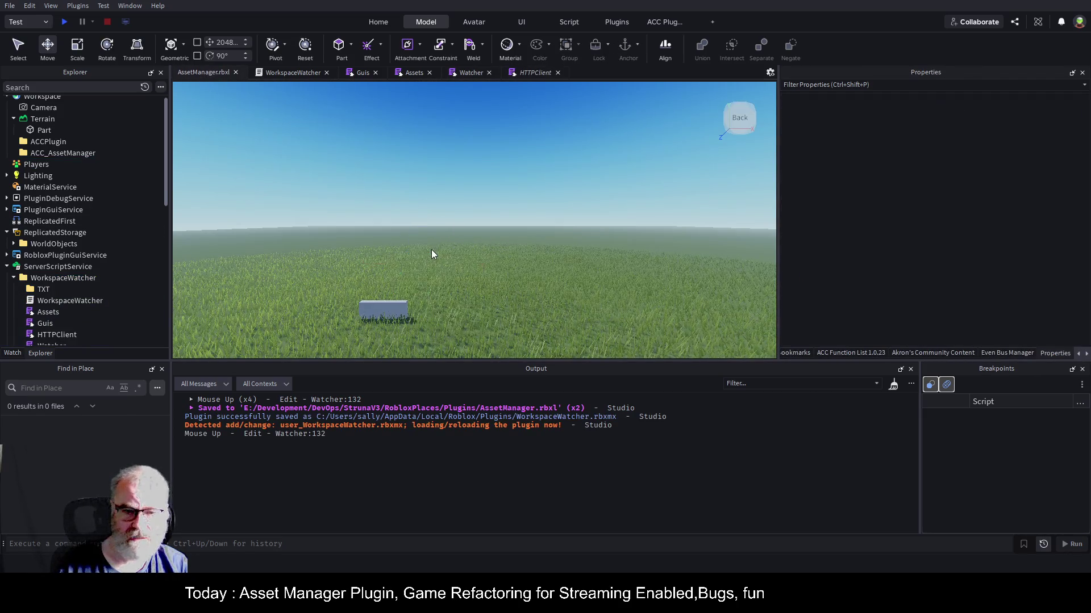
key(ctrl+s)
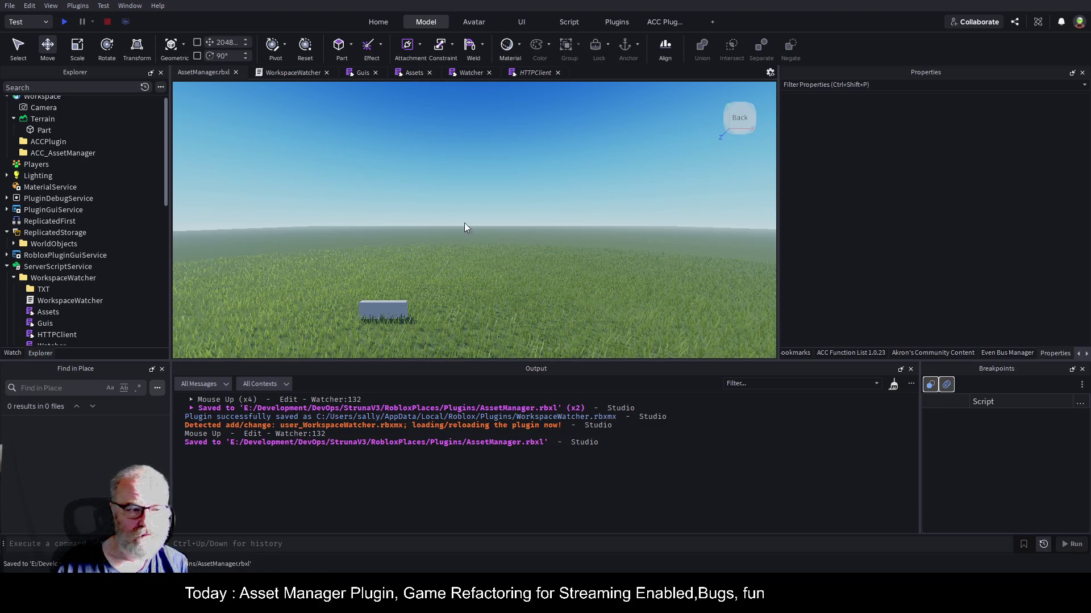
click(1087, 354)
click(1062, 352)
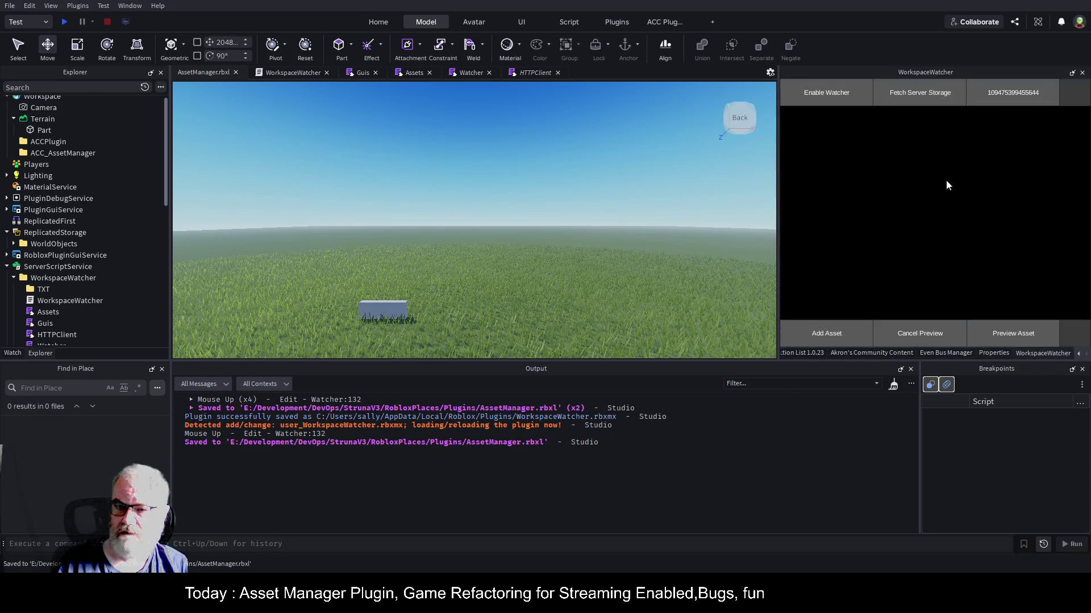
scroll(70, 268, down, 5)
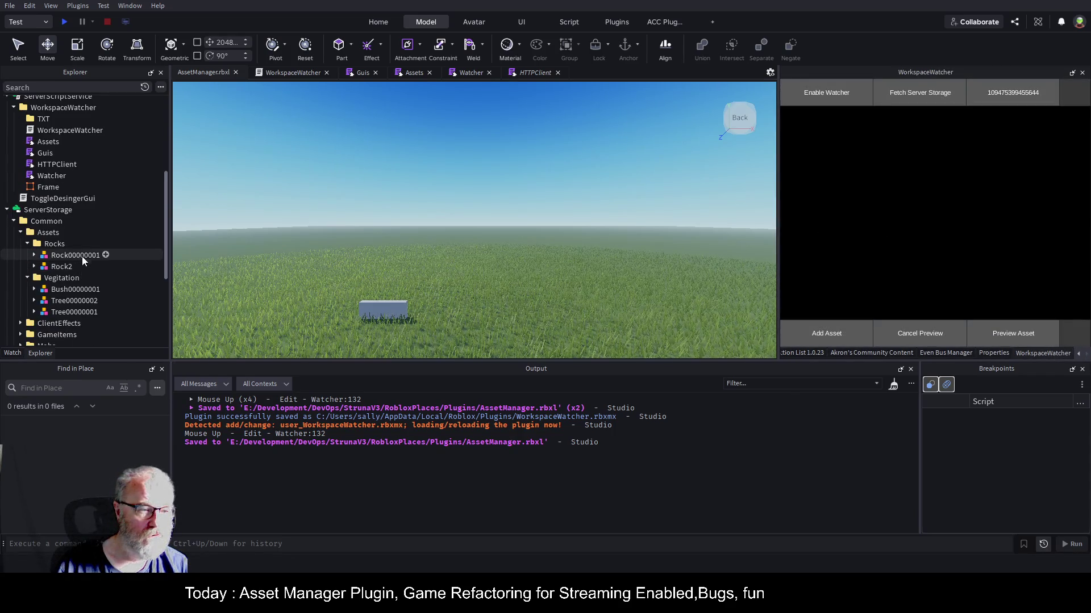
click(82, 257)
click(841, 336)
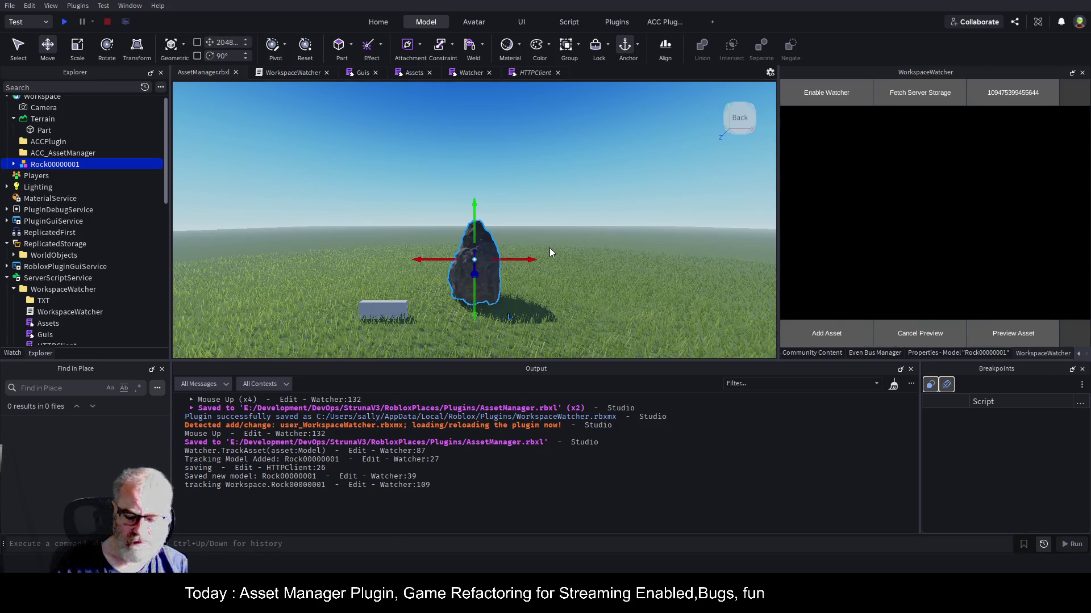
- Delete that copy and place another fresh Rock00000001 from ServerStorage
key(Delete)
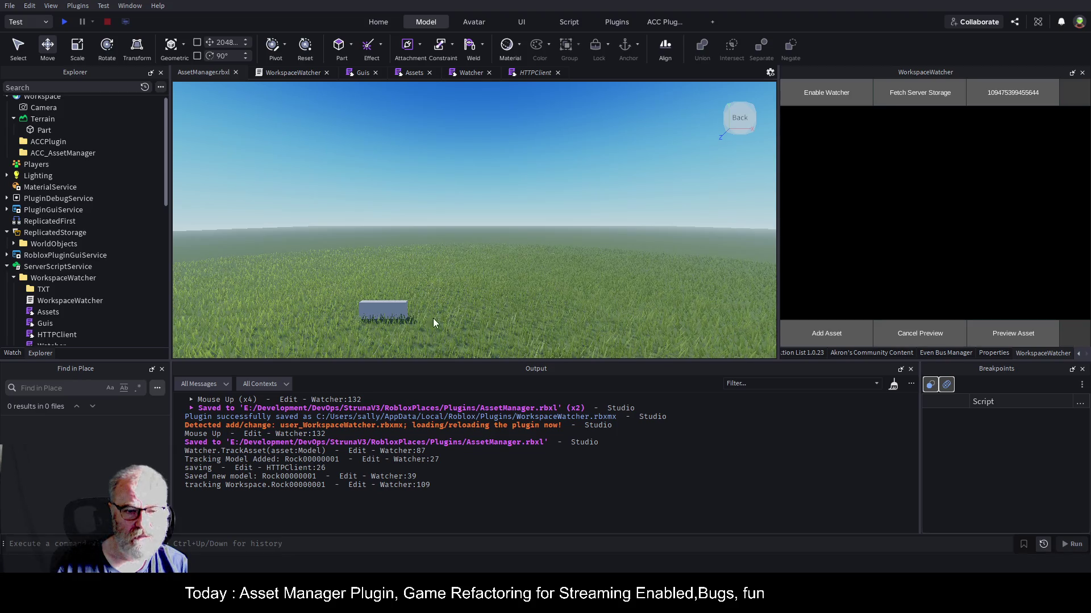
scroll(59, 250, down, 8)
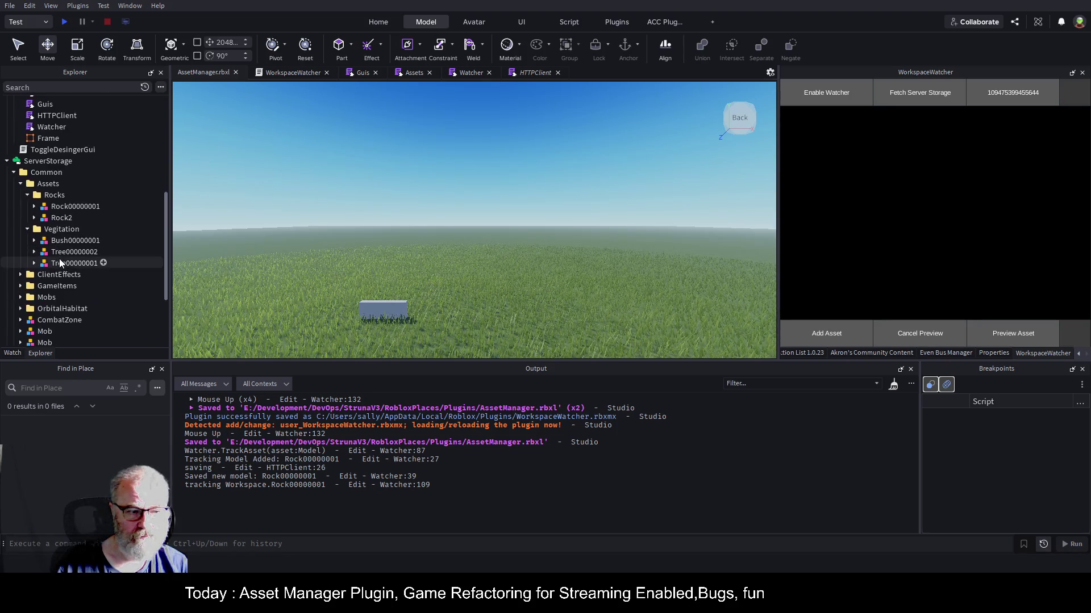
click(100, 205)
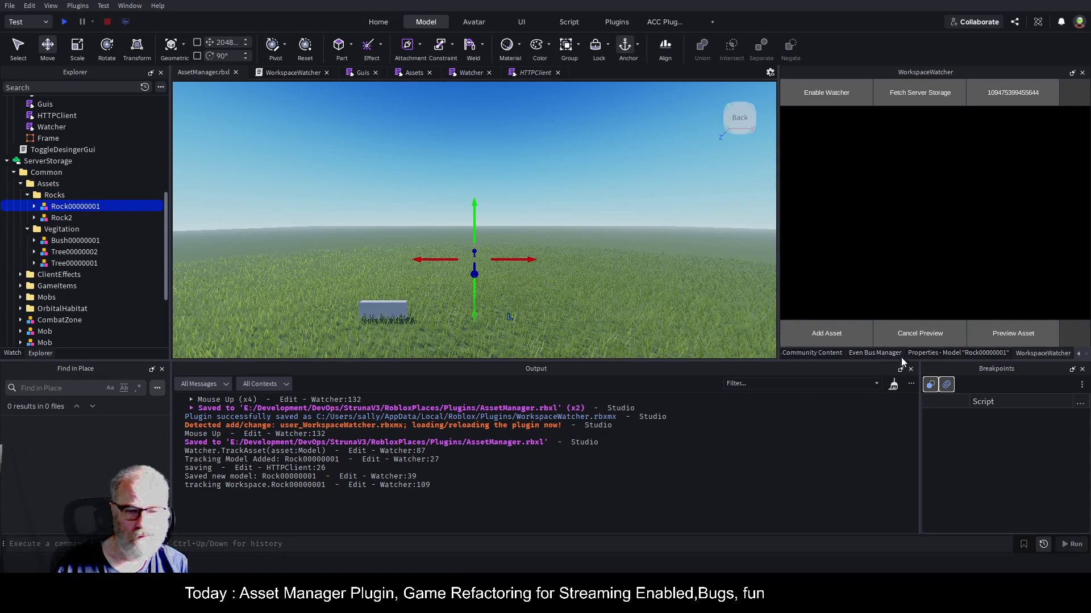
click(829, 333)
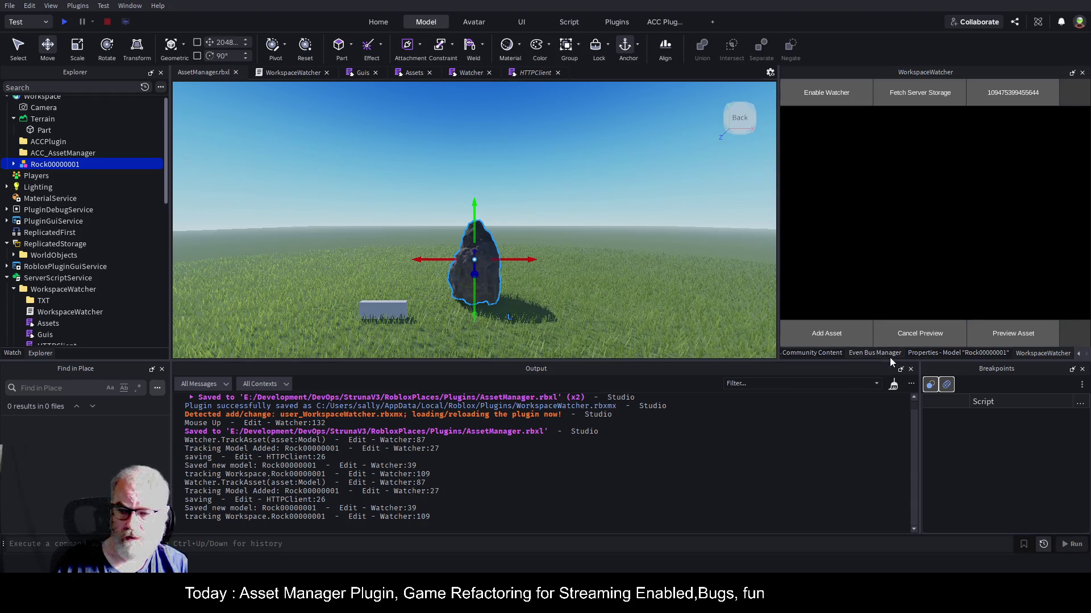
- Drag the rock's red X handle right to -3.773, 27.088, 94.739, watching Properties
click(942, 353)
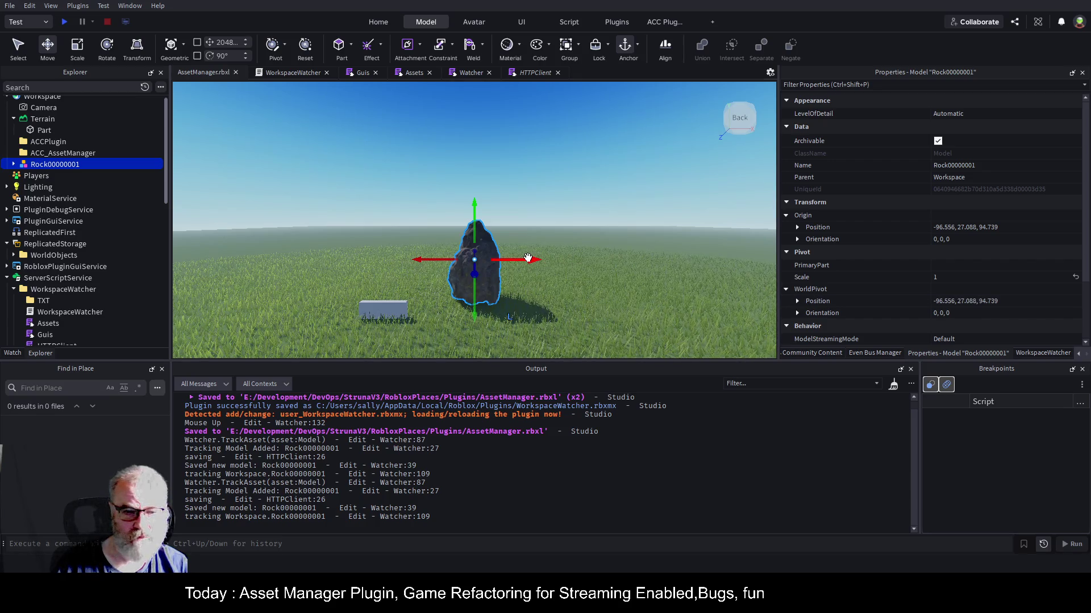
drag(528, 259, 742, 259)
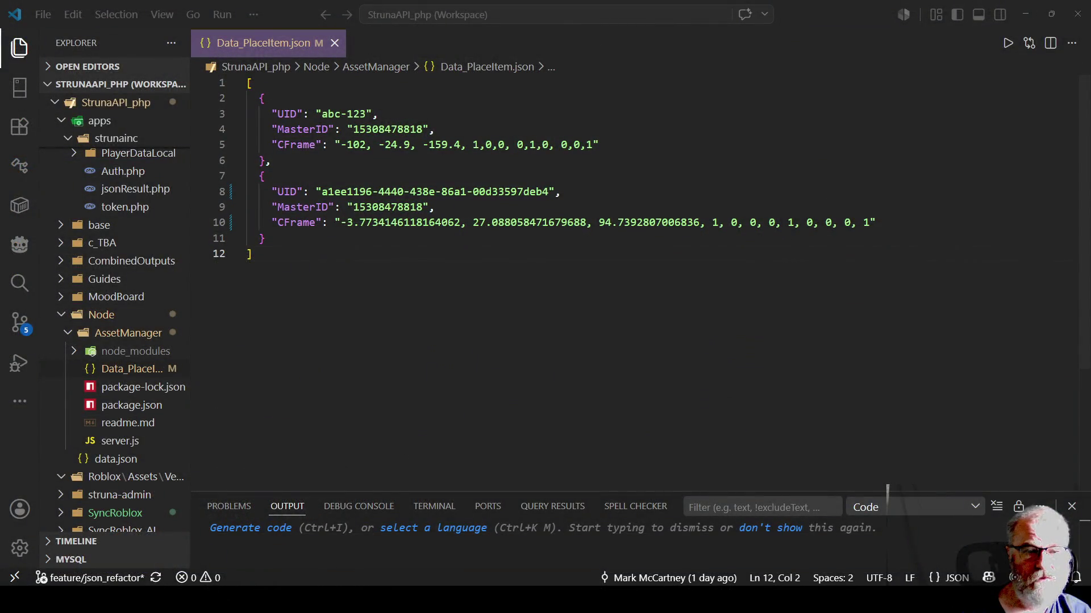
- Highlight the second entry's CFrame, confirming it begins -3.7734146118164062
drag(348, 222, 360, 222)
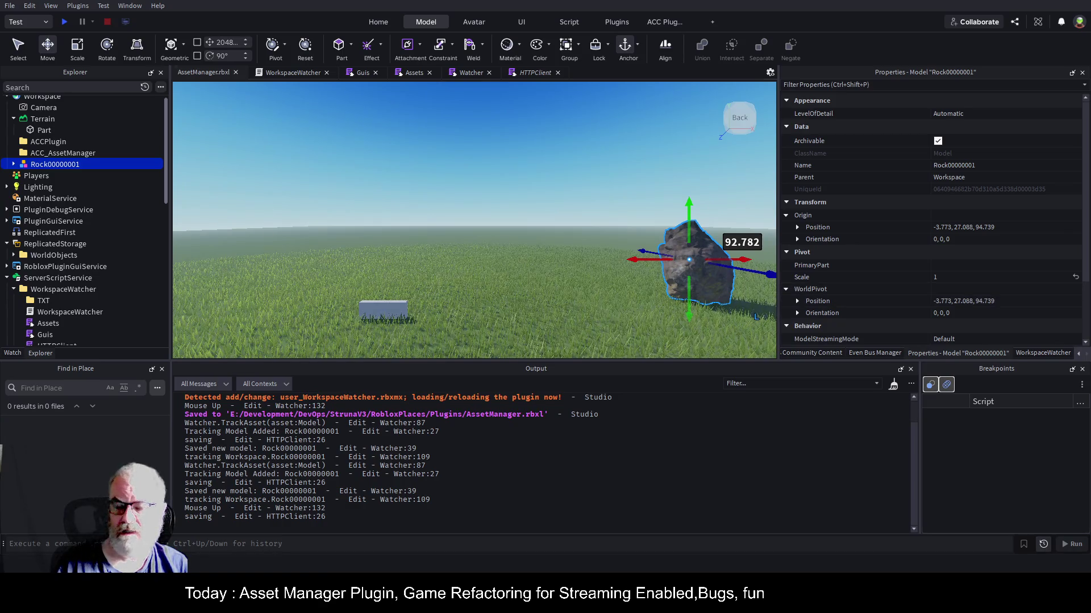
- Slide the rock back along X to -78.206, 27.088, -4.426, look it over, then delete it
mouse_move(723, 274)
mouse_down()
mouse_move(551, 273)
mouse_move(565, 234)
mouse_up()
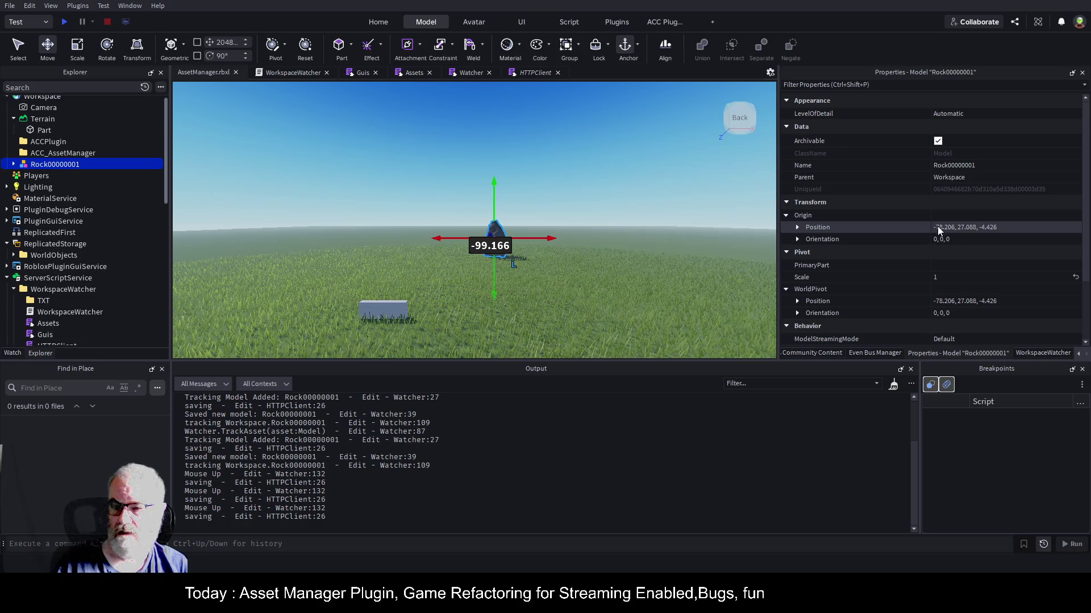
drag(653, 243, 657, 237)
scroll(658, 237, up, 5)
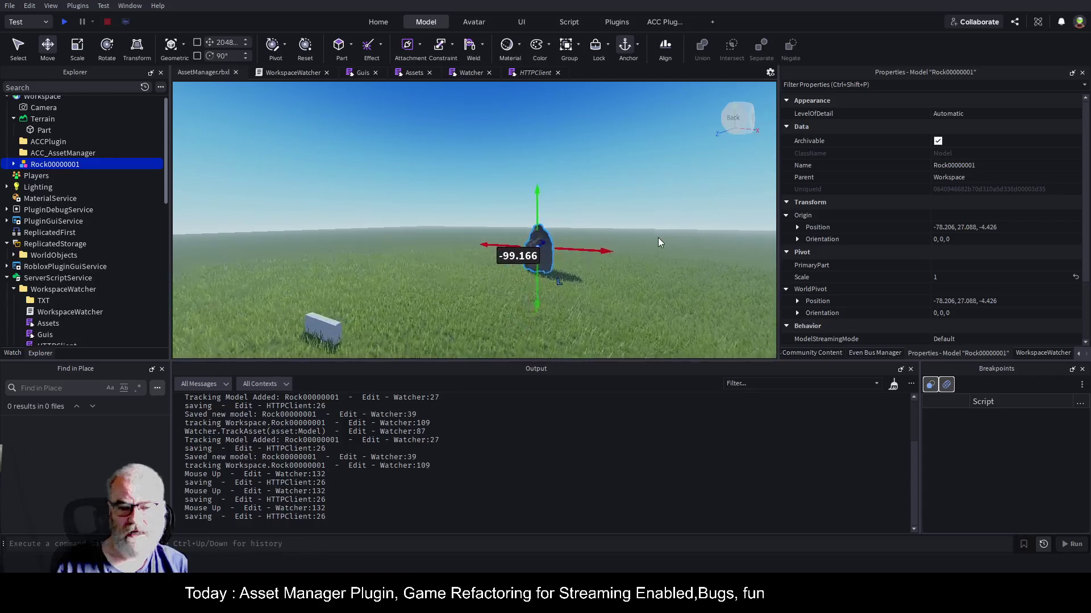
scroll(659, 243, up, 5)
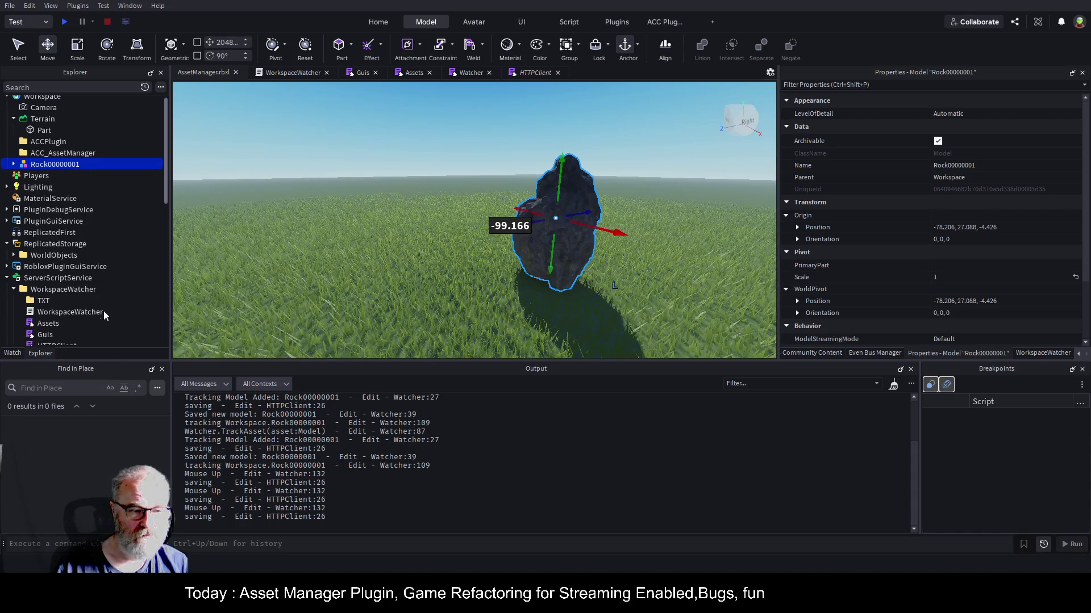
key(Delete)
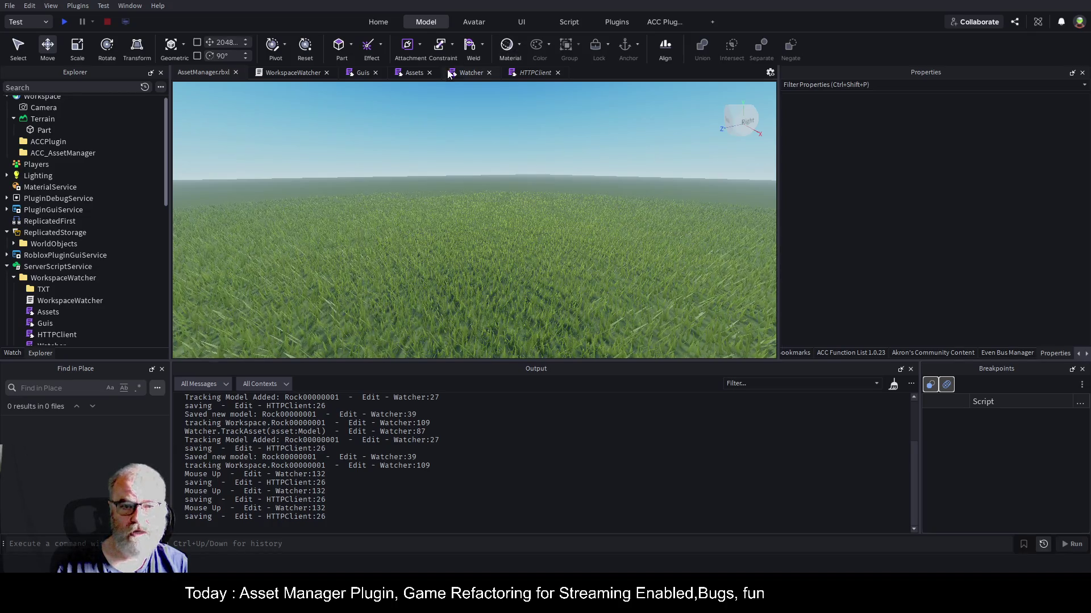
- Review the Watcher script and the Assets script's AddAsset code
click(469, 71)
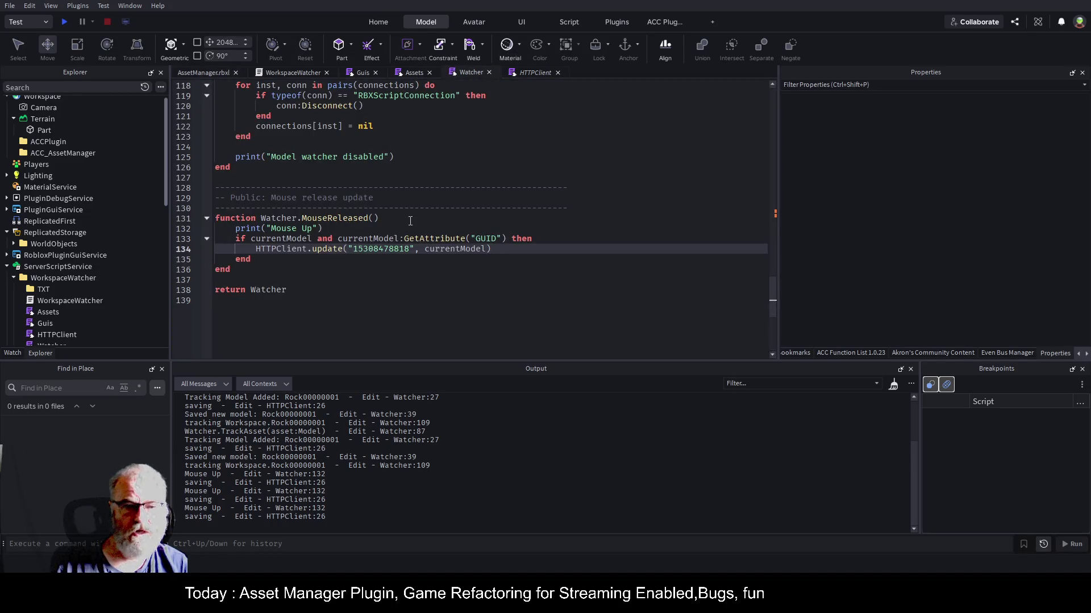
scroll(416, 223, up, 4)
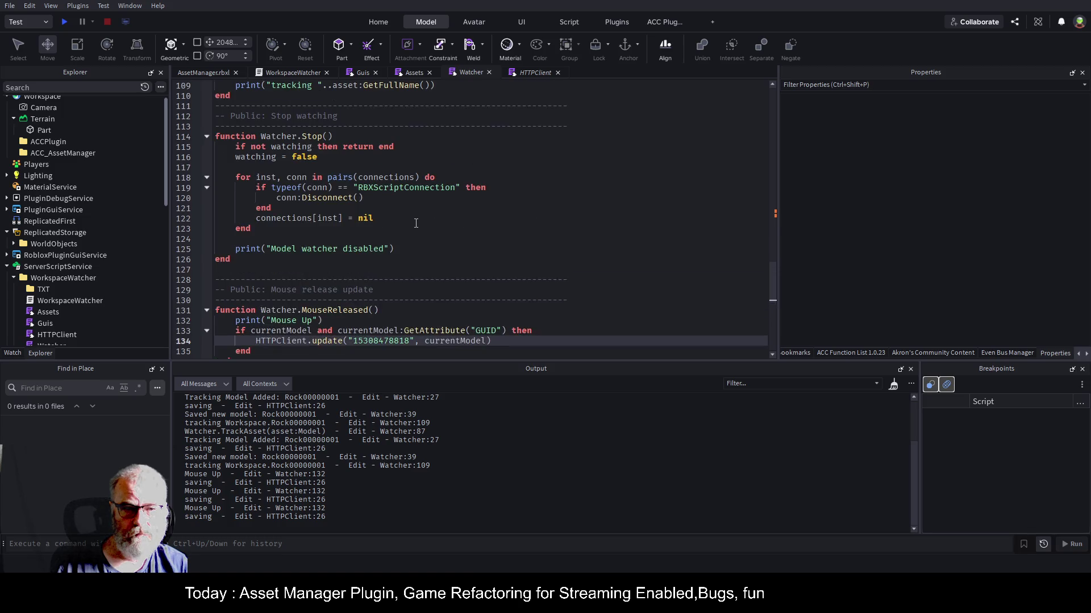
click(421, 73)
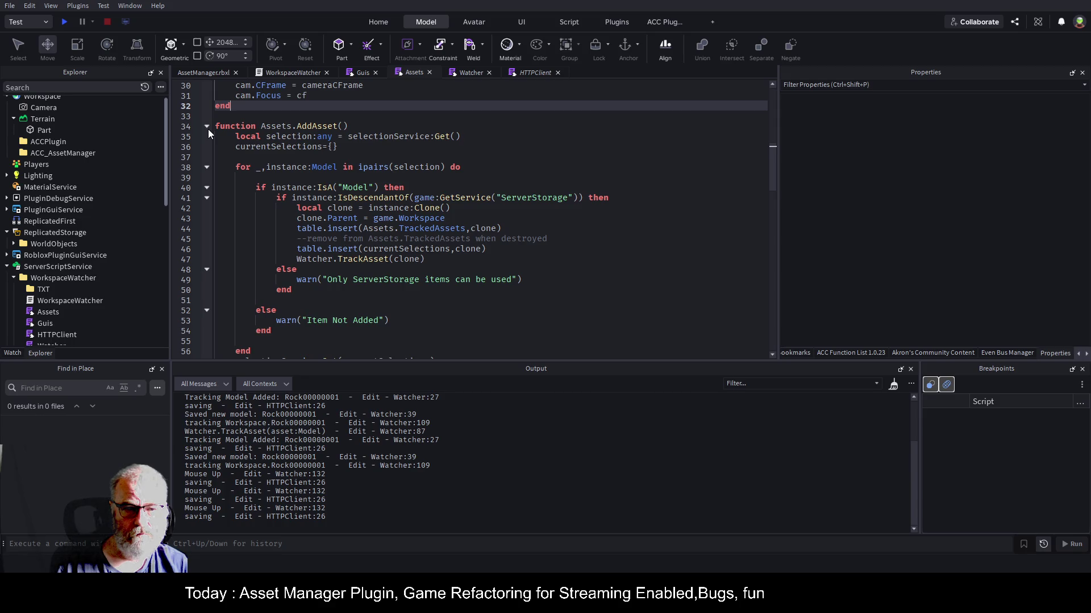
scroll(348, 271, down, 6)
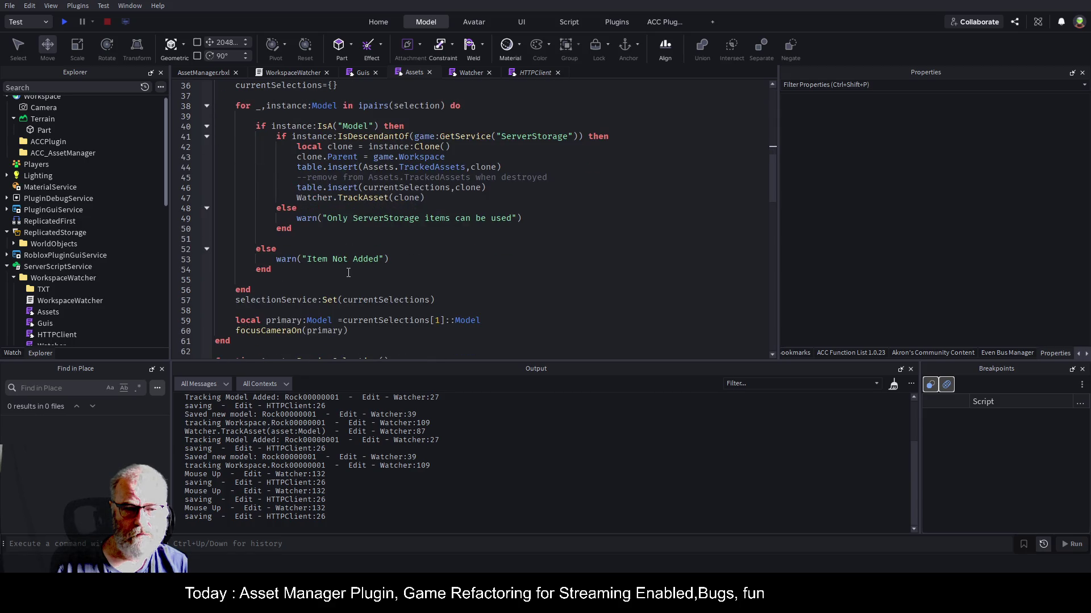
scroll(348, 271, down, 11)
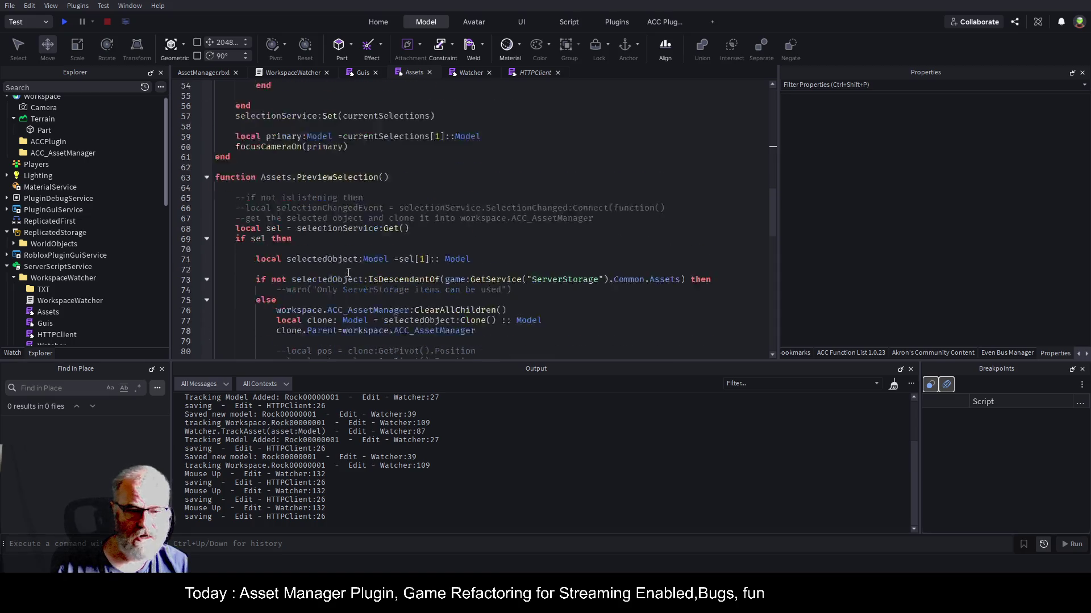
- In the Guis script, go from the line 302 call to the CreateAddSelectedAssets definition
click(362, 72)
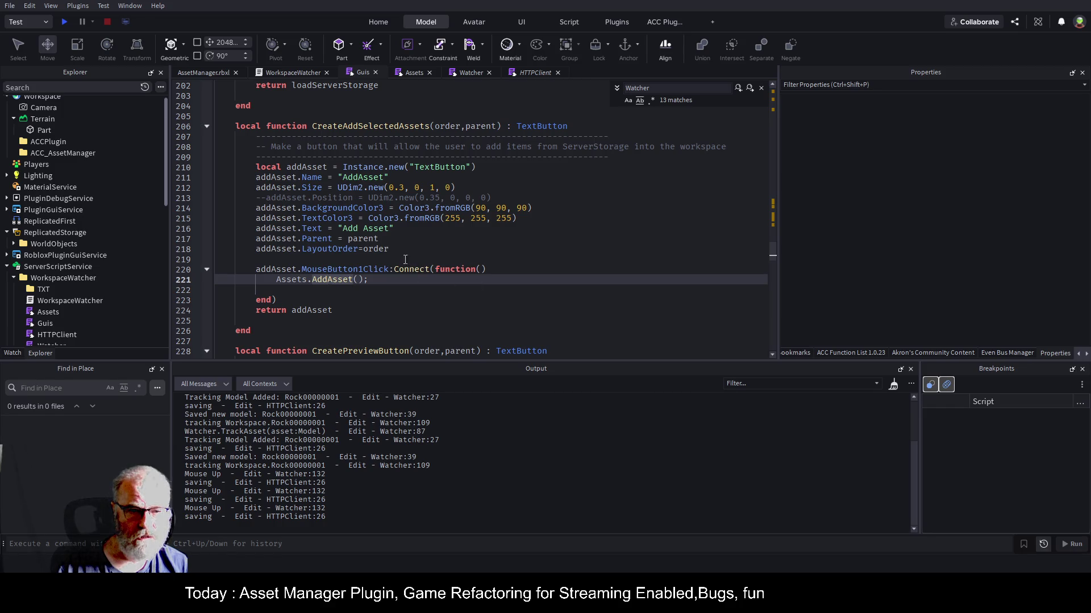
scroll(406, 258, down, 9)
scroll(381, 304, down, 13)
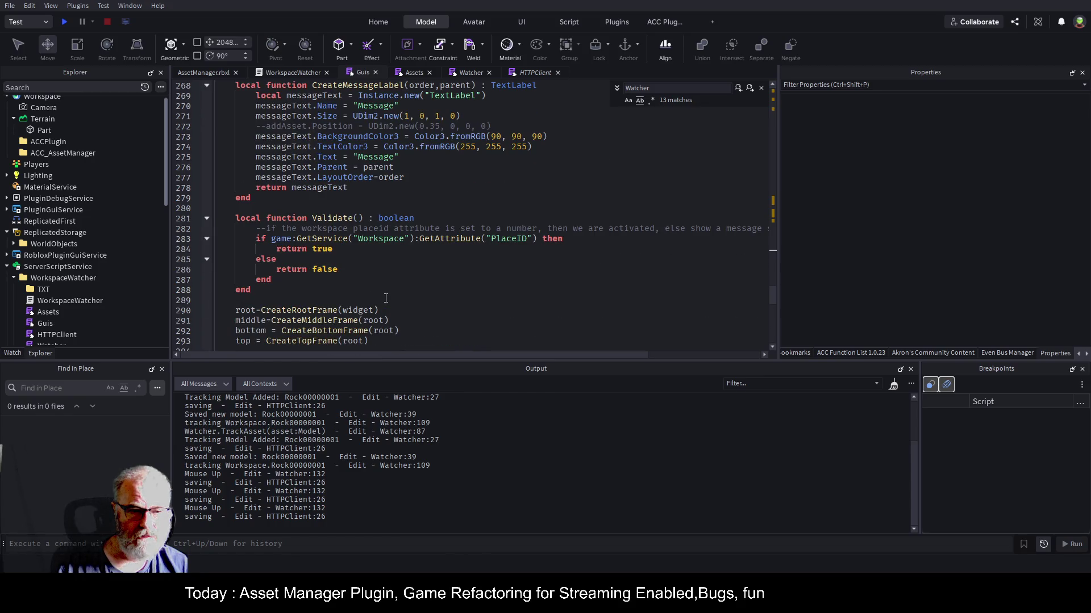
scroll(385, 299, down, 10)
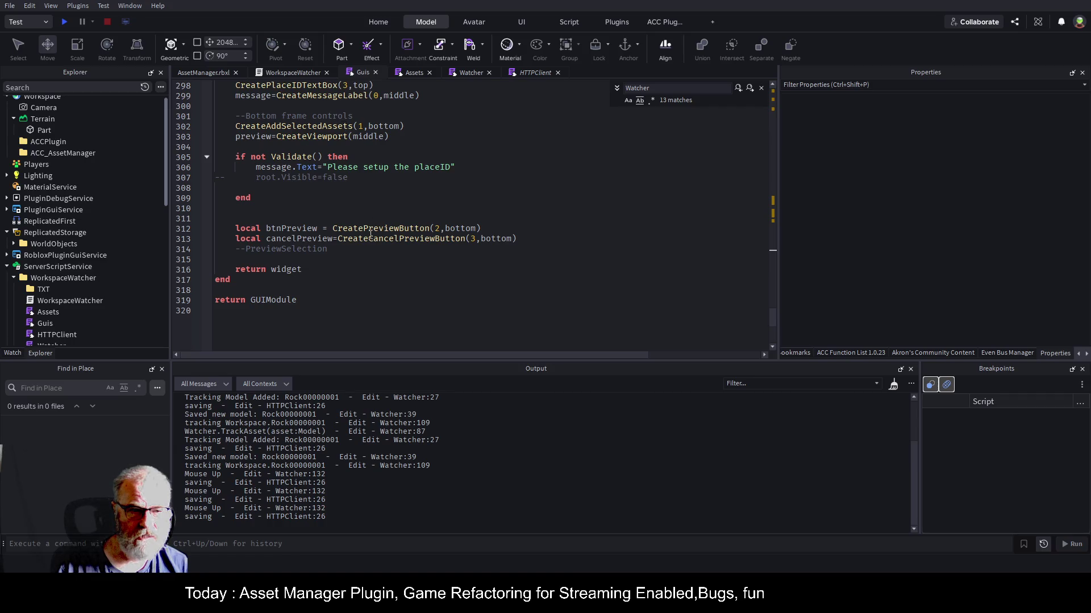
click(333, 128)
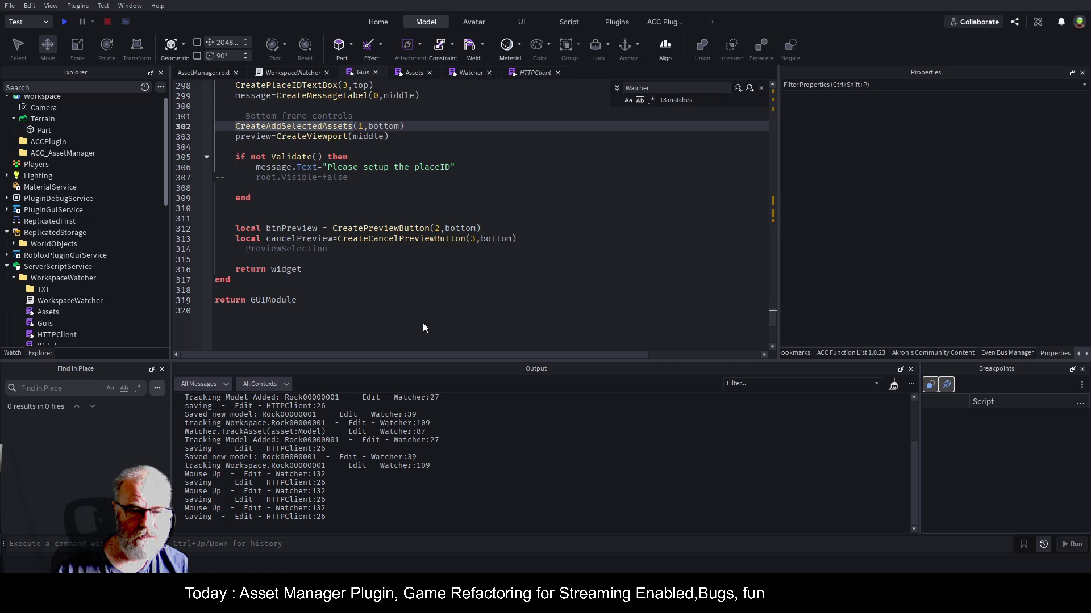
key(F12)
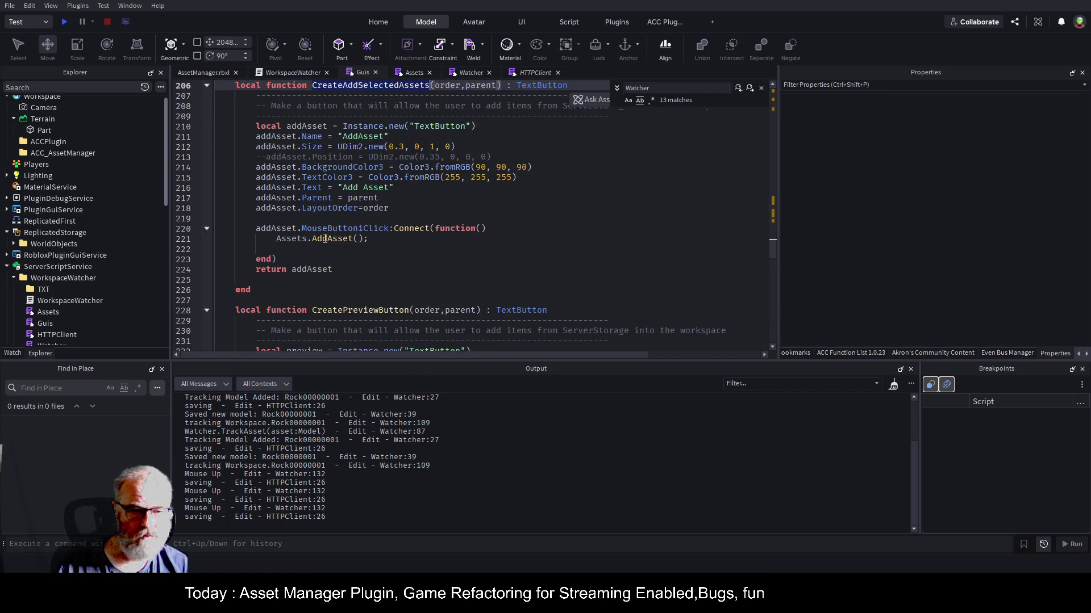
- Jump to the Assets.AddAsset definition and scroll through it past the Watcher.TrackAsset call
click(325, 239)
key(F12)
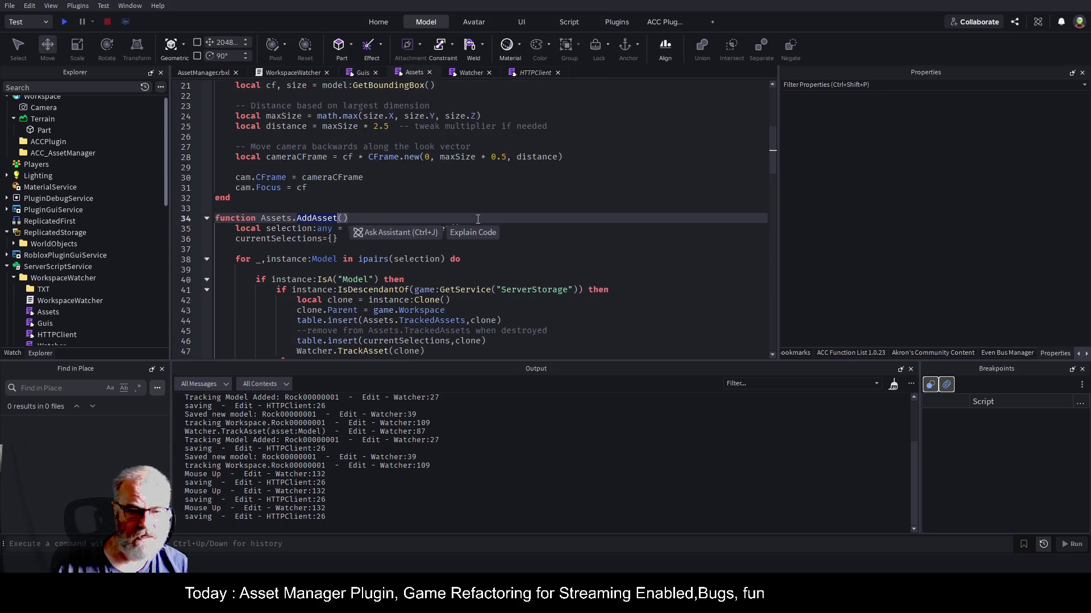
scroll(481, 245, down, 3)
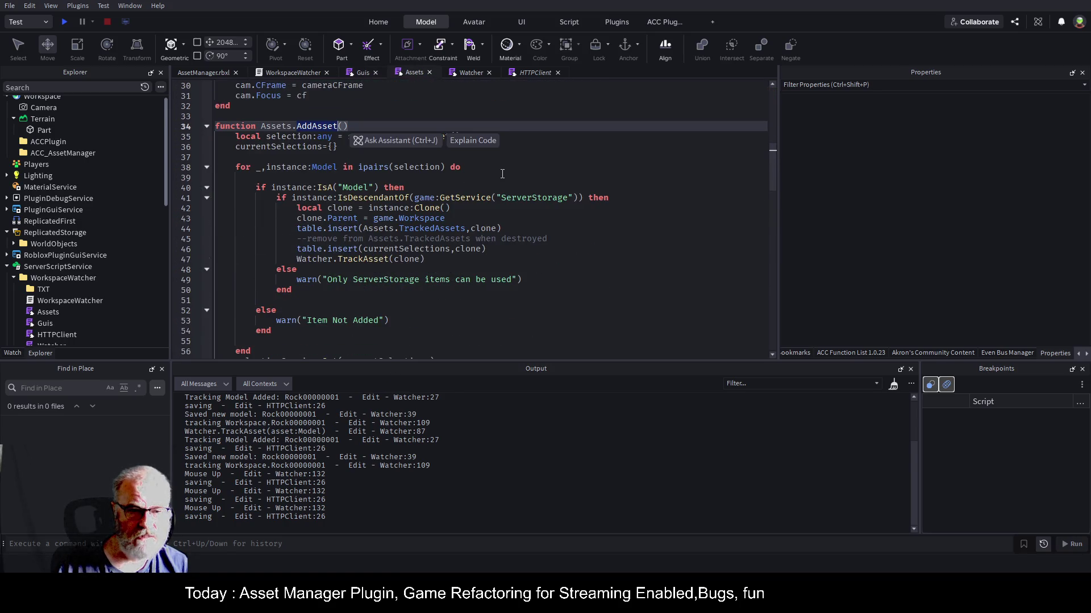
click(371, 261)
scroll(628, 244, down, 3)
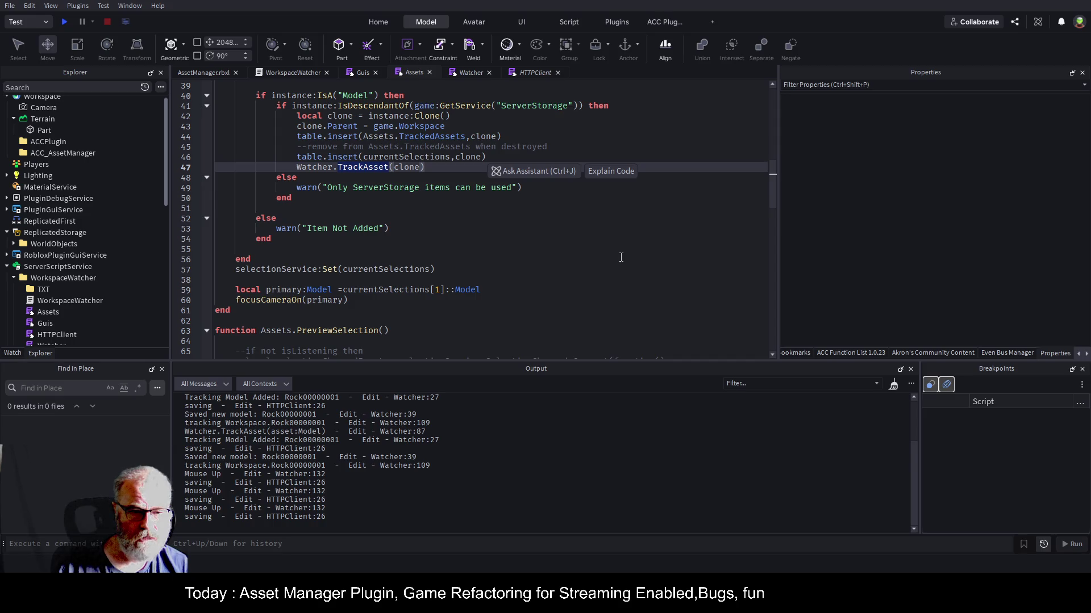
scroll(529, 262, down, 3)
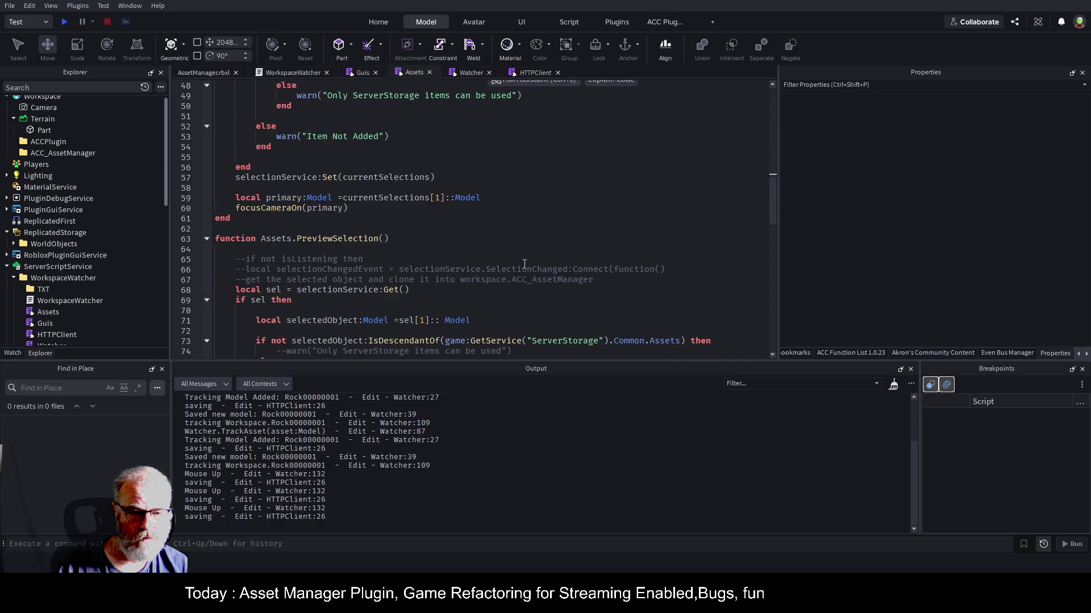
scroll(523, 262, down, 4)
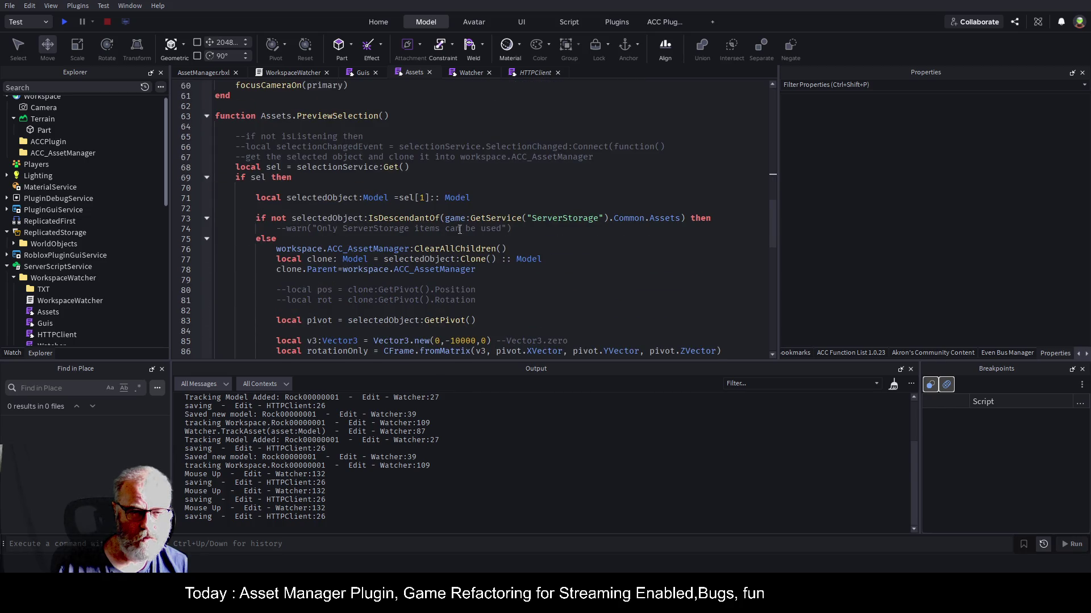
- Collapse the PreviewSelection function, then show the Watcher script with its ACC Function List
click(207, 117)
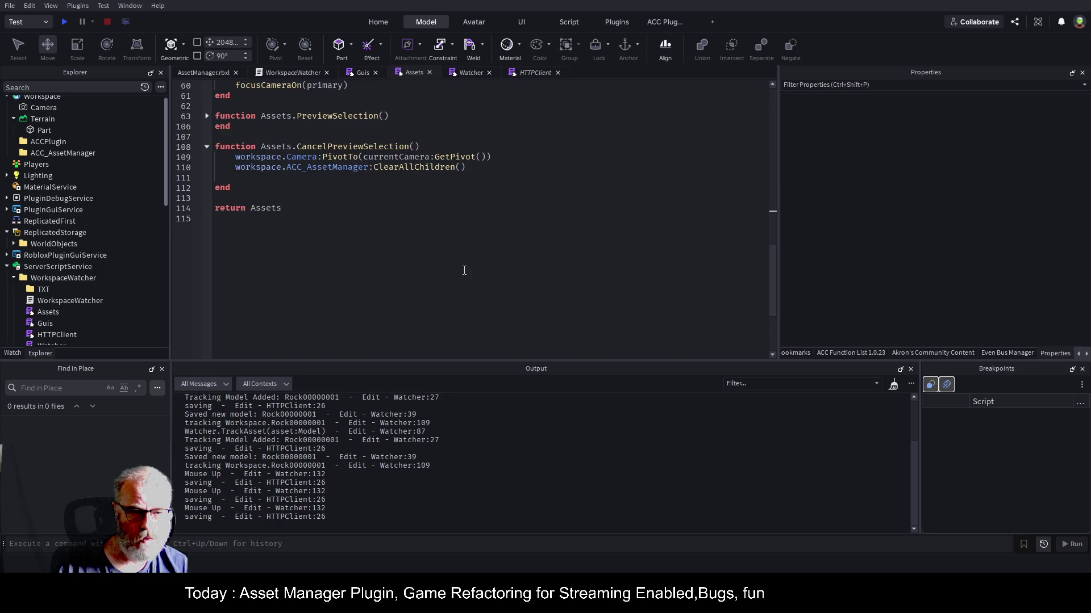
scroll(460, 269, up, 12)
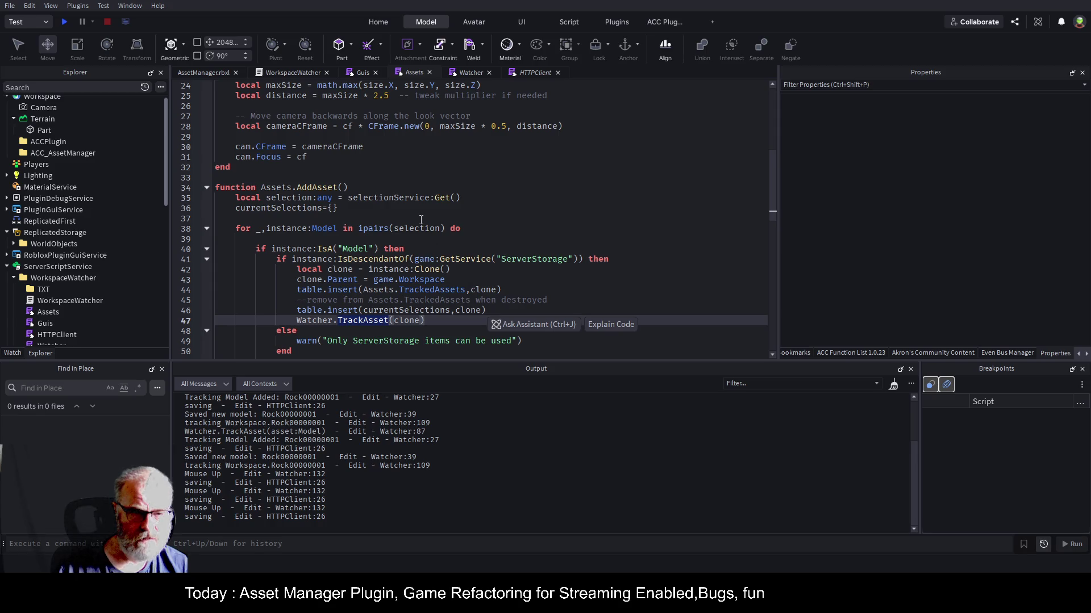
scroll(378, 295, down, 1)
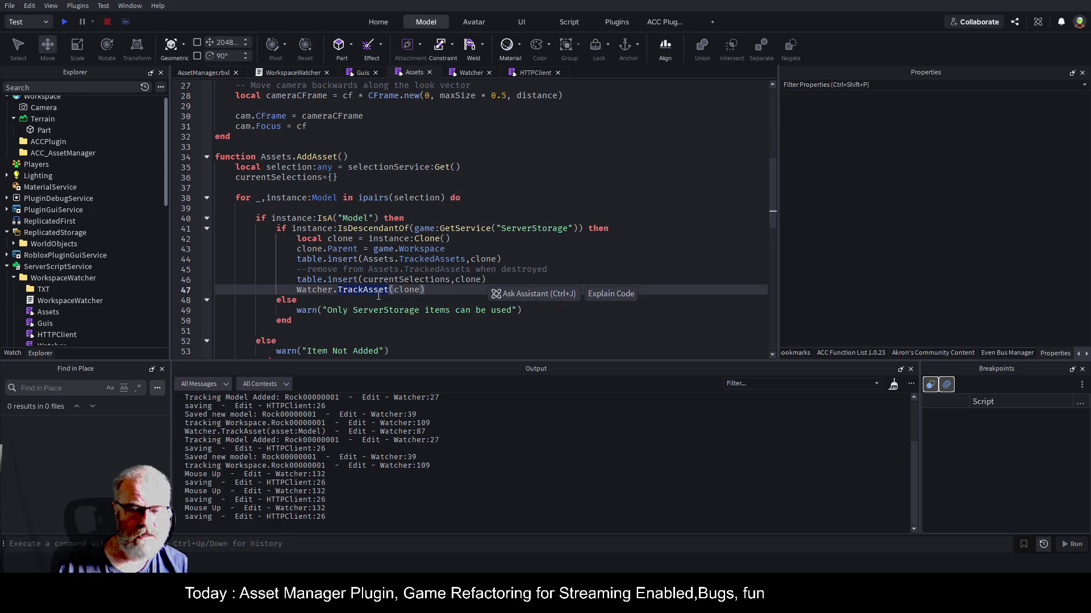
click(471, 72)
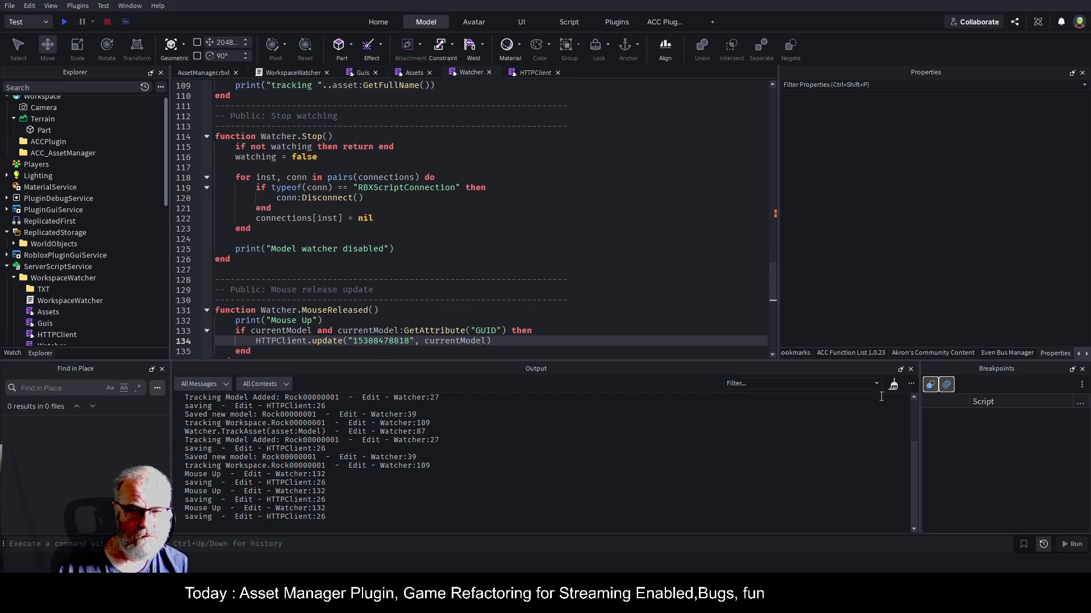
click(862, 354)
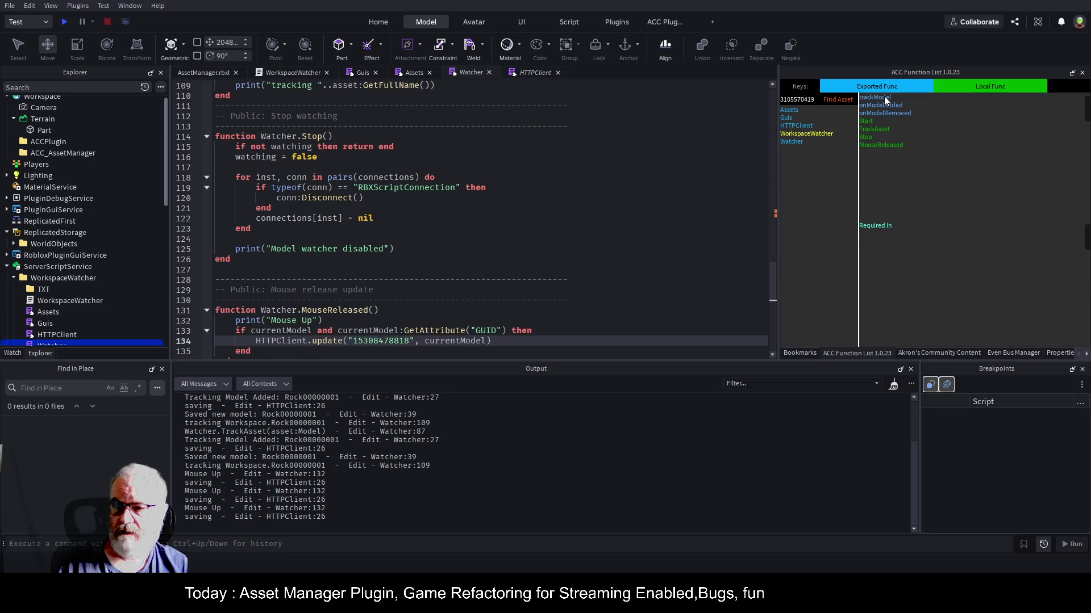
- Open a new line above the onModelRemoved call in Watcher.TrackAsset's Destroying handler
click(885, 99)
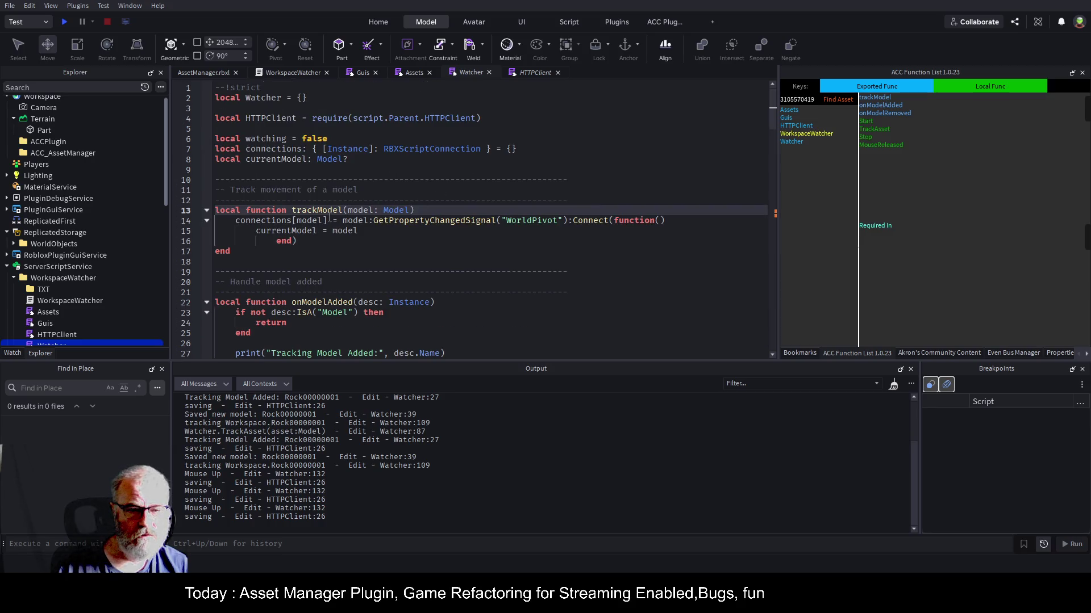
click(876, 130)
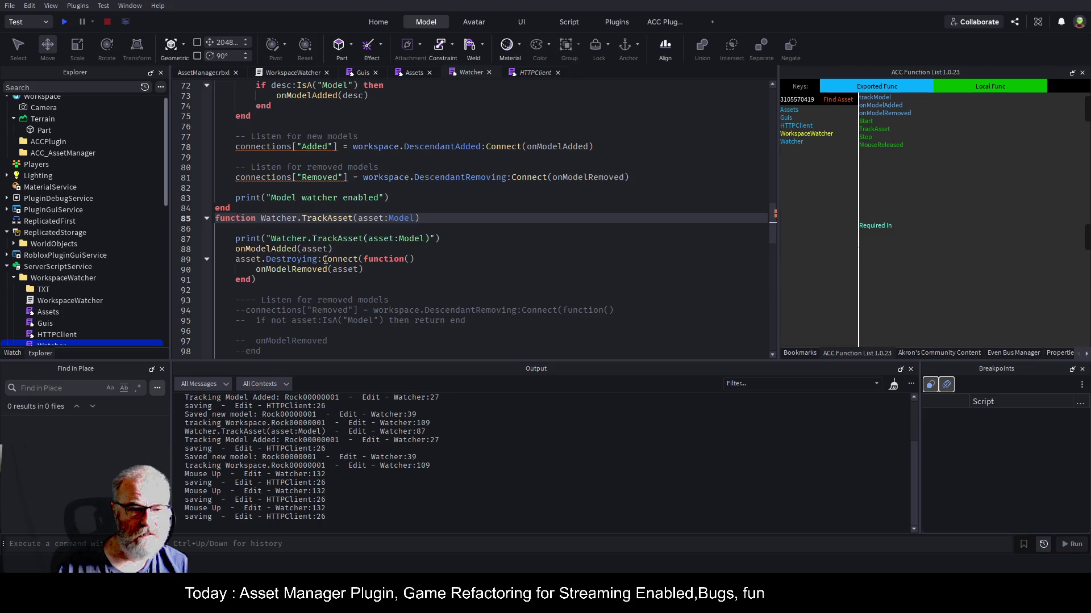
click(280, 248)
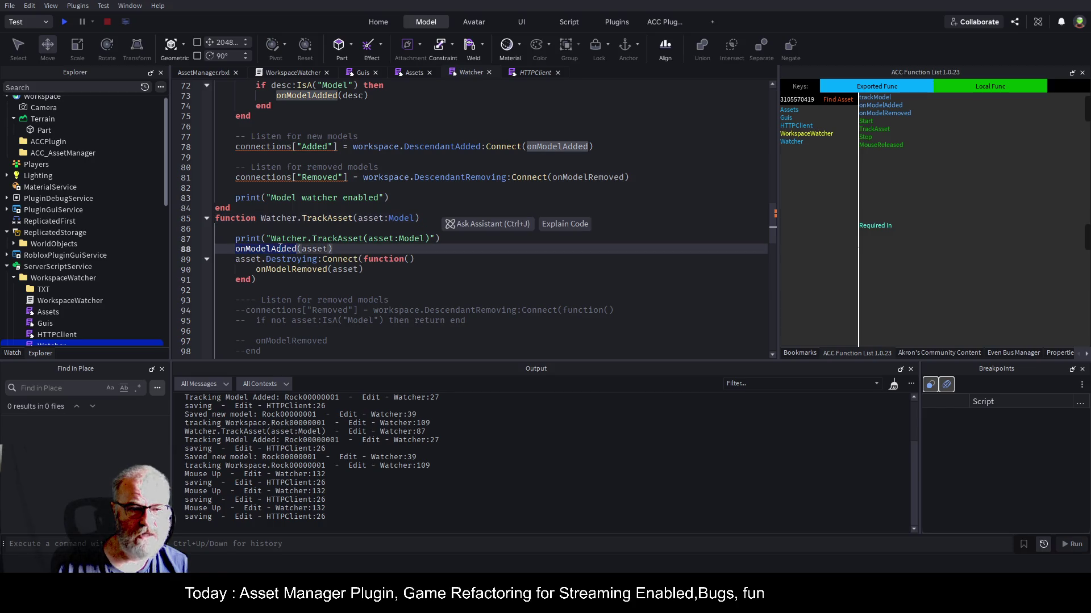
key(Down)
key(Down)
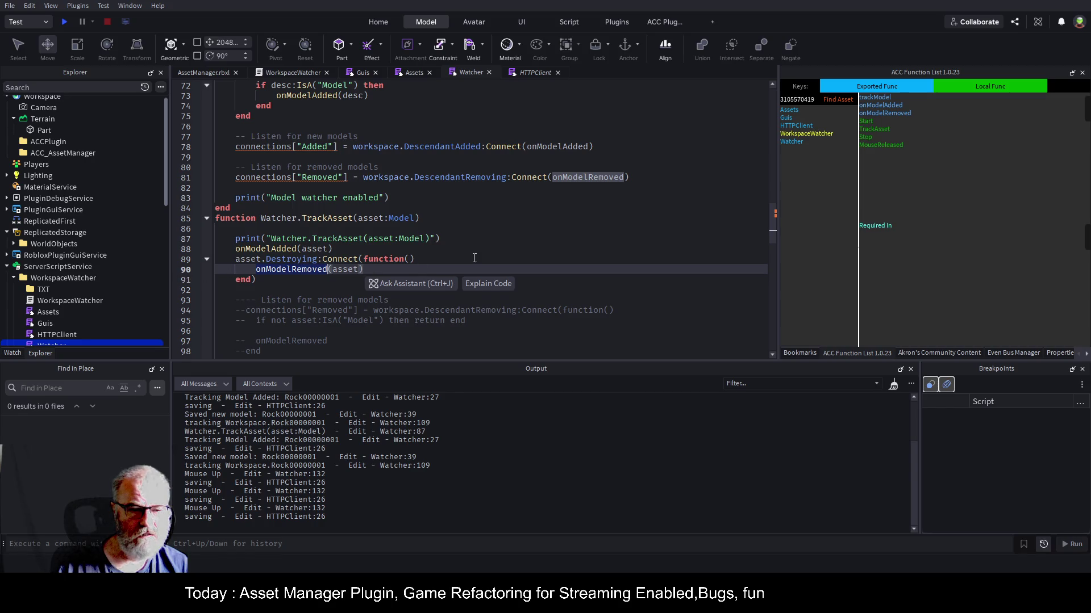
click(529, 257)
key(Return)
- Insert print("Removing") there, save the place, and save the WorkspaceWatcher plugin
text(print("Rem)
text(oving)
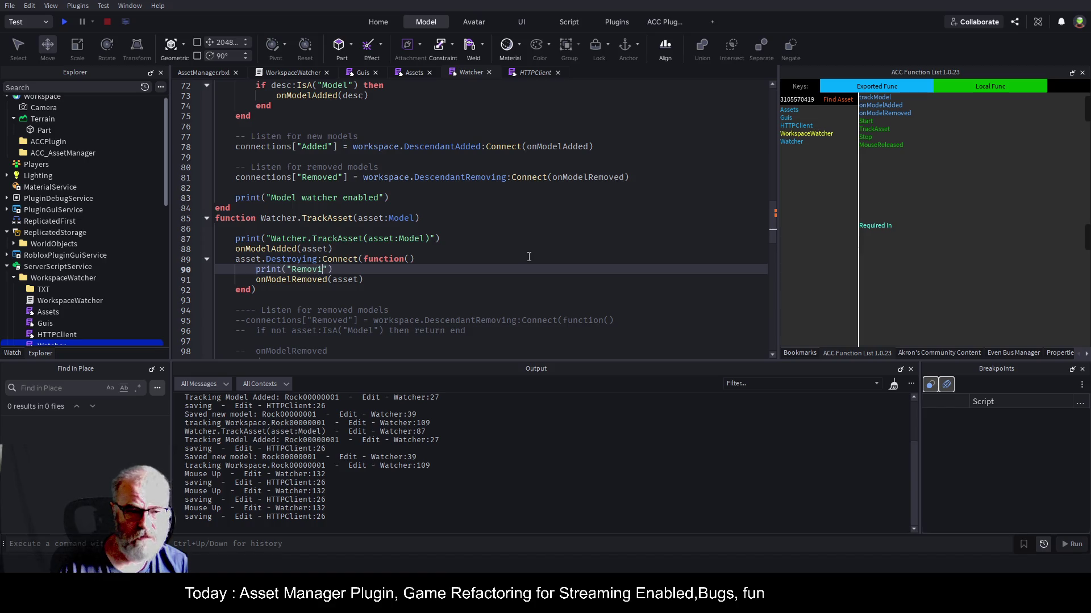
key(ctrl+s)
click(69, 278)
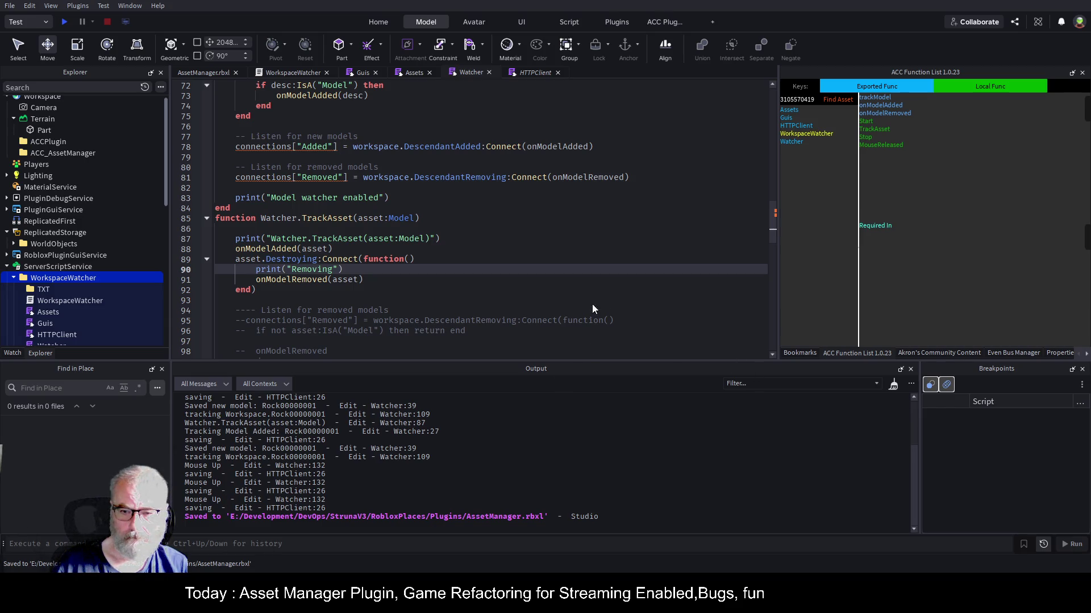
key(ctrl+shift+s)
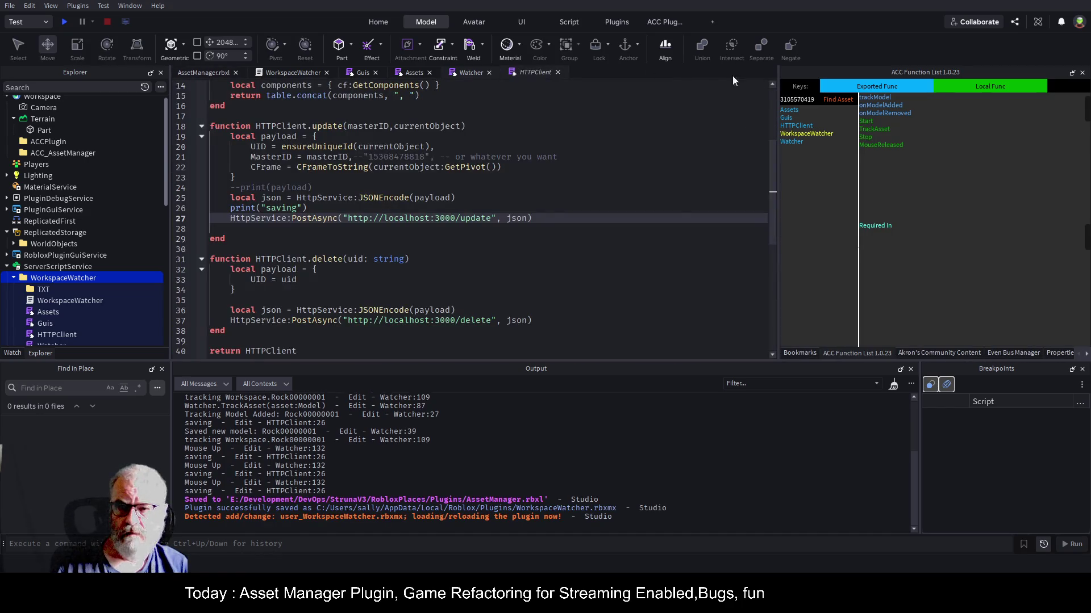
- Return to the AssetManager.rbxl scene and show the WorkspaceWatcher plugin controls
click(204, 72)
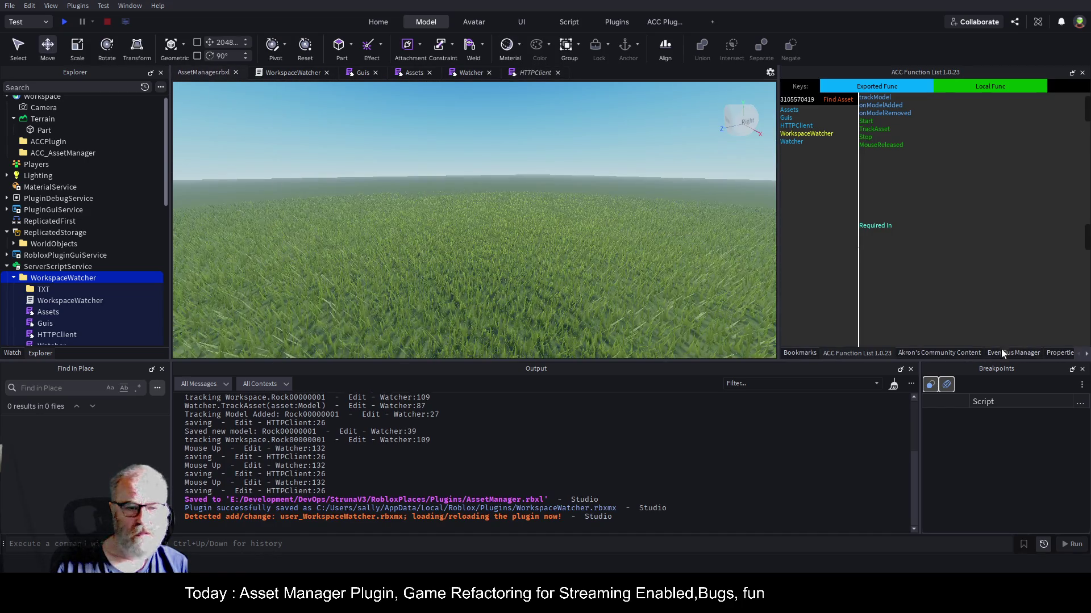
click(1055, 352)
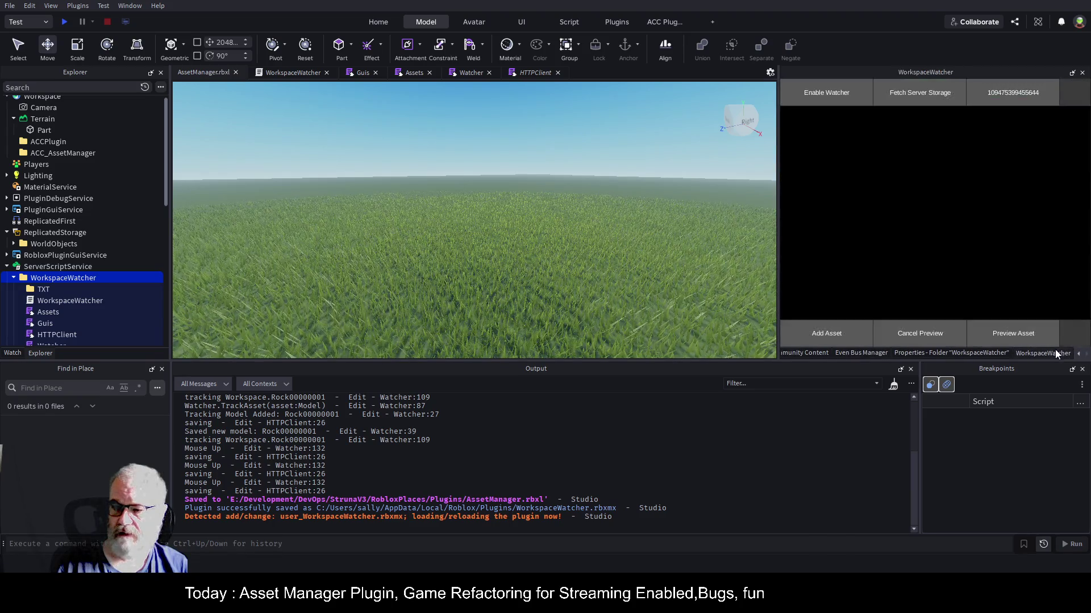
scroll(76, 145, up, 2)
scroll(63, 250, down, 5)
- Add Rock00000001 from server storage to the workspace, drag it sideways, then delete it
click(85, 238)
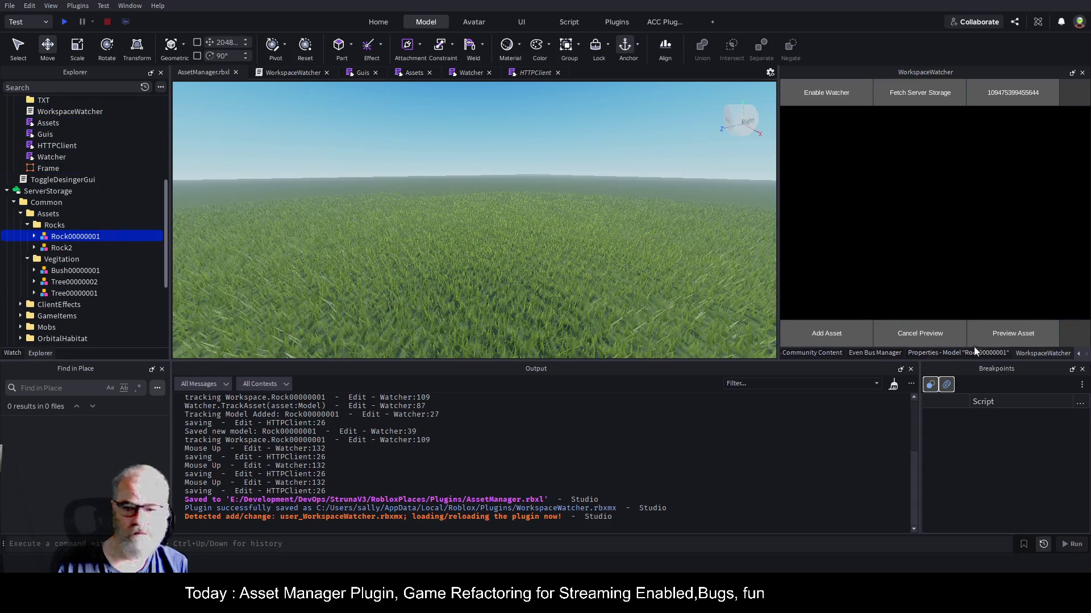
click(840, 332)
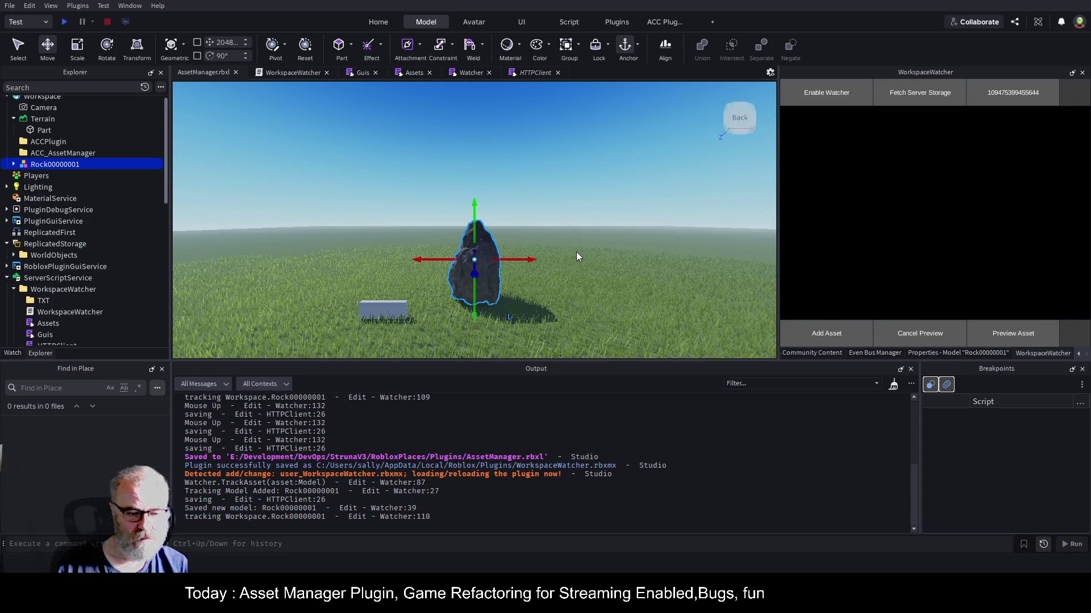
mouse_move(475, 274)
mouse_down()
mouse_move(624, 238)
mouse_move(560, 267)
mouse_move(560, 279)
mouse_up()
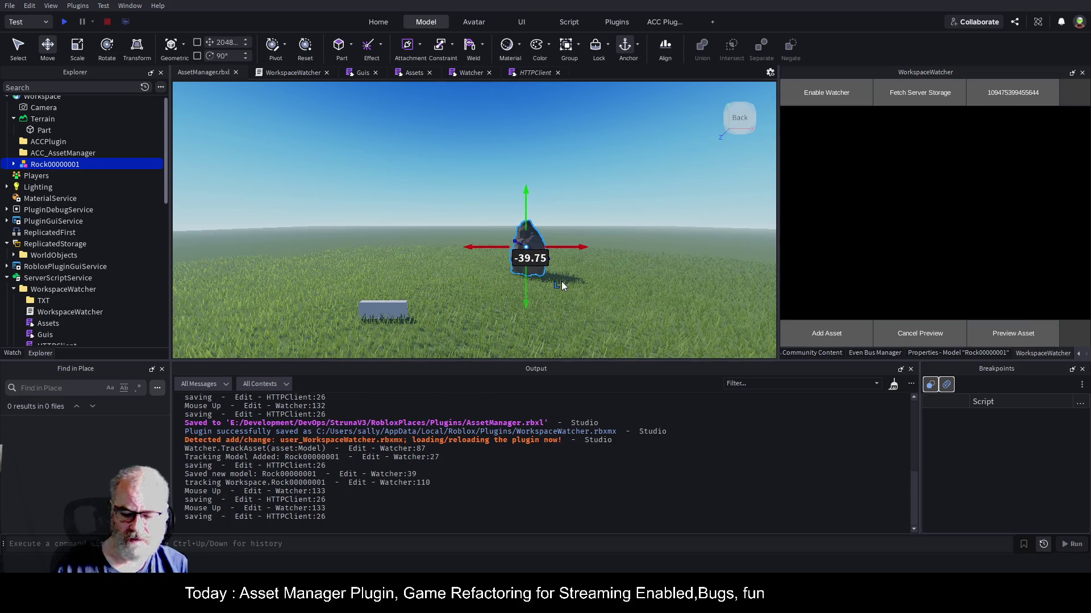
key(Delete)
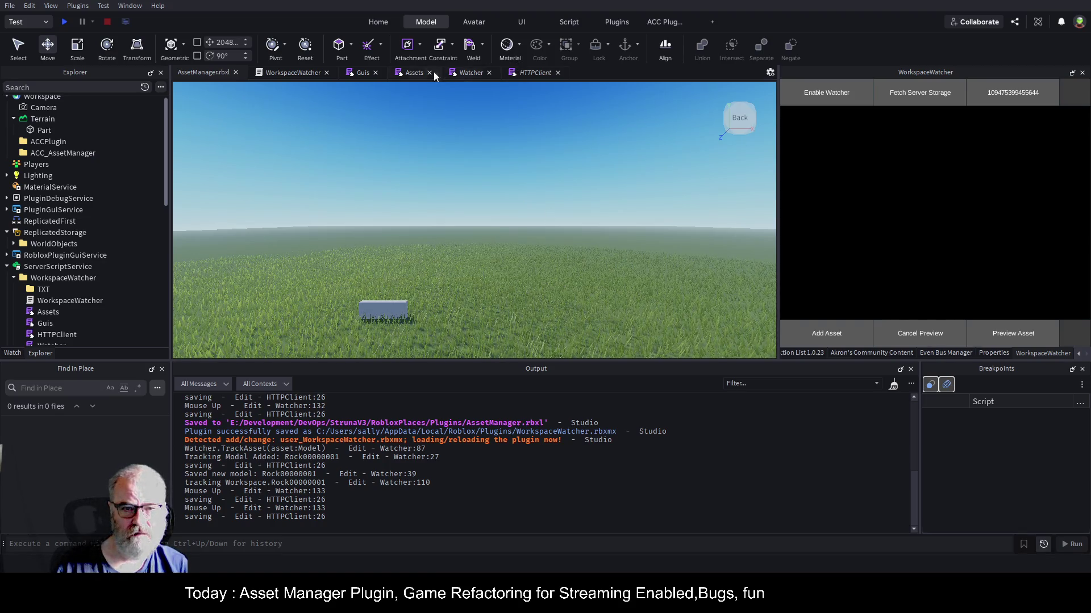
- Reopen the Watcher script and select TrackAsset lines 87–92 to review the 'Removing' print before onModelRemoved
click(407, 73)
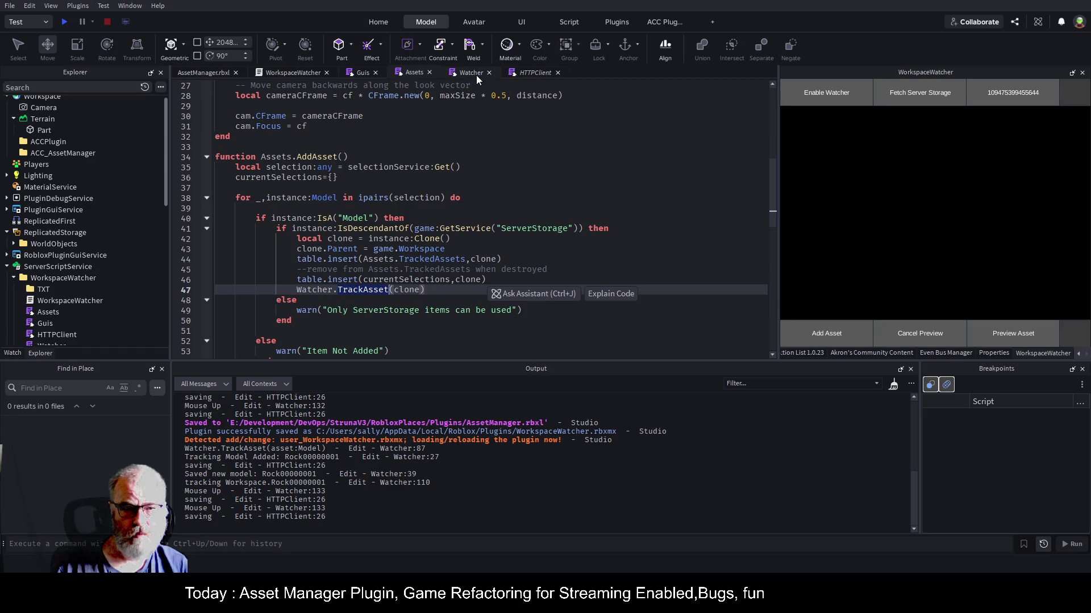
click(475, 73)
drag(254, 259, 525, 284)
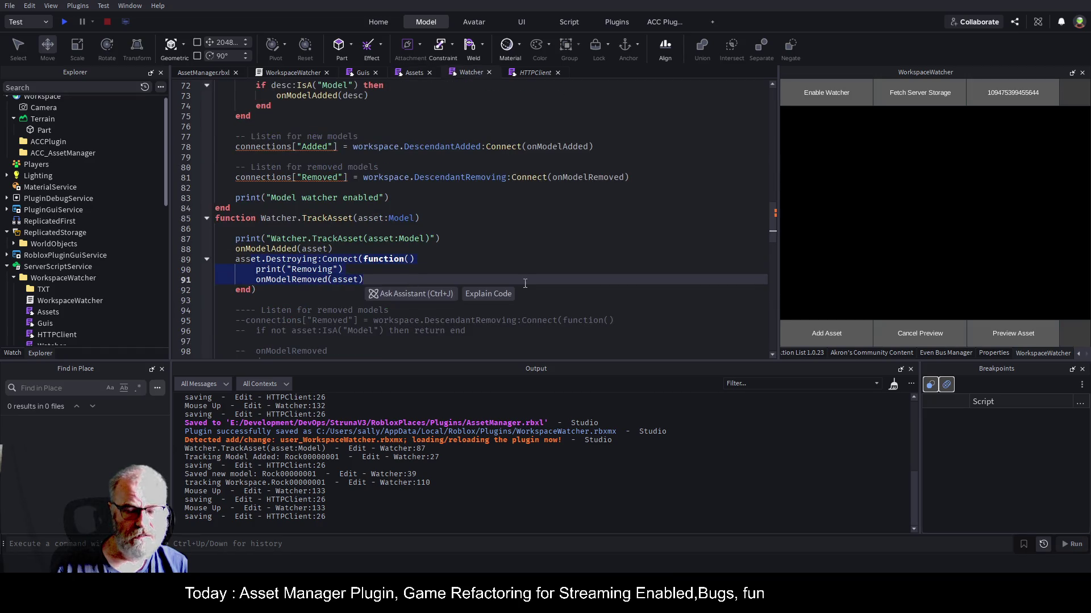
click(566, 262)
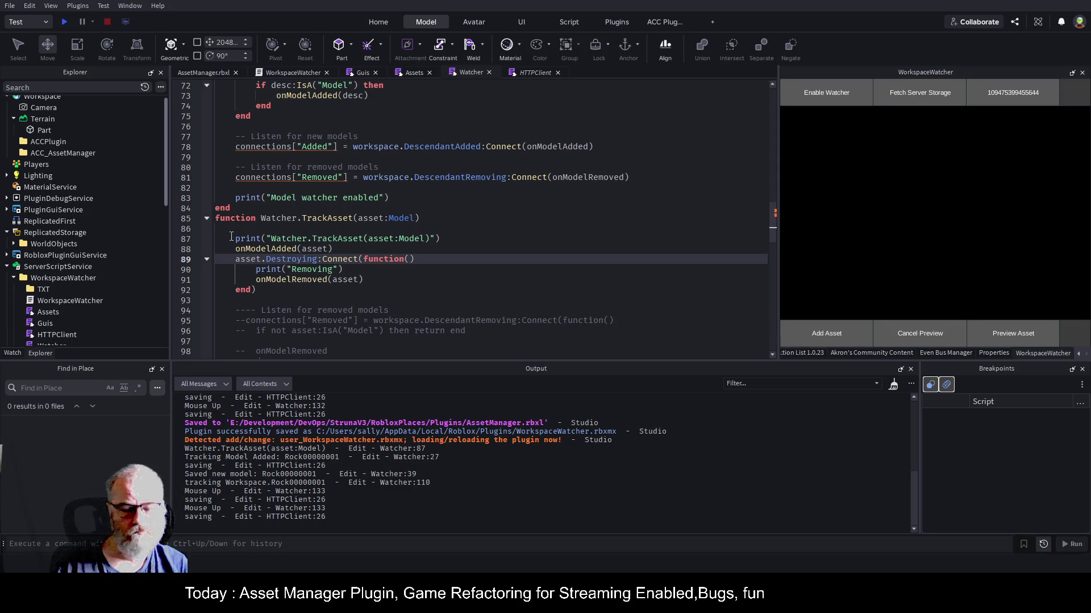
mouse_move(228, 238)
mouse_down()
mouse_move(363, 279)
mouse_move(256, 290)
mouse_up()
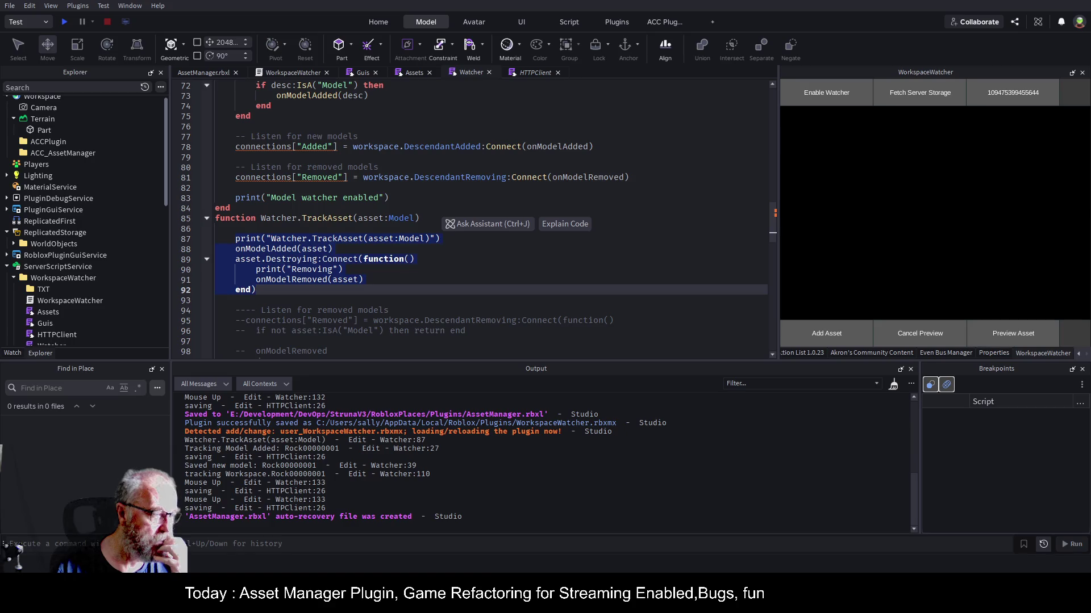
click(369, 218)
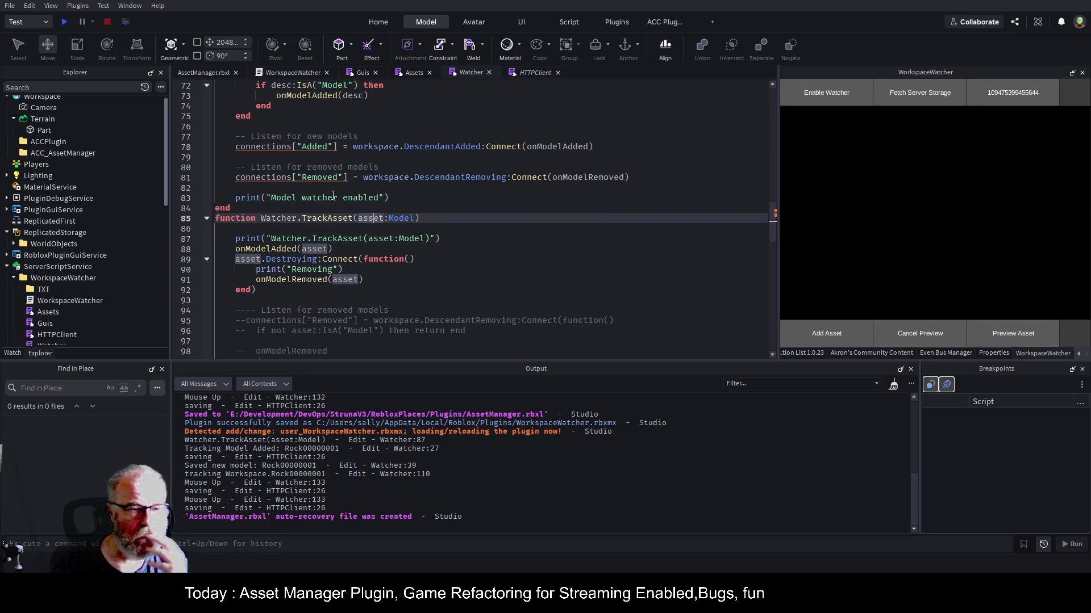